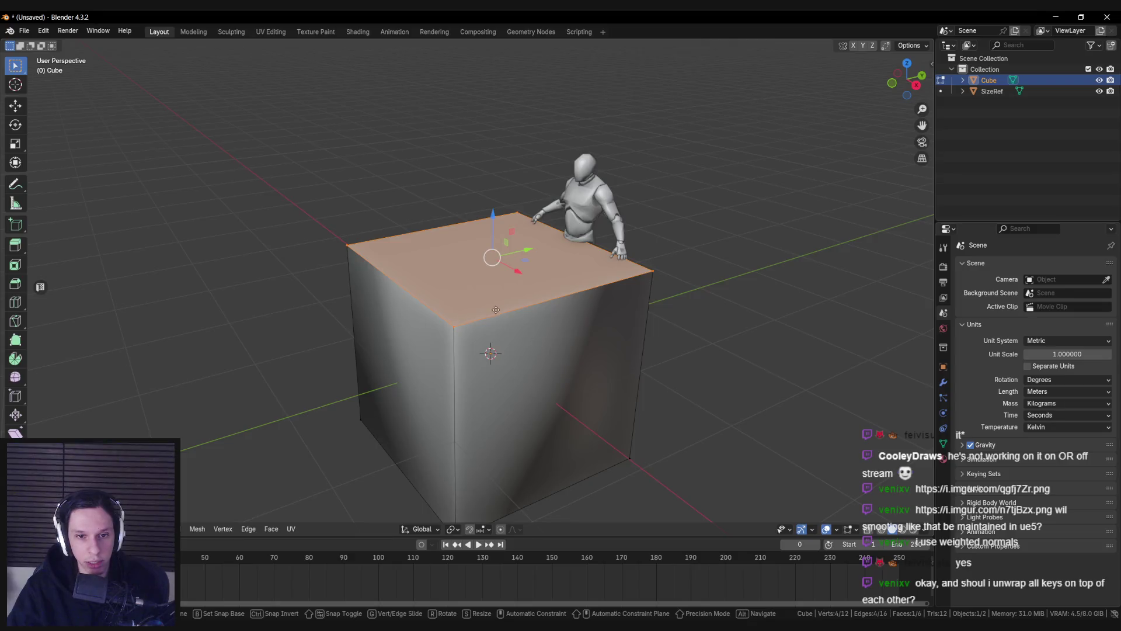
Step: Select the floating plane's corner vertices and the cube's top corners, then the whole plane
{"action": "key", "text": "alt+a"}
{"action": "left_click", "coordinate": [648, 237]}
{"action": "left_click", "coordinate": [454, 326]}
{"action": "key", "text": "KP_8"}
{"action": "key", "text": "KP_8"}
{"action": "key", "text": "KP_8"}
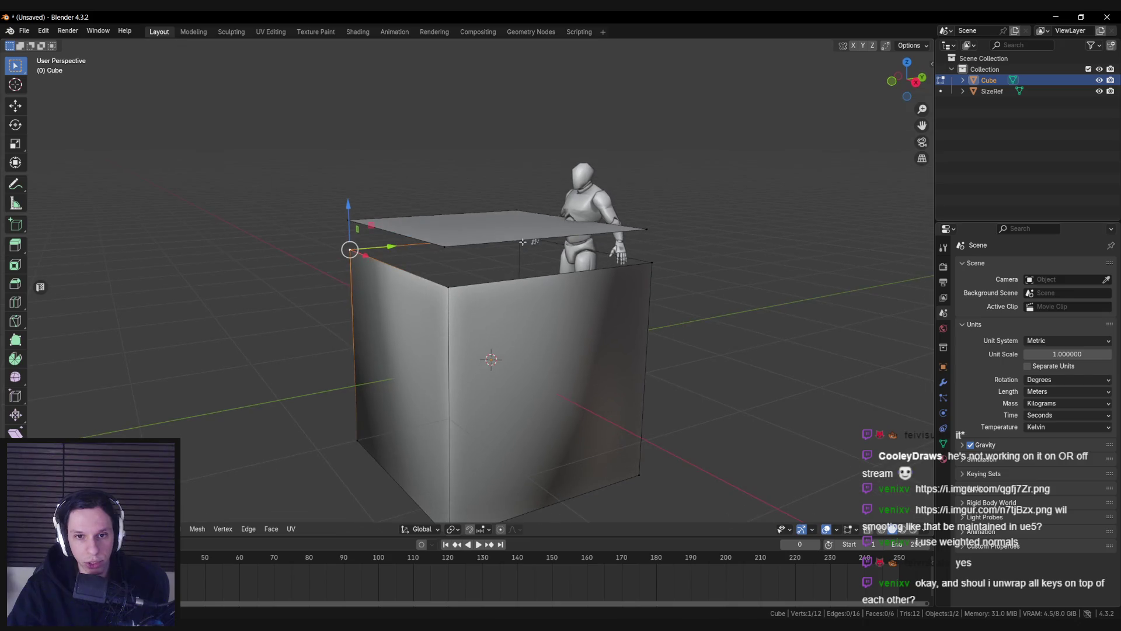
{"action": "left_click", "coordinate": [661, 257]}
{"action": "left_click", "coordinate": [519, 246]}
{"action": "left_click", "coordinate": [350, 253]}
{"action": "left_click", "coordinate": [449, 271]}
{"action": "left_click", "coordinate": [645, 226]}
{"action": "left_click", "coordinate": [515, 221]}
{"action": "left_click", "coordinate": [349, 223]}
{"action": "left_click", "coordinate": [446, 231]}
{"action": "key", "text": "ctrl+l"}
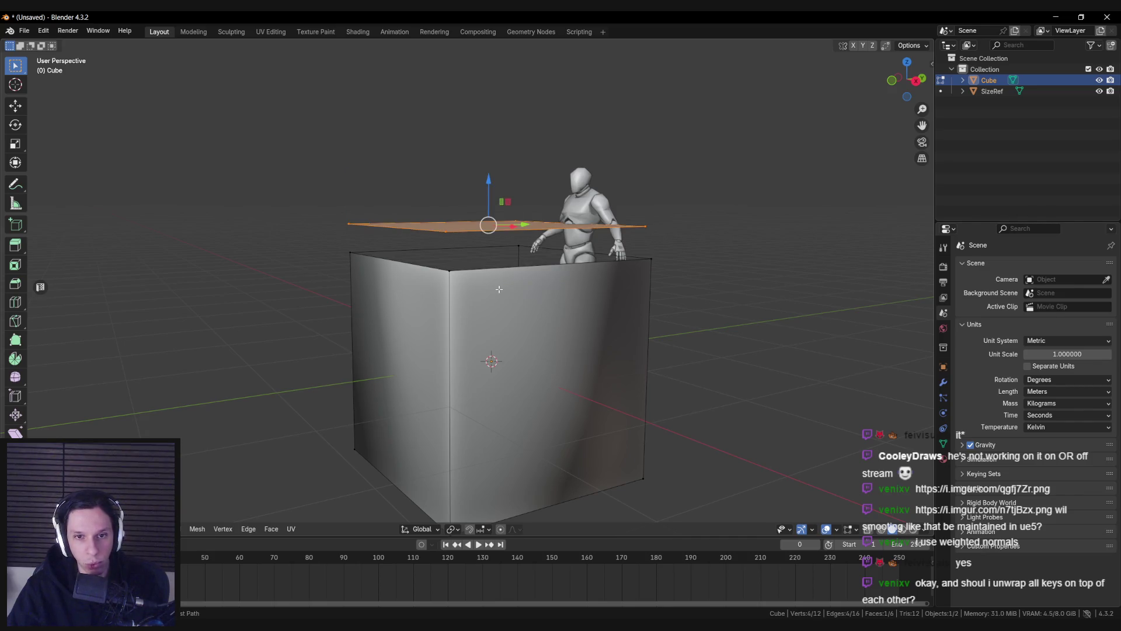
Step: Drop the lifted plane straight down along Z onto the cube's top face
{"action": "key", "text": "g"}
{"action": "key", "text": "z"}
{"action": "left_click", "coordinate": [496, 304]}
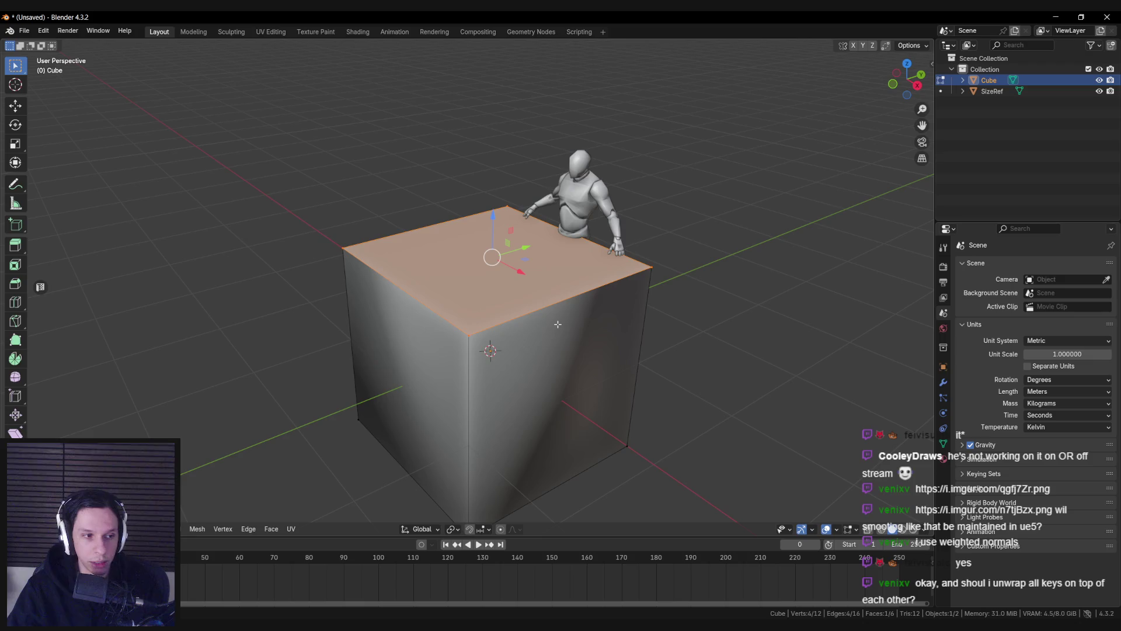
Step: Check the top face's options, dismiss them, and leave the cube in Object Mode
{"action": "key", "text": "alt+a"}
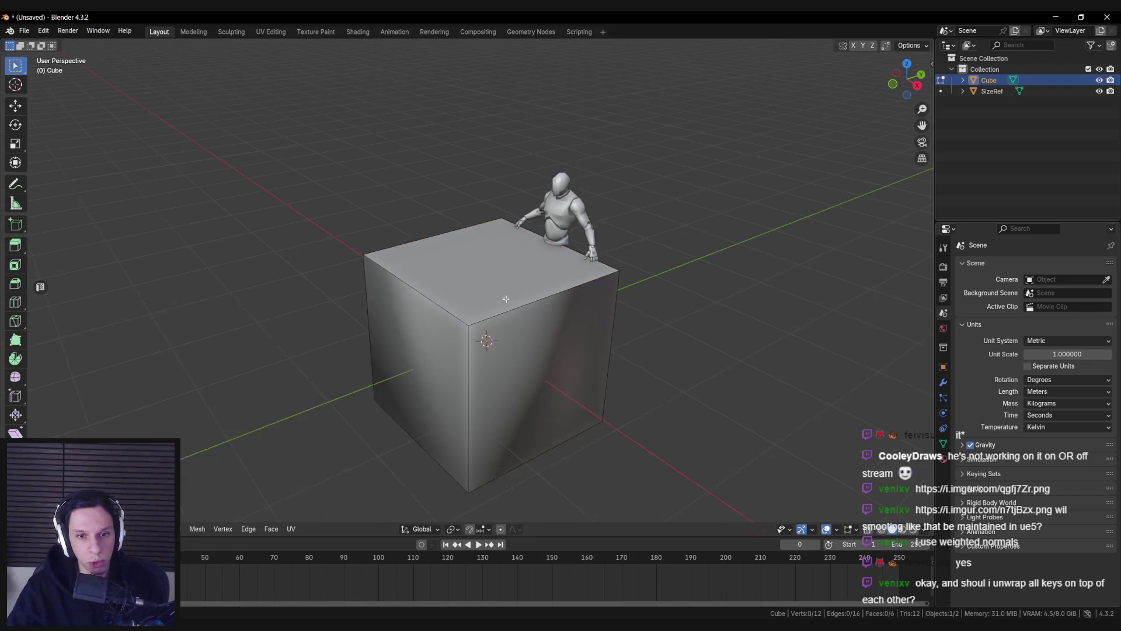
{"action": "key", "text": "Tab"}
{"action": "key", "text": "Tab"}
{"action": "left_click", "coordinate": [483, 334]}
{"action": "key", "text": "Tab"}
{"action": "key", "text": "Tab"}
{"action": "key", "text": "Tab"}
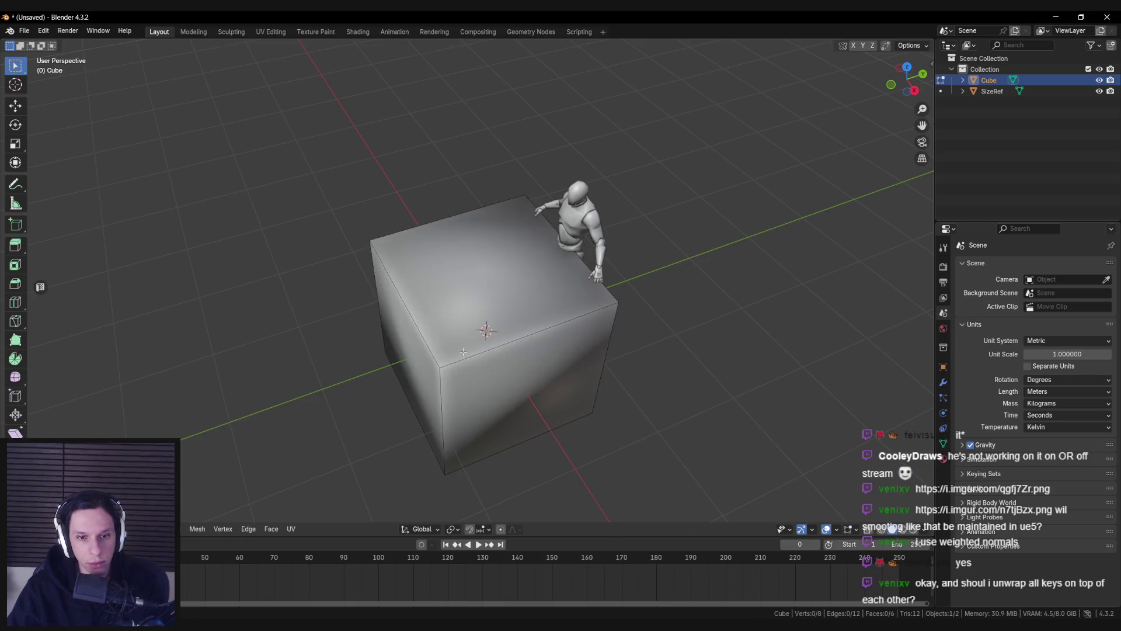
{"action": "key", "text": "Tab"}
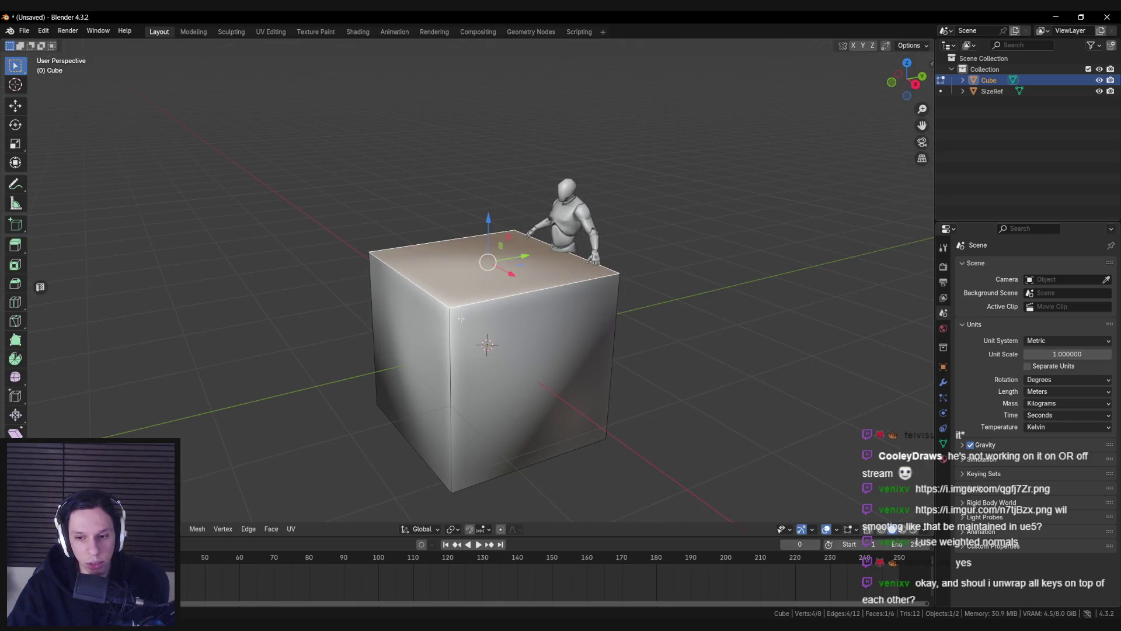
{"action": "key", "text": "Tab"}
{"action": "scroll", "coordinate": [388, 376], "scroll_direction": "down", "scroll_amount": 5}
{"action": "scroll", "coordinate": [429, 344], "scroll_direction": "up", "scroll_amount": 4}
{"action": "key", "text": "Tab"}
{"action": "right_click", "coordinate": [483, 297]}
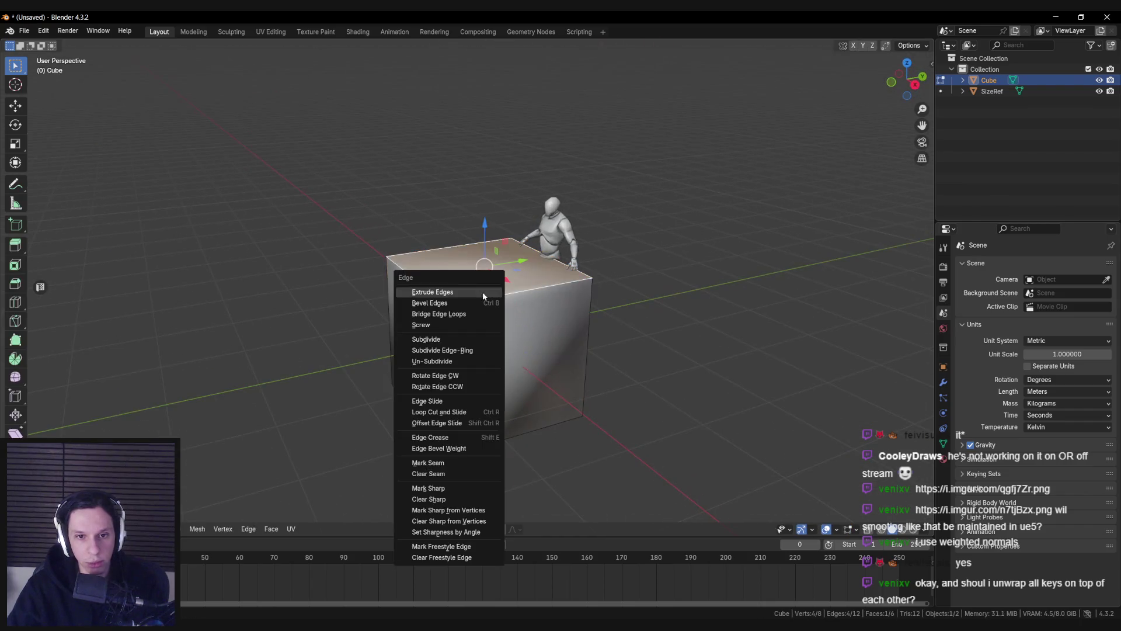
{"action": "key", "text": "Escape"}
{"action": "key", "text": "Tab"}
{"action": "scroll", "coordinate": [441, 393], "scroll_direction": "down", "scroll_amount": 4}
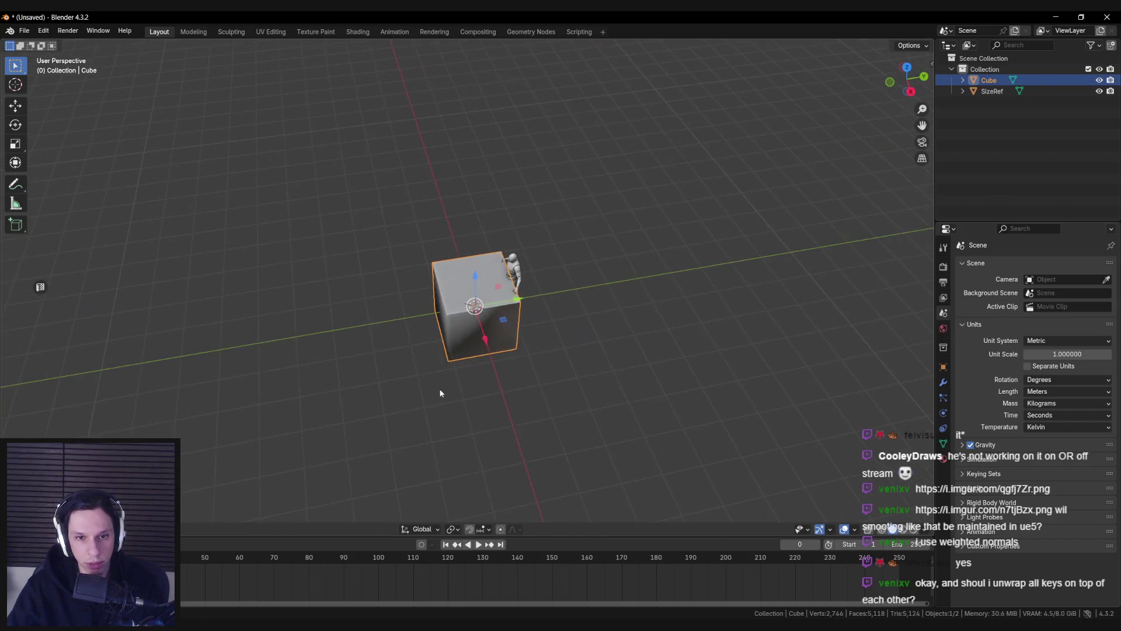
Step: Orbit and zoom to view the cube's top, then enter Edit Mode
{"action": "scroll", "coordinate": [440, 393], "scroll_direction": "up", "scroll_amount": 5}
{"action": "mouse_move", "coordinate": [446, 388]}
{"action": "left_mouse_down"}
{"action": "mouse_move", "coordinate": [450, 345]}
{"action": "mouse_move", "coordinate": [473, 310]}
{"action": "mouse_move", "coordinate": [342, 365]}
{"action": "mouse_move", "coordinate": [257, 293]}
{"action": "mouse_move", "coordinate": [422, 320]}
{"action": "mouse_move", "coordinate": [428, 358]}
{"action": "mouse_move", "coordinate": [380, 374]}
{"action": "mouse_move", "coordinate": [374, 306]}
{"action": "left_mouse_up"}
{"action": "scroll", "coordinate": [473, 310], "scroll_direction": "down", "scroll_amount": 4}
{"action": "scroll", "coordinate": [428, 358], "scroll_direction": "up", "scroll_amount": 5}
{"action": "scroll", "coordinate": [388, 338], "scroll_direction": "down", "scroll_amount": 5}
{"action": "scroll", "coordinate": [380, 374], "scroll_direction": "up", "scroll_amount": 3}
{"action": "scroll", "coordinate": [373, 306], "scroll_direction": "down", "scroll_amount": 4}
{"action": "scroll", "coordinate": [376, 314], "scroll_direction": "up", "scroll_amount": 3}
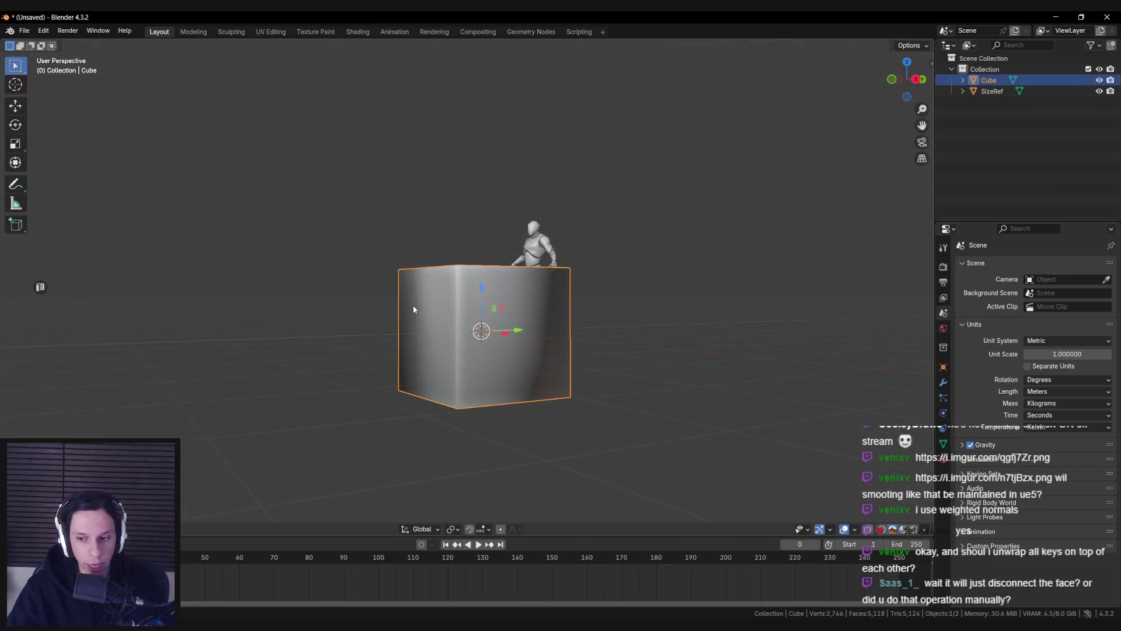
{"action": "scroll", "coordinate": [413, 304], "scroll_direction": "up", "scroll_amount": 2}
{"action": "scroll", "coordinate": [452, 368], "scroll_direction": "down", "scroll_amount": 4}
{"action": "mouse_move", "coordinate": [448, 380]}
{"action": "left_mouse_down"}
{"action": "mouse_move", "coordinate": [450, 415]}
{"action": "mouse_move", "coordinate": [468, 373]}
{"action": "mouse_move", "coordinate": [460, 332]}
{"action": "mouse_move", "coordinate": [256, 390]}
{"action": "mouse_move", "coordinate": [313, 376]}
{"action": "mouse_move", "coordinate": [290, 356]}
{"action": "mouse_move", "coordinate": [447, 314]}
{"action": "mouse_move", "coordinate": [305, 220]}
{"action": "mouse_move", "coordinate": [305, 349]}
{"action": "mouse_move", "coordinate": [385, 338]}
{"action": "mouse_move", "coordinate": [316, 368]}
{"action": "mouse_move", "coordinate": [381, 365]}
{"action": "mouse_move", "coordinate": [310, 352]}
{"action": "mouse_move", "coordinate": [247, 369]}
{"action": "mouse_move", "coordinate": [250, 356]}
{"action": "left_mouse_up"}
{"action": "scroll", "coordinate": [460, 332], "scroll_direction": "down", "scroll_amount": 2}
{"action": "scroll", "coordinate": [460, 332], "scroll_direction": "up", "scroll_amount": 4}
{"action": "scroll", "coordinate": [414, 345], "scroll_direction": "up", "scroll_amount": 2}
{"action": "scroll", "coordinate": [413, 346], "scroll_direction": "down", "scroll_amount": 2}
{"action": "scroll", "coordinate": [380, 365], "scroll_direction": "up", "scroll_amount": 3}
{"action": "scroll", "coordinate": [246, 370], "scroll_direction": "up", "scroll_amount": 3}
{"action": "scroll", "coordinate": [246, 370], "scroll_direction": "down", "scroll_amount": 3}
{"action": "scroll", "coordinate": [253, 346], "scroll_direction": "down", "scroll_amount": 3}
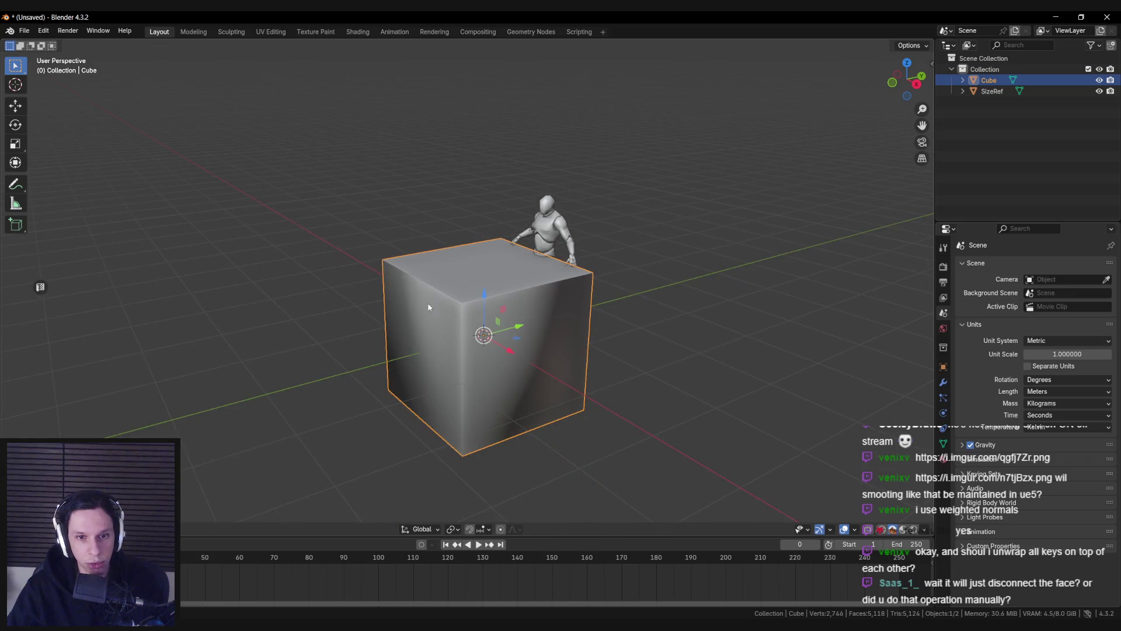
{"action": "key", "text": "Tab"}
{"action": "key", "text": "3"}
{"action": "key", "text": "1"}
{"action": "key", "text": "Tab"}
{"action": "key", "text": "Tab"}
{"action": "key", "text": "3"}
{"action": "key", "text": "Tab"}
{"action": "key", "text": "Tab"}
{"action": "key", "text": "1"}
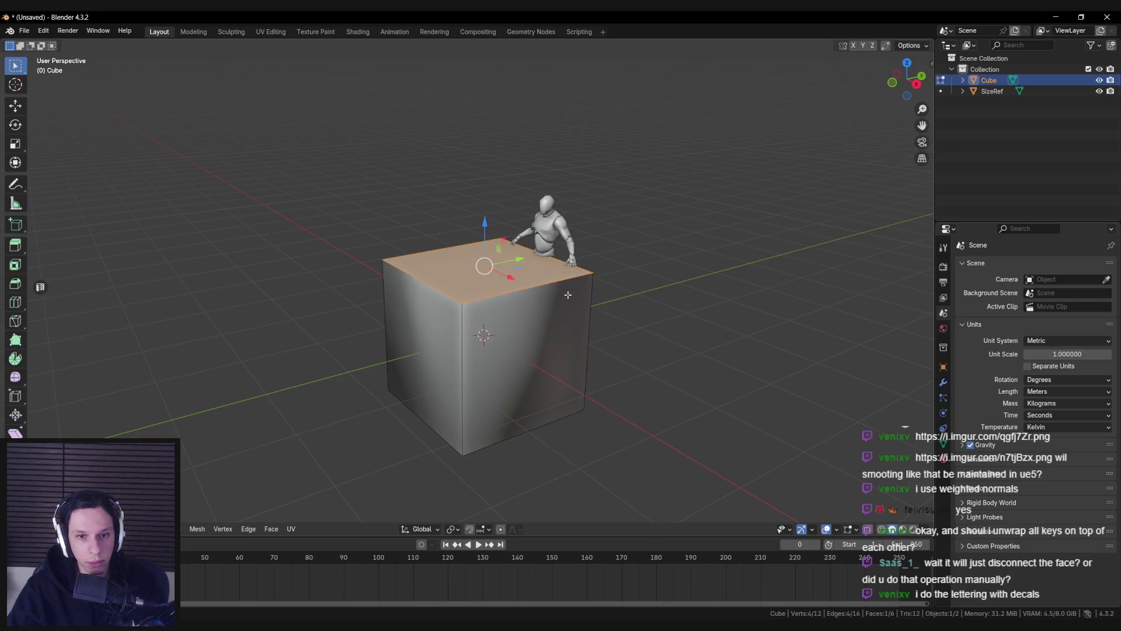
Step: Lift the top face upward, then undo the move
{"action": "key", "text": "g"}
{"action": "left_click", "coordinate": [453, 266]}
{"action": "key", "text": "ctrl+z"}
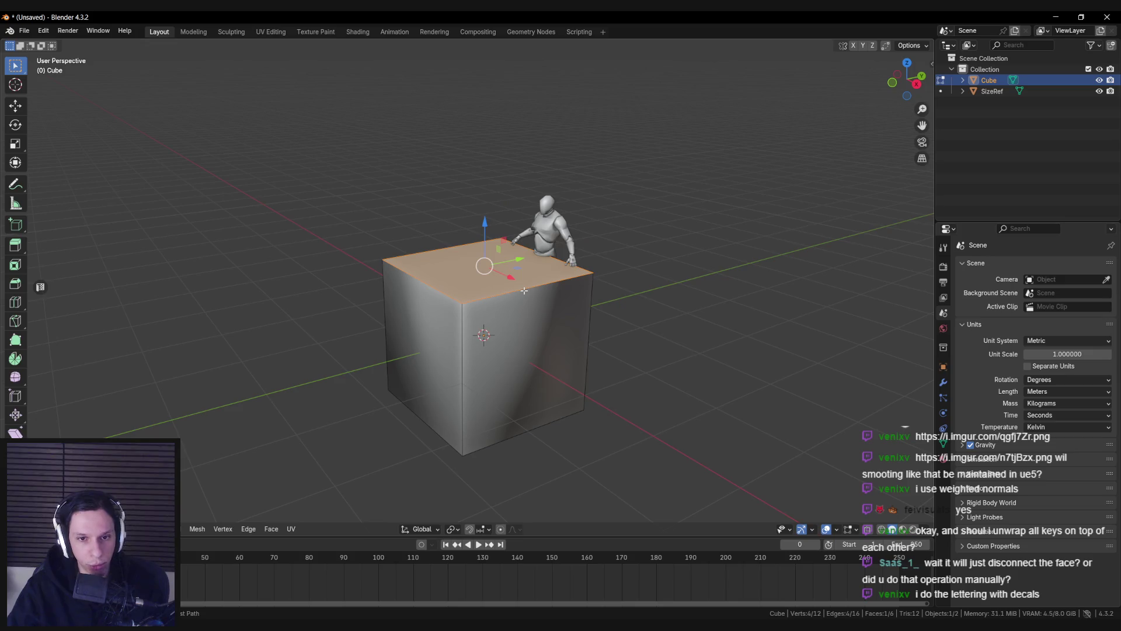
Step: Mark the top face's edges sharp via Ctrl+E > Mark Sharp
{"action": "key", "text": "ctrl+e"}
{"action": "left_click", "coordinate": [482, 282]}
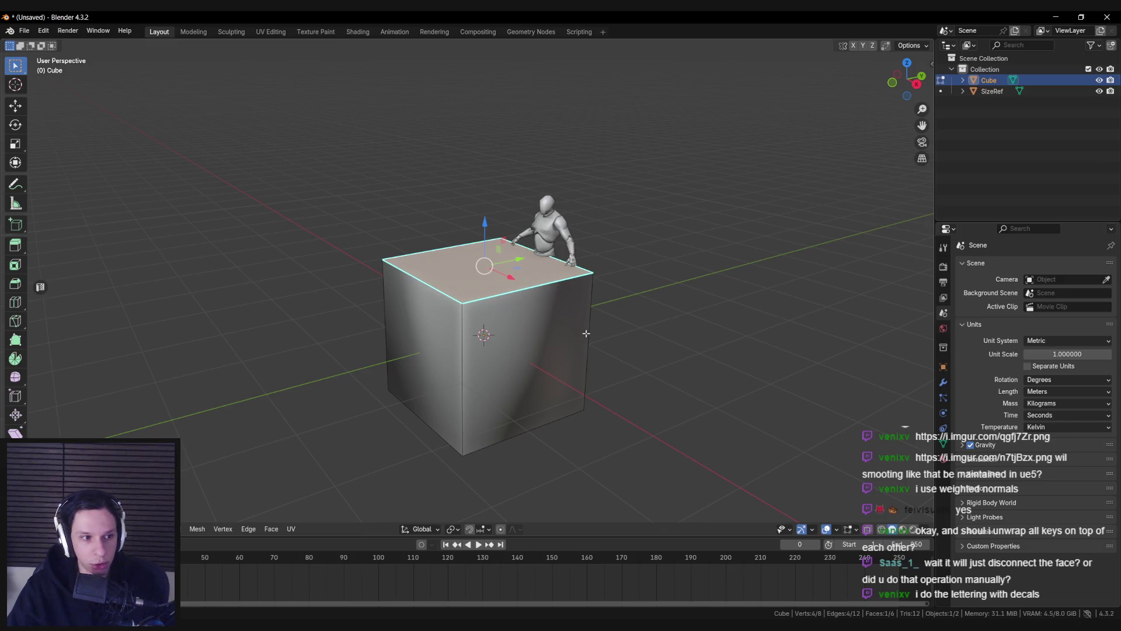
{"action": "key", "text": "Tab"}
{"action": "scroll", "coordinate": [568, 335], "scroll_direction": "down", "scroll_amount": 3}
{"action": "key", "text": "Tab"}
{"action": "scroll", "coordinate": [548, 328], "scroll_direction": "up", "scroll_amount": 3}
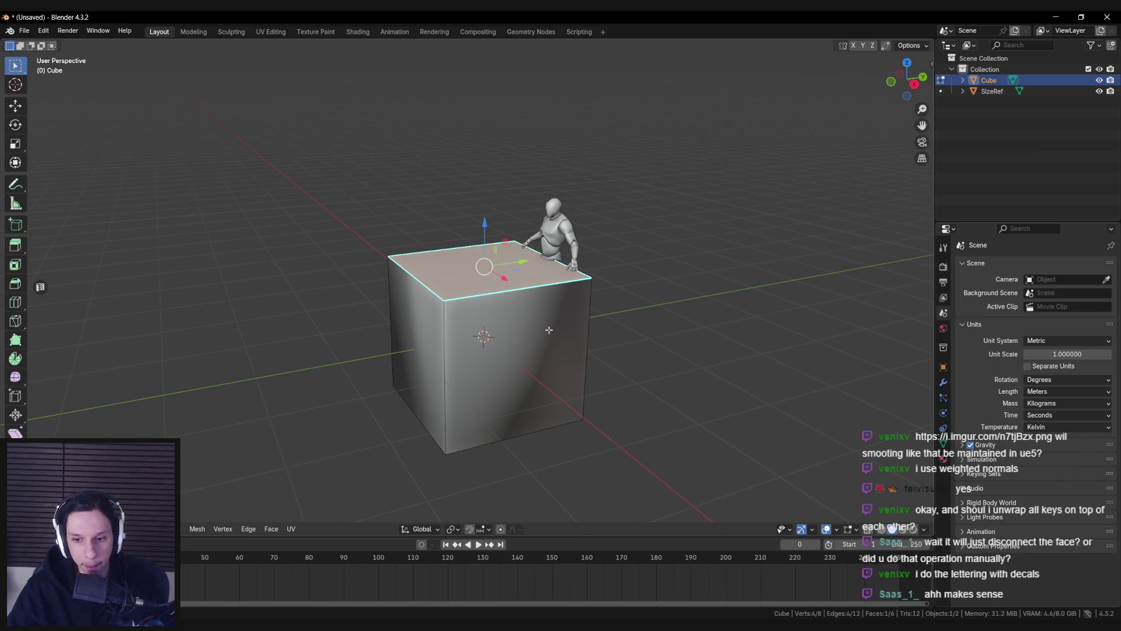
{"action": "key", "text": "Tab"}
{"action": "key", "text": "Tab"}
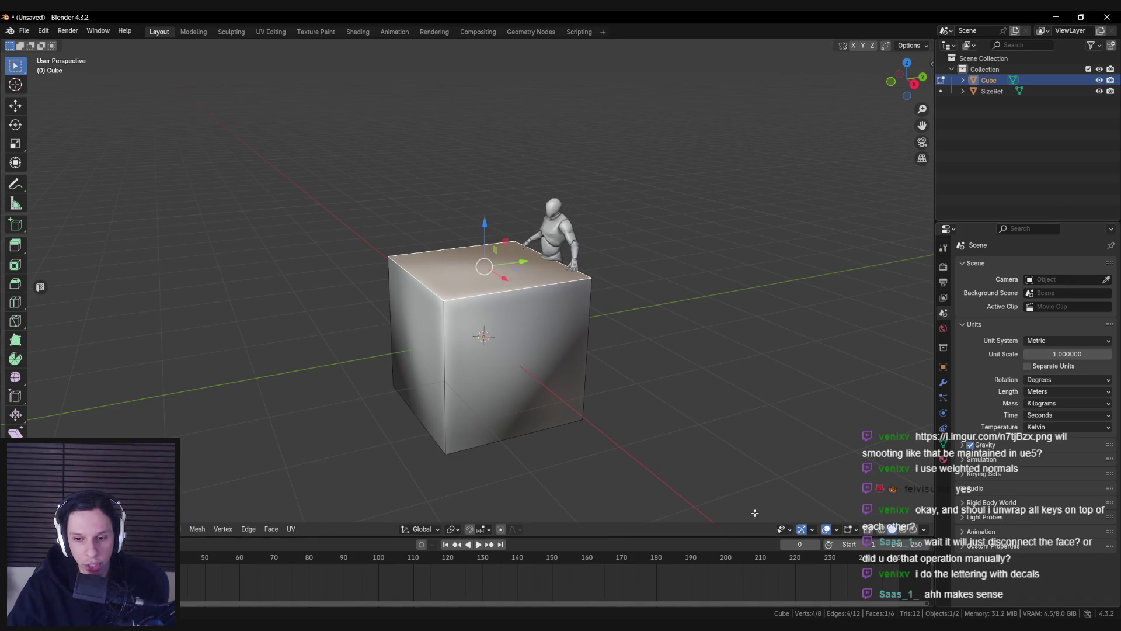
Step: Split the top face off the cube with Y, then undo the split
{"action": "key", "text": "y"}
{"action": "key", "text": "alt+a"}
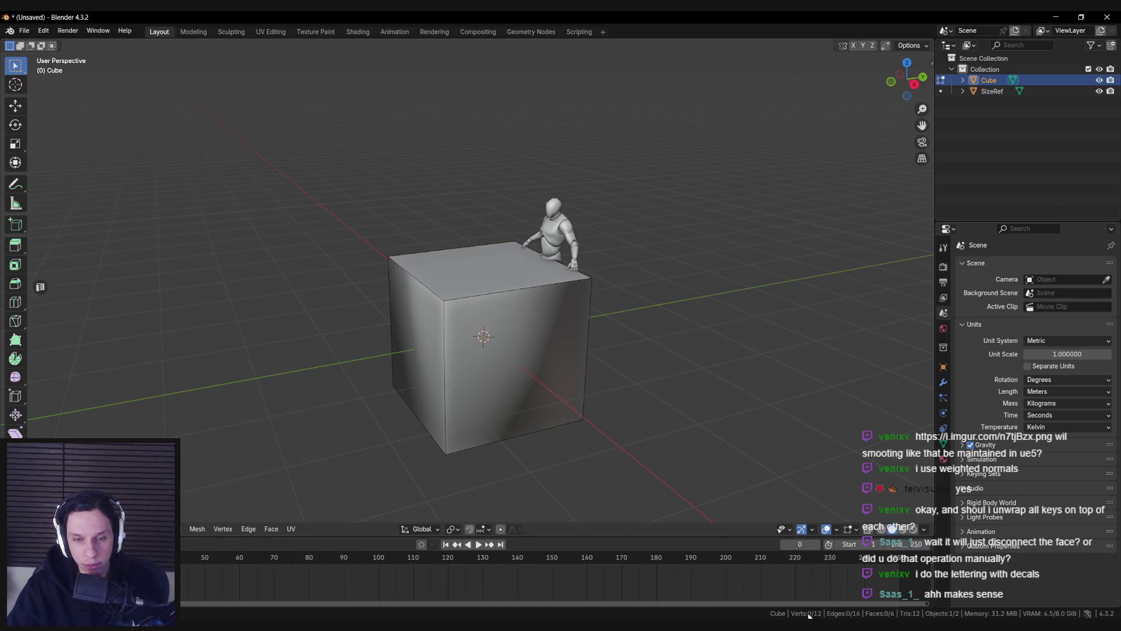
{"action": "left_click", "coordinate": [514, 290]}
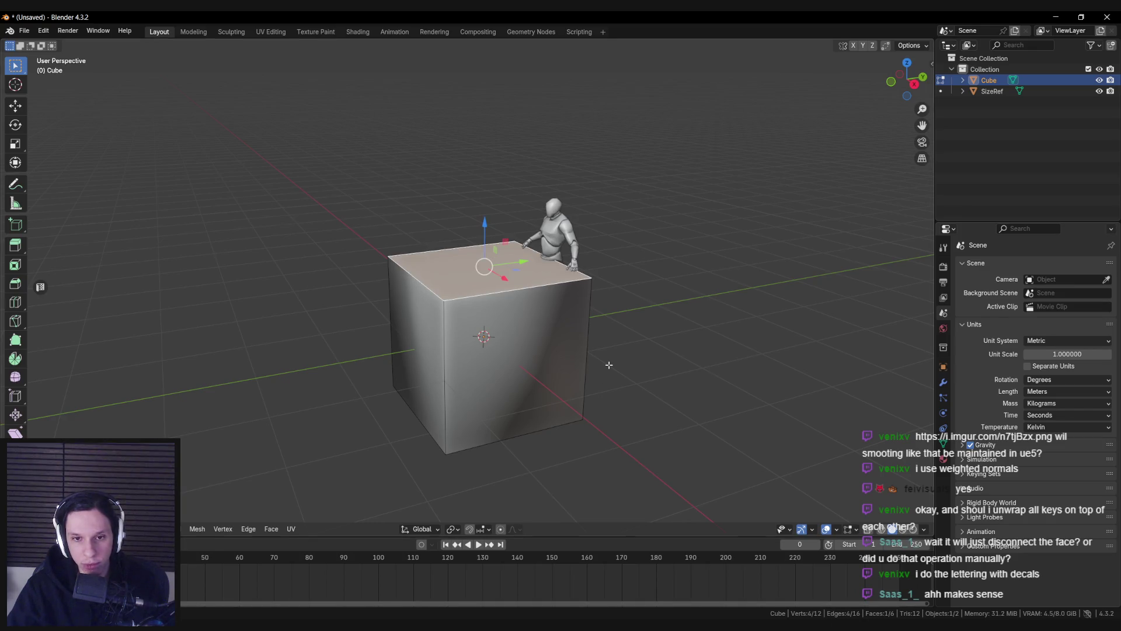
{"action": "scroll", "coordinate": [609, 365], "scroll_direction": "up", "scroll_amount": 3}
{"action": "key", "text": "ctrl+z"}
{"action": "key", "text": "ctrl+z"}
{"action": "key", "text": "ctrl+z"}
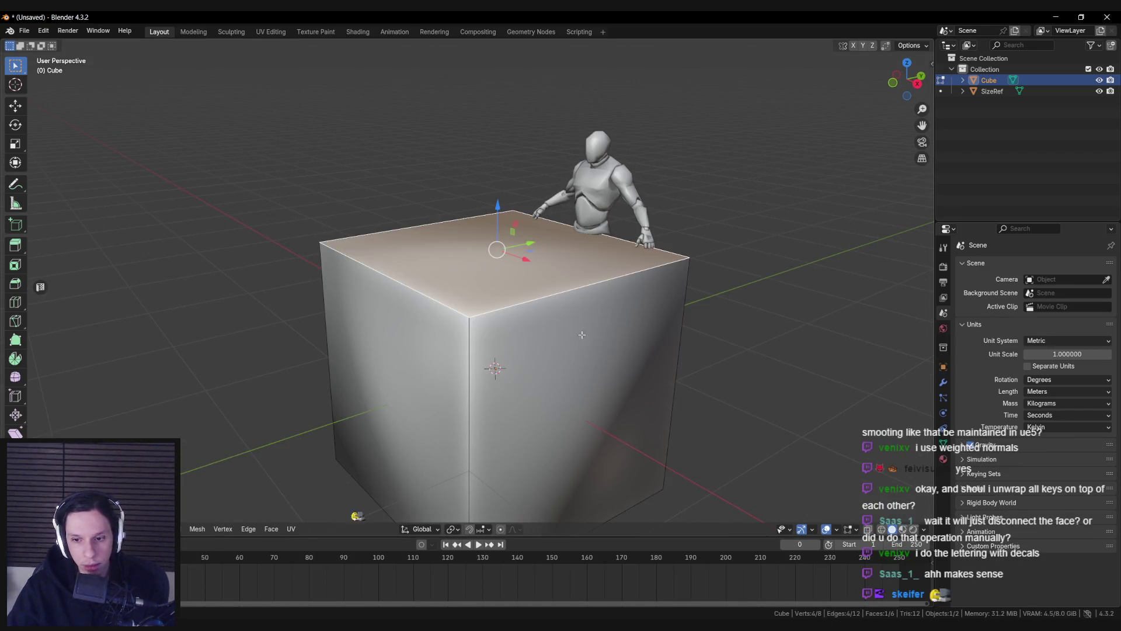
{"action": "scroll", "coordinate": [581, 335], "scroll_direction": "down", "scroll_amount": 3}
{"action": "key", "text": "ctrl+e"}
Step: Return to Object Mode, close Blender without saving, and switch to the browser
{"action": "key", "text": "Tab"}
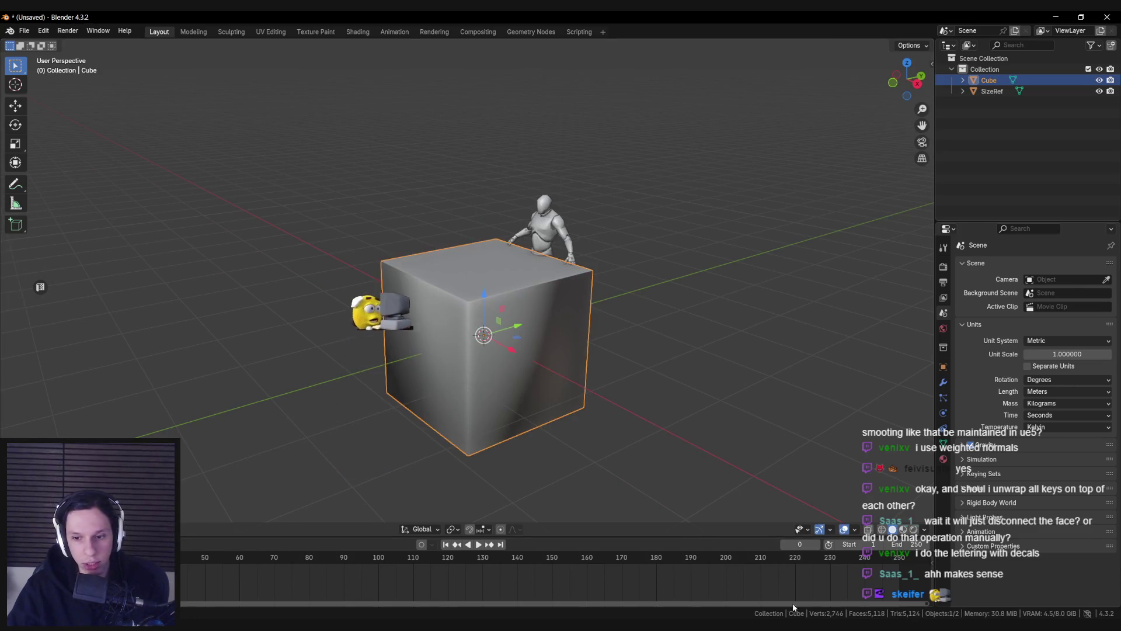
{"action": "key", "text": "Tab"}
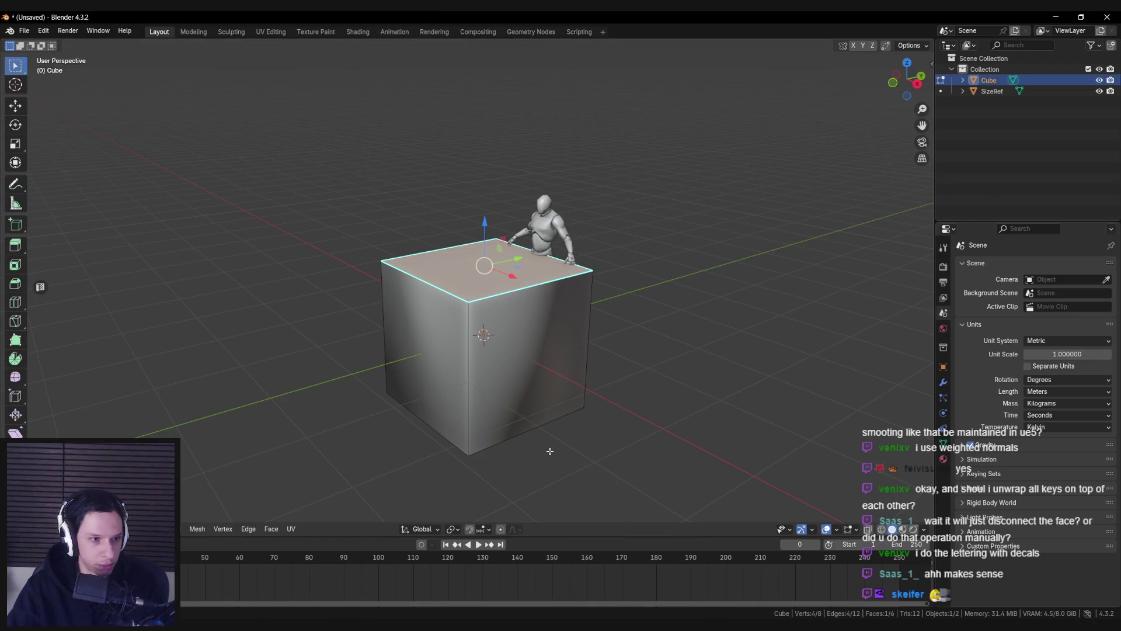
{"action": "key", "text": "Tab"}
{"action": "scroll", "coordinate": [625, 320], "scroll_direction": "down", "scroll_amount": 2}
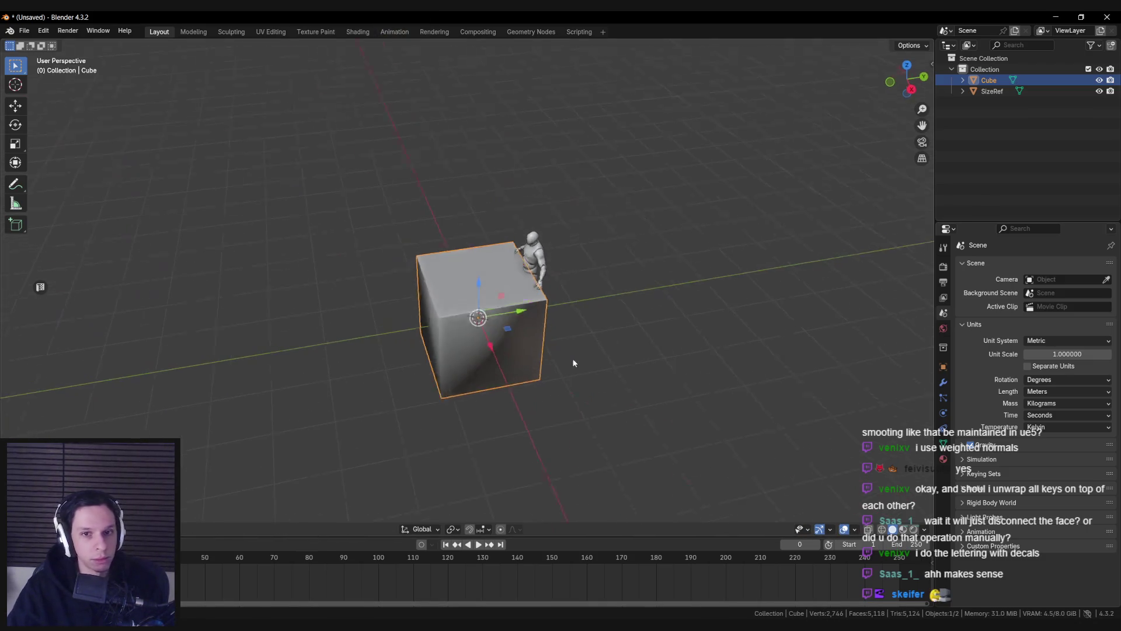
{"action": "left_click", "coordinate": [1107, 17]}
{"action": "key", "text": "alt+Tab"}
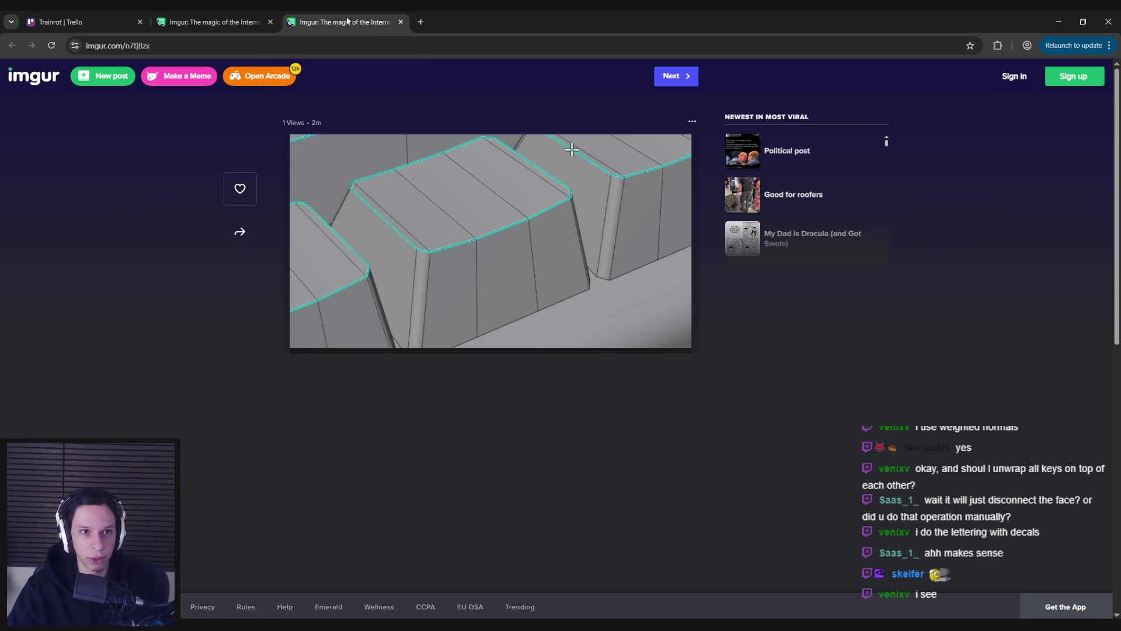
Step: Close the third Imgur tab and switch to the Trainrot Trello board
{"action": "left_click", "coordinate": [400, 22]}
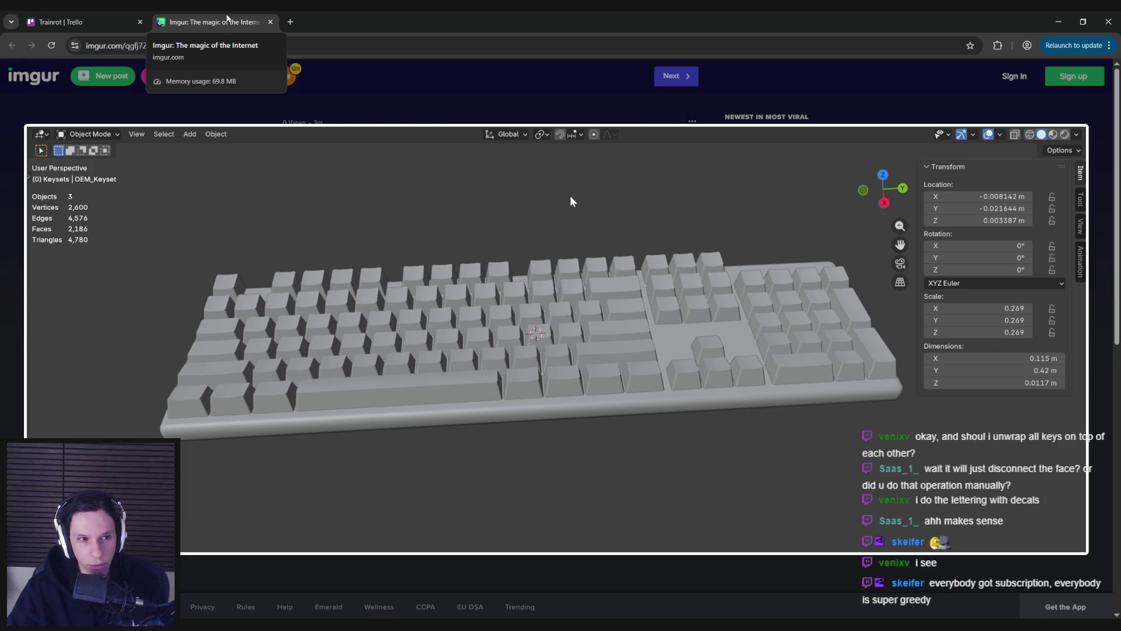
{"action": "key", "text": "ctrl+shift+Tab"}
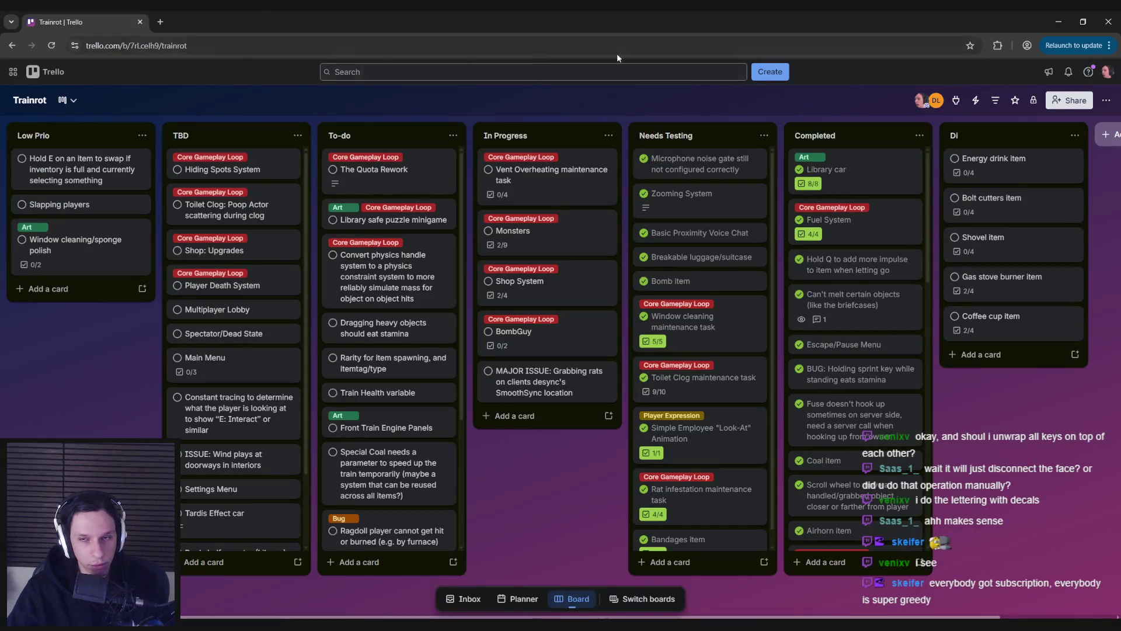
Step: Switch to the Notion Trainrot page showing the Playable Proof of Concept checklist
{"action": "left_click", "coordinate": [1058, 21]}
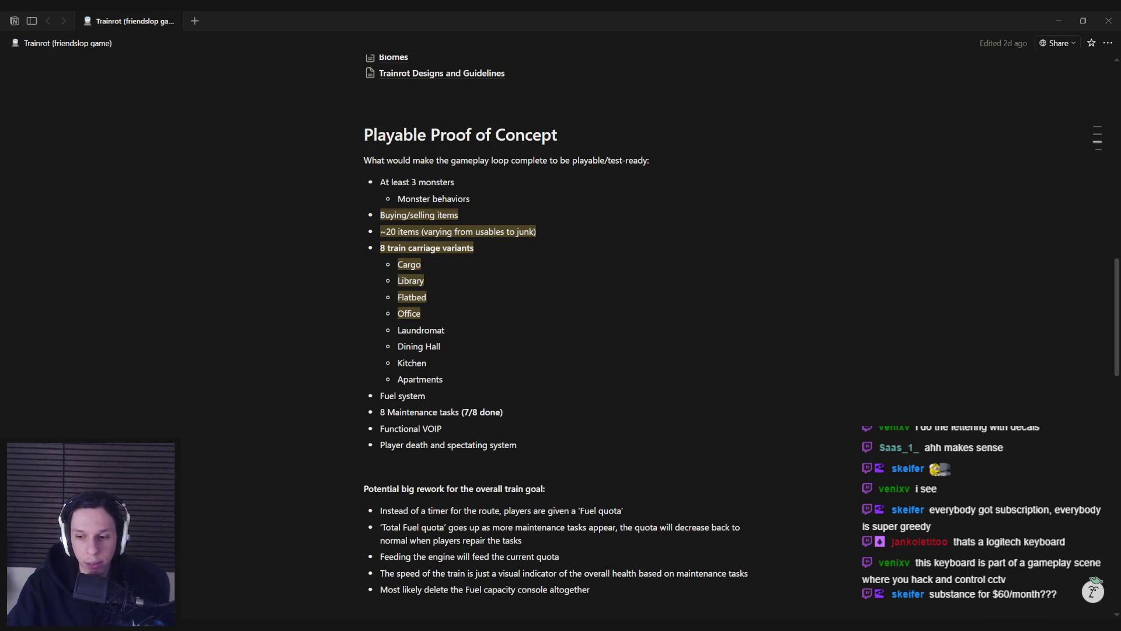
Step: Open Substance 3D Painter's store page from the Steam library
{"action": "left_click", "coordinate": [977, 572]}
{"action": "left_click", "coordinate": [54, 32]}
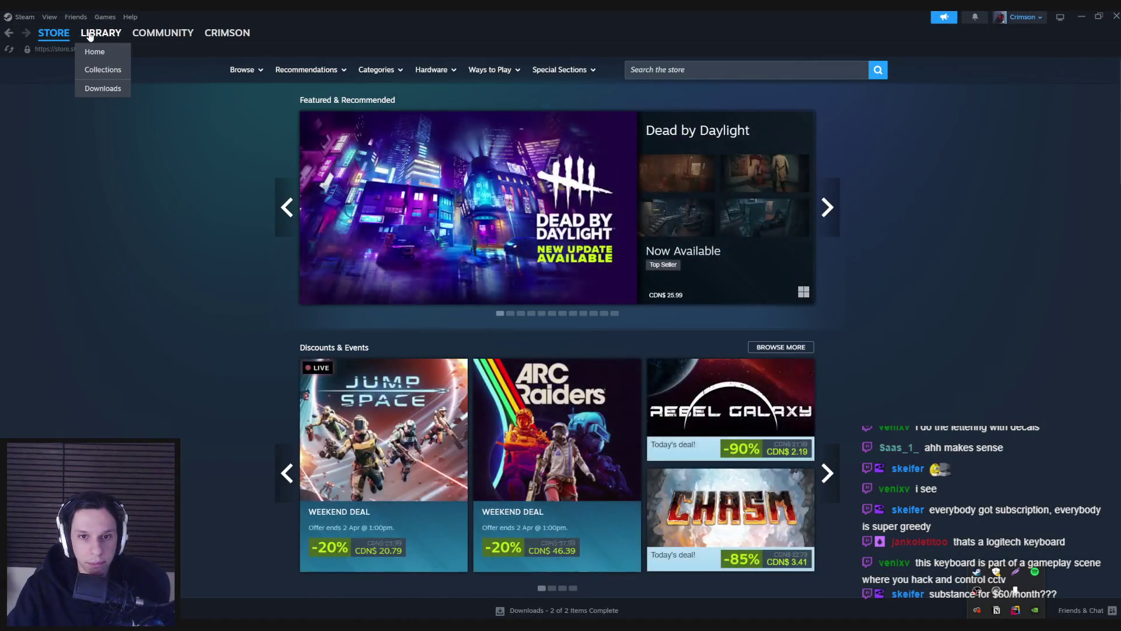
{"action": "left_click", "coordinate": [88, 36]}
{"action": "scroll", "coordinate": [81, 374], "scroll_direction": "down", "scroll_amount": 5}
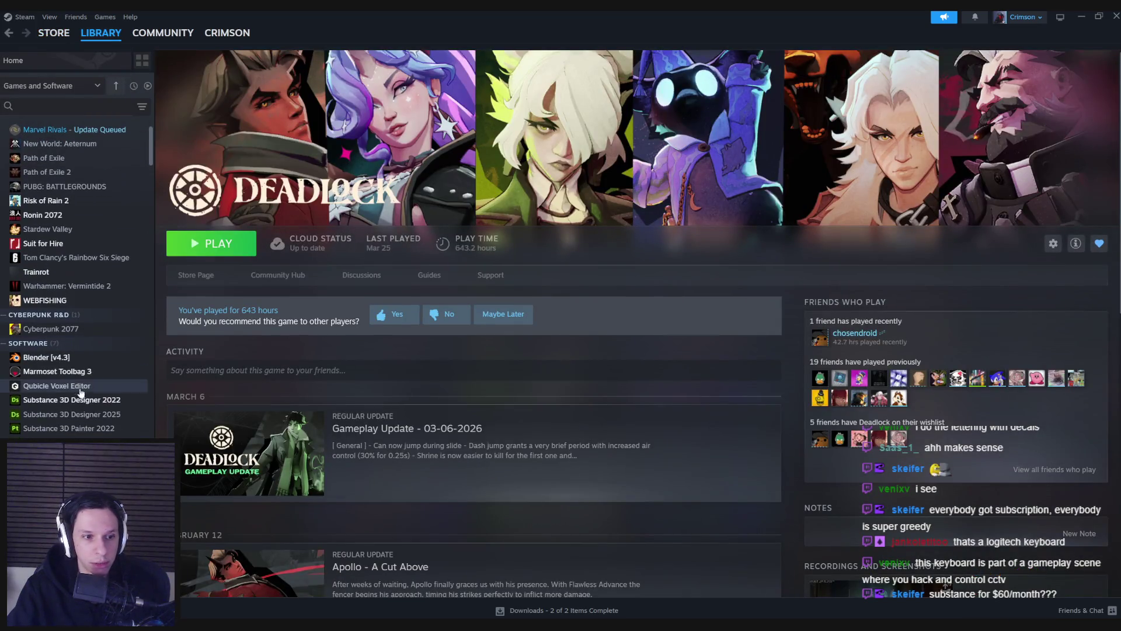
{"action": "left_click", "coordinate": [76, 439]}
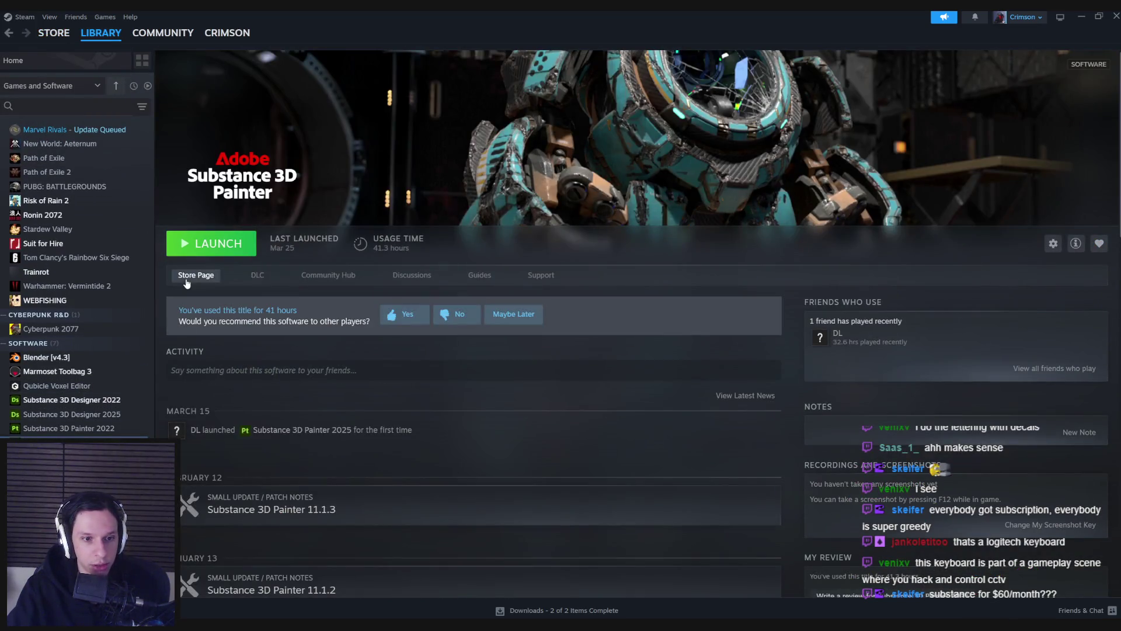
{"action": "left_click", "coordinate": [187, 281]}
Step: Follow the Developer 'Adobe' link to list all Adobe products
{"action": "scroll", "coordinate": [95, 353], "scroll_direction": "down", "scroll_amount": 1}
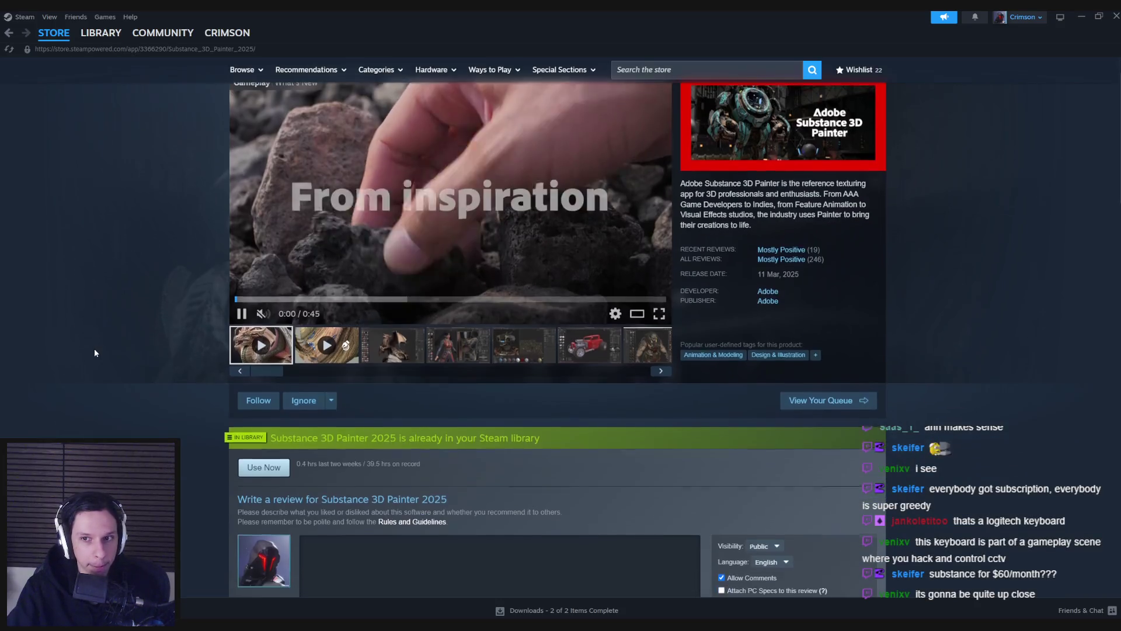
{"action": "scroll", "coordinate": [95, 352], "scroll_direction": "down", "scroll_amount": 5}
{"action": "scroll", "coordinate": [95, 350], "scroll_direction": "up", "scroll_amount": 6}
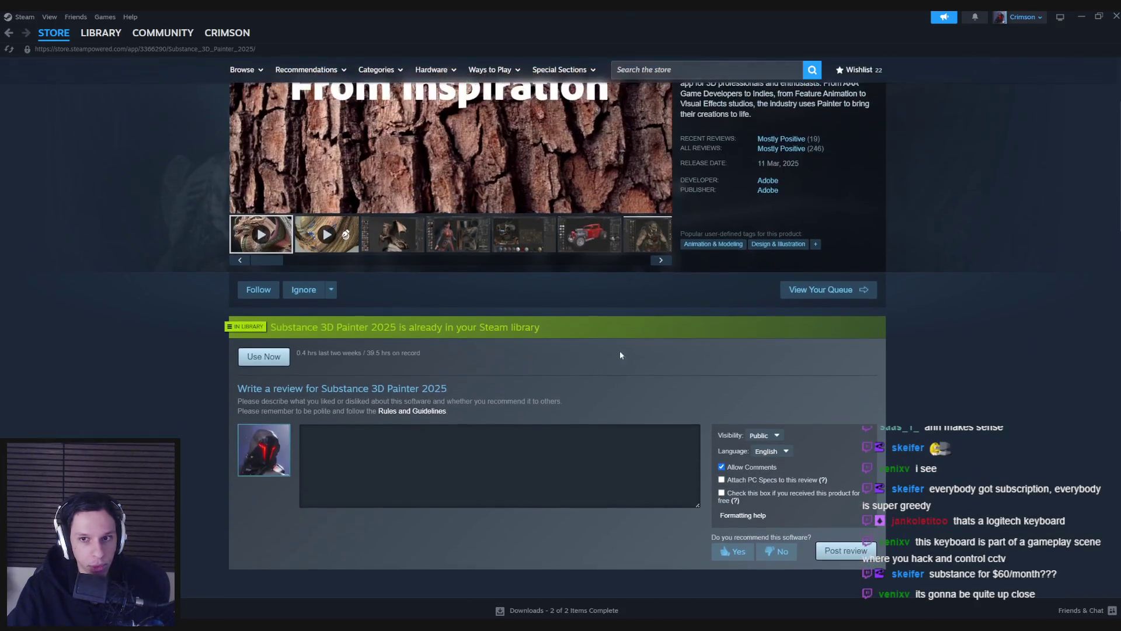
{"action": "left_click", "coordinate": [753, 151]}
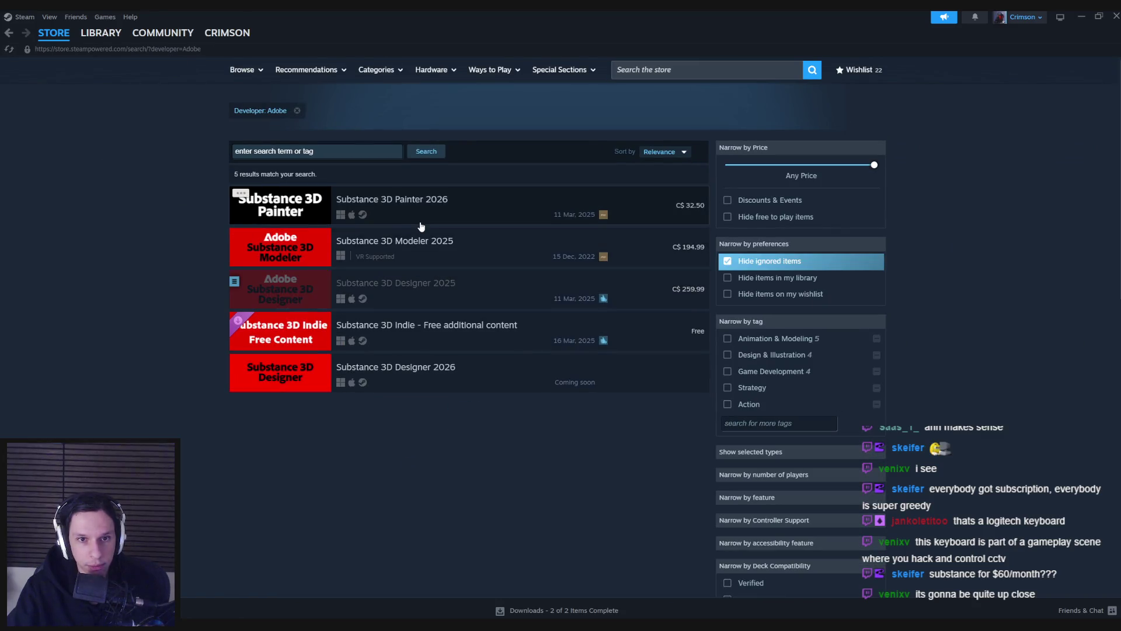
Step: Open the Substance 3D Painter 2026 store page and scroll through its details
{"action": "left_click", "coordinate": [251, 204]}
{"action": "scroll", "coordinate": [146, 246], "scroll_direction": "down", "scroll_amount": 3}
{"action": "scroll", "coordinate": [147, 249], "scroll_direction": "down", "scroll_amount": 3}
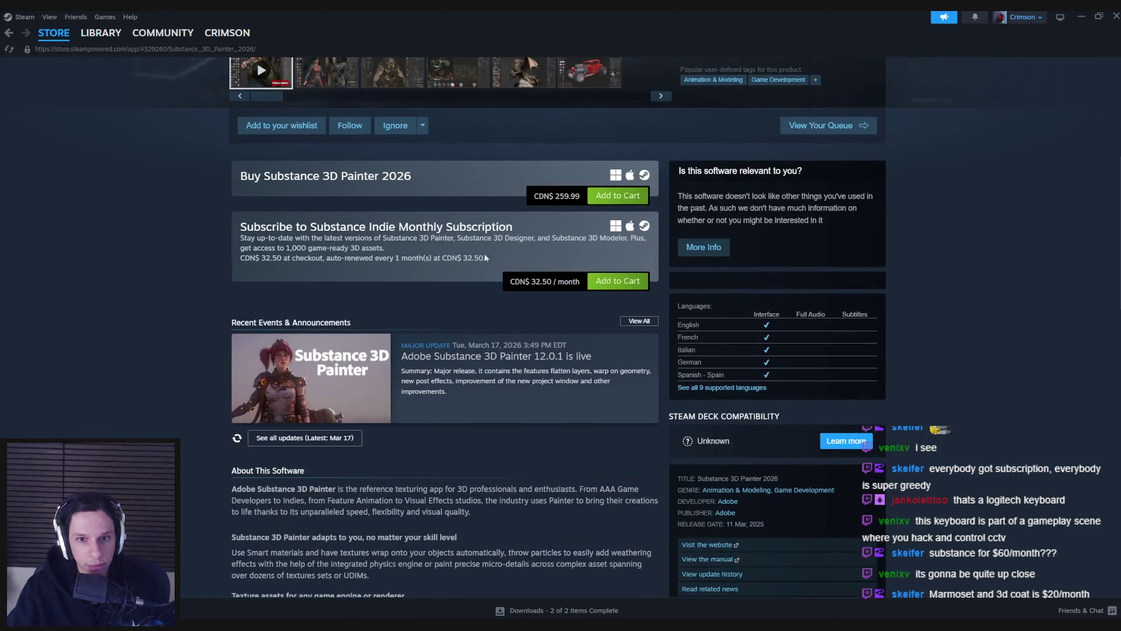
{"action": "scroll", "coordinate": [188, 298], "scroll_direction": "up", "scroll_amount": 6}
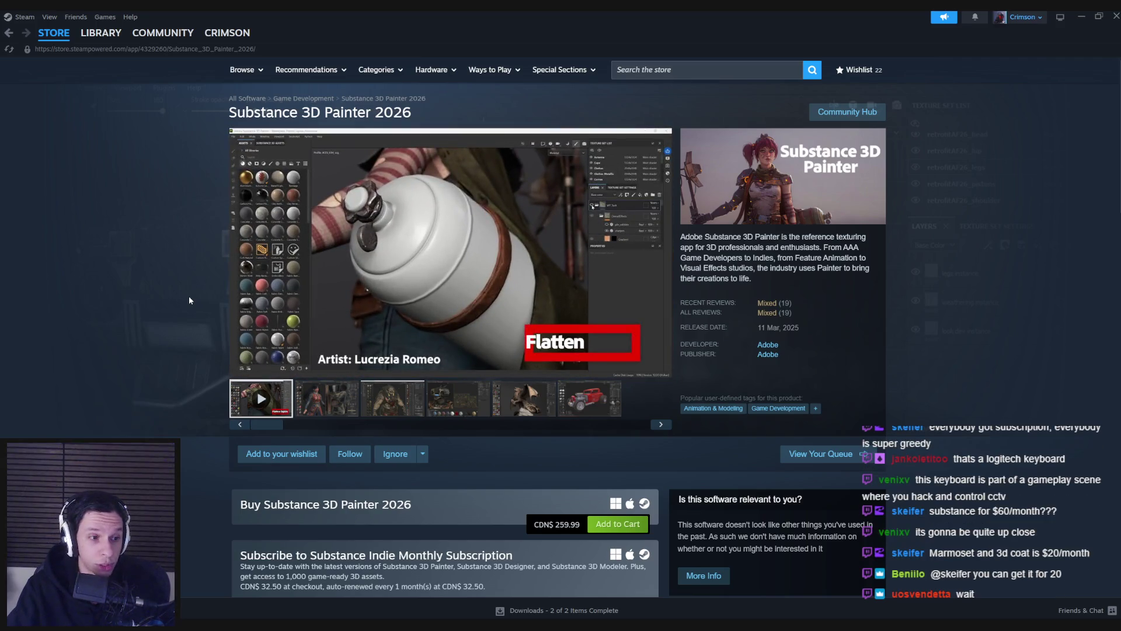
{"action": "scroll", "coordinate": [190, 300], "scroll_direction": "down", "scroll_amount": 5}
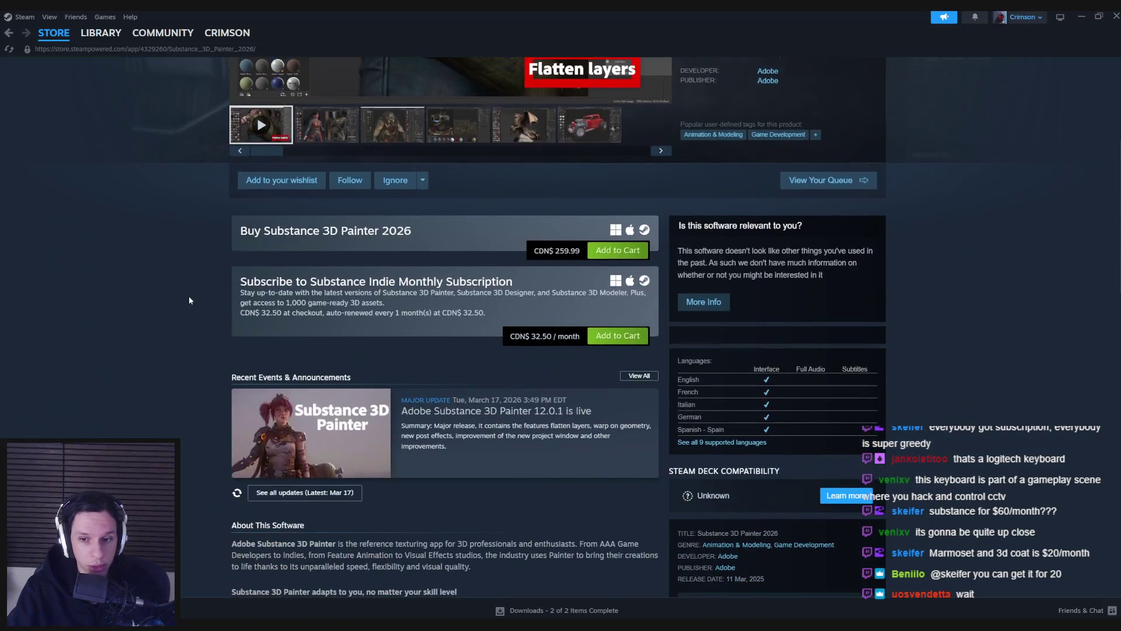
{"action": "scroll", "coordinate": [189, 300], "scroll_direction": "down", "scroll_amount": 3}
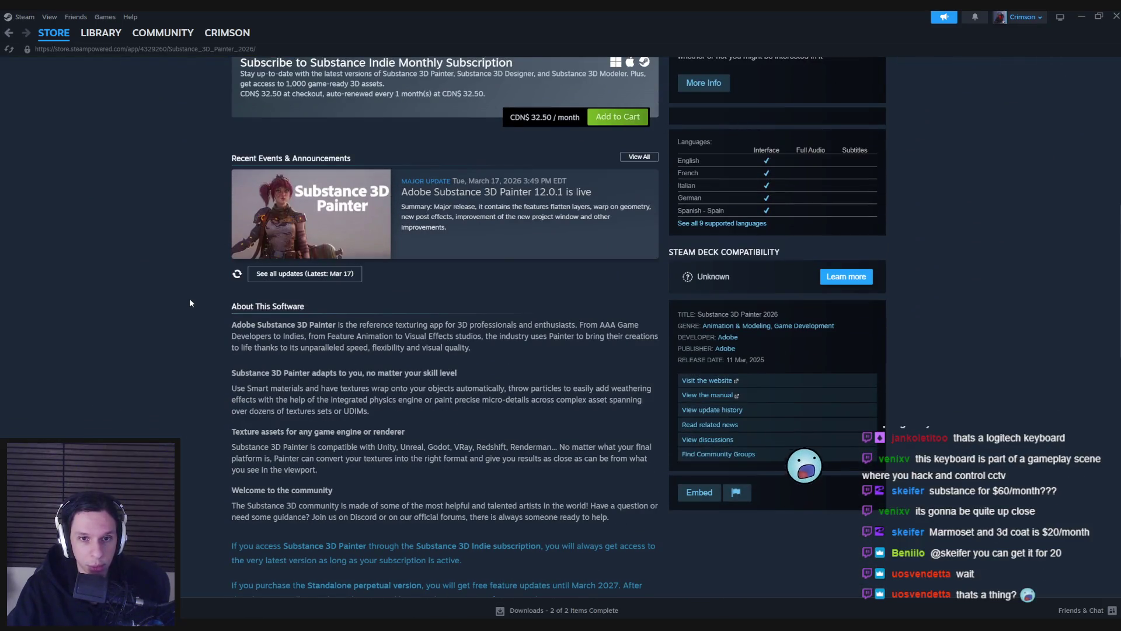
{"action": "scroll", "coordinate": [189, 299], "scroll_direction": "down", "scroll_amount": 7}
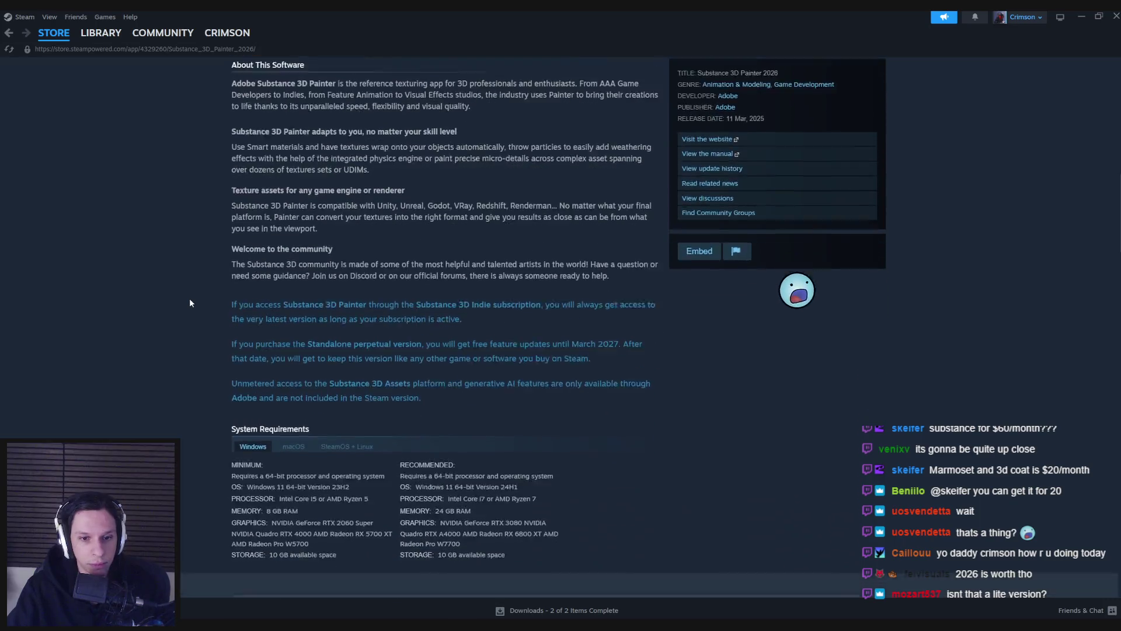
{"action": "scroll", "coordinate": [190, 302], "scroll_direction": "down", "scroll_amount": 8}
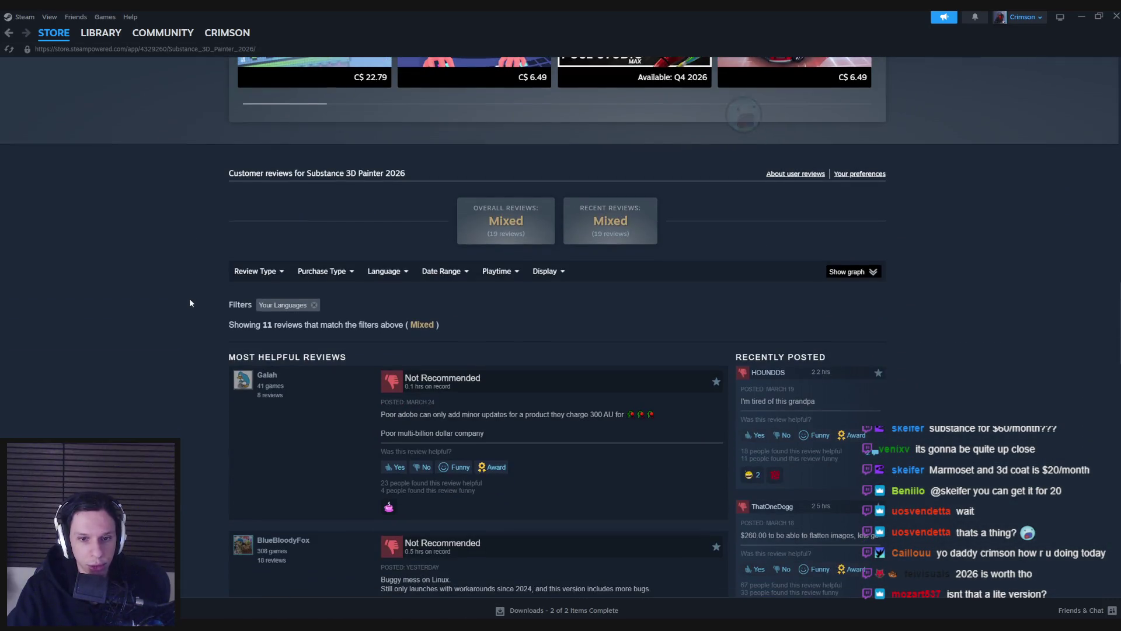
{"action": "scroll", "coordinate": [190, 302], "scroll_direction": "up", "scroll_amount": 20}
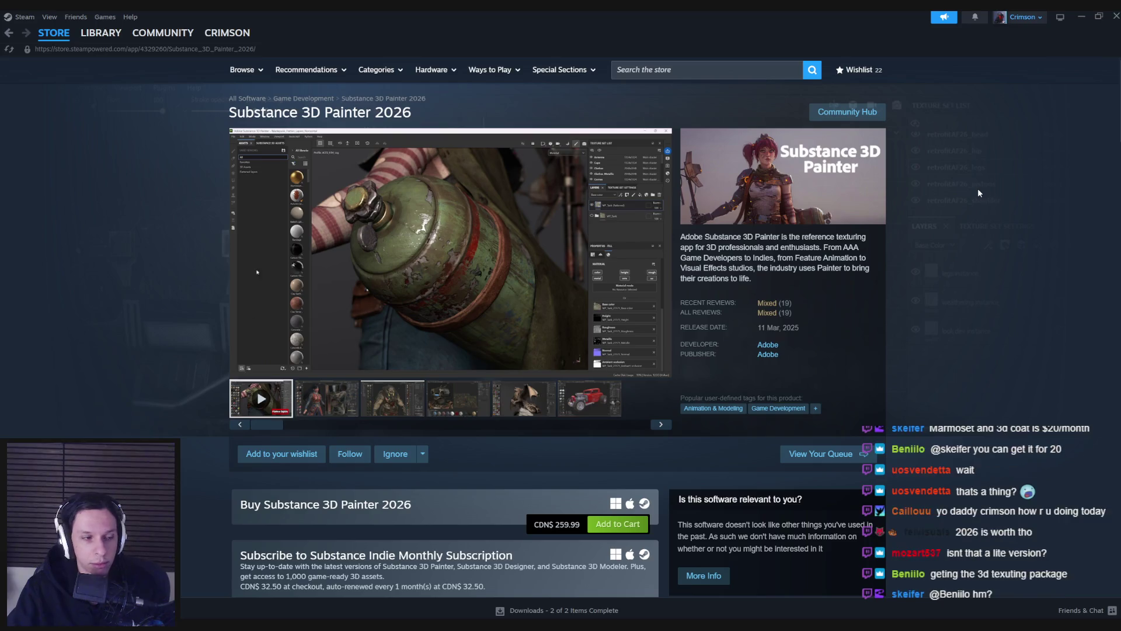
{"action": "scroll", "coordinate": [639, 257], "scroll_direction": "down", "scroll_amount": 5}
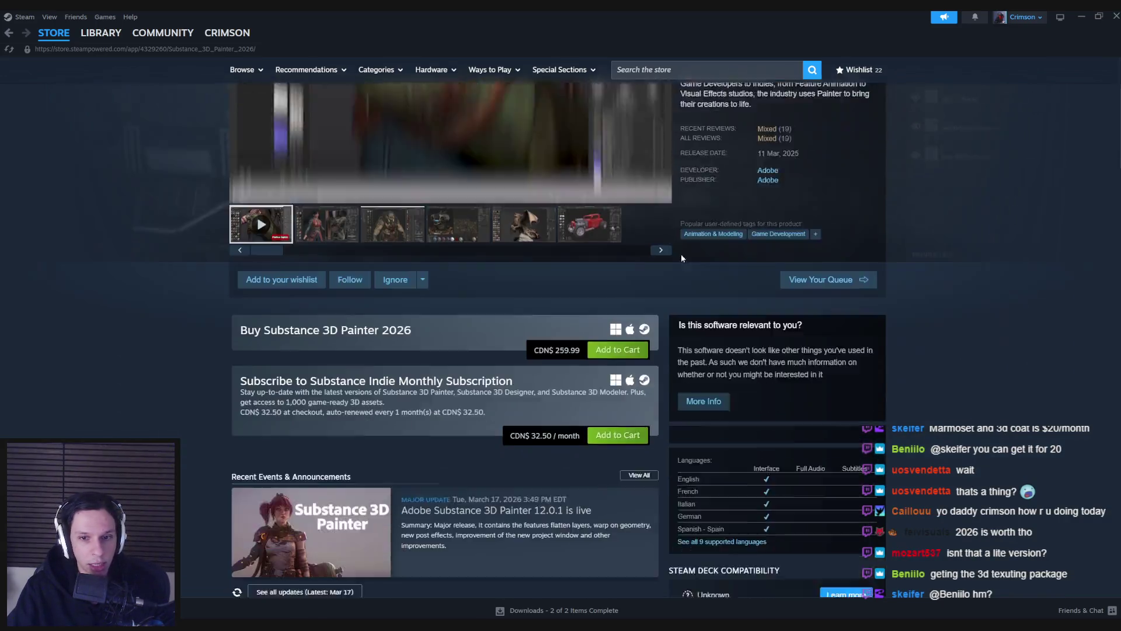
{"action": "scroll", "coordinate": [460, 251], "scroll_direction": "up", "scroll_amount": 5}
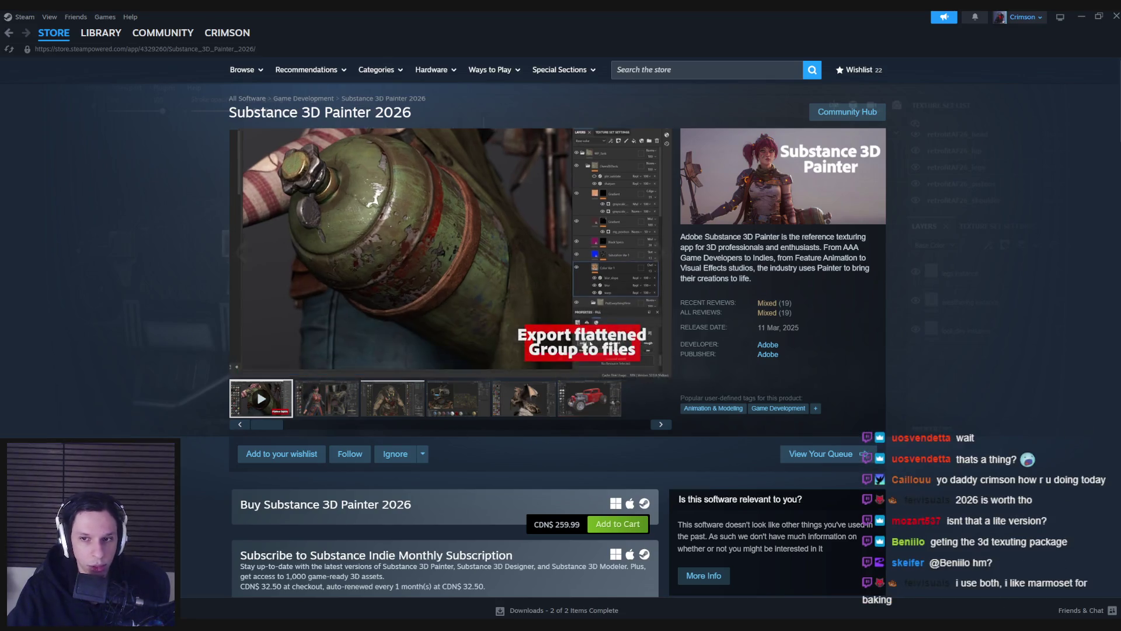
{"action": "scroll", "coordinate": [409, 409], "scroll_direction": "down", "scroll_amount": 2}
Step: Highlight the subscription description paragraph, then clear the highlight
{"action": "mouse_move", "coordinate": [369, 457]}
{"action": "left_mouse_down"}
{"action": "mouse_move", "coordinate": [470, 455]}
{"action": "mouse_move", "coordinate": [384, 468]}
{"action": "left_mouse_up"}
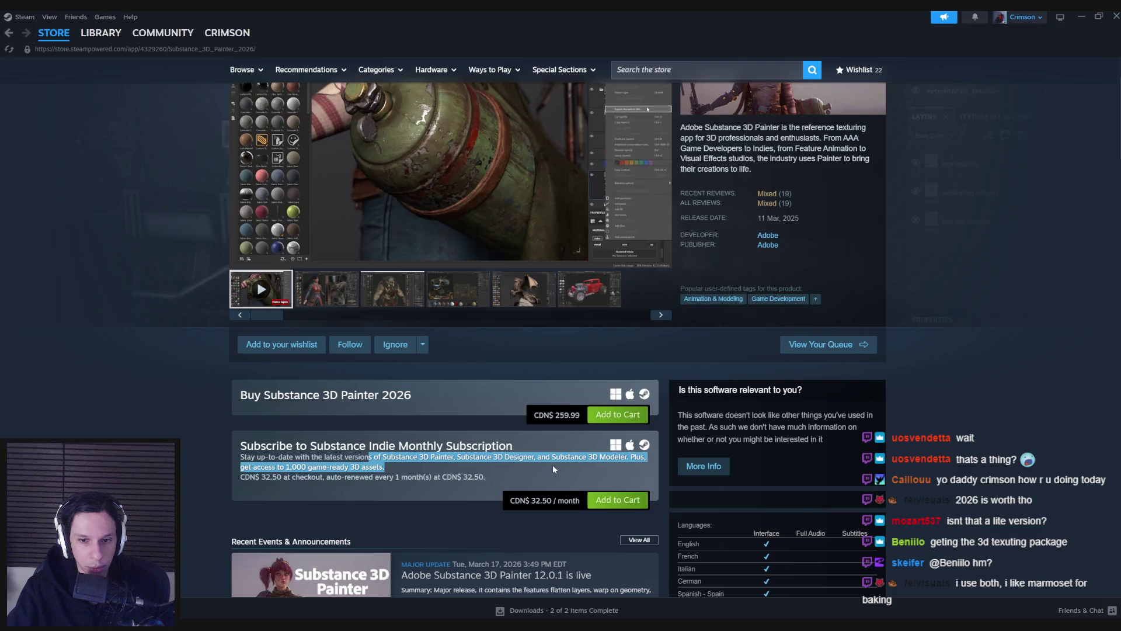
{"action": "left_click", "coordinate": [375, 465]}
{"action": "triple_click", "coordinate": [382, 457]}
{"action": "left_click", "coordinate": [516, 472]}
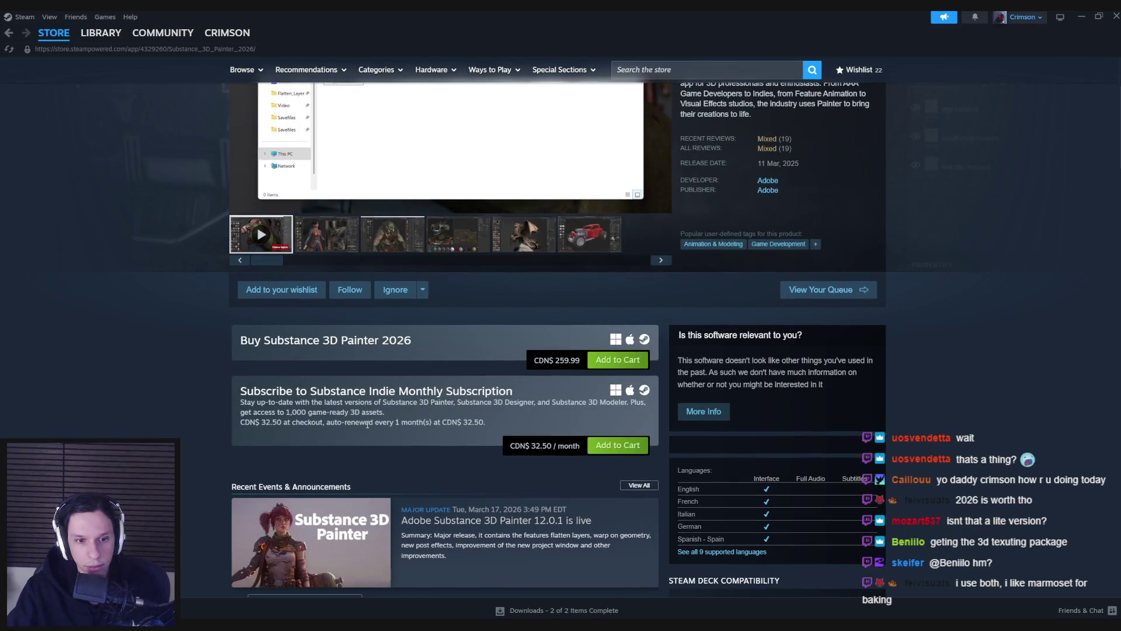
Step: Browse the screenshots in the media viewer and full-size lightbox
{"action": "scroll", "coordinate": [390, 414], "scroll_direction": "up", "scroll_amount": 3}
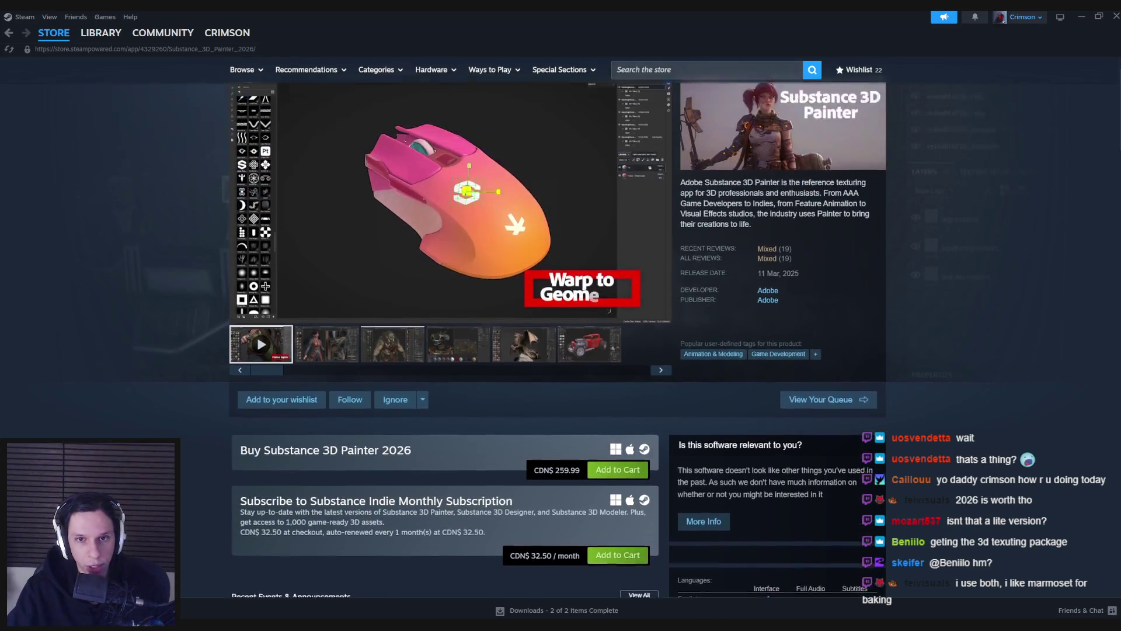
{"action": "left_click", "coordinate": [350, 402]}
{"action": "left_click", "coordinate": [401, 402]}
{"action": "left_click", "coordinate": [458, 400]}
{"action": "left_click", "coordinate": [440, 303]}
{"action": "left_click", "coordinate": [967, 325]}
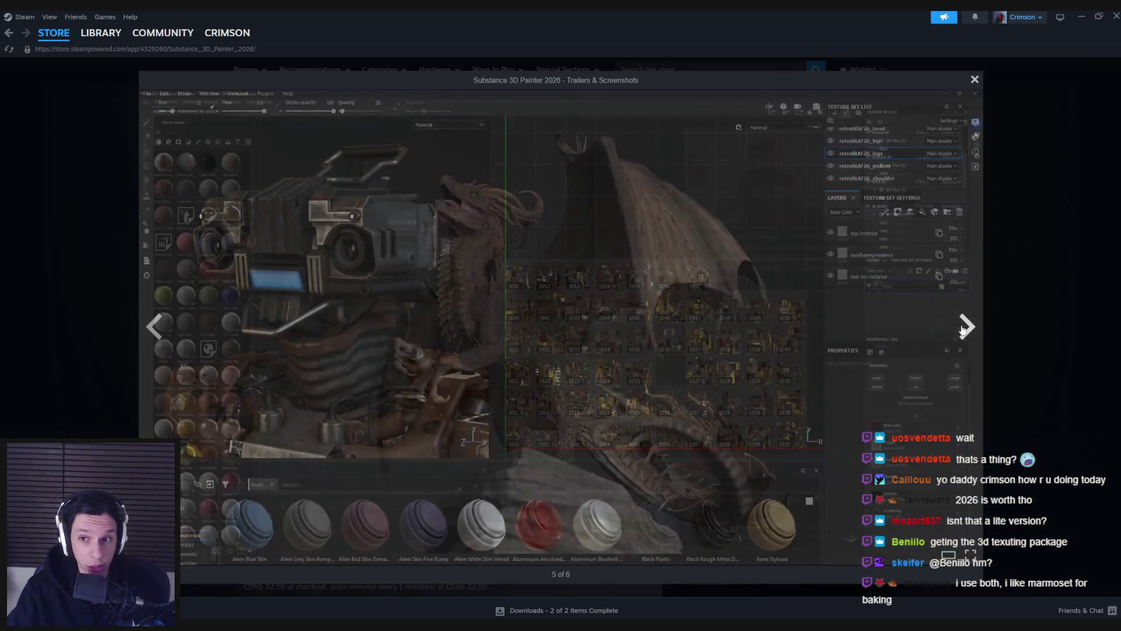
{"action": "left_click", "coordinate": [967, 325]}
{"action": "left_click", "coordinate": [967, 326]}
{"action": "key", "text": "Escape"}
Step: Highlight the price, included Substance apps list and subscription heading text
{"action": "scroll", "coordinate": [525, 351], "scroll_direction": "down", "scroll_amount": 3}
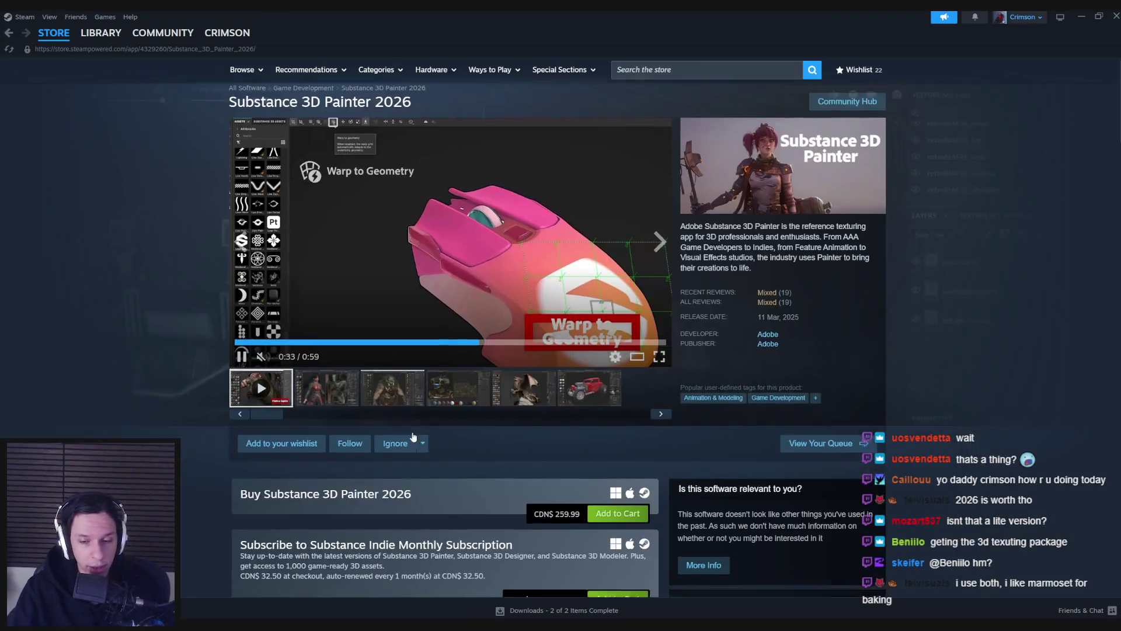
{"action": "left_click_drag", "start_coordinate": [510, 390], "coordinate": [555, 392]}
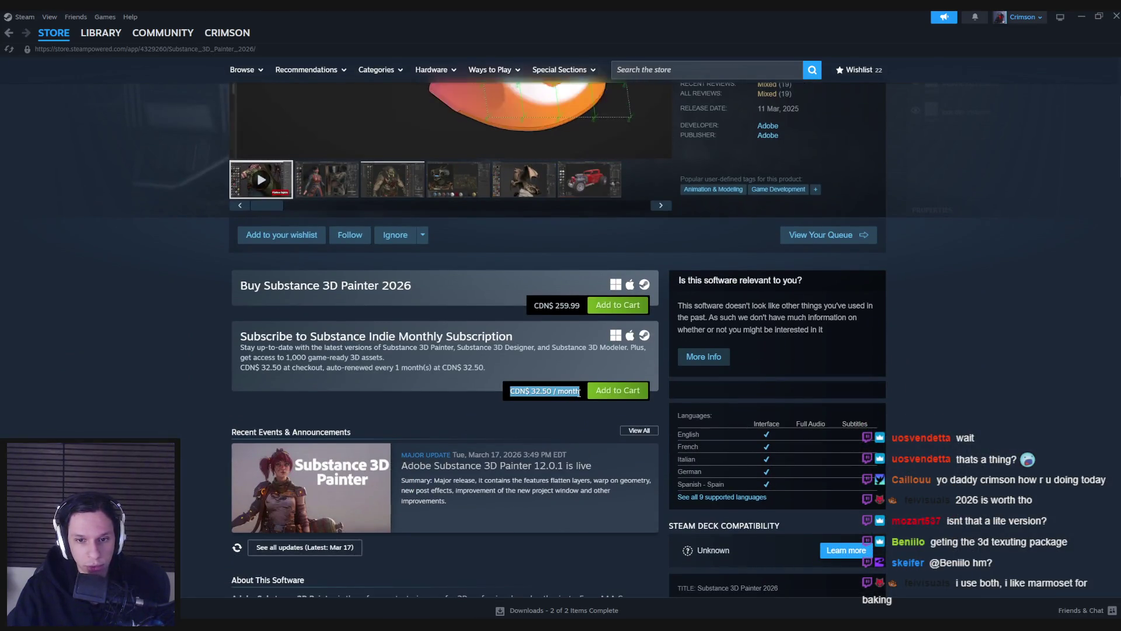
{"action": "left_click", "coordinate": [576, 392]}
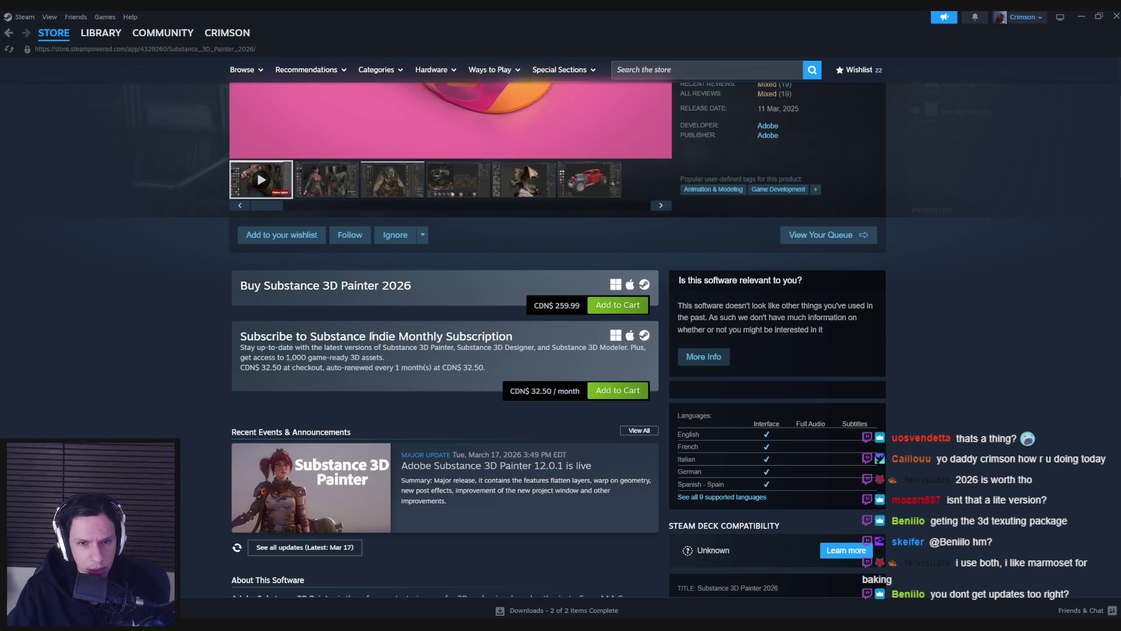
{"action": "mouse_move", "coordinate": [390, 347]}
{"action": "left_mouse_down"}
{"action": "mouse_move", "coordinate": [628, 350]}
{"action": "mouse_move", "coordinate": [613, 356]}
{"action": "left_mouse_up"}
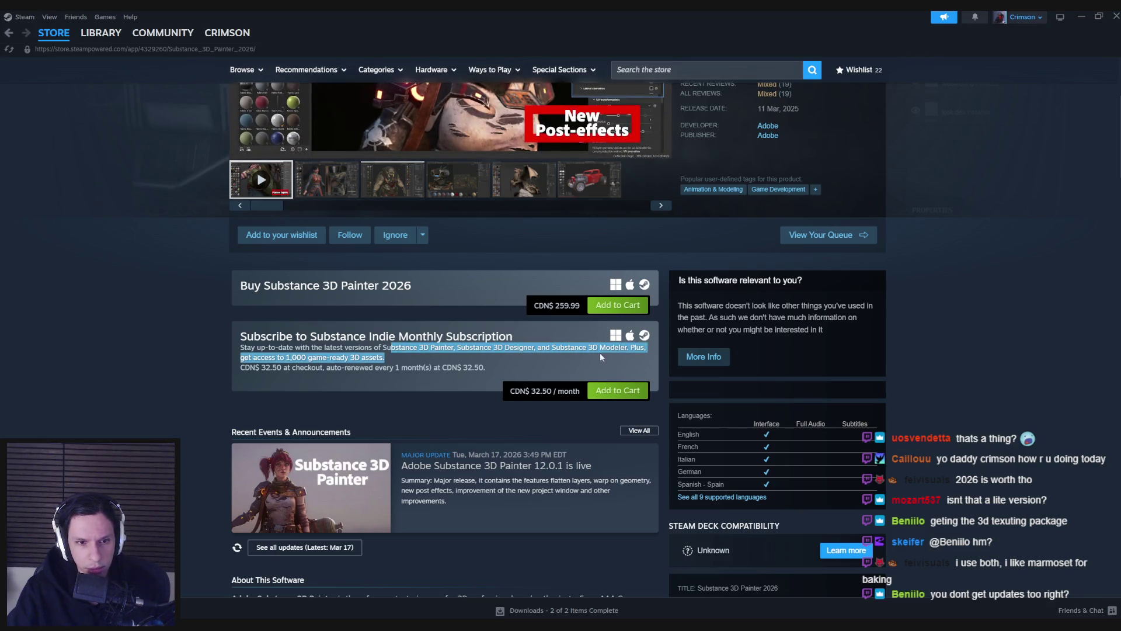
{"action": "mouse_move", "coordinate": [533, 356]}
{"action": "left_mouse_down"}
{"action": "mouse_move", "coordinate": [619, 349]}
{"action": "mouse_move", "coordinate": [603, 359]}
{"action": "left_mouse_up"}
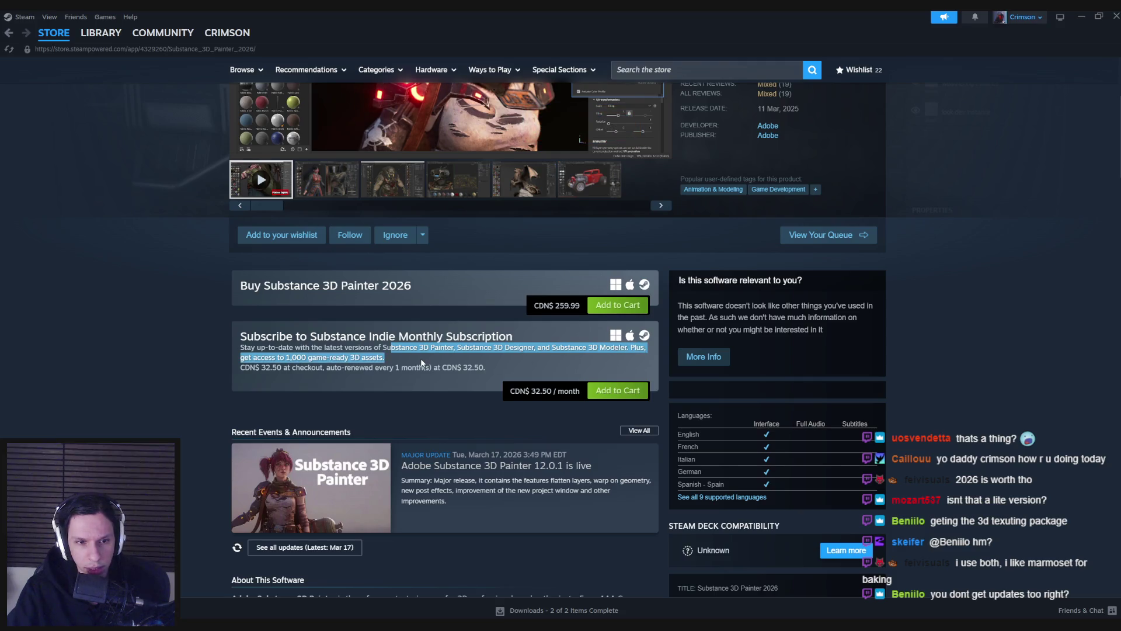
{"action": "left_click", "coordinate": [389, 366]}
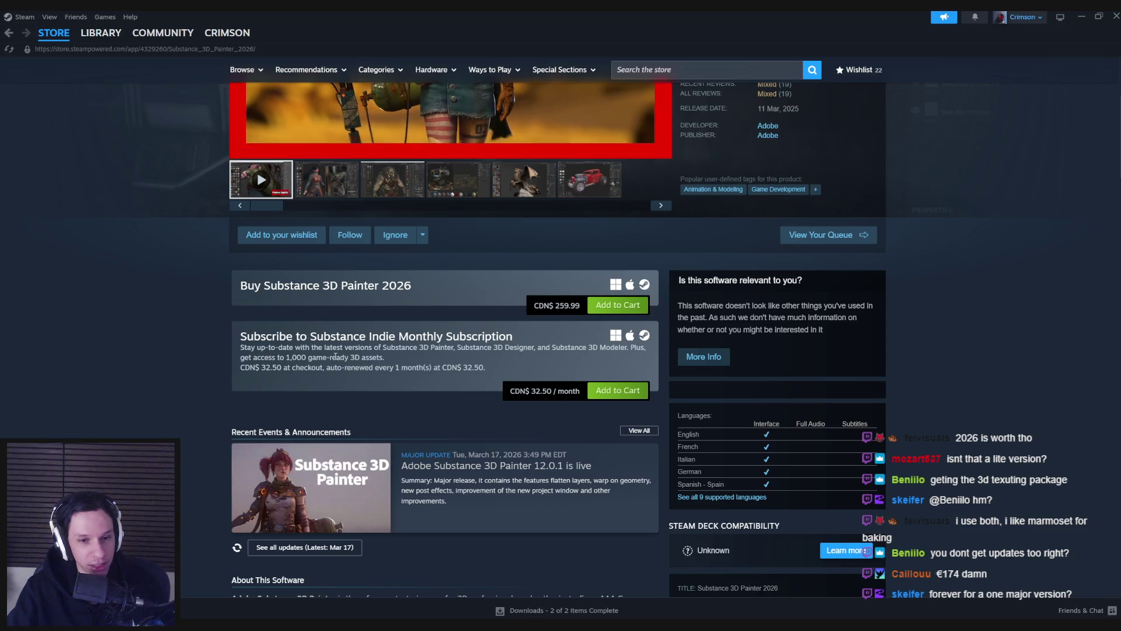
{"action": "mouse_move", "coordinate": [246, 336]}
{"action": "left_mouse_down"}
{"action": "mouse_move", "coordinate": [494, 378]}
{"action": "mouse_move", "coordinate": [303, 338]}
{"action": "mouse_move", "coordinate": [353, 339]}
{"action": "left_mouse_up"}
{"action": "left_click", "coordinate": [354, 338]}
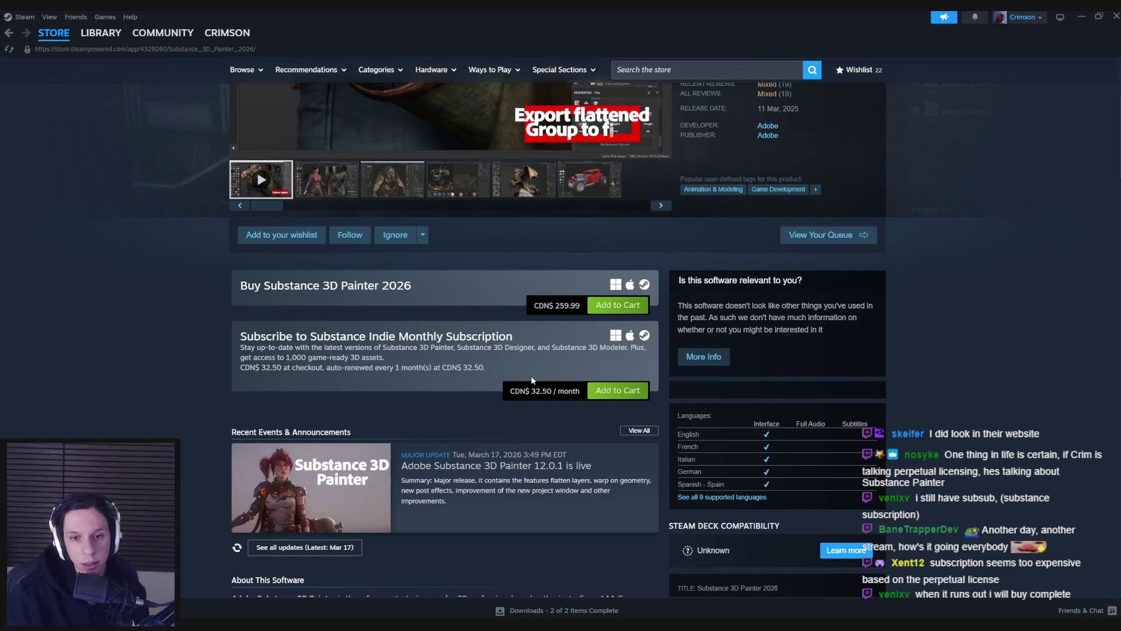
{"action": "mouse_move", "coordinate": [512, 391]}
{"action": "left_mouse_down"}
{"action": "mouse_move", "coordinate": [580, 391]}
{"action": "mouse_move", "coordinate": [500, 395]}
{"action": "left_mouse_up"}
{"action": "left_click", "coordinate": [580, 391]}
{"action": "left_click", "coordinate": [500, 395]}
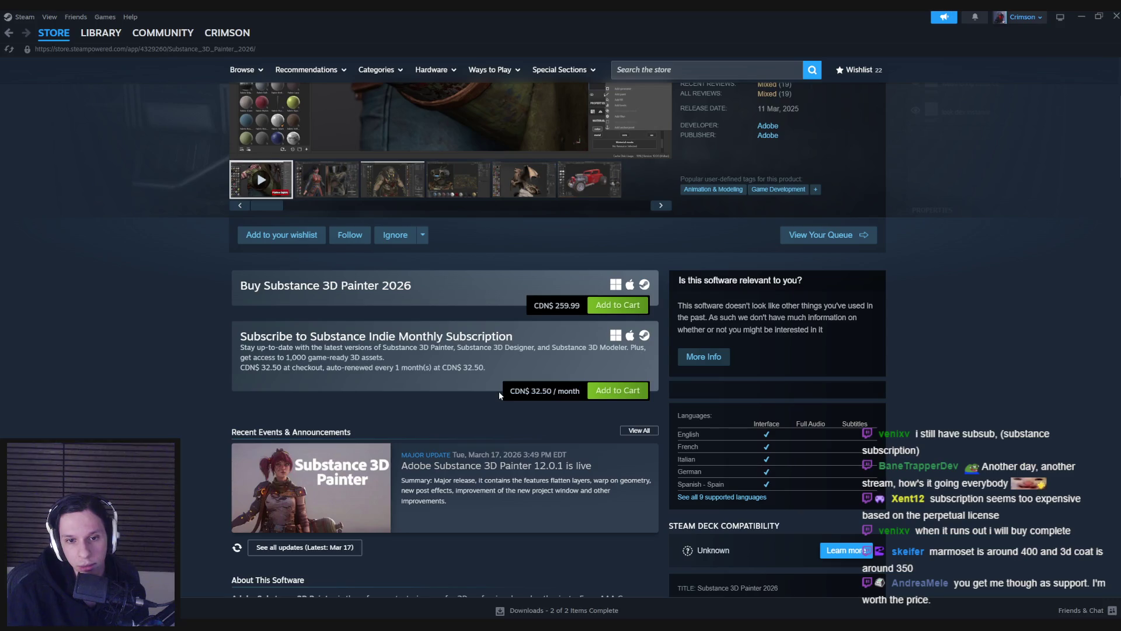
{"action": "left_click_drag", "start_coordinate": [382, 347], "coordinate": [385, 357]}
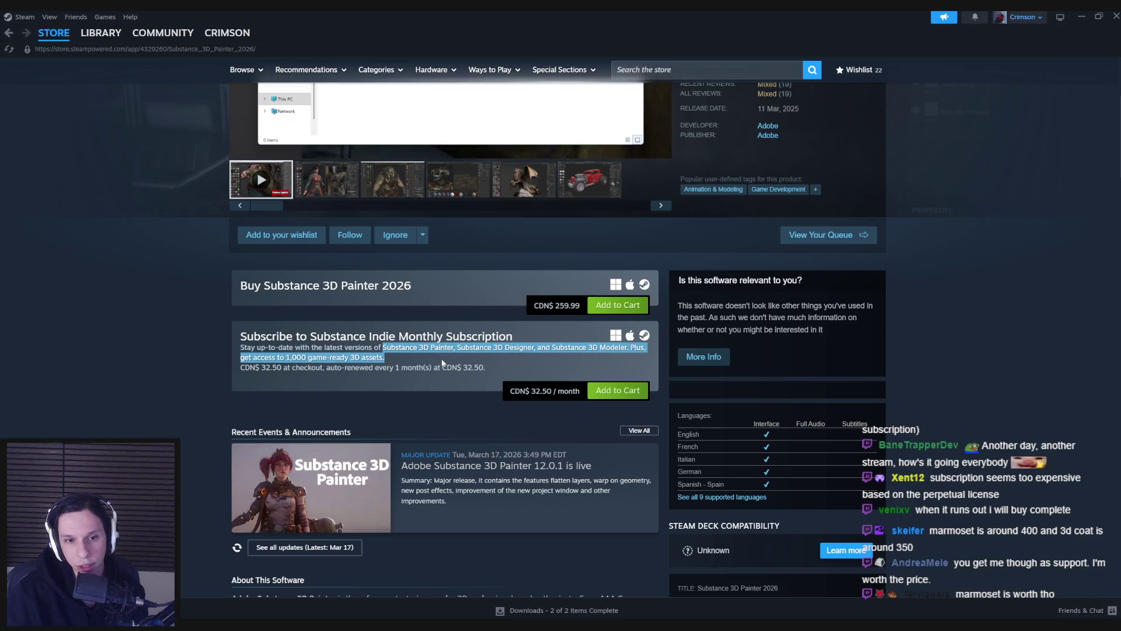
{"action": "left_click", "coordinate": [509, 391]}
{"action": "left_click_drag", "start_coordinate": [510, 391], "coordinate": [580, 393]}
{"action": "left_click", "coordinate": [579, 393]}
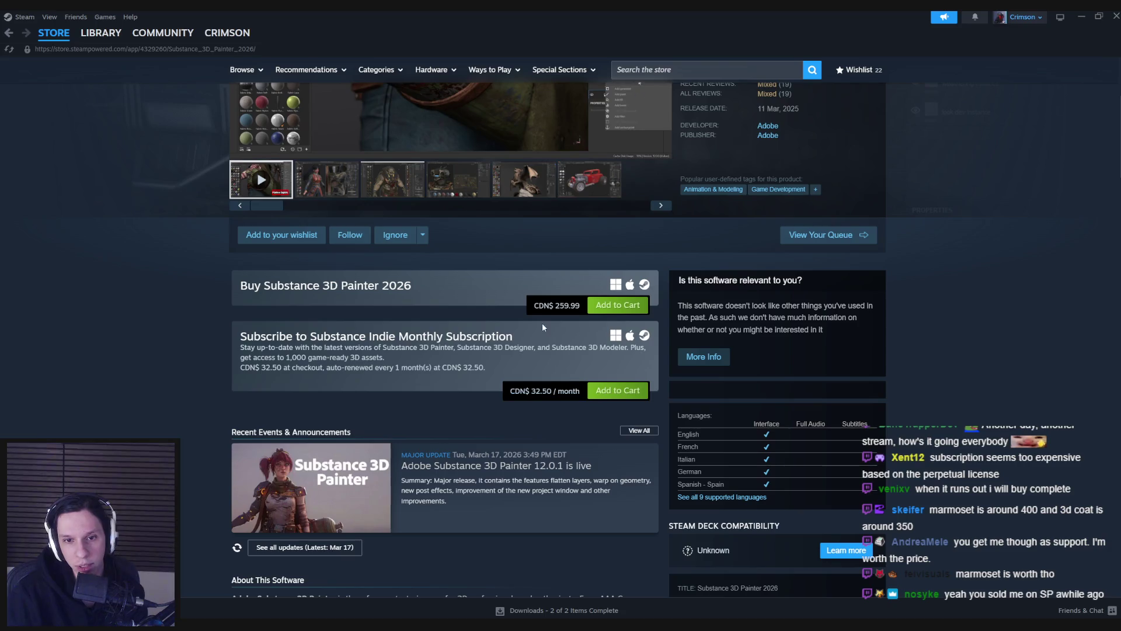
{"action": "left_click_drag", "start_coordinate": [533, 305], "coordinate": [581, 305]}
Step: Clear the CDN$ 259.99 price highlight and scroll through the Substance 3D Painter 2026 page
{"action": "left_click", "coordinate": [637, 354]}
{"action": "scroll", "coordinate": [636, 354], "scroll_direction": "up", "scroll_amount": 2}
{"action": "scroll", "coordinate": [636, 354], "scroll_direction": "up", "scroll_amount": 2}
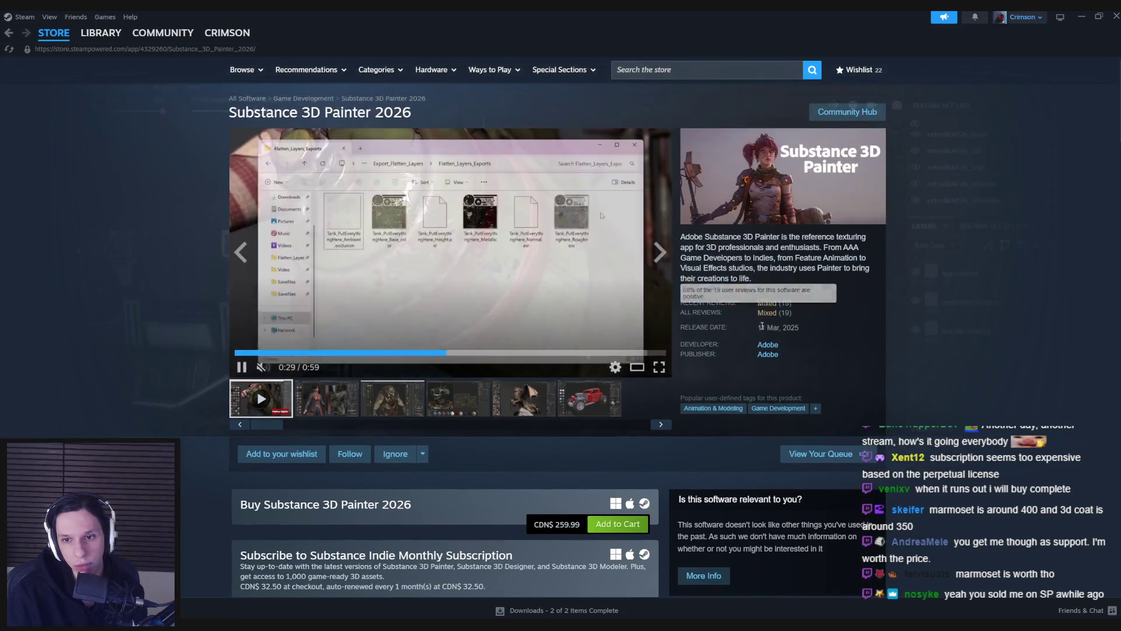
{"action": "scroll", "coordinate": [228, 349], "scroll_direction": "down", "scroll_amount": 3}
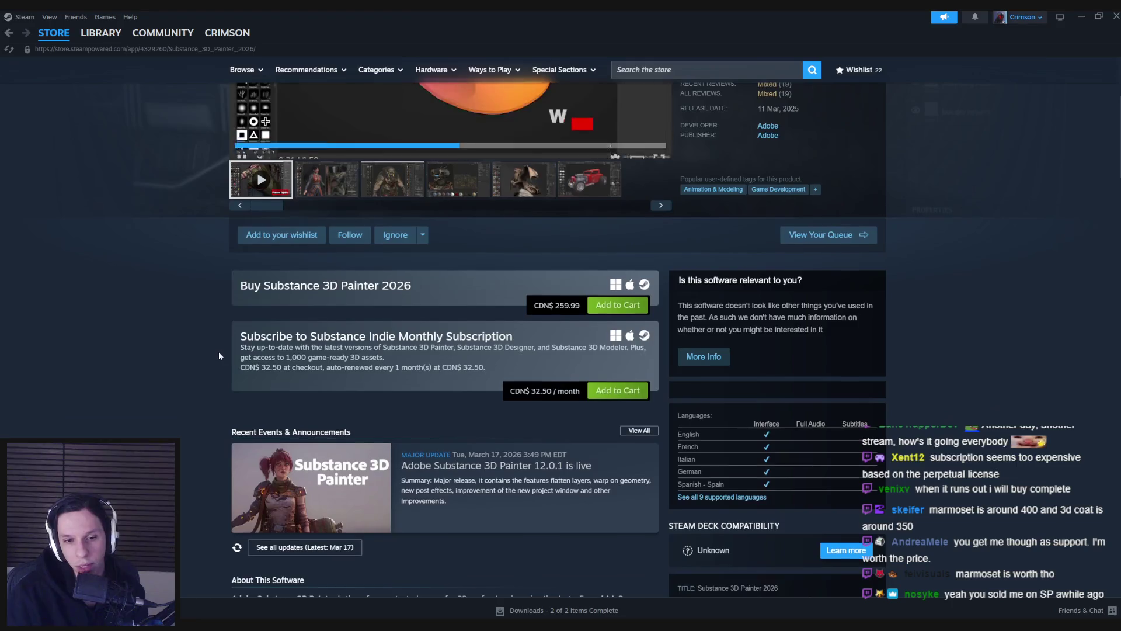
{"action": "scroll", "coordinate": [219, 352], "scroll_direction": "down", "scroll_amount": 3}
{"action": "scroll", "coordinate": [218, 352], "scroll_direction": "up", "scroll_amount": 2}
{"action": "scroll", "coordinate": [218, 354], "scroll_direction": "up", "scroll_amount": 3}
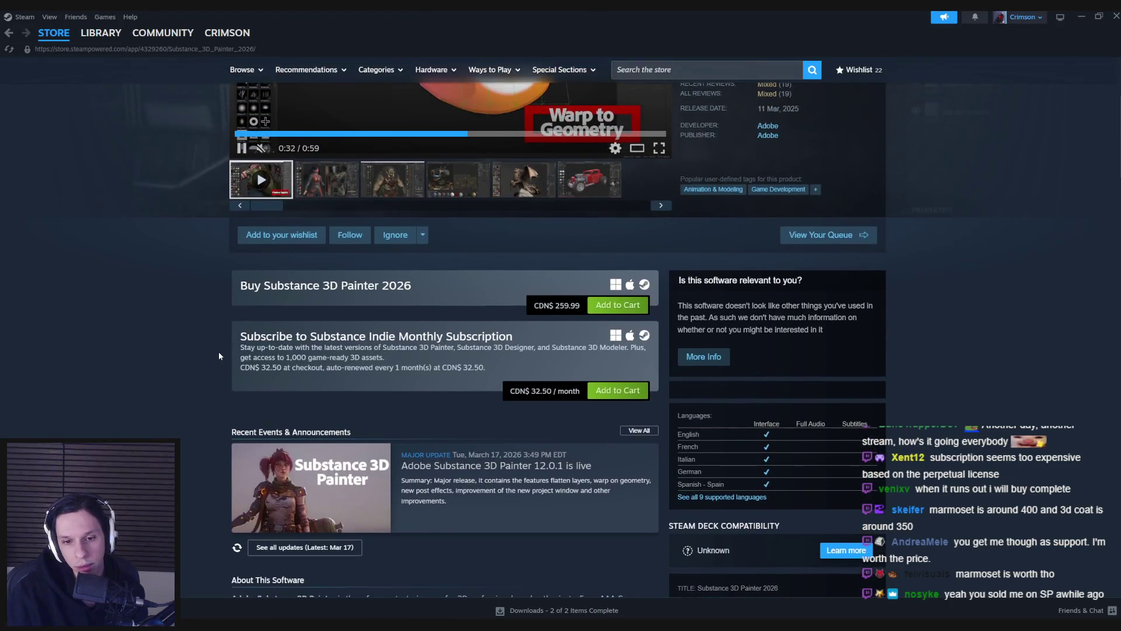
{"action": "scroll", "coordinate": [211, 353], "scroll_direction": "down", "scroll_amount": 2}
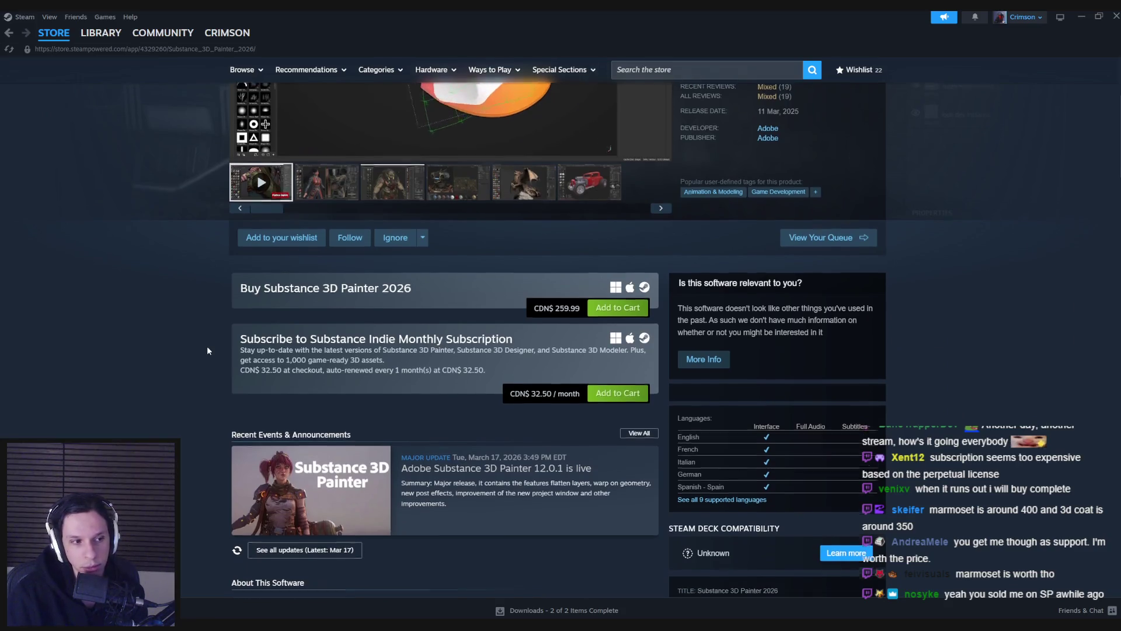
{"action": "scroll", "coordinate": [208, 351], "scroll_direction": "up", "scroll_amount": 3}
{"action": "scroll", "coordinate": [208, 351], "scroll_direction": "down", "scroll_amount": 2}
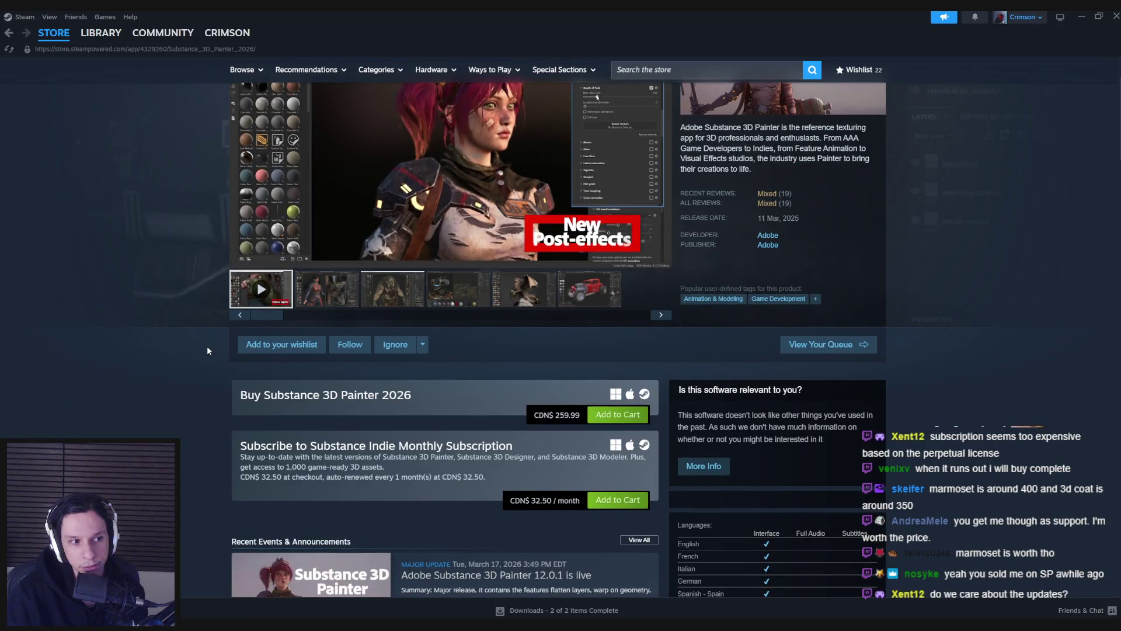
{"action": "scroll", "coordinate": [207, 350], "scroll_direction": "down", "scroll_amount": 2}
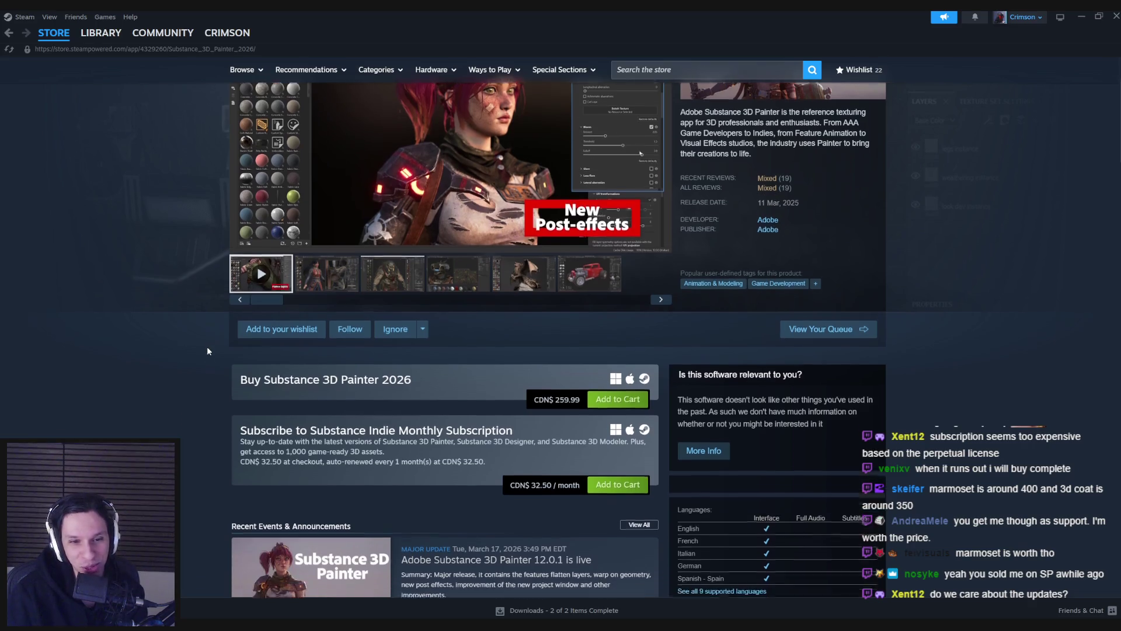
{"action": "scroll", "coordinate": [207, 350], "scroll_direction": "up", "scroll_amount": 3}
{"action": "scroll", "coordinate": [207, 350], "scroll_direction": "up", "scroll_amount": 1}
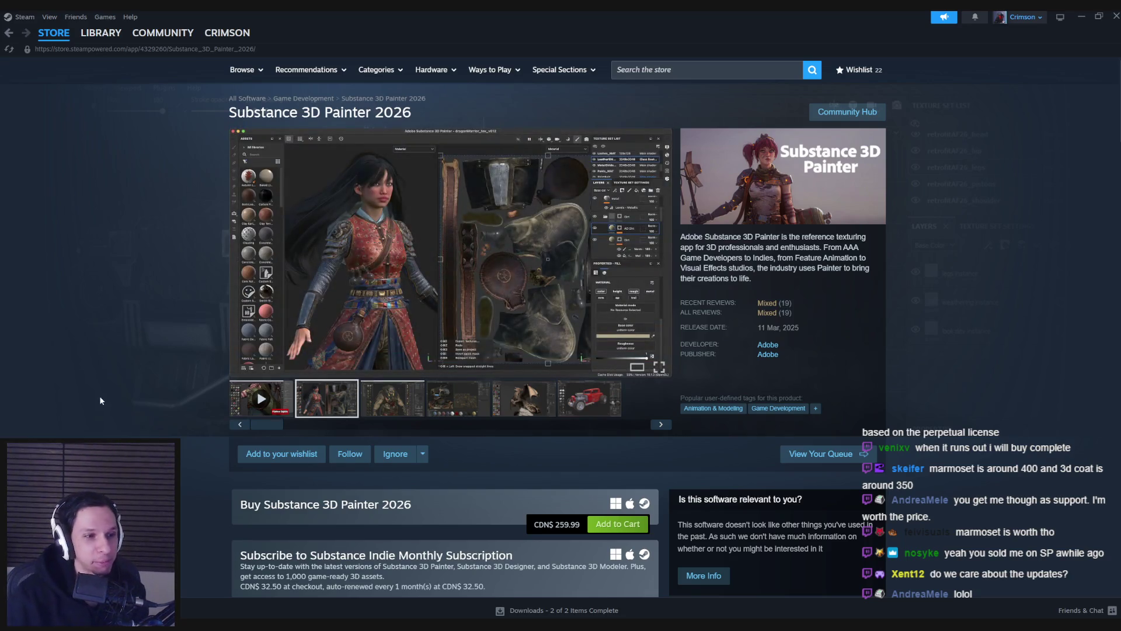
{"action": "scroll", "coordinate": [120, 374], "scroll_direction": "down", "scroll_amount": 5}
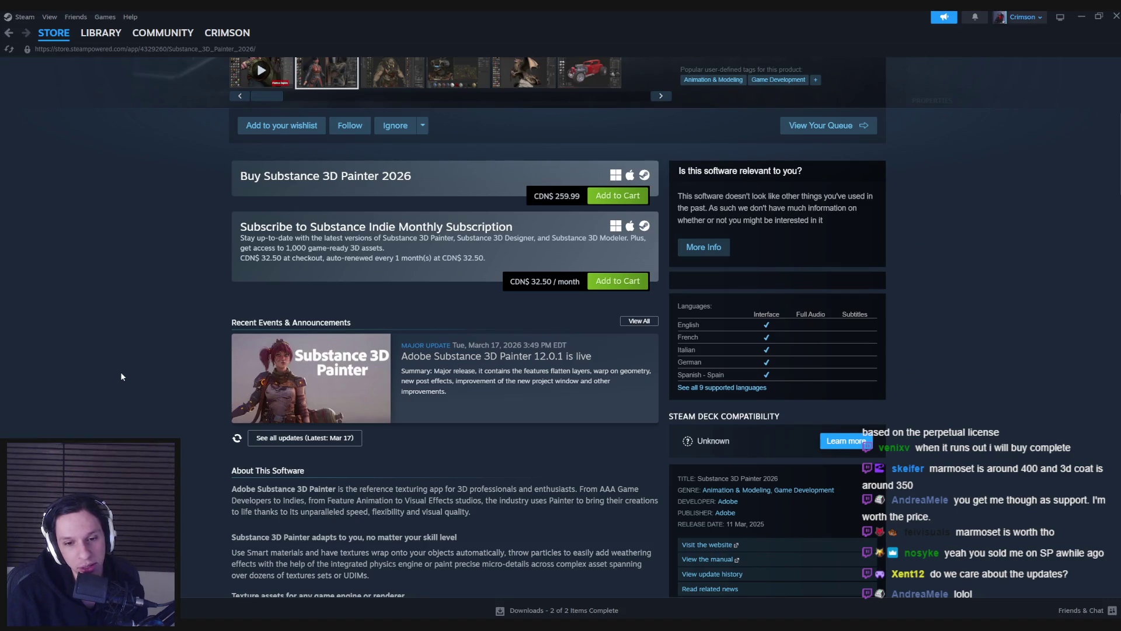
{"action": "scroll", "coordinate": [121, 371], "scroll_direction": "down", "scroll_amount": 2}
{"action": "scroll", "coordinate": [121, 371], "scroll_direction": "up", "scroll_amount": 6}
{"action": "scroll", "coordinate": [120, 376], "scroll_direction": "up", "scroll_amount": 2}
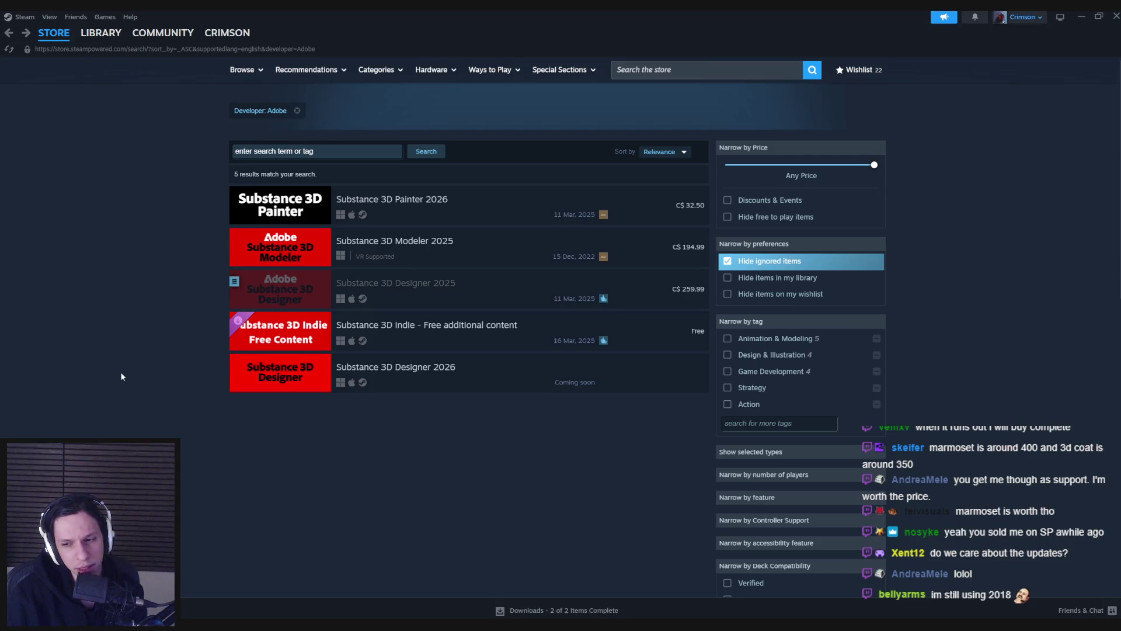
Step: Return to the Substance 3D Painter 2025 store page and open its Steam library entry
{"action": "key", "text": "alt+Left"}
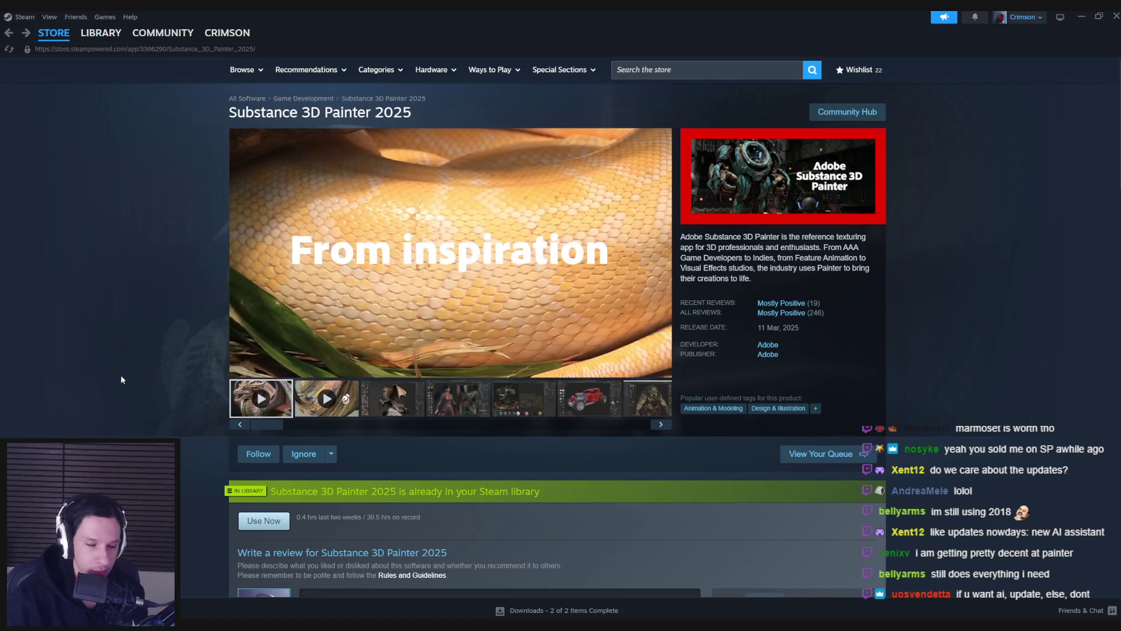
{"action": "left_click", "coordinate": [101, 33]}
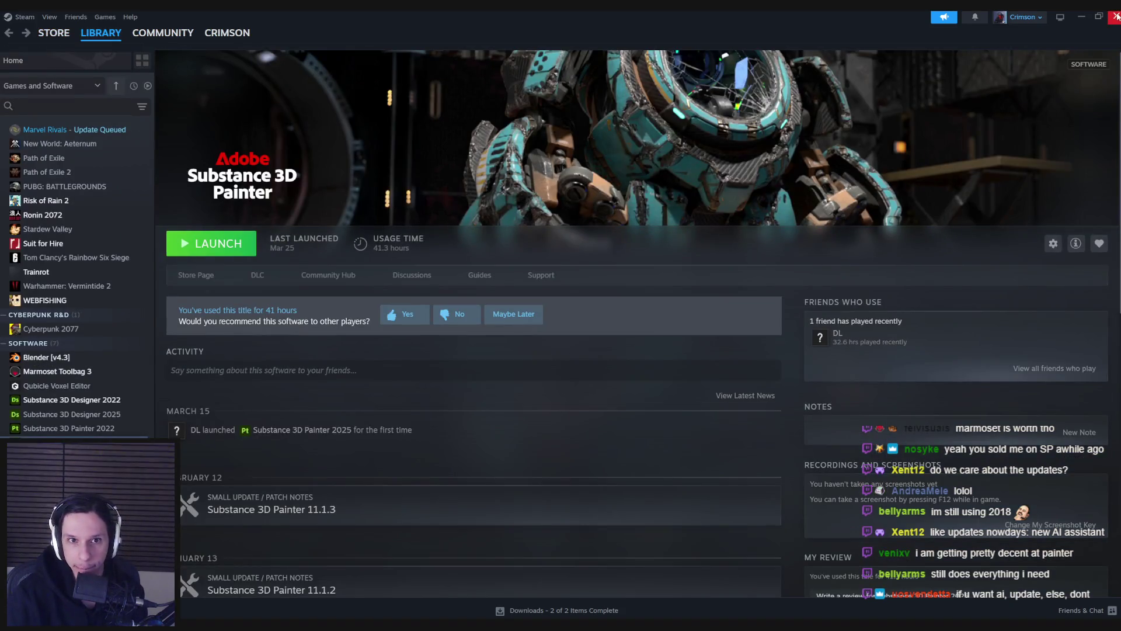
Step: Browse the Deadlock and Marmoset Toolbag 3 library pages, then switch to the Trainrot notes in Notion
{"action": "scroll", "coordinate": [70, 409], "scroll_direction": "up", "scroll_amount": 2}
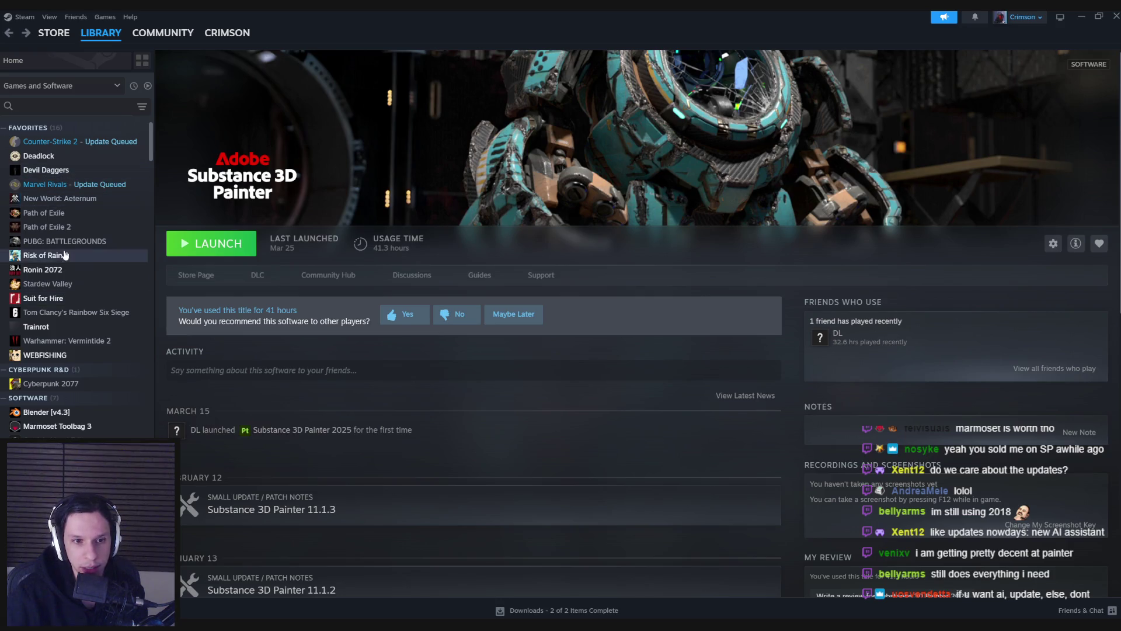
{"action": "left_click", "coordinate": [59, 156]}
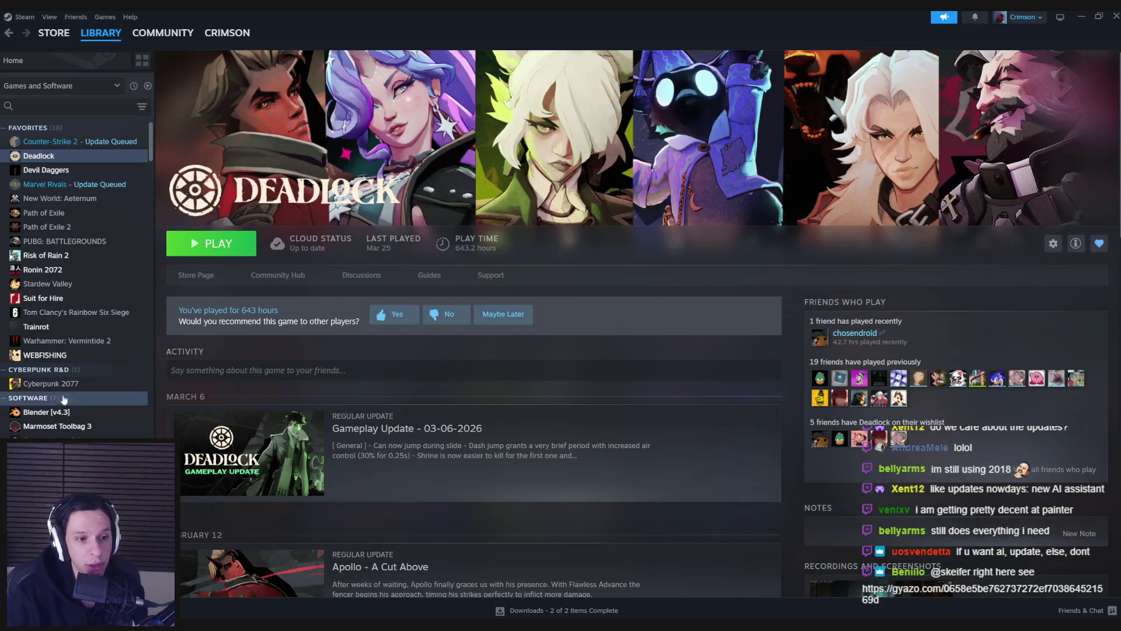
{"action": "left_click", "coordinate": [71, 425]}
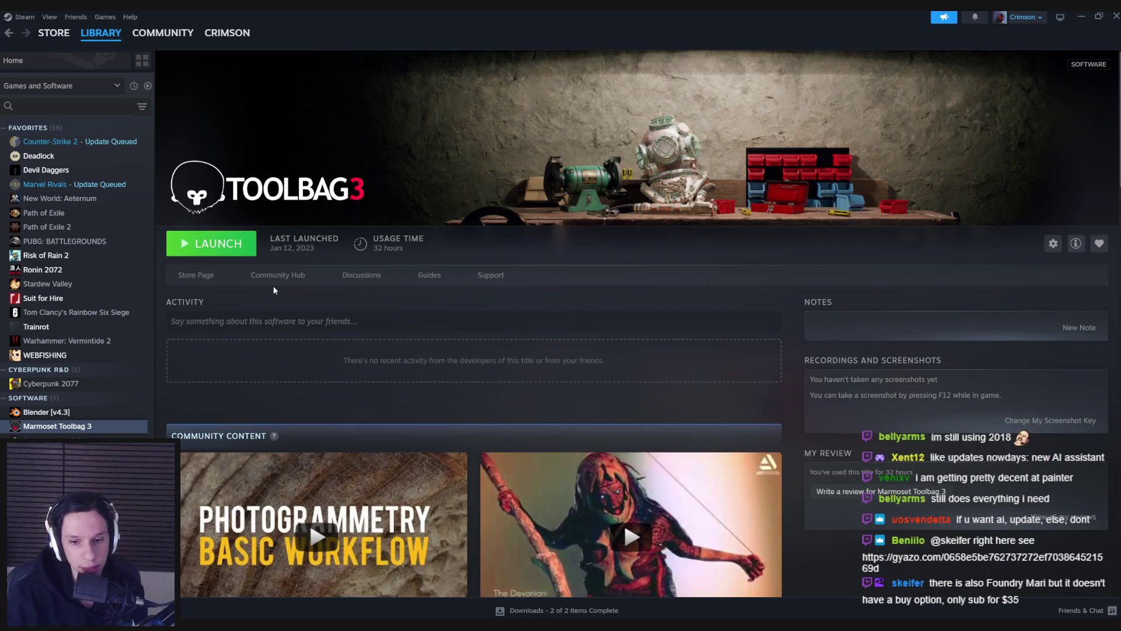
{"action": "scroll", "coordinate": [261, 296], "scroll_direction": "down", "scroll_amount": 3}
{"action": "scroll", "coordinate": [260, 296], "scroll_direction": "down", "scroll_amount": 6}
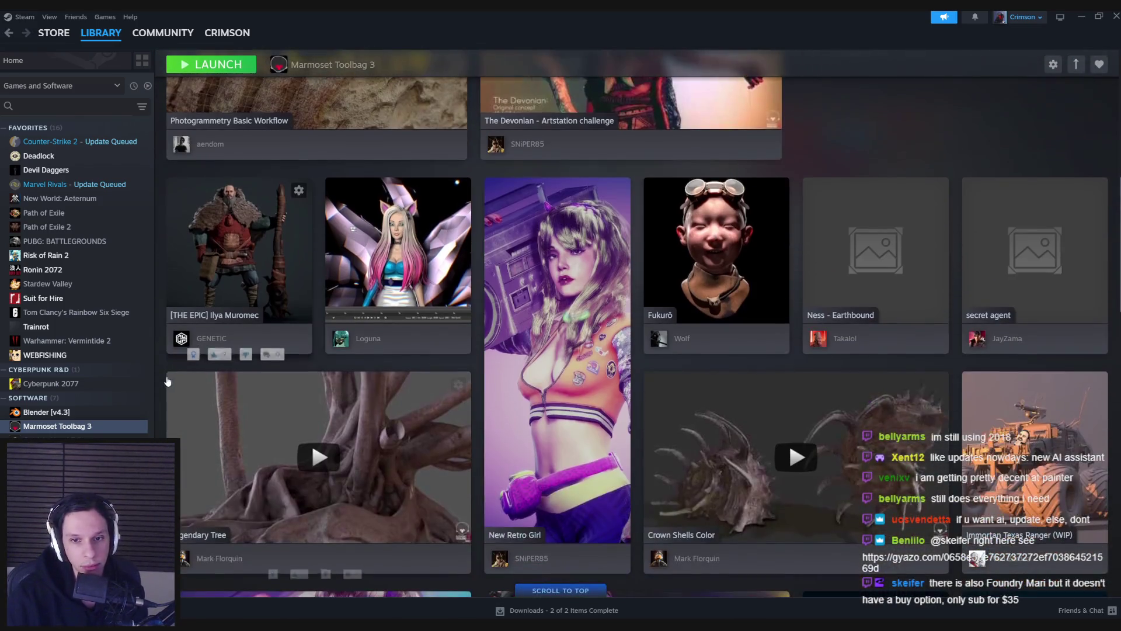
{"action": "scroll", "coordinate": [168, 381], "scroll_direction": "up", "scroll_amount": 1}
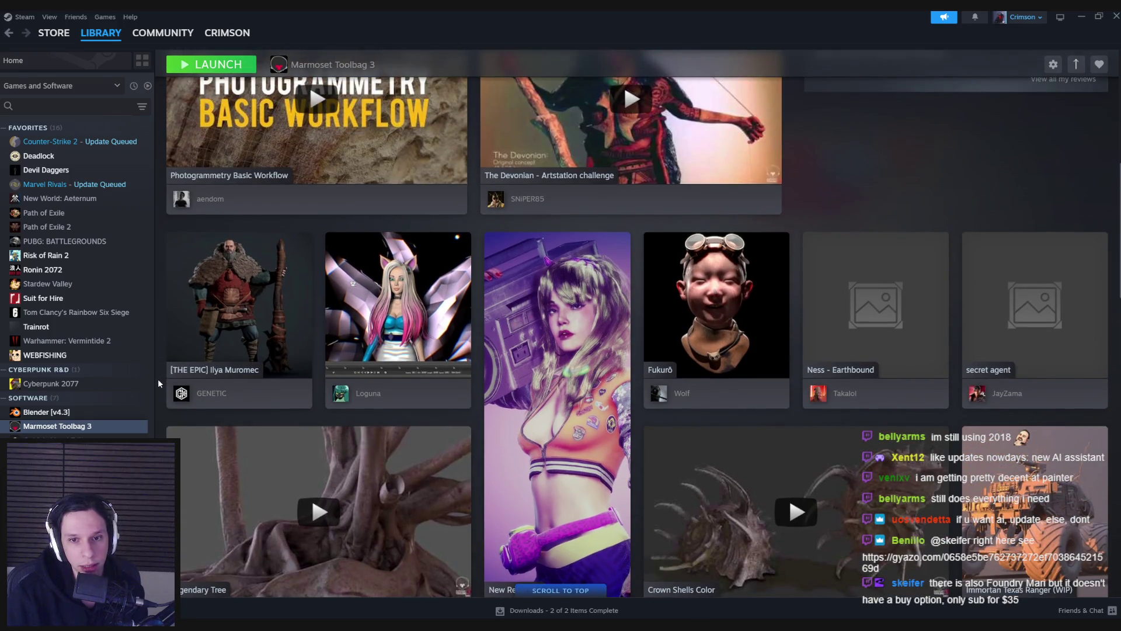
{"action": "scroll", "coordinate": [159, 384], "scroll_direction": "up", "scroll_amount": 7}
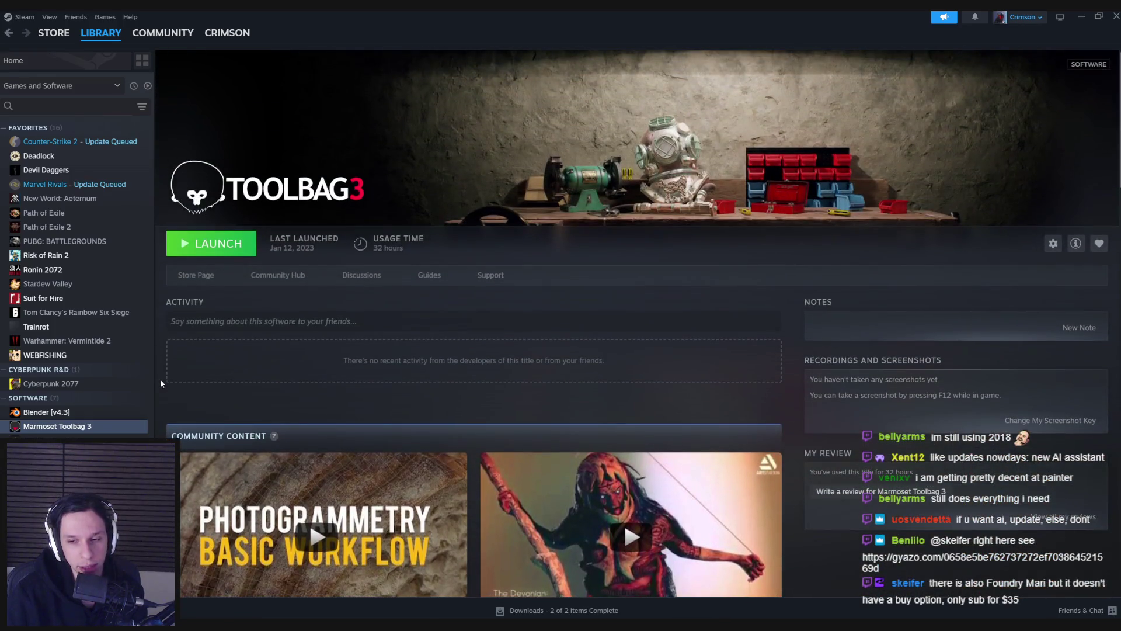
{"action": "key", "text": "alt+Tab"}
{"action": "scroll", "coordinate": [374, 335], "scroll_direction": "down", "scroll_amount": 1}
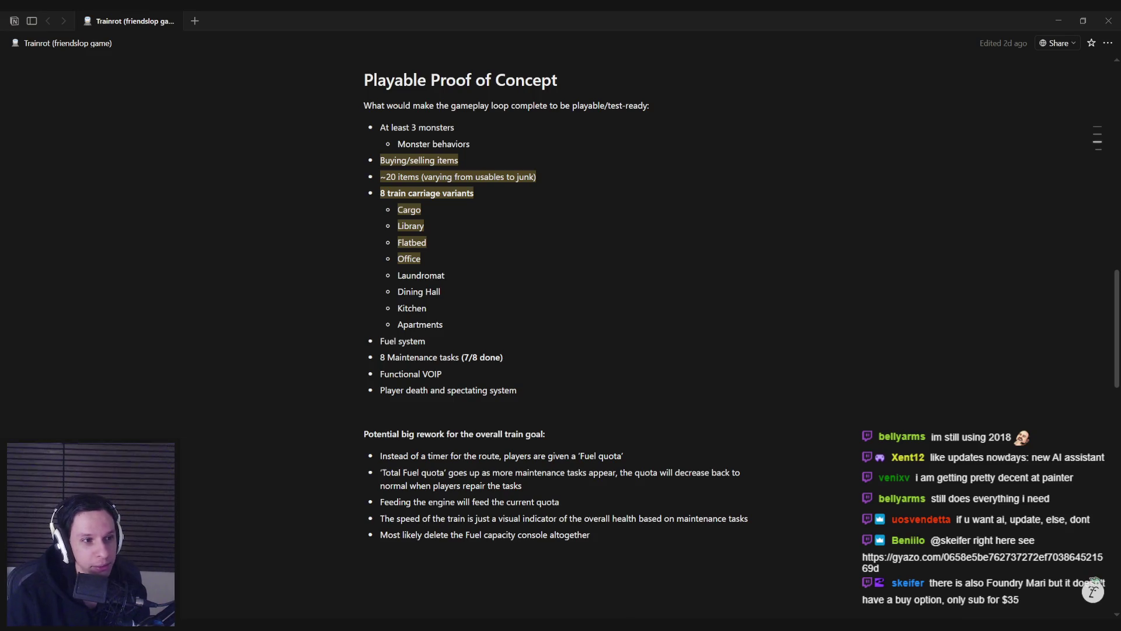
{"action": "left_click", "coordinate": [445, 275]}
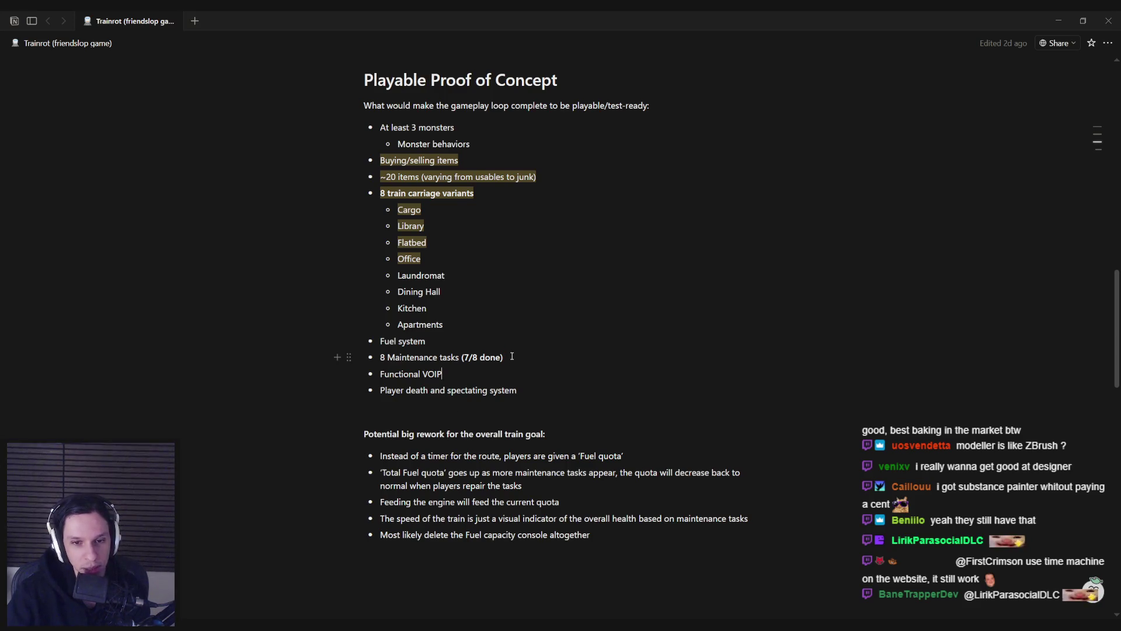
Step: Go over the Fuel system, Apartments, Office, Laundromat, Flatbed and Buying/selling items checklist lines, then return to Unreal
{"action": "left_click", "coordinate": [493, 341]}
{"action": "left_click", "coordinate": [470, 325]}
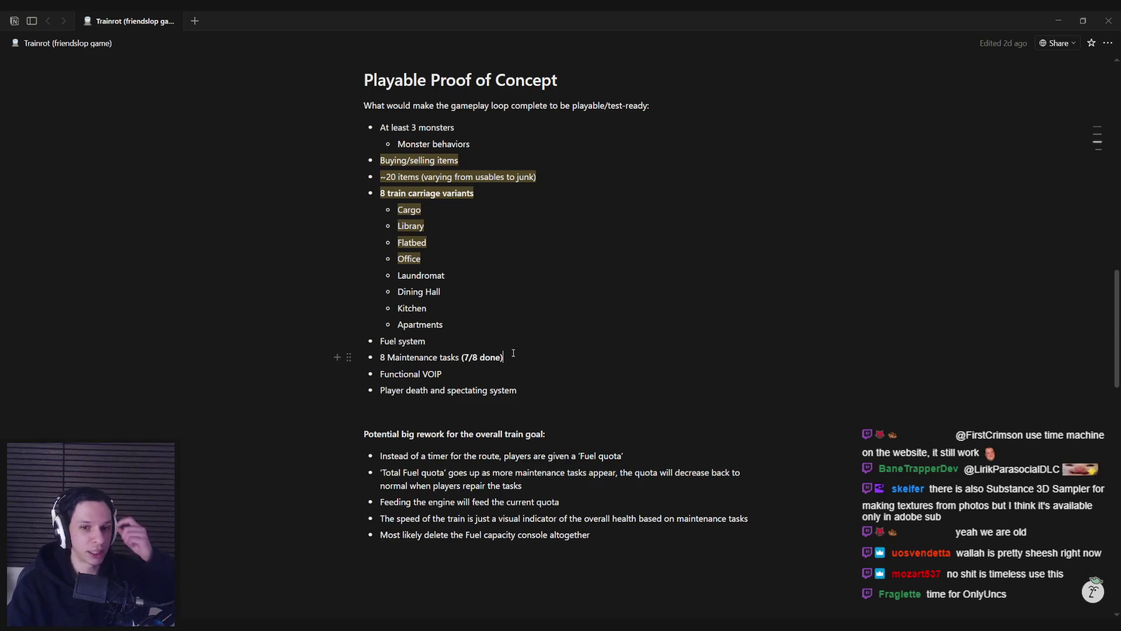
{"action": "left_click", "coordinate": [465, 258]}
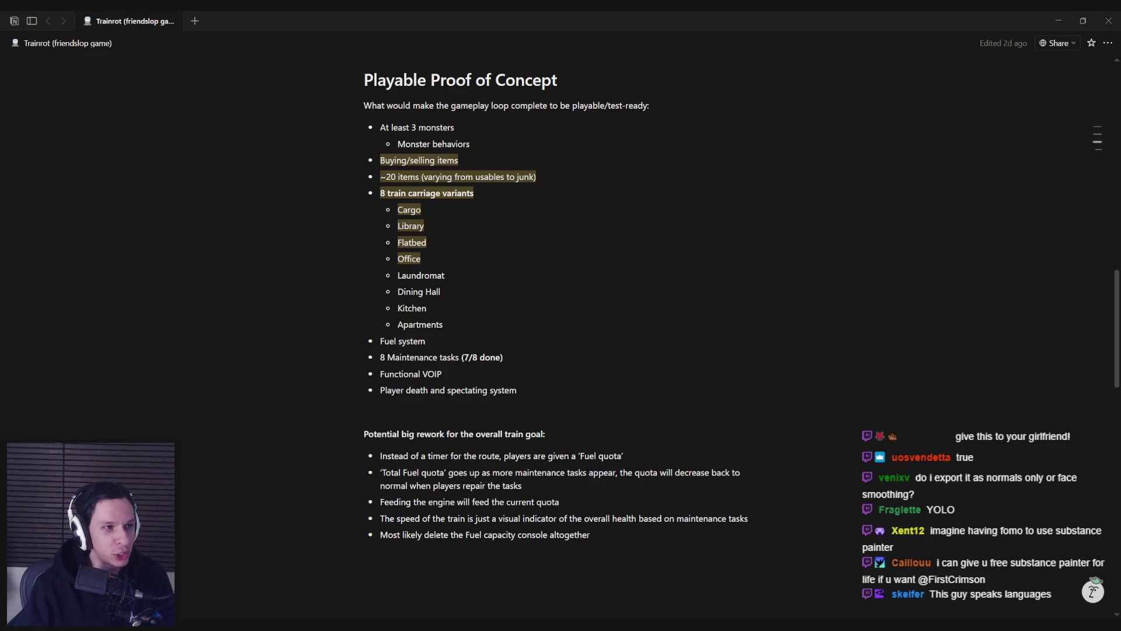
{"action": "left_click", "coordinate": [467, 270]}
{"action": "scroll", "coordinate": [467, 269], "scroll_direction": "up", "scroll_amount": 2}
{"action": "left_click", "coordinate": [442, 351]}
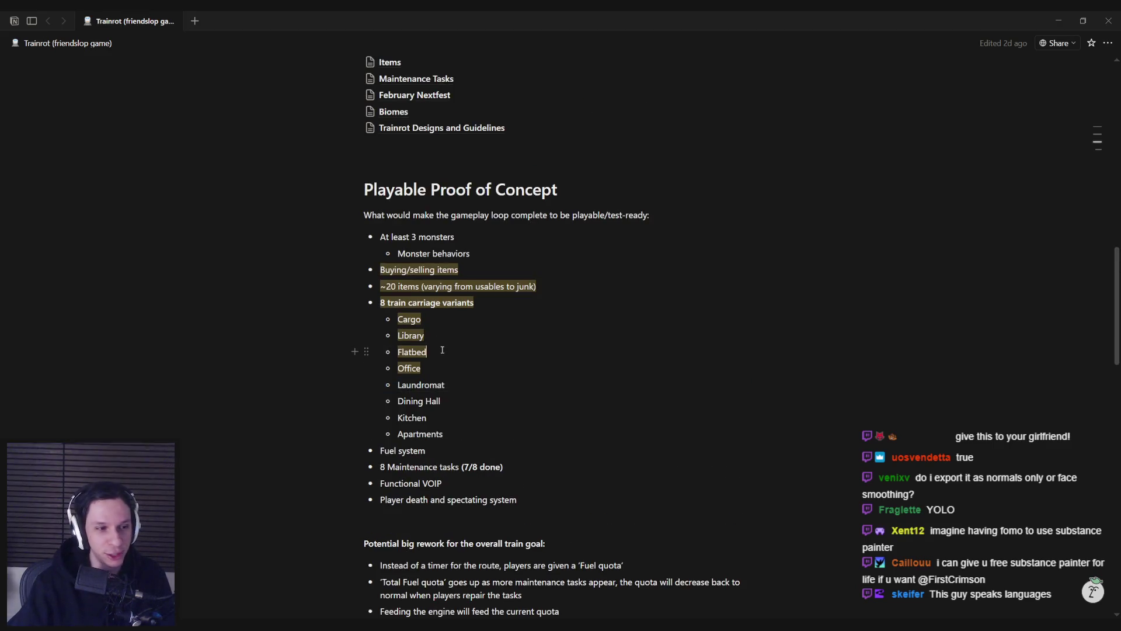
{"action": "key", "text": "Up"}
{"action": "key", "text": "Up"}
{"action": "key", "text": "Up"}
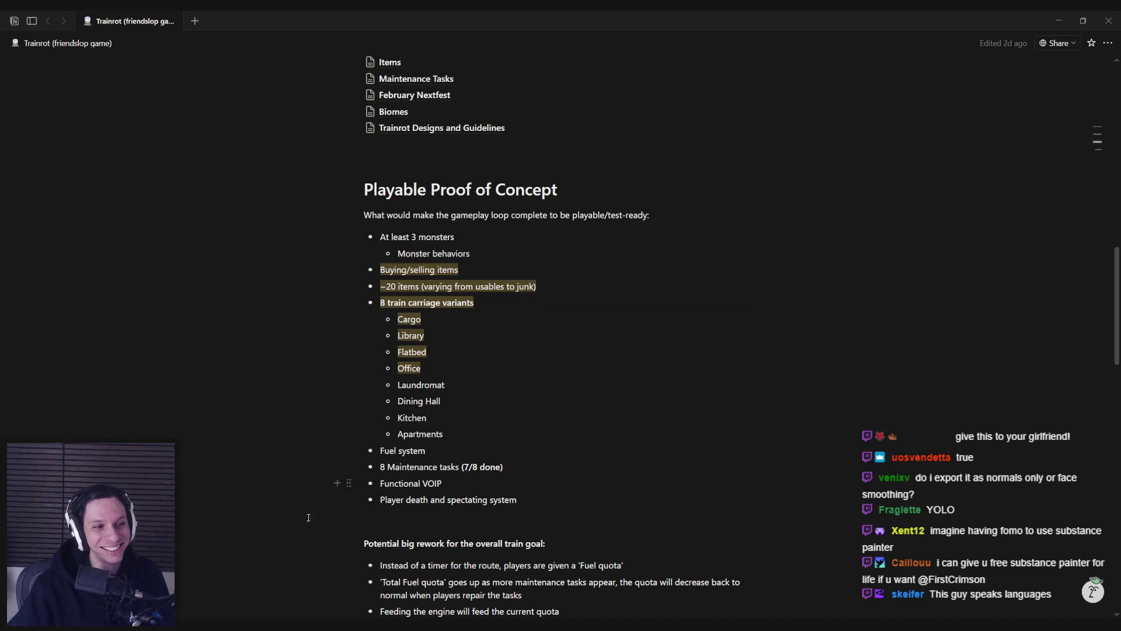
{"action": "left_click", "coordinate": [397, 585]}
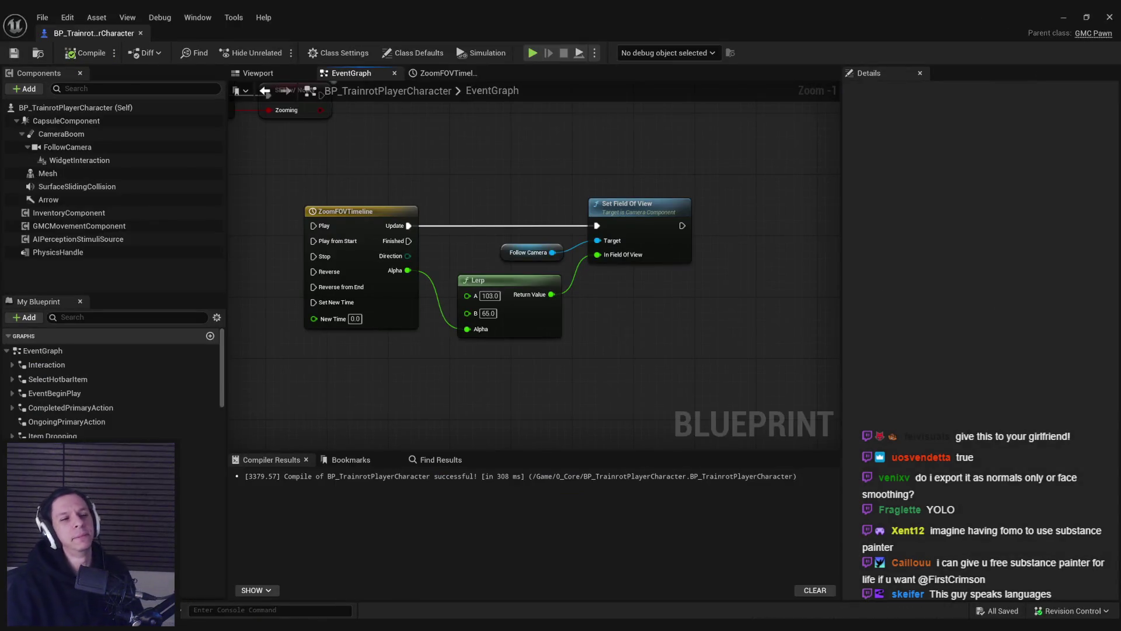
Step: Inspect the zoom timeline, Server Set Zoom State, Branch and Reverse nodes in the EventGraph
{"action": "left_click_drag", "start_coordinate": [424, 187], "coordinate": [407, 308]}
{"action": "scroll", "coordinate": [415, 261], "scroll_direction": "down", "scroll_amount": 3}
{"action": "scroll", "coordinate": [535, 281], "scroll_direction": "up", "scroll_amount": 1}
{"action": "mouse_move", "coordinate": [414, 261]}
{"action": "left_mouse_down"}
{"action": "mouse_move", "coordinate": [534, 281]}
{"action": "mouse_move", "coordinate": [594, 428]}
{"action": "left_mouse_up"}
{"action": "scroll", "coordinate": [493, 303], "scroll_direction": "up", "scroll_amount": 1}
{"action": "scroll", "coordinate": [493, 303], "scroll_direction": "down", "scroll_amount": 1}
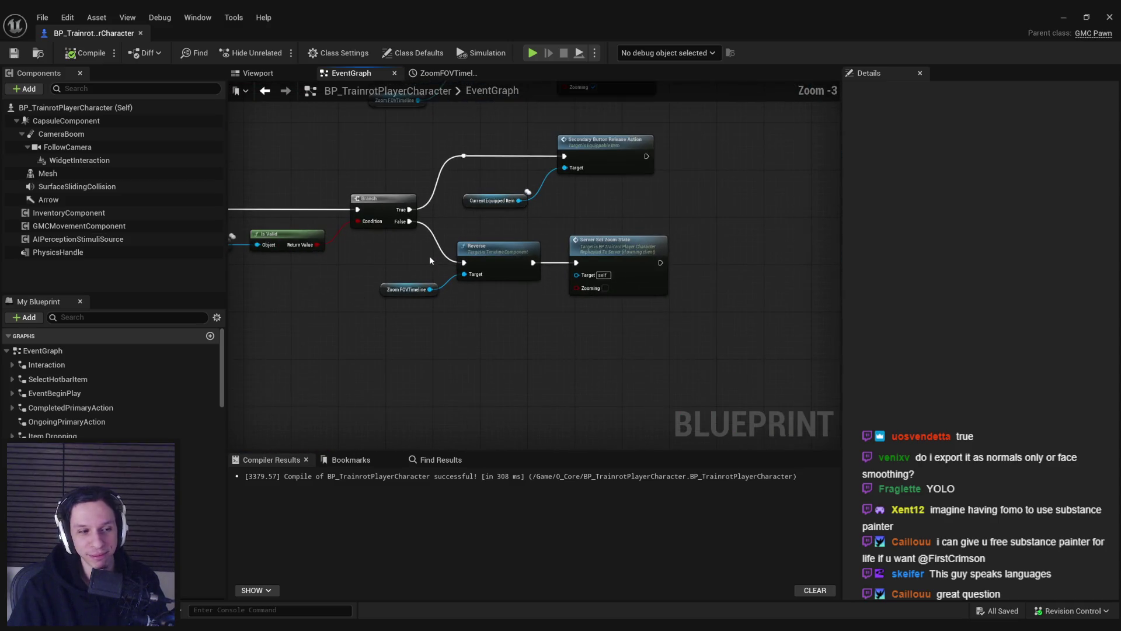
{"action": "left_click_drag", "start_coordinate": [429, 256], "coordinate": [549, 284]}
Step: Play-test the train level, stop it, and switch to the Trainrot Trello board
{"action": "key", "text": "alt+Tab"}
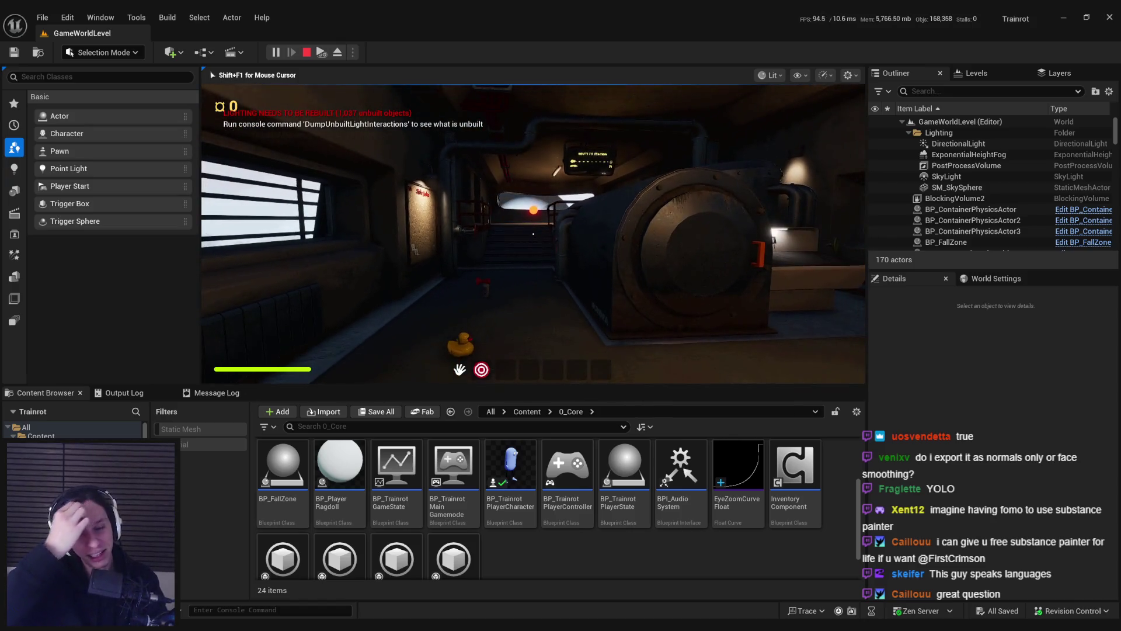
{"action": "key", "text": "Escape"}
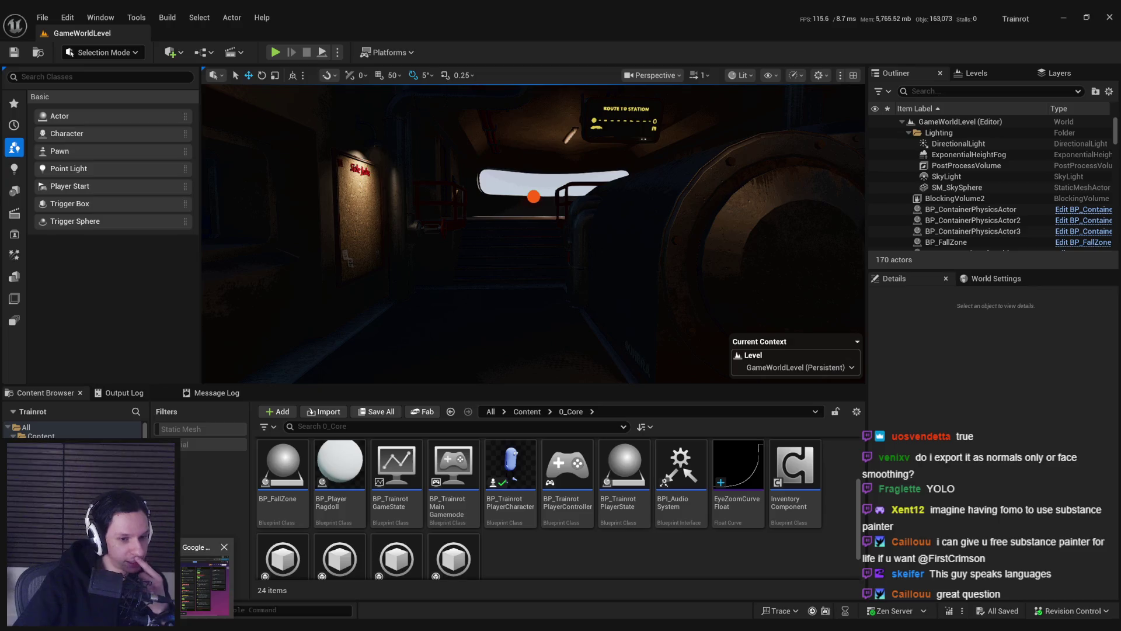
{"action": "key", "text": "alt+Tab"}
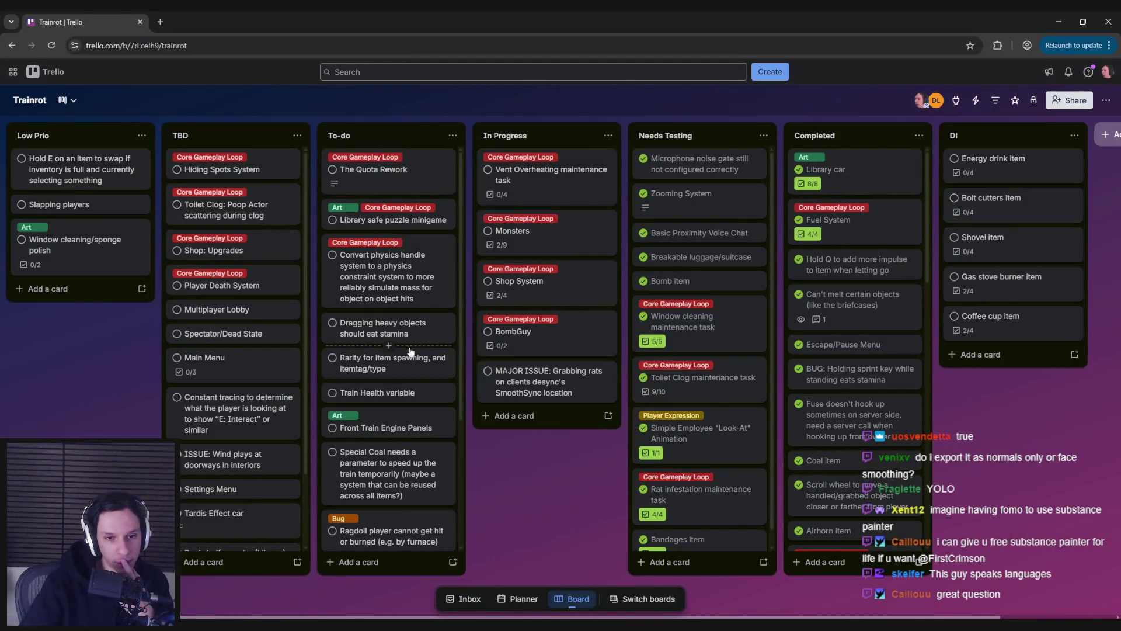
{"action": "scroll", "coordinate": [397, 401], "scroll_direction": "down", "scroll_amount": 3}
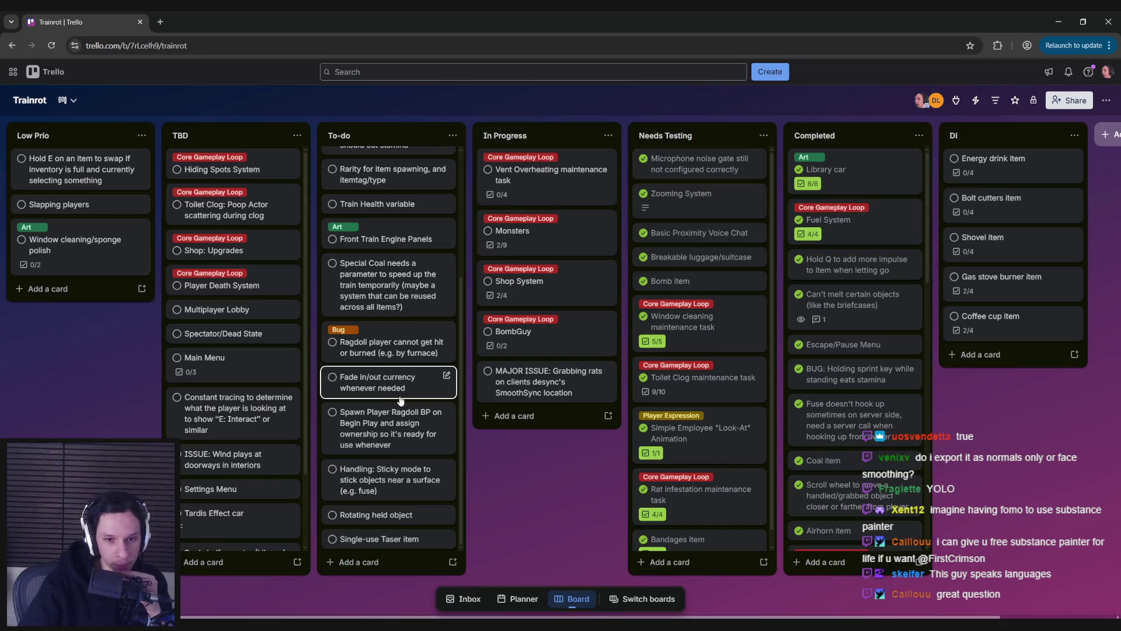
{"action": "scroll", "coordinate": [401, 401], "scroll_direction": "up", "scroll_amount": 3}
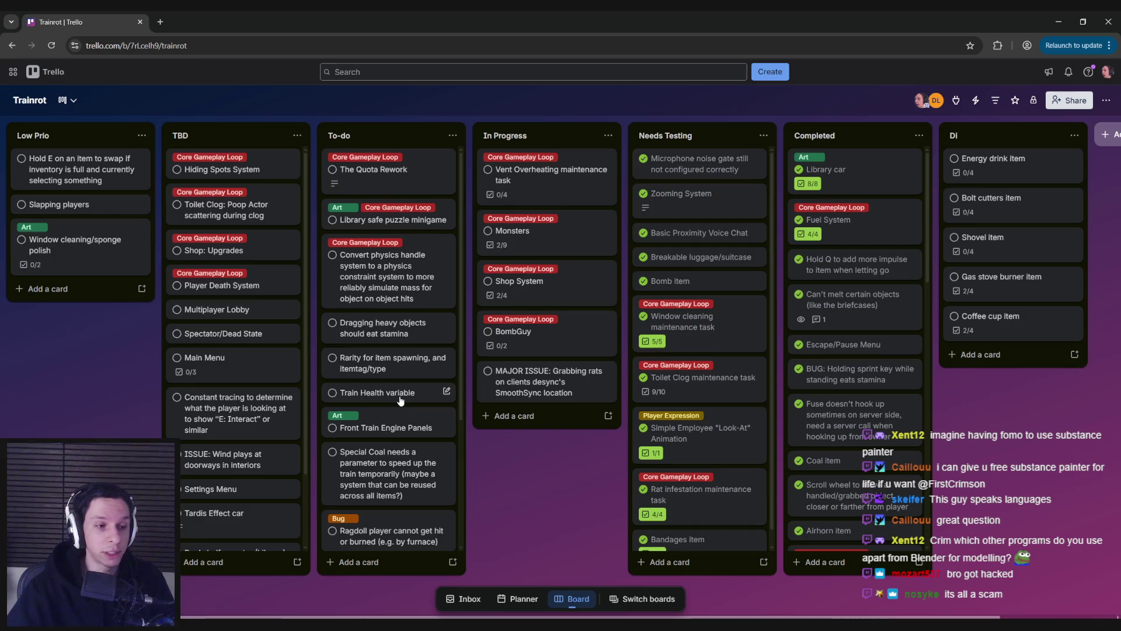
{"action": "scroll", "coordinate": [473, 471], "scroll_direction": "right", "scroll_amount": 3}
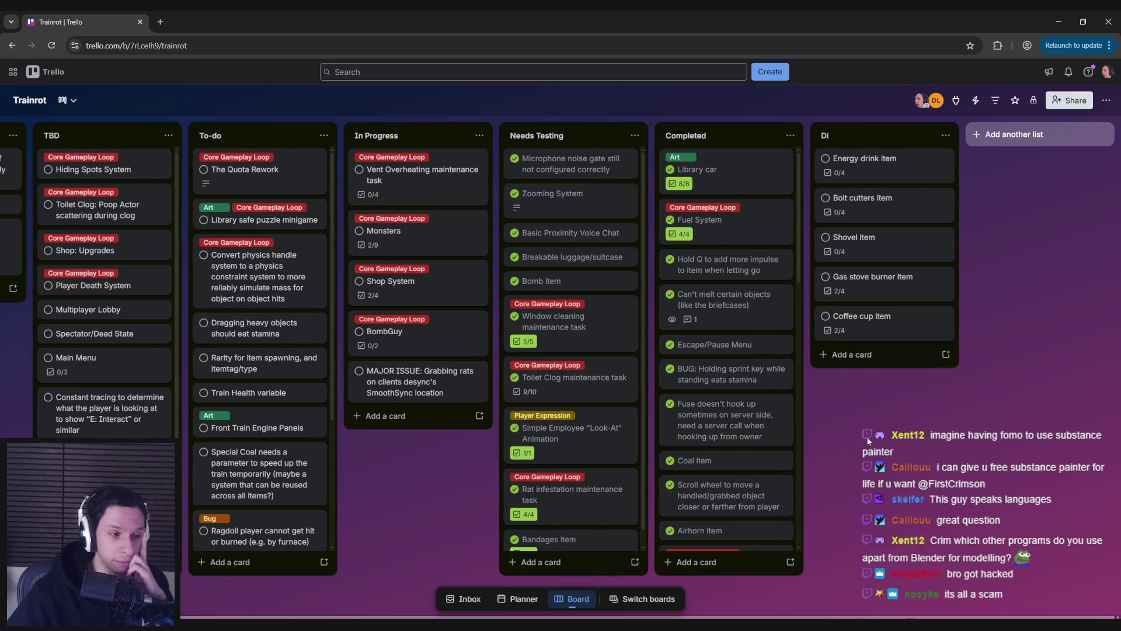
{"action": "left_click_drag", "start_coordinate": [413, 466], "coordinate": [541, 476]}
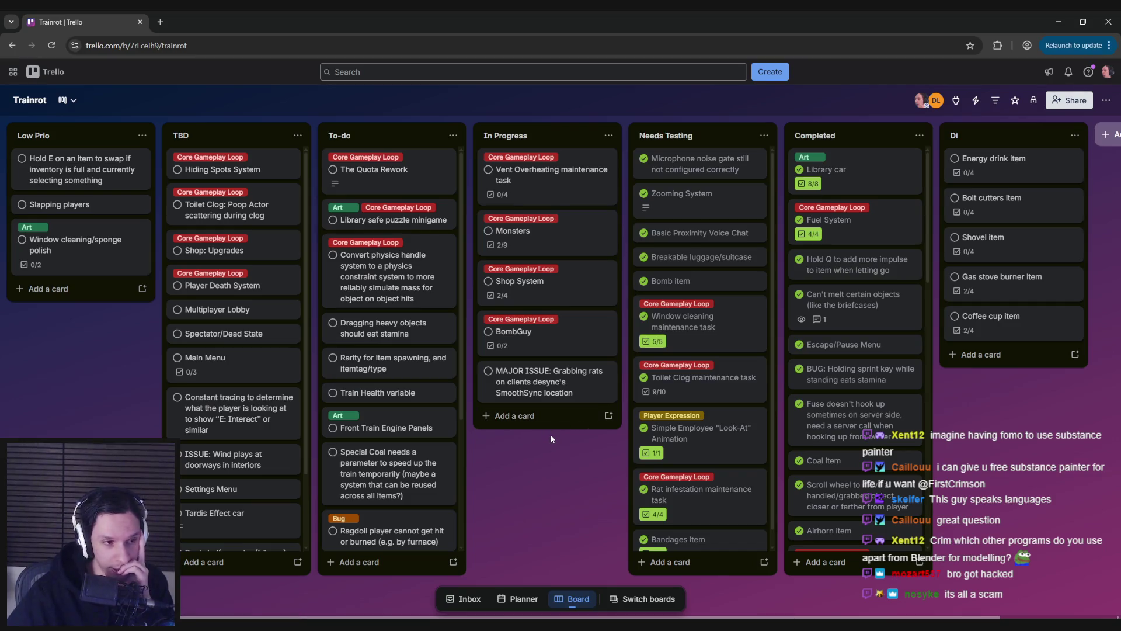
{"action": "mouse_move", "coordinate": [527, 465]}
{"action": "left_mouse_down"}
{"action": "mouse_move", "coordinate": [442, 478]}
{"action": "mouse_move", "coordinate": [562, 476]}
{"action": "left_mouse_up"}
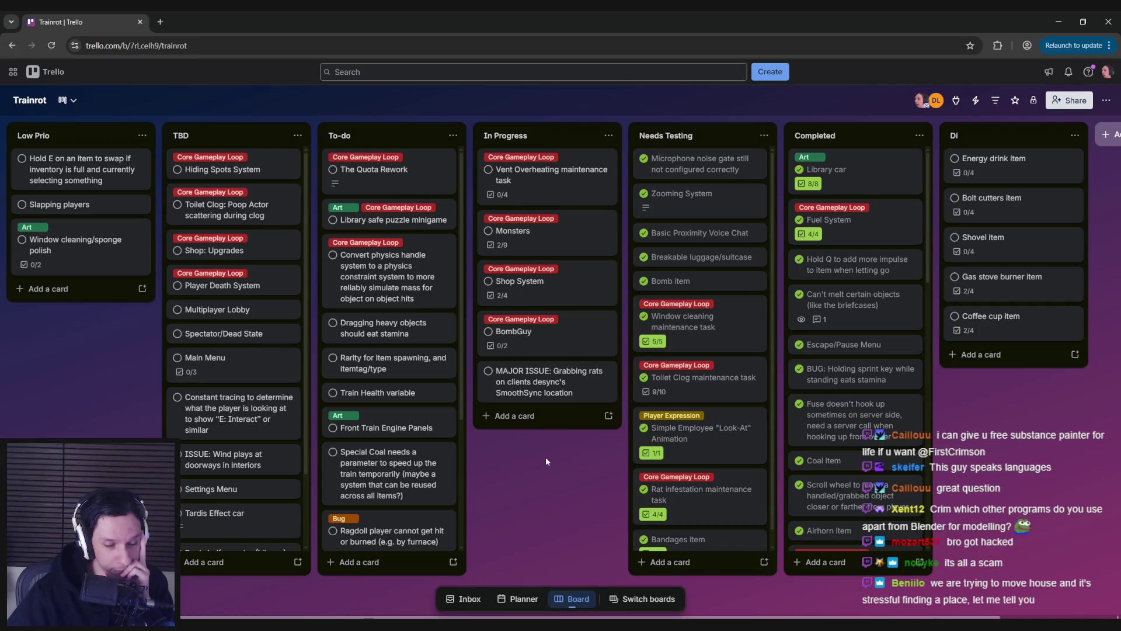
{"action": "scroll", "coordinate": [379, 461], "scroll_direction": "down", "scroll_amount": 5}
{"action": "scroll", "coordinate": [379, 461], "scroll_direction": "up", "scroll_amount": 5}
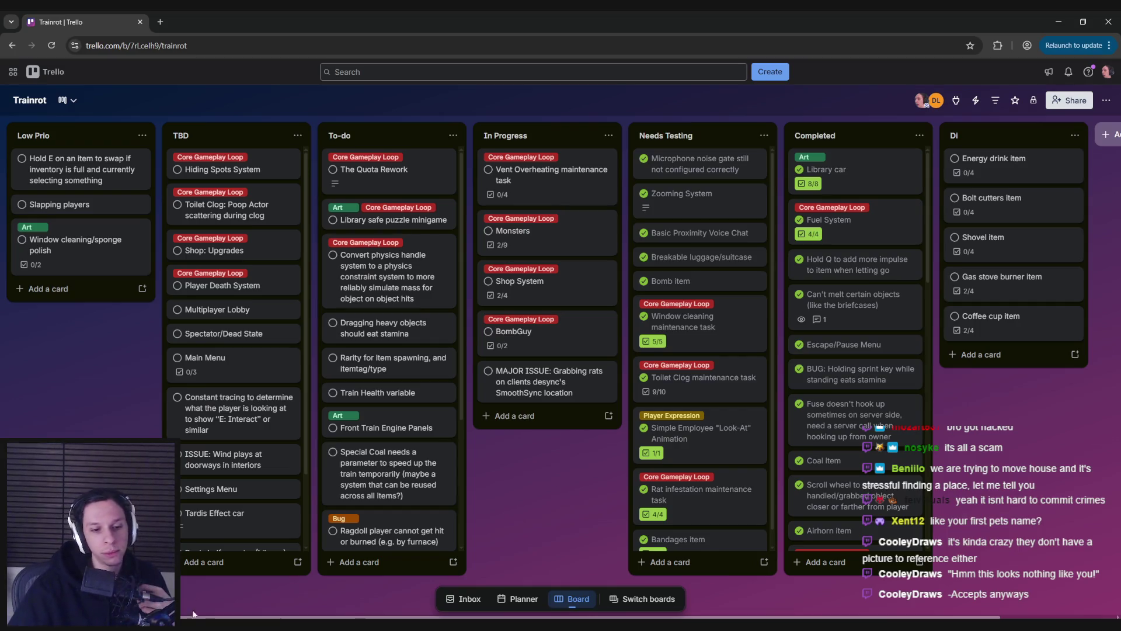
{"action": "key", "text": "alt+Tab"}
{"action": "scroll", "coordinate": [398, 418], "scroll_direction": "down", "scroll_amount": 10}
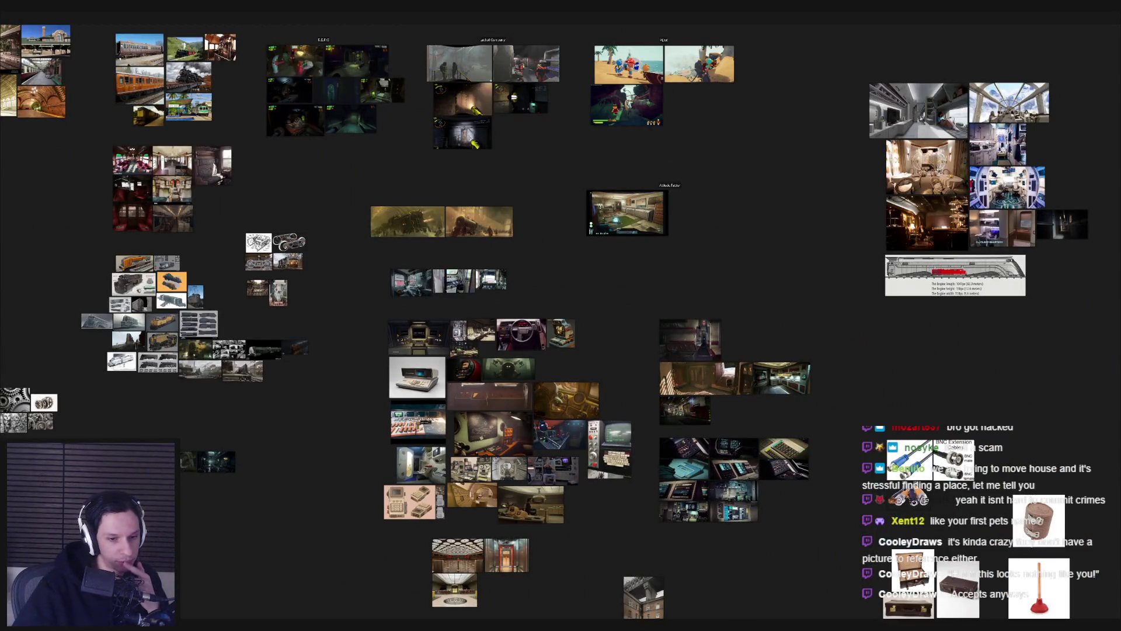
{"action": "key", "text": "alt+Tab"}
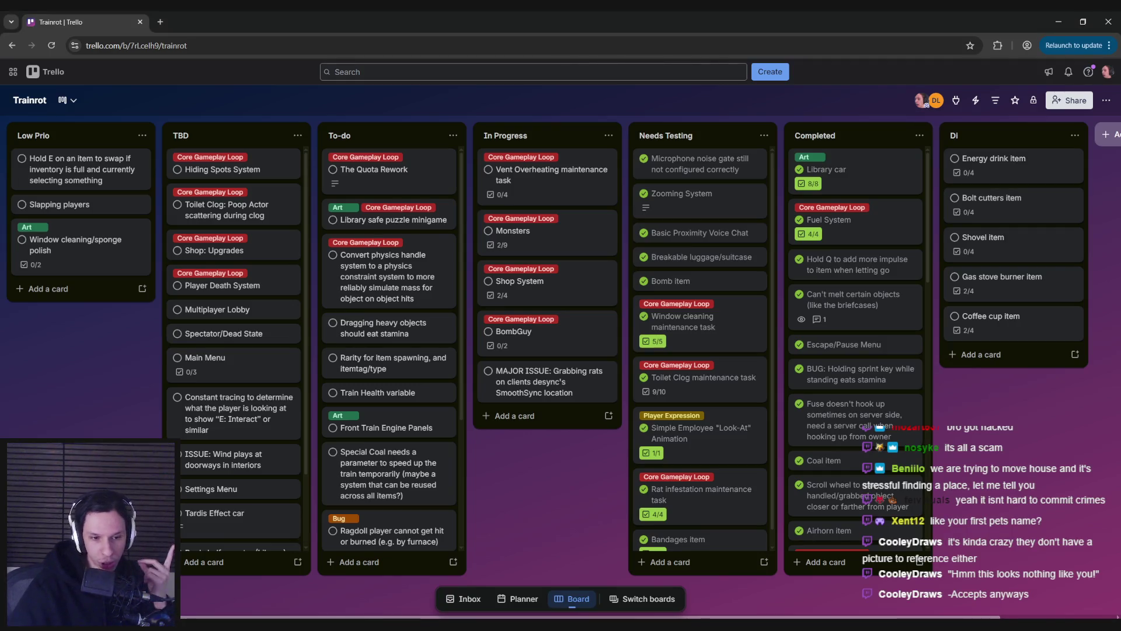
{"action": "key", "text": "alt+Tab"}
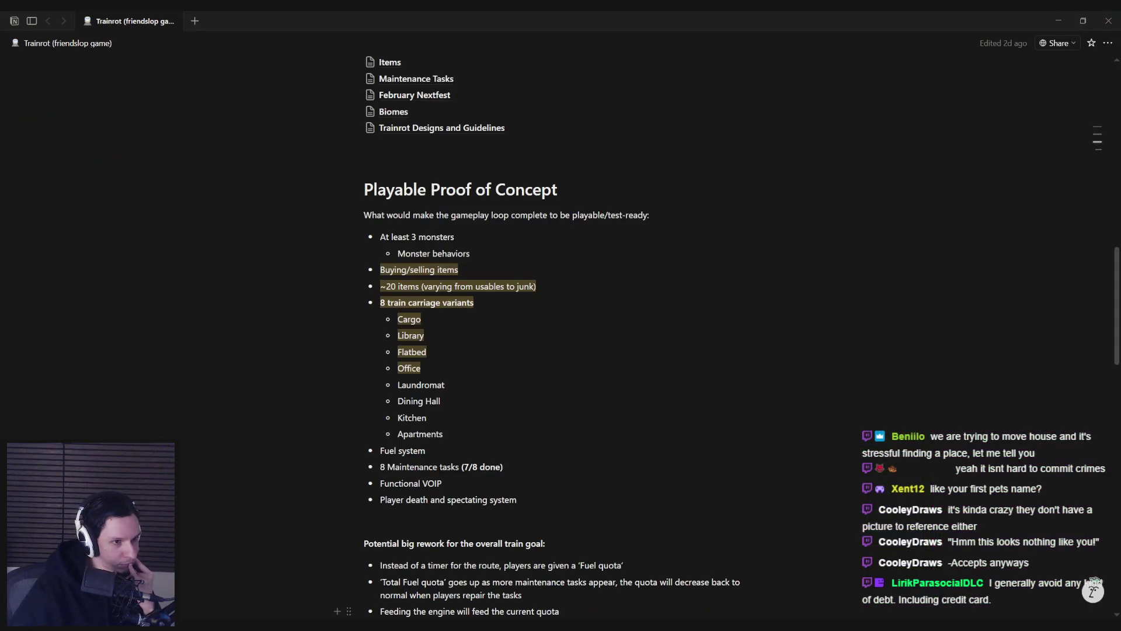
{"action": "key", "text": "alt+Tab"}
{"action": "key", "text": "alt+Tab"}
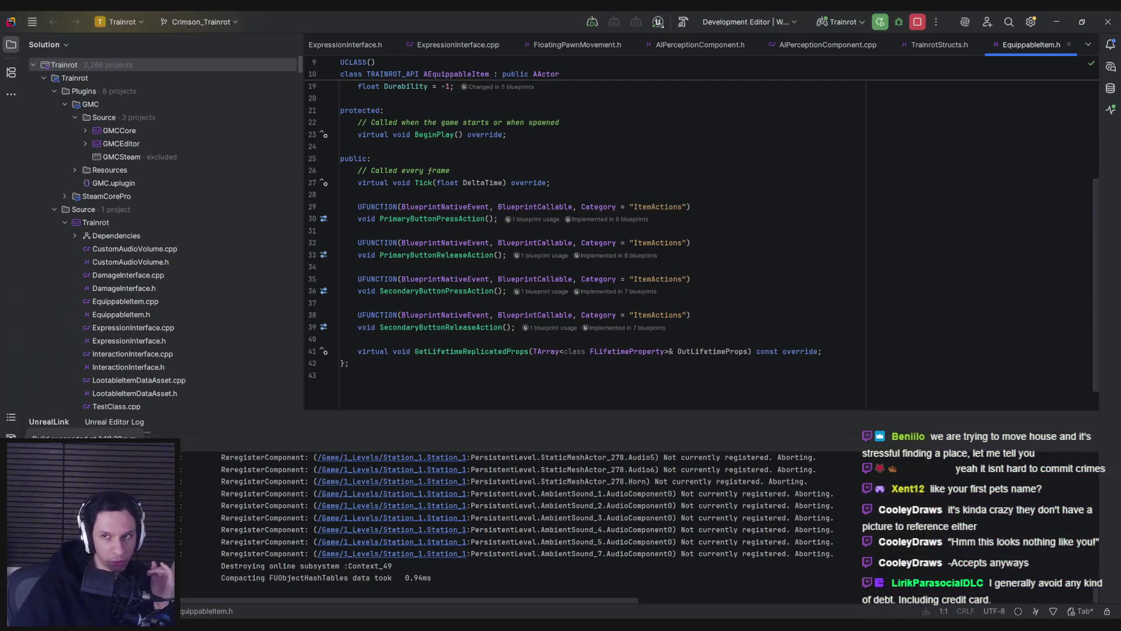
{"action": "key", "text": "alt+Tab"}
{"action": "key", "text": "alt+Tab"}
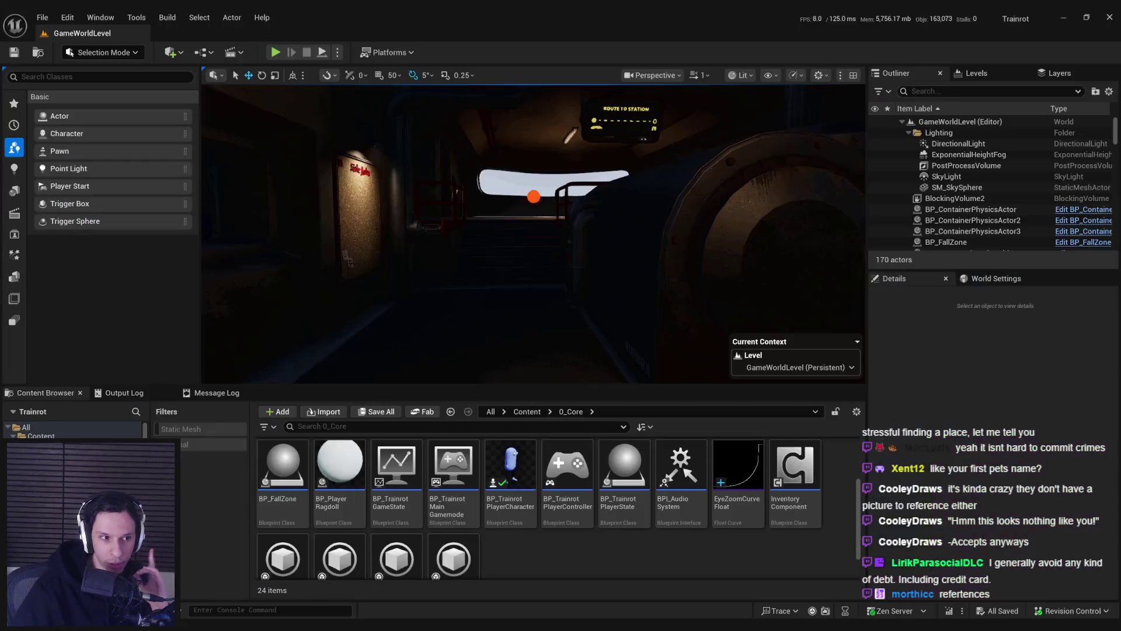
{"action": "key", "text": "alt+Tab"}
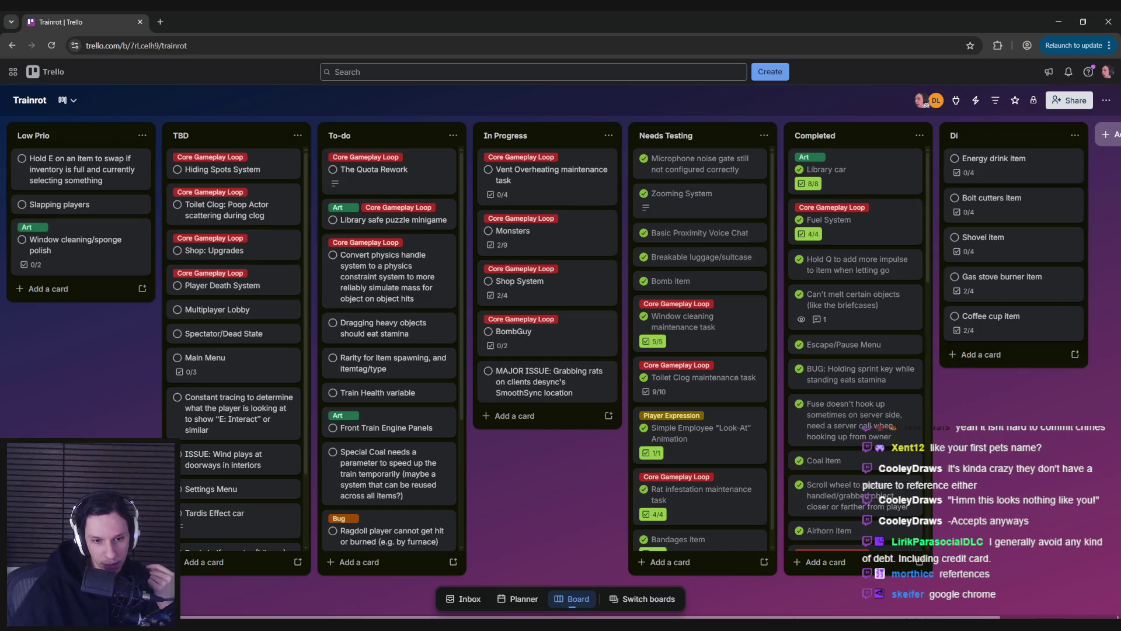
{"action": "scroll", "coordinate": [237, 351], "scroll_direction": "down", "scroll_amount": 3}
{"action": "scroll", "coordinate": [236, 350], "scroll_direction": "up", "scroll_amount": 3}
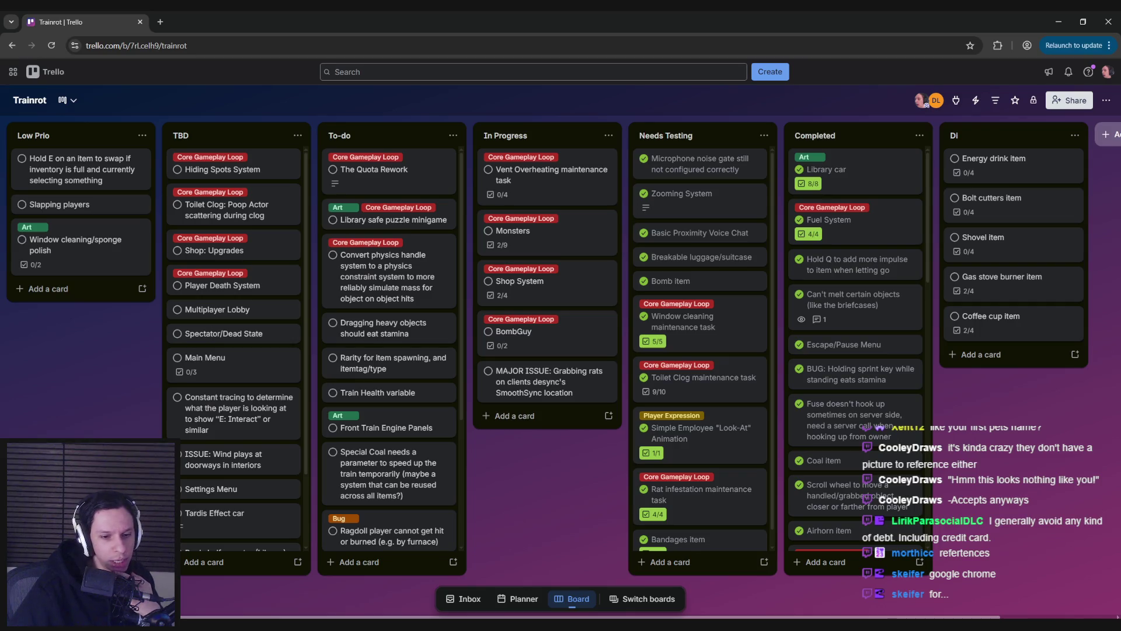
{"action": "key", "text": "alt+Tab"}
{"action": "key", "text": "alt+Tab"}
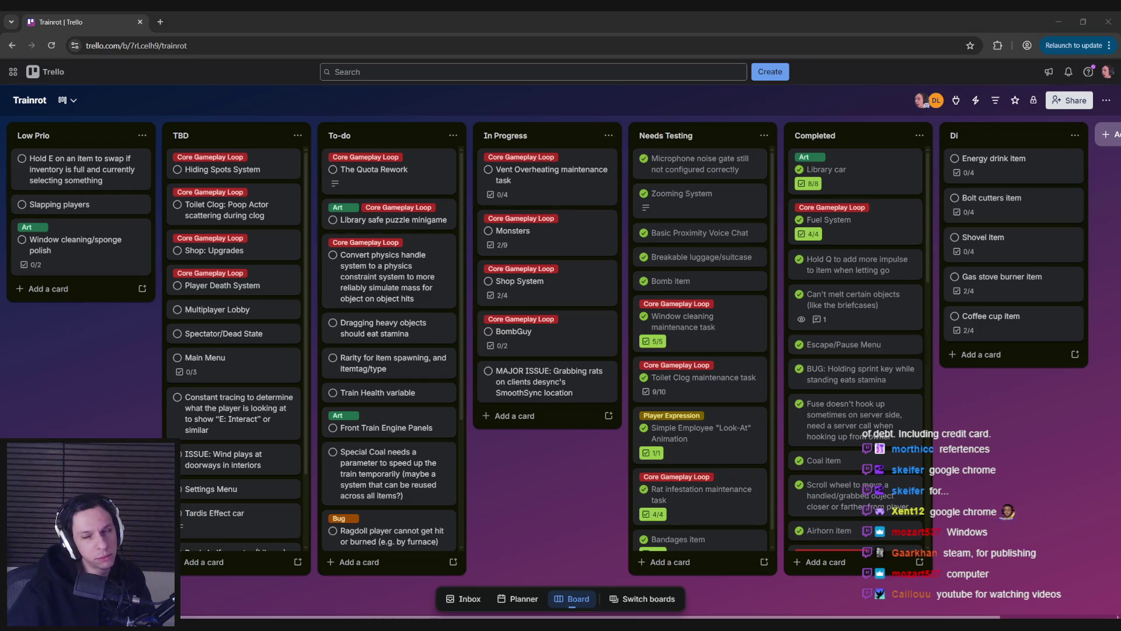
{"action": "left_click", "coordinate": [66, 358]}
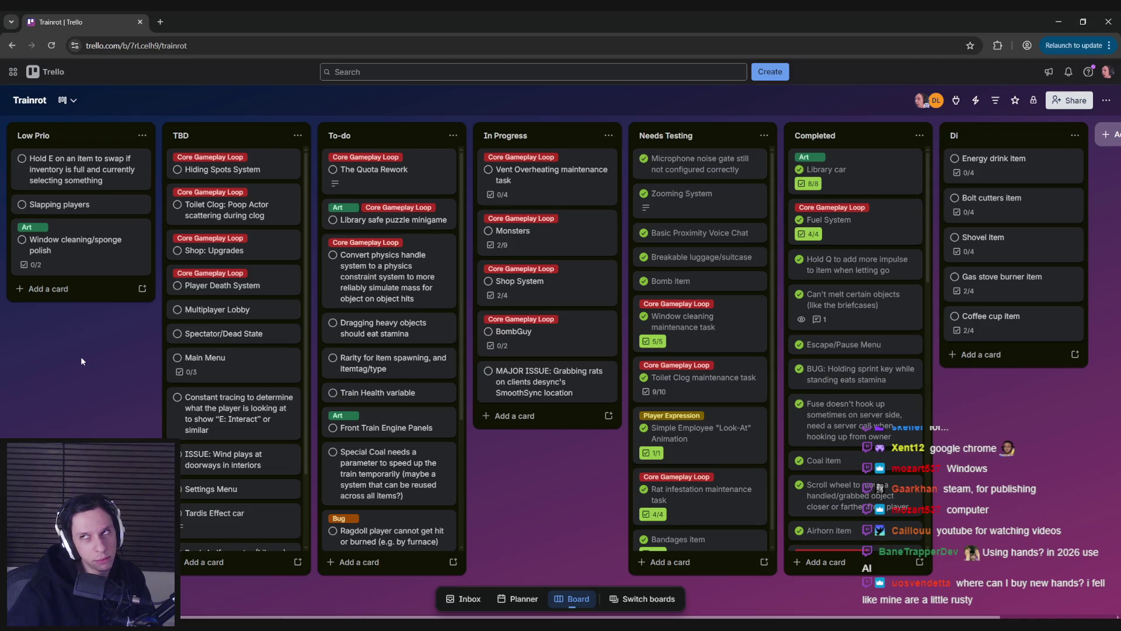
{"action": "scroll", "coordinate": [574, 471], "scroll_direction": "right", "scroll_amount": 1}
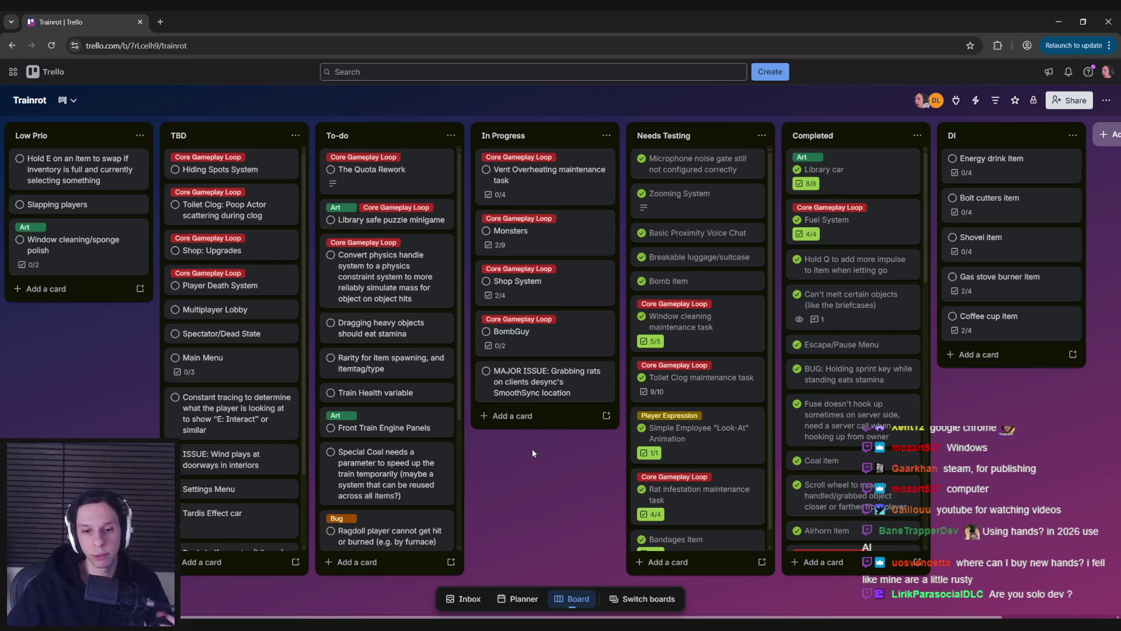
{"action": "mouse_move", "coordinate": [527, 478]}
{"action": "left_mouse_down"}
{"action": "mouse_move", "coordinate": [381, 473]}
{"action": "mouse_move", "coordinate": [536, 456]}
{"action": "left_mouse_up"}
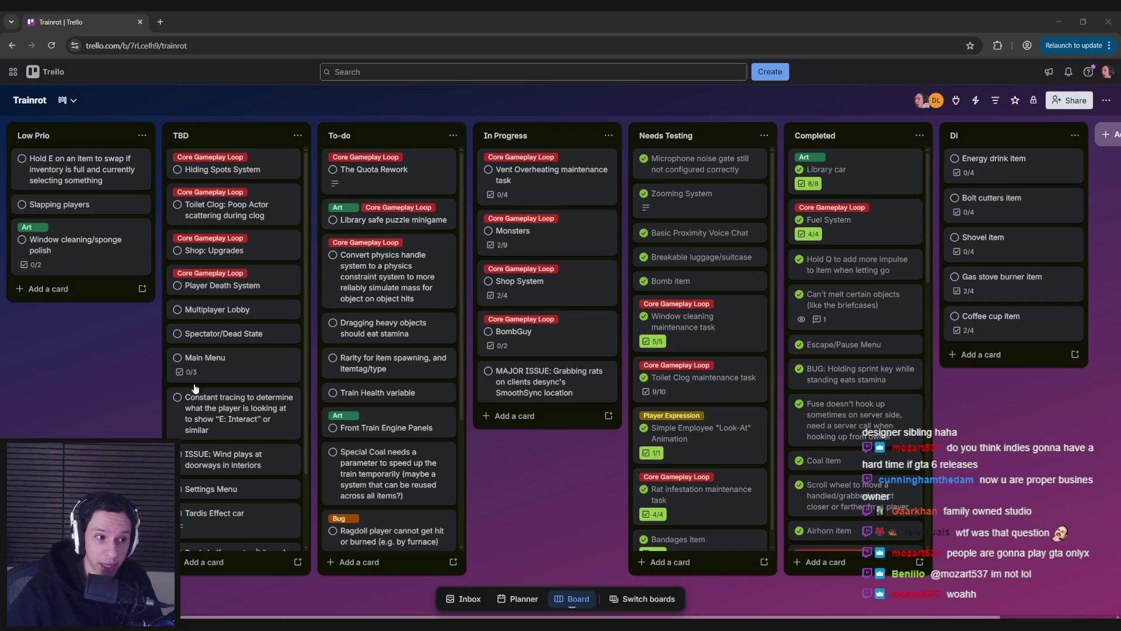
{"action": "left_click", "coordinate": [538, 465]}
Step: Scroll across all the Trello lists and back, then return to the Unreal Editor level
{"action": "scroll", "coordinate": [539, 467], "scroll_direction": "right", "scroll_amount": 2}
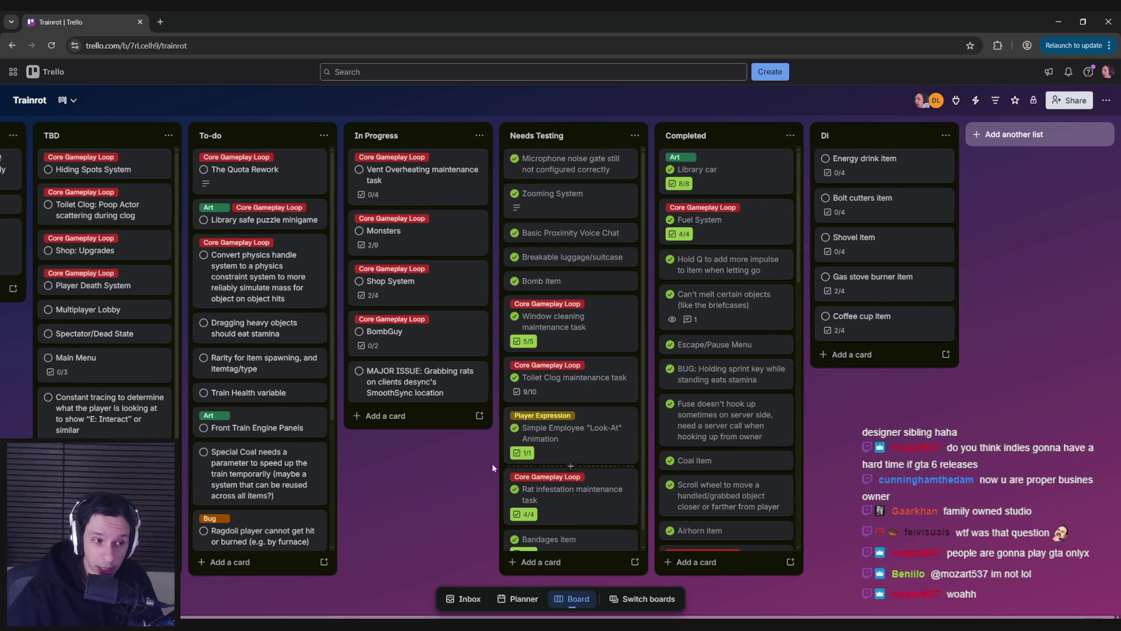
{"action": "scroll", "coordinate": [525, 469], "scroll_direction": "left", "scroll_amount": 2}
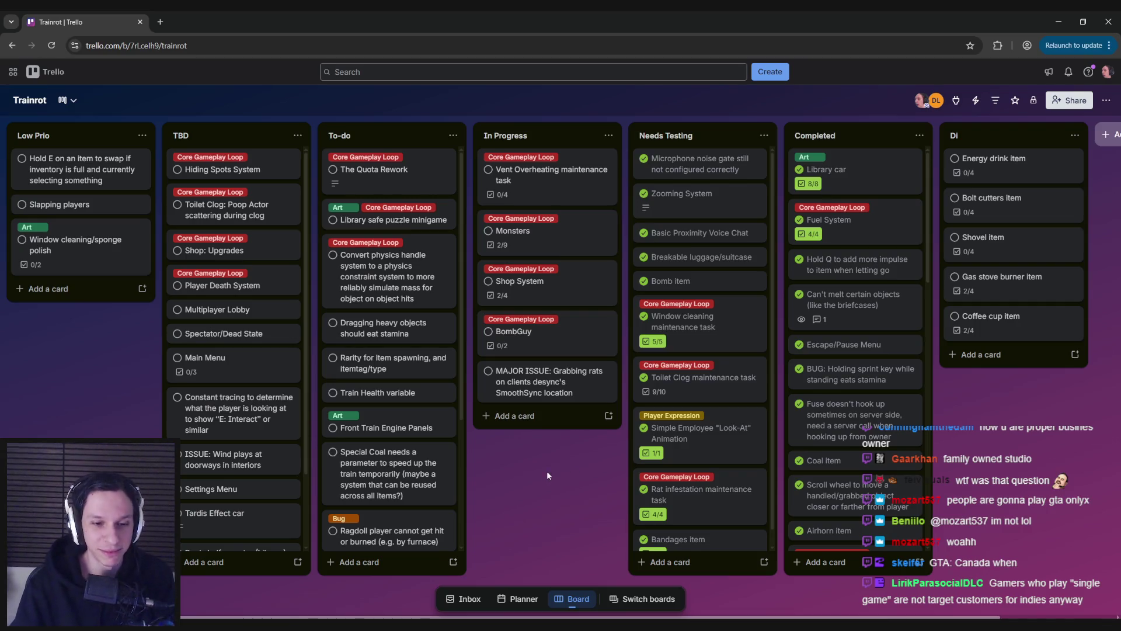
{"action": "key", "text": "alt+Tab"}
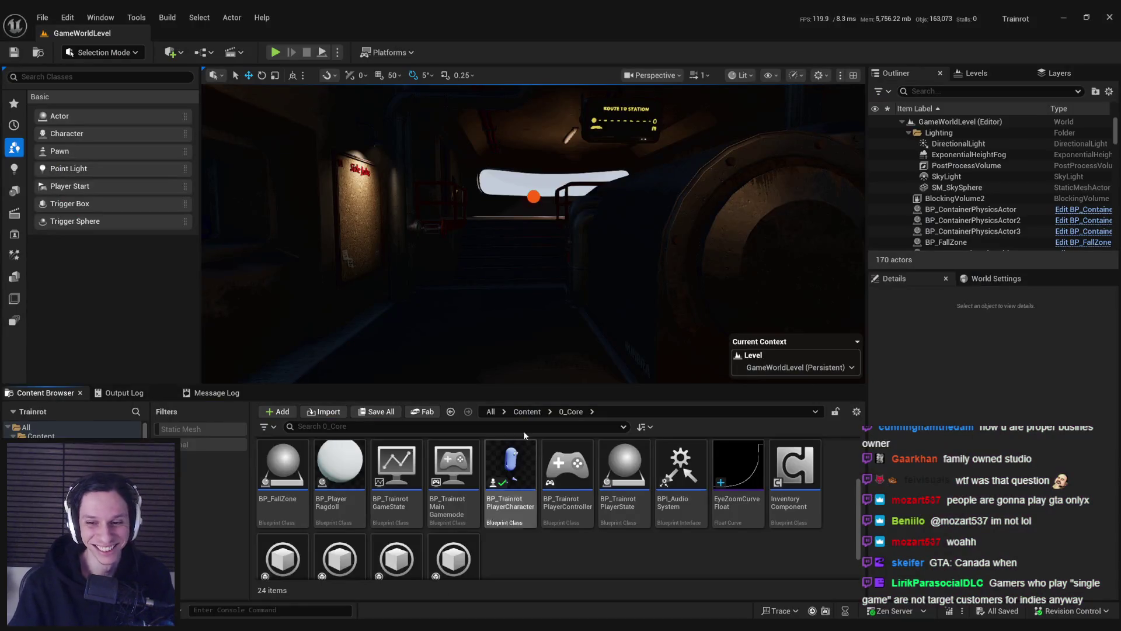
Step: Aim the viewport at the Route to Station monitor and start a full-screen play test
{"action": "mouse_move", "coordinate": [204, 623]}
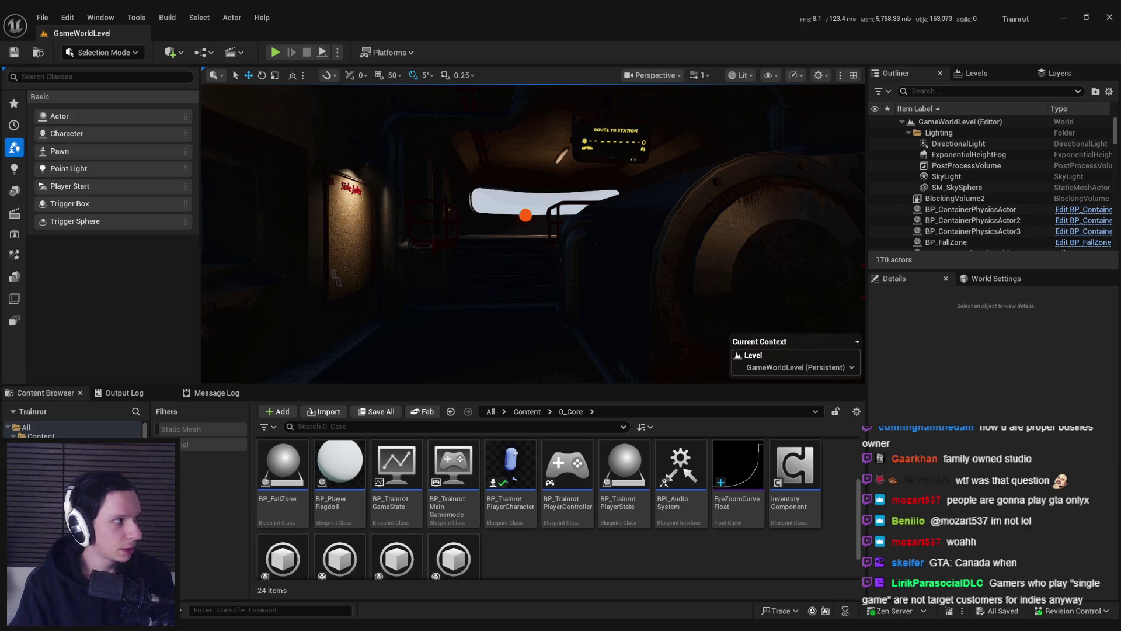
{"action": "left_click_drag", "start_coordinate": [236, 256], "coordinate": [264, 403]}
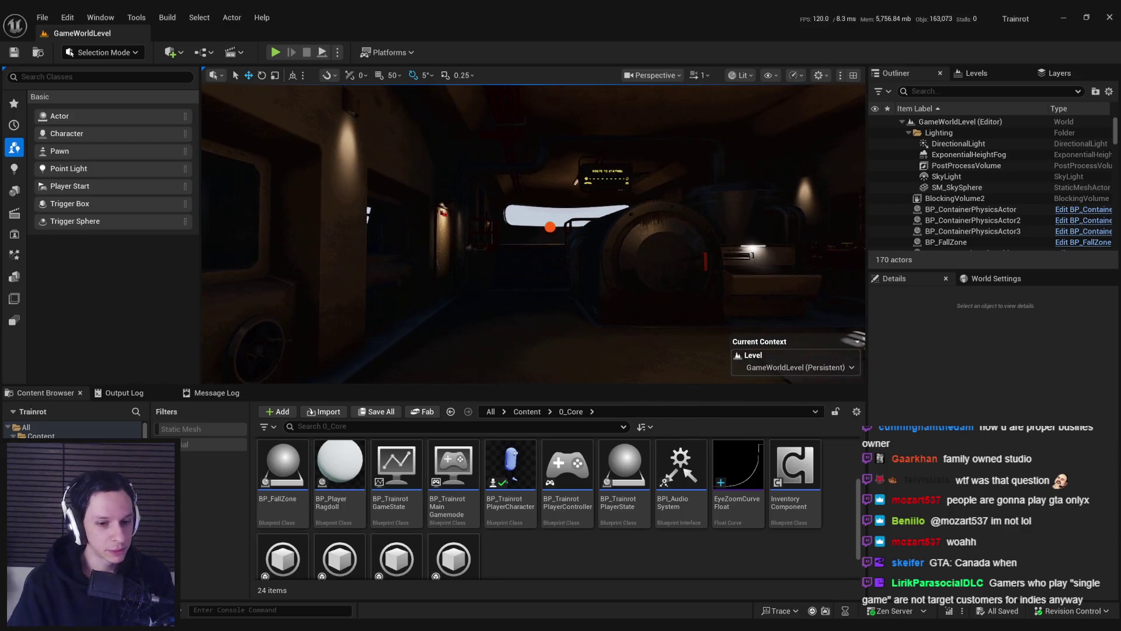
{"action": "mouse_move", "coordinate": [409, 245]}
{"action": "left_mouse_down"}
{"action": "mouse_move", "coordinate": [479, 227]}
{"action": "mouse_move", "coordinate": [470, 173]}
{"action": "left_mouse_up"}
{"action": "left_click", "coordinate": [275, 52]}
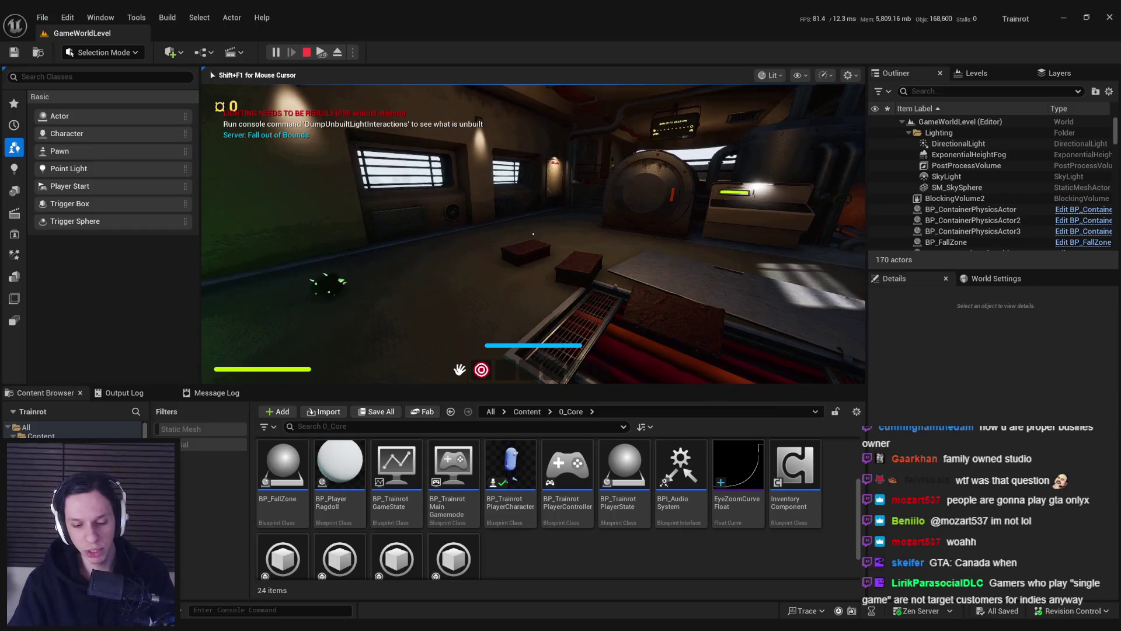
{"action": "key", "text": "F11"}
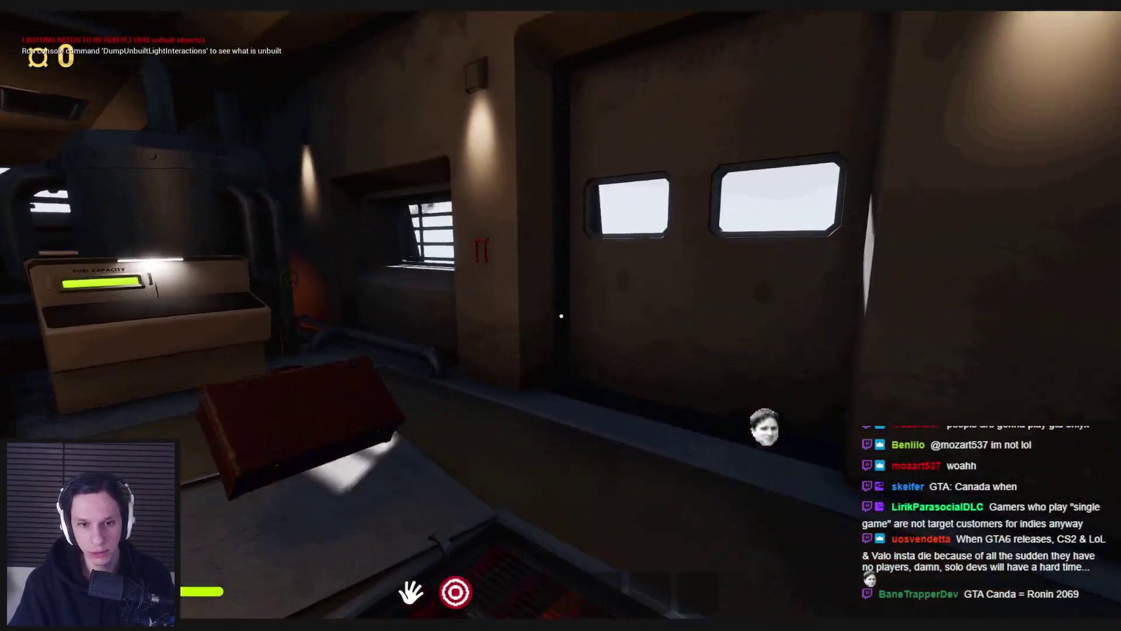
Step: Drop the held case, grab objects near the fuel machine, then lift and drop a red brick from the hatch
{"action": "left_click", "coordinate": [560, 316]}
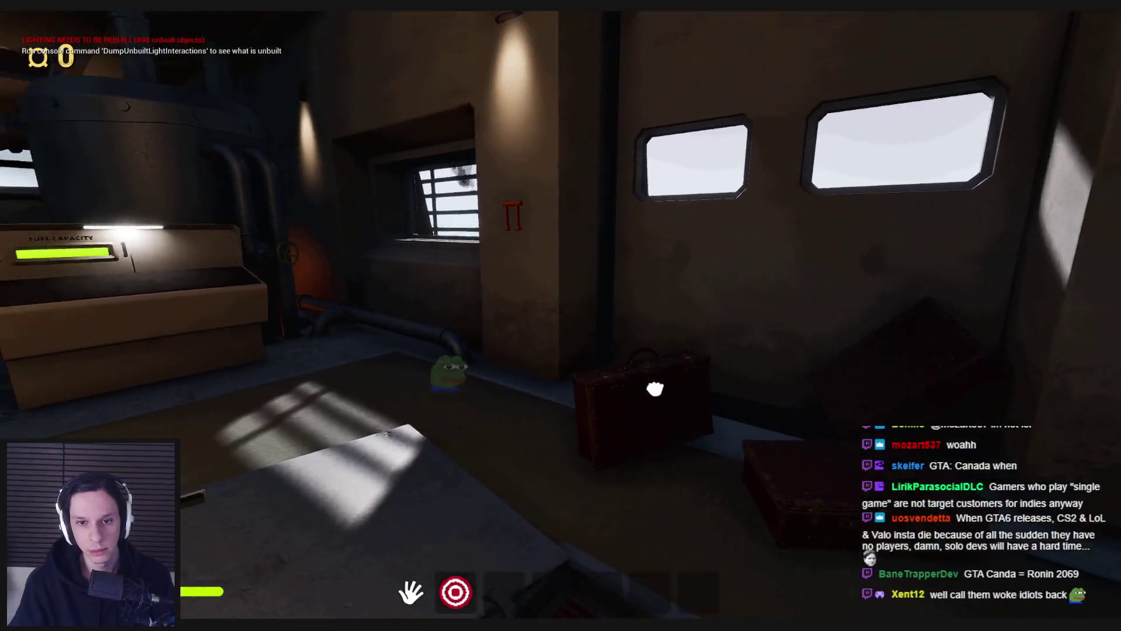
{"action": "left_click", "coordinate": [561, 316]}
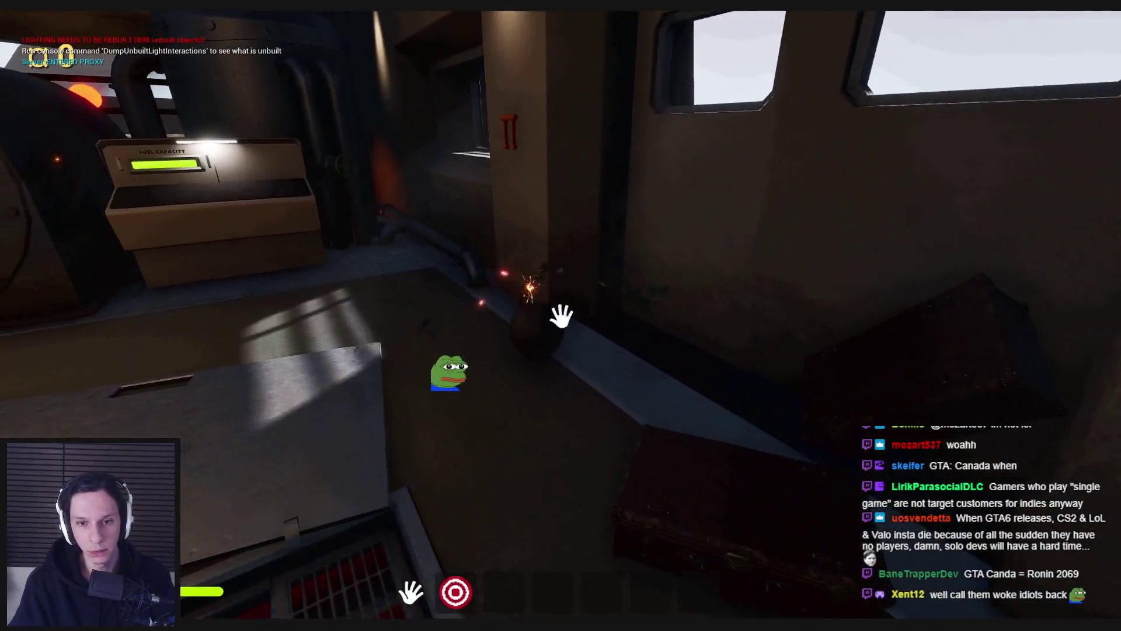
{"action": "left_click", "coordinate": [560, 315]}
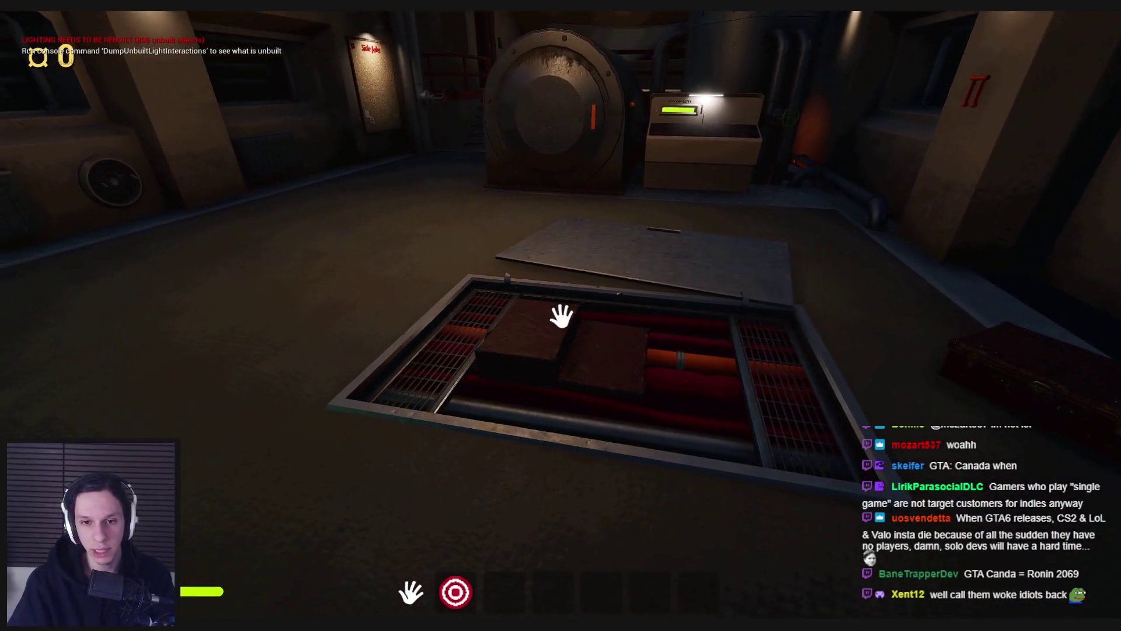
{"action": "left_click", "coordinate": [560, 315]}
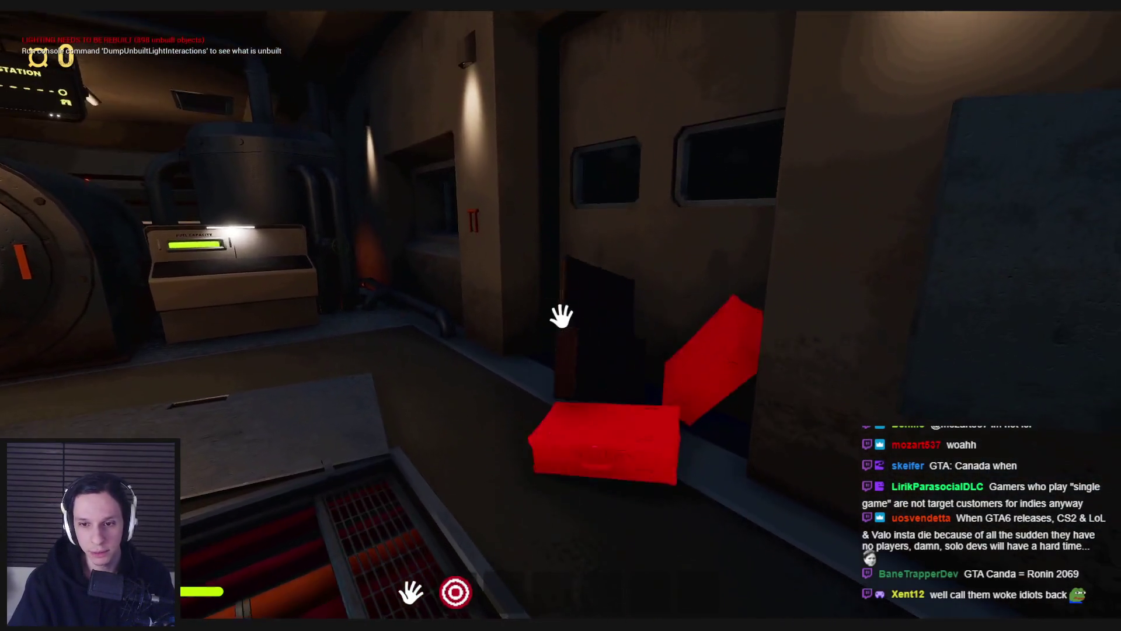
{"action": "left_click", "coordinate": [560, 315]}
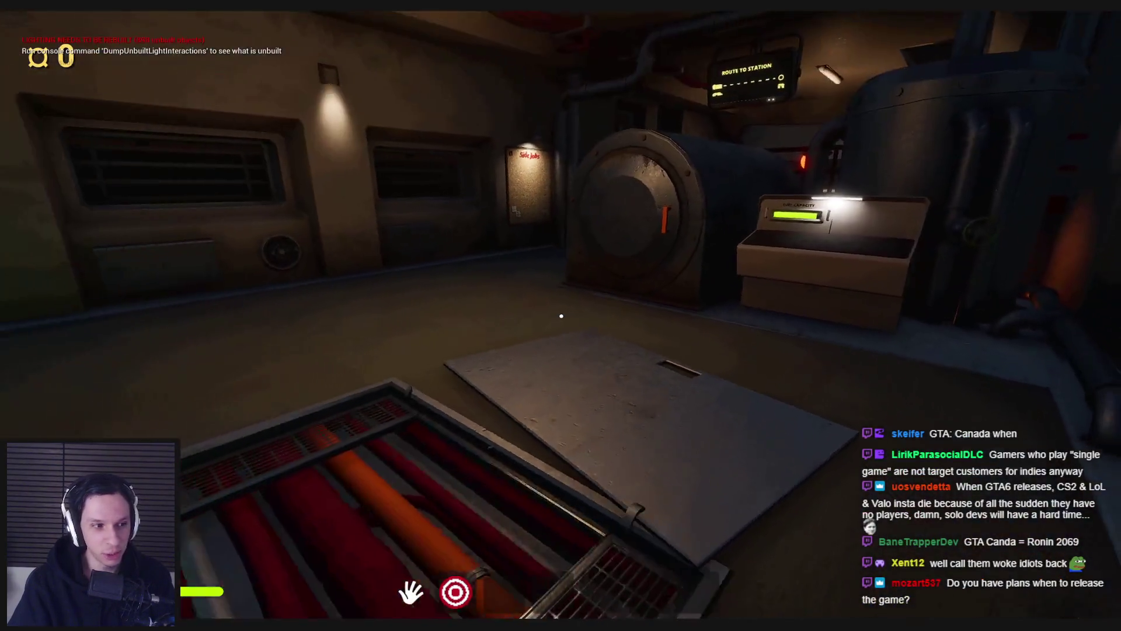
{"action": "key", "text": "s"}
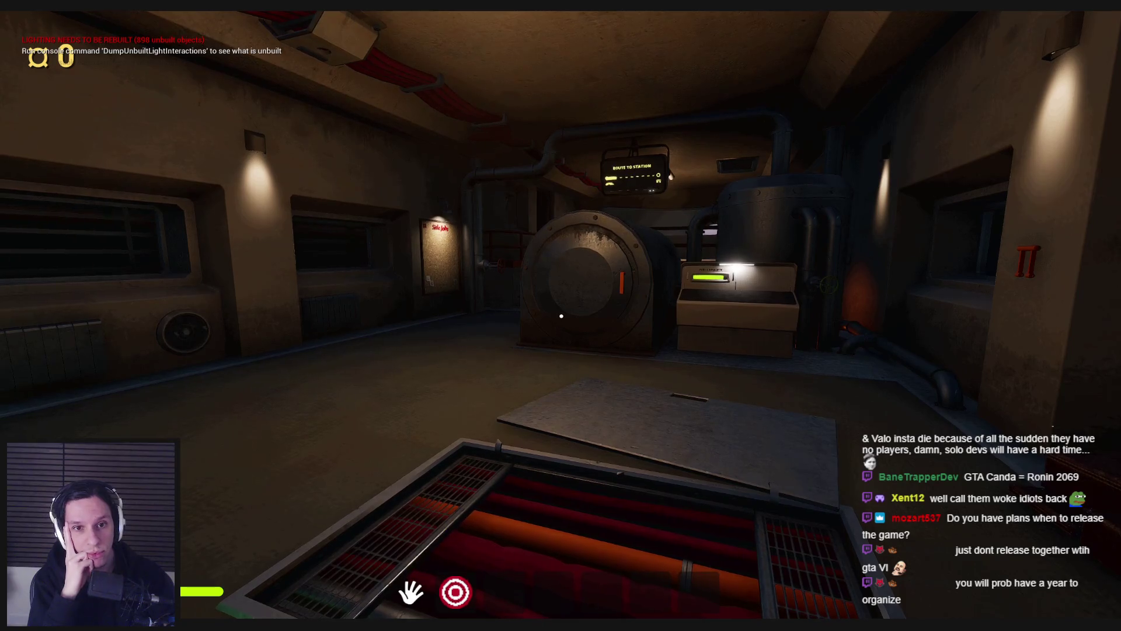
{"action": "key", "text": "w"}
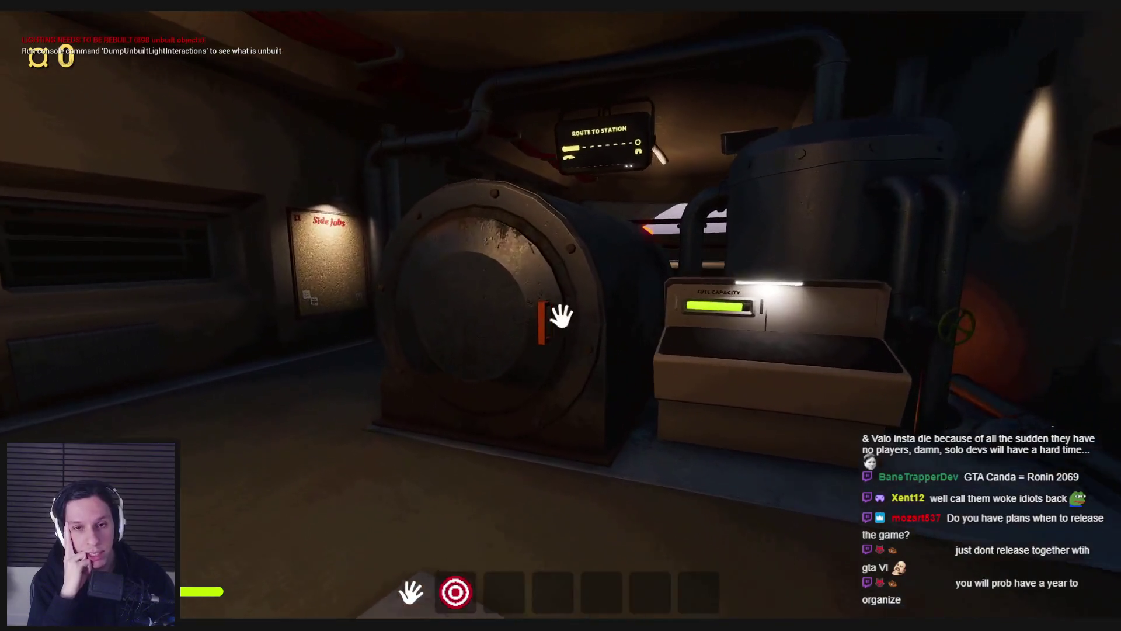
{"action": "key", "text": "s"}
{"action": "key", "text": "w"}
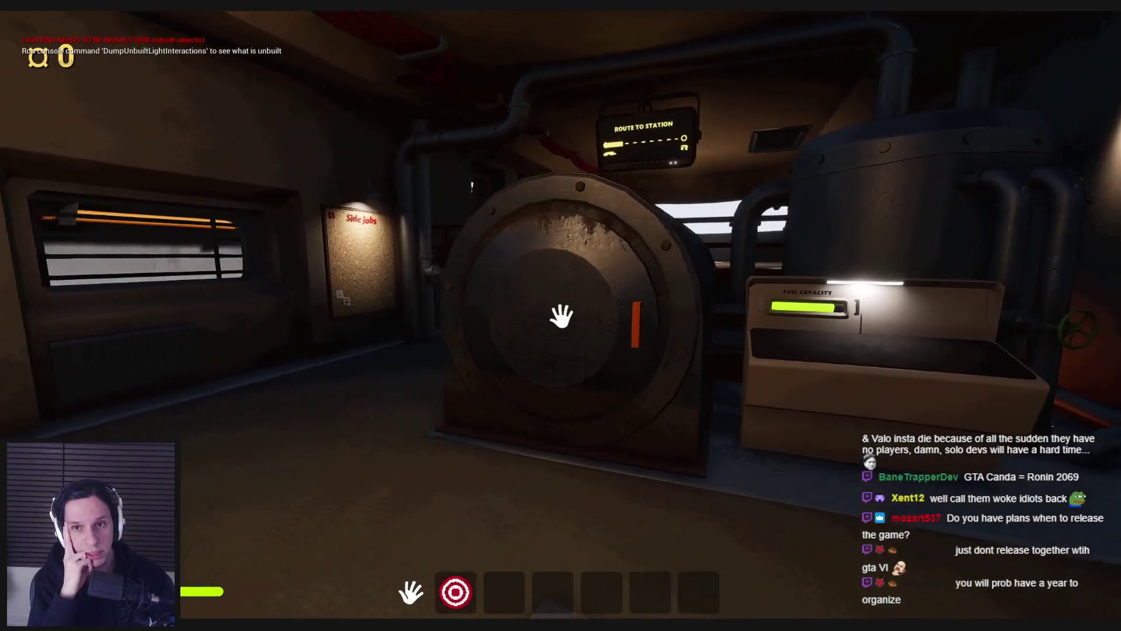
{"action": "key", "text": "s"}
{"action": "key", "text": "d"}
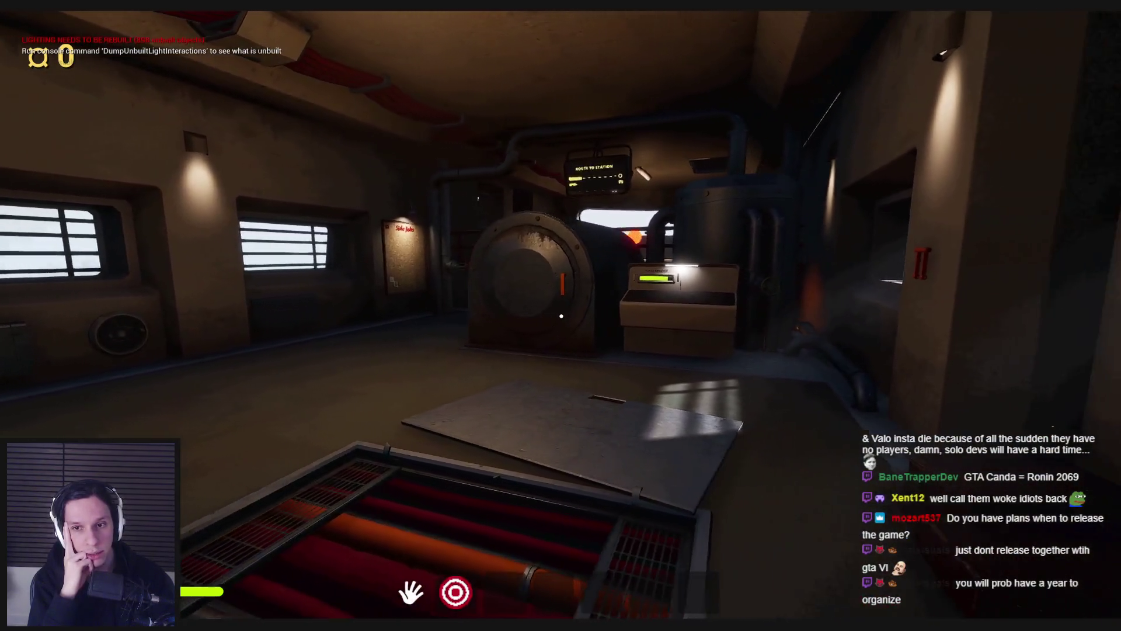
{"action": "key", "text": "a"}
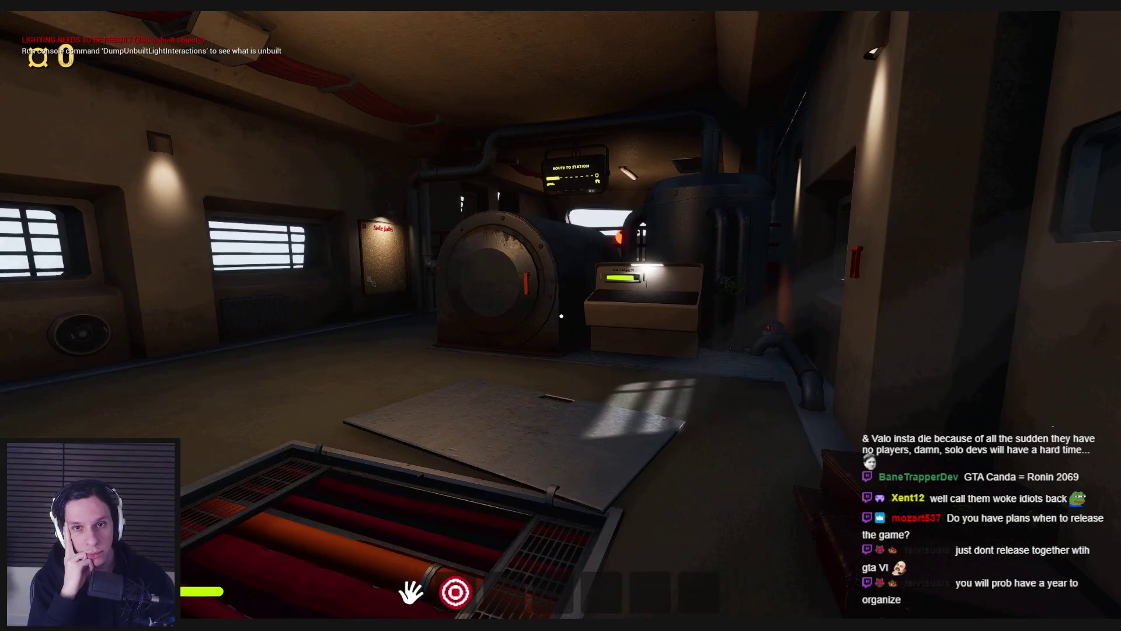
{"action": "key", "text": "d"}
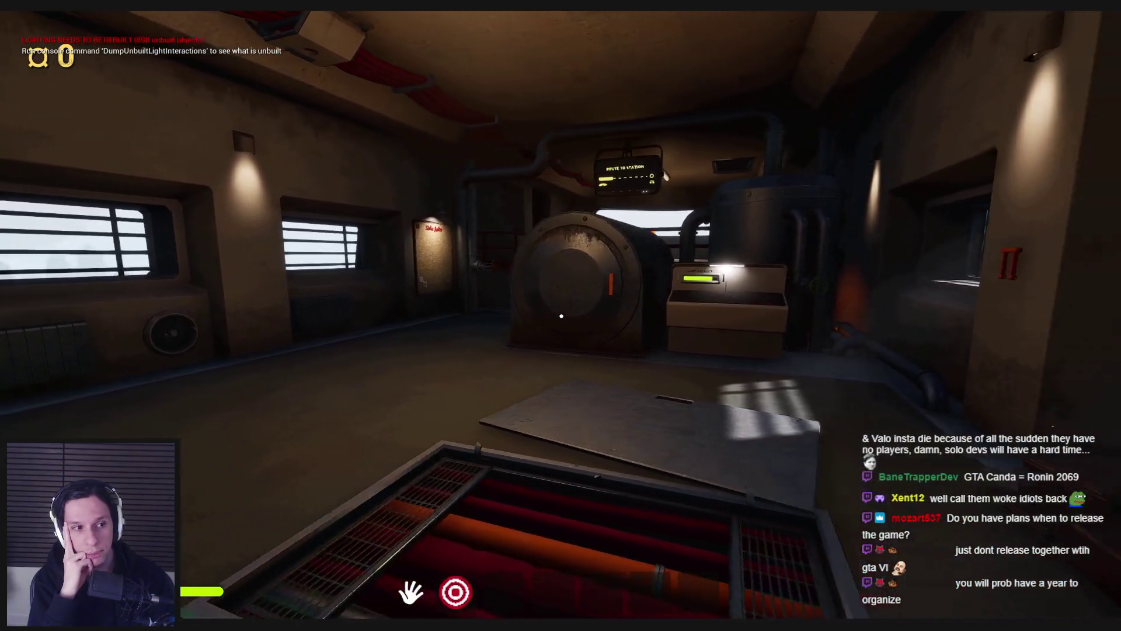
{"action": "key", "text": "w"}
{"action": "key", "text": "d"}
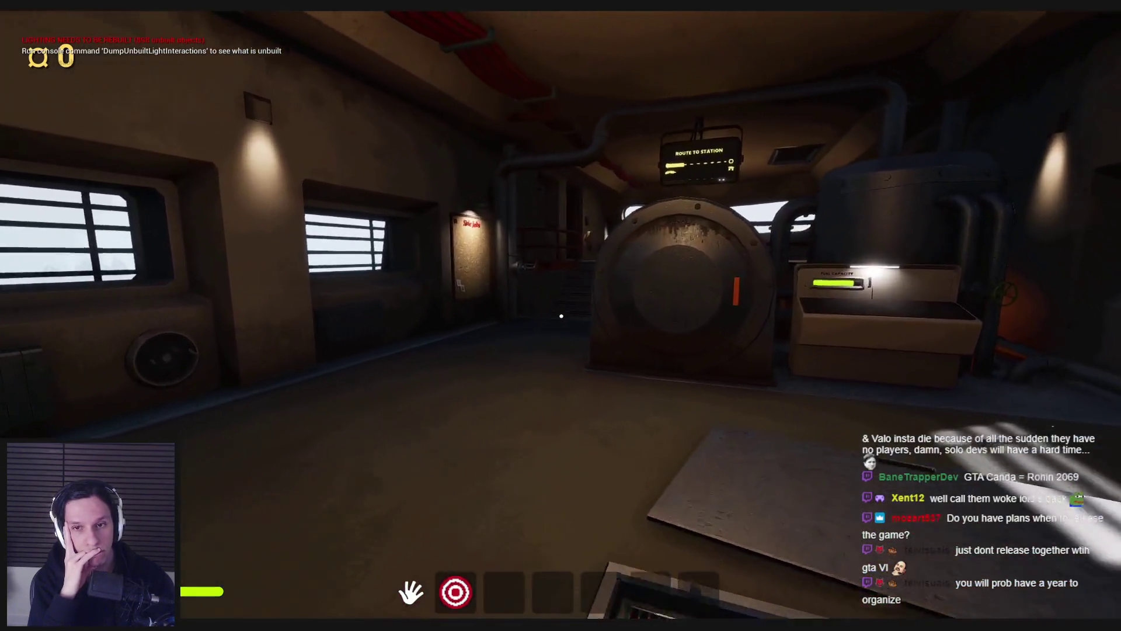
{"action": "key", "text": "s"}
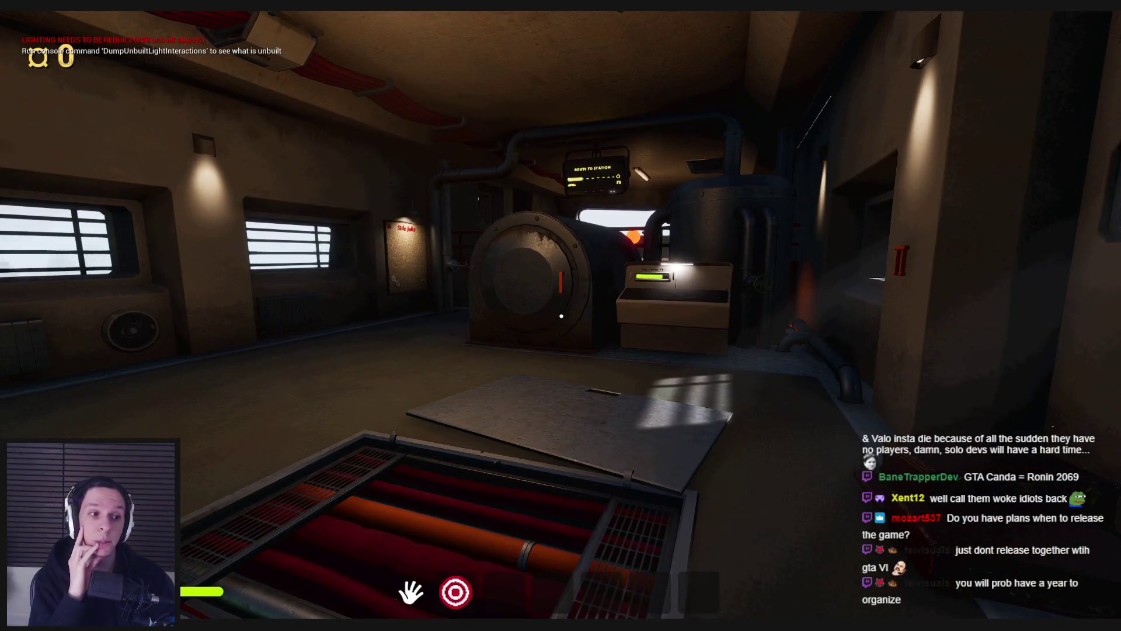
{"action": "key", "text": "a"}
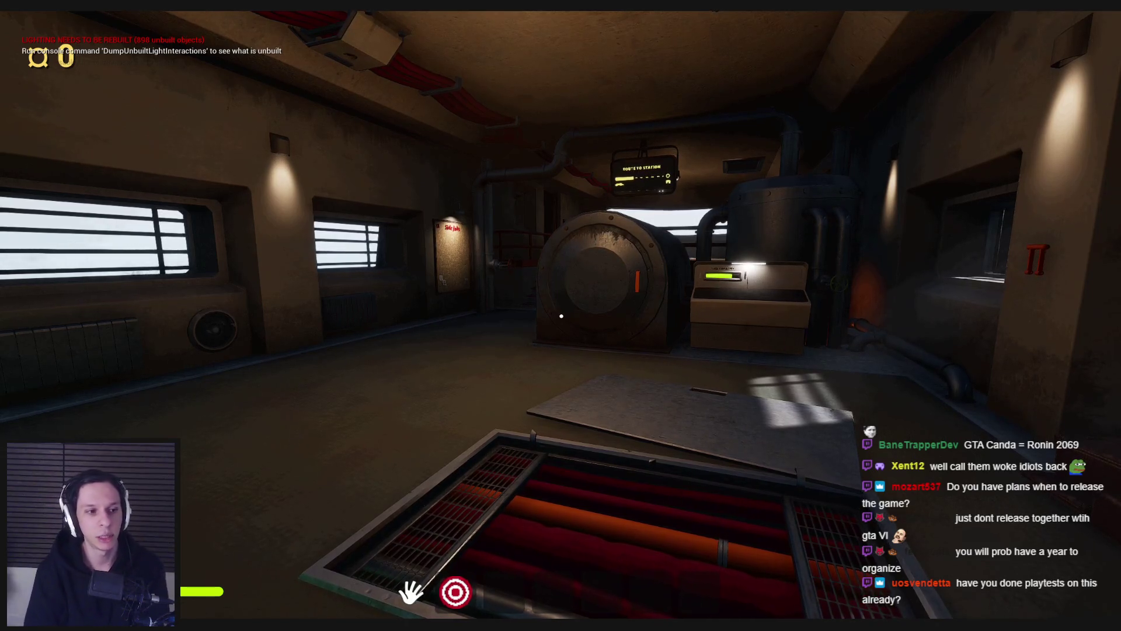
{"action": "key", "text": "shift+w"}
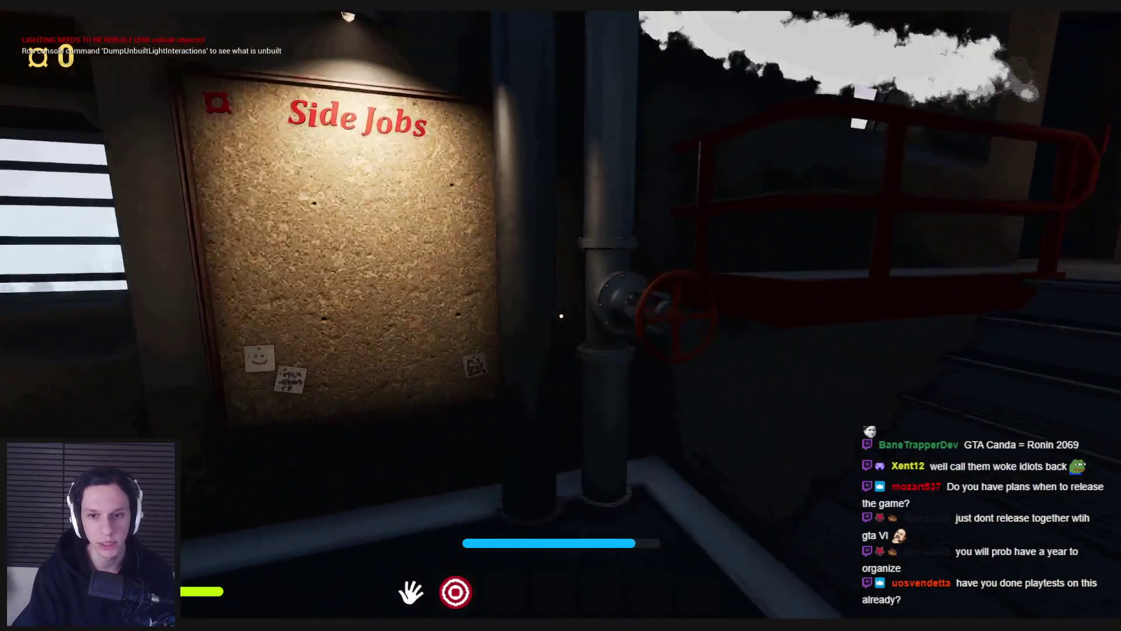
Step: Turn the red valve, open a green-lit locker, and close the furnace door
{"action": "mouse_move", "coordinate": [561, 316]}
{"action": "left_mouse_down"}
{"action": "mouse_move", "coordinate": [532, 408]}
{"action": "mouse_move", "coordinate": [501, 350]}
{"action": "mouse_move", "coordinate": [605, 328]}
{"action": "left_mouse_up"}
{"action": "key", "text": "w"}
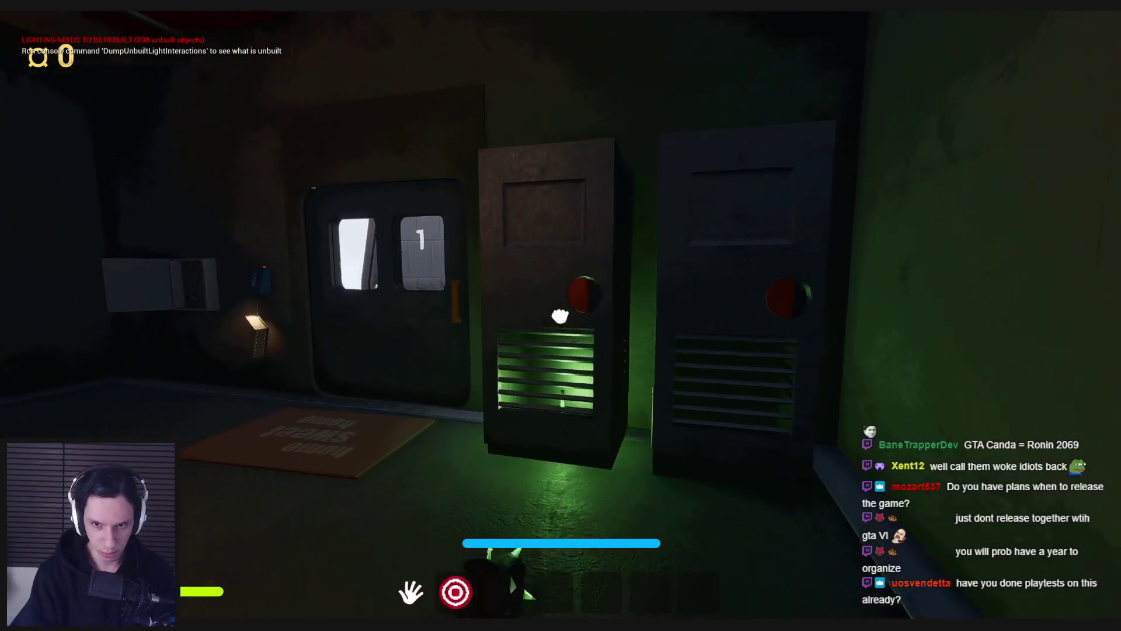
{"action": "left_click", "coordinate": [560, 316]}
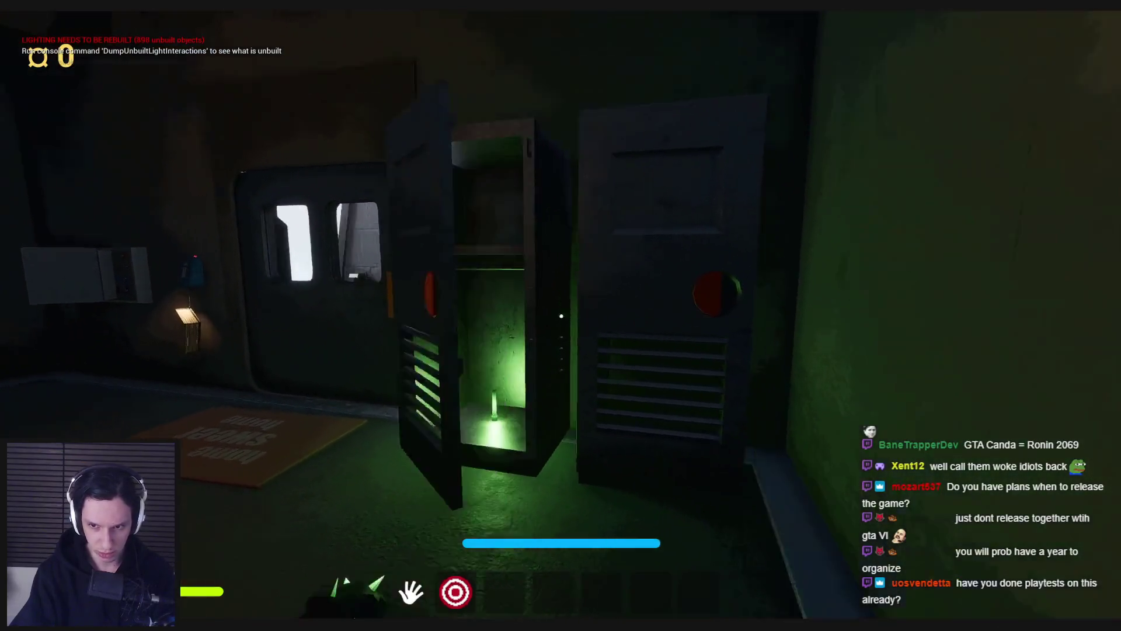
{"action": "key", "text": "w"}
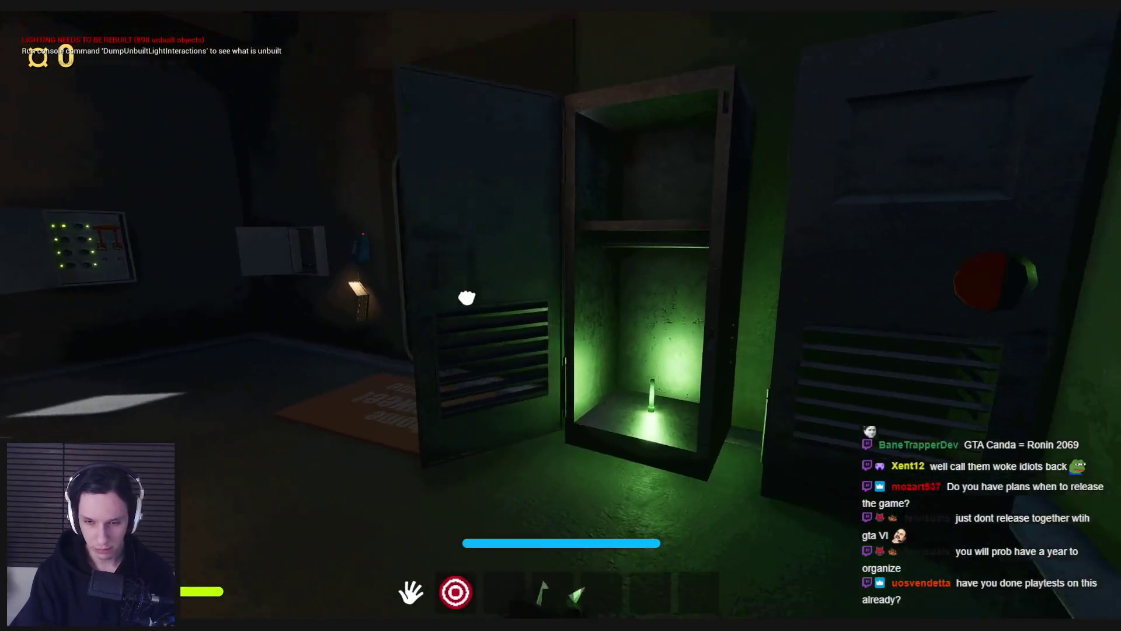
{"action": "key", "text": "w"}
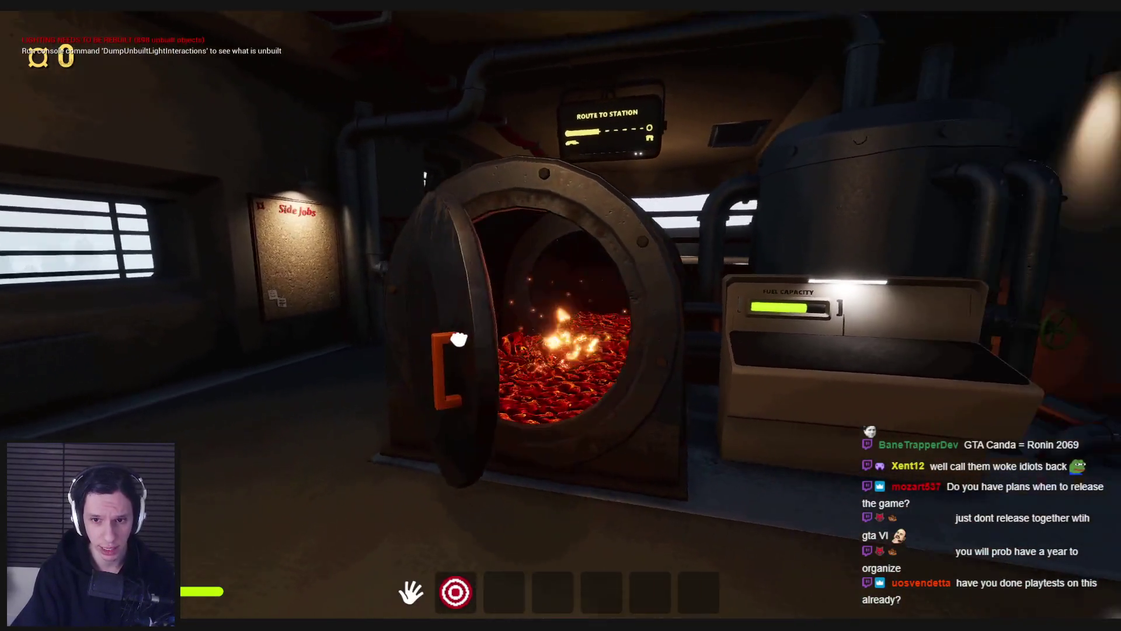
{"action": "left_click", "coordinate": [462, 339]}
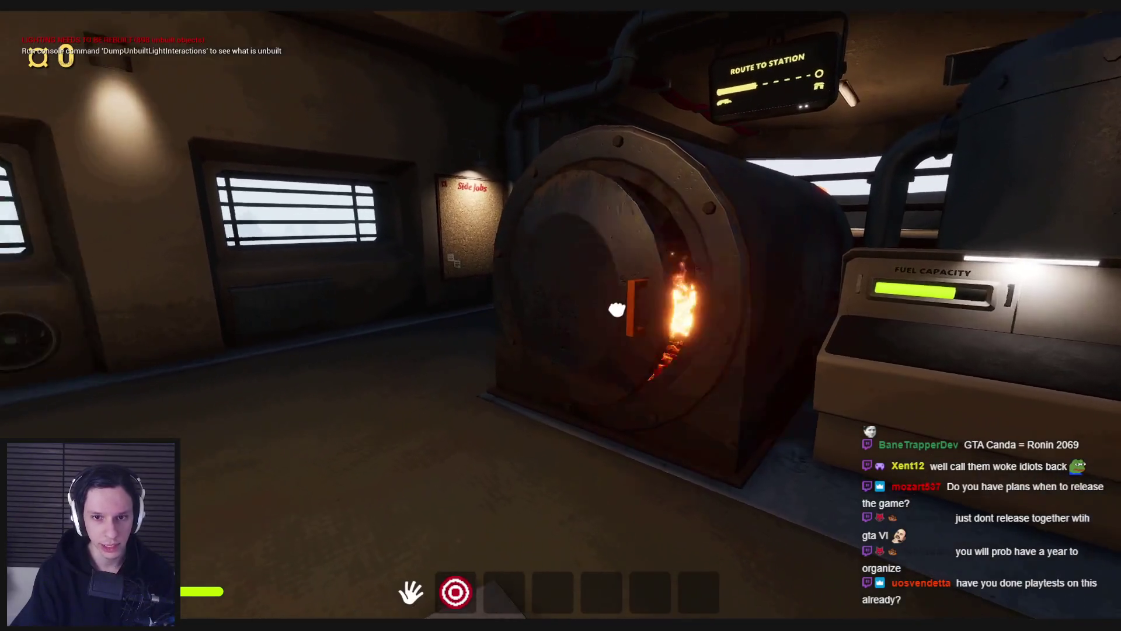
Step: Shut the windowed door, open the left locker, and drop the held spiky item
{"action": "key", "text": "s"}
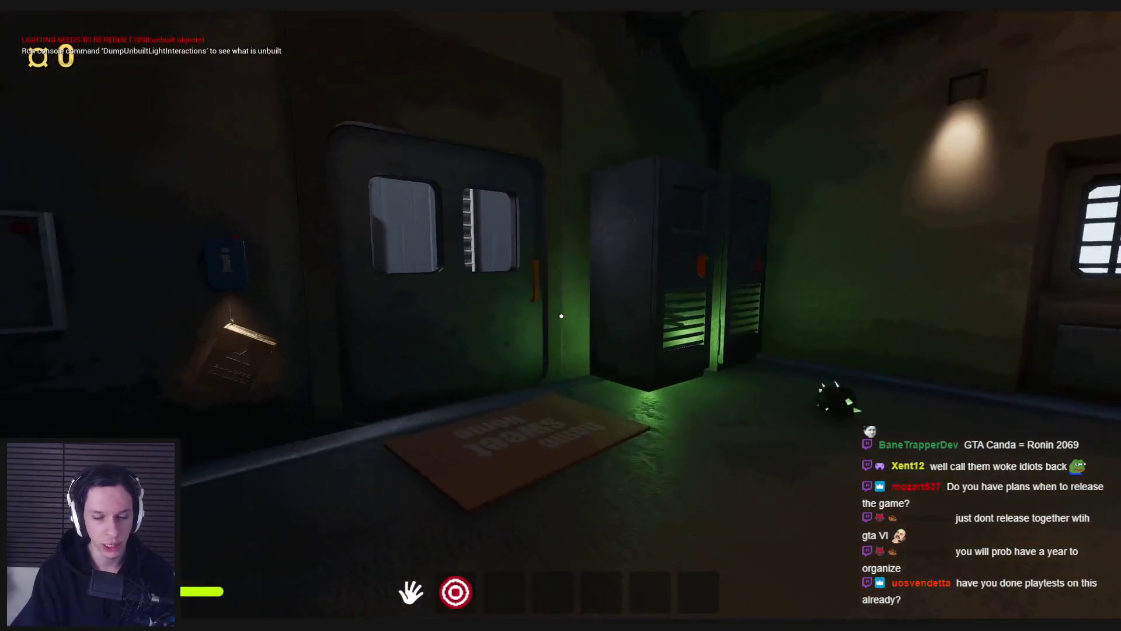
{"action": "key", "text": "w"}
{"action": "key", "text": "w"}
{"action": "left_click", "coordinate": [608, 317]}
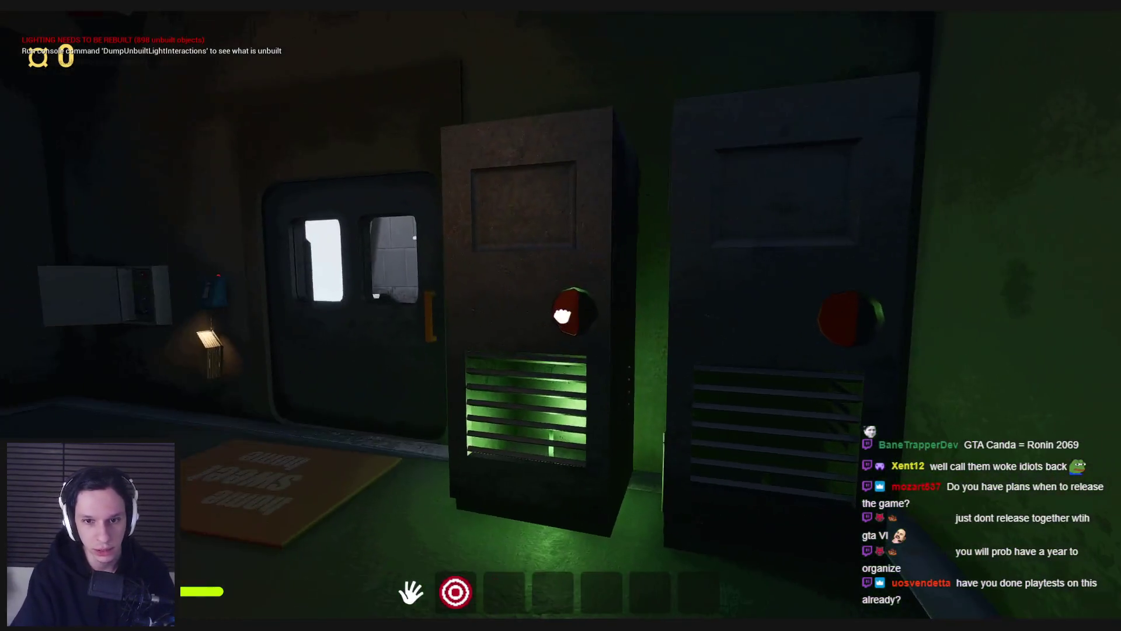
{"action": "left_click", "coordinate": [562, 316]}
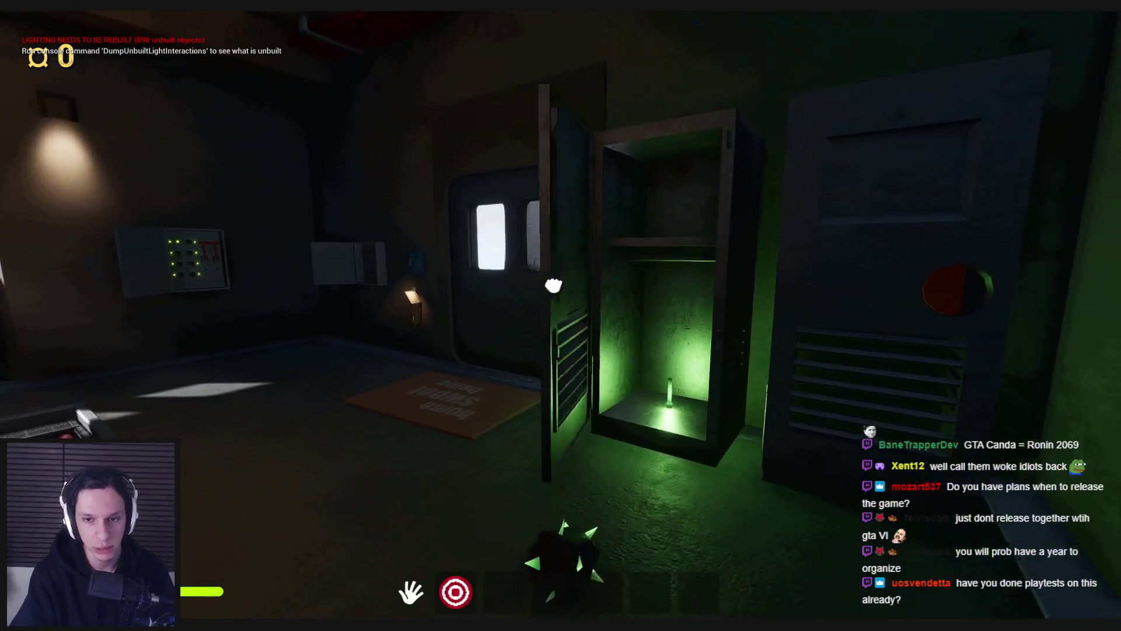
{"action": "left_click", "coordinate": [561, 316]}
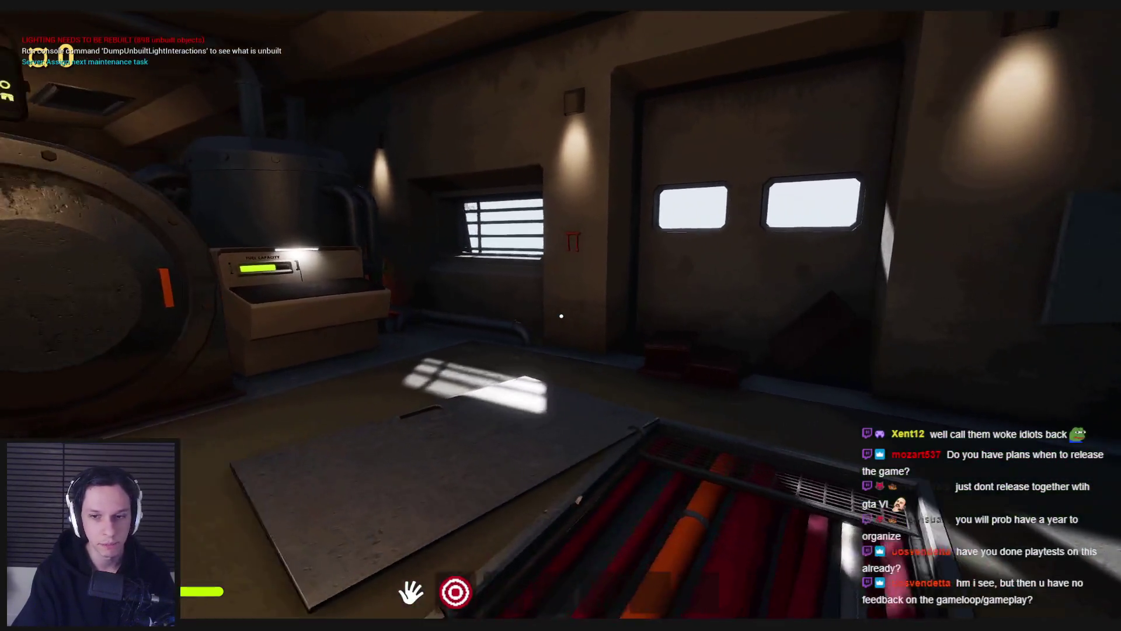
Step: Walk up to the fuel-capacity box and step back from it
{"action": "key", "text": "w"}
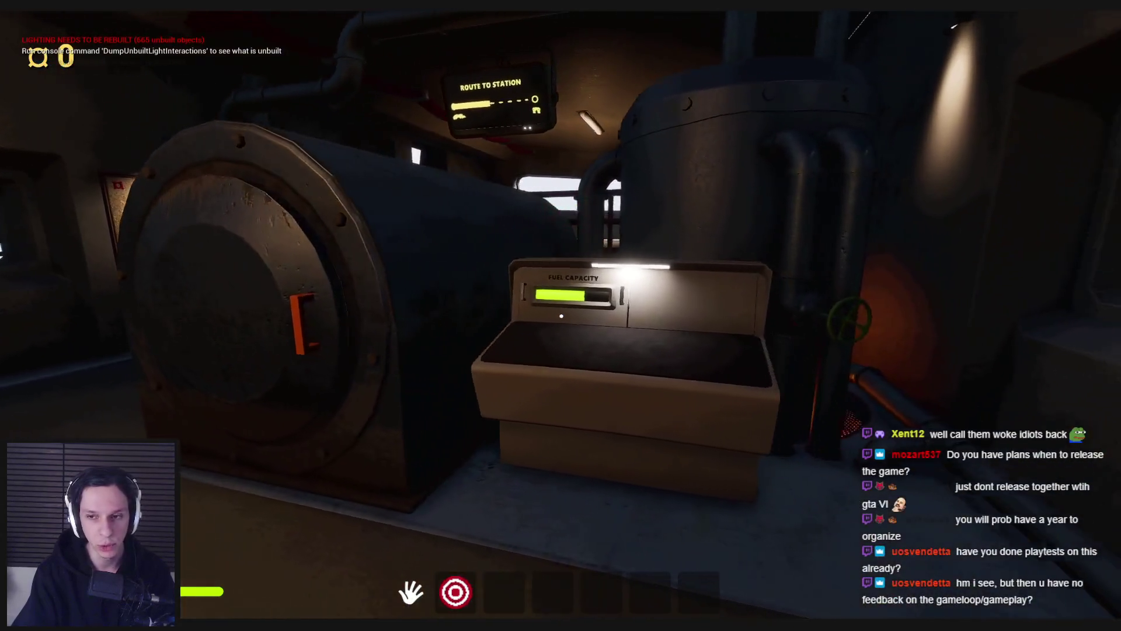
{"action": "key", "text": "s"}
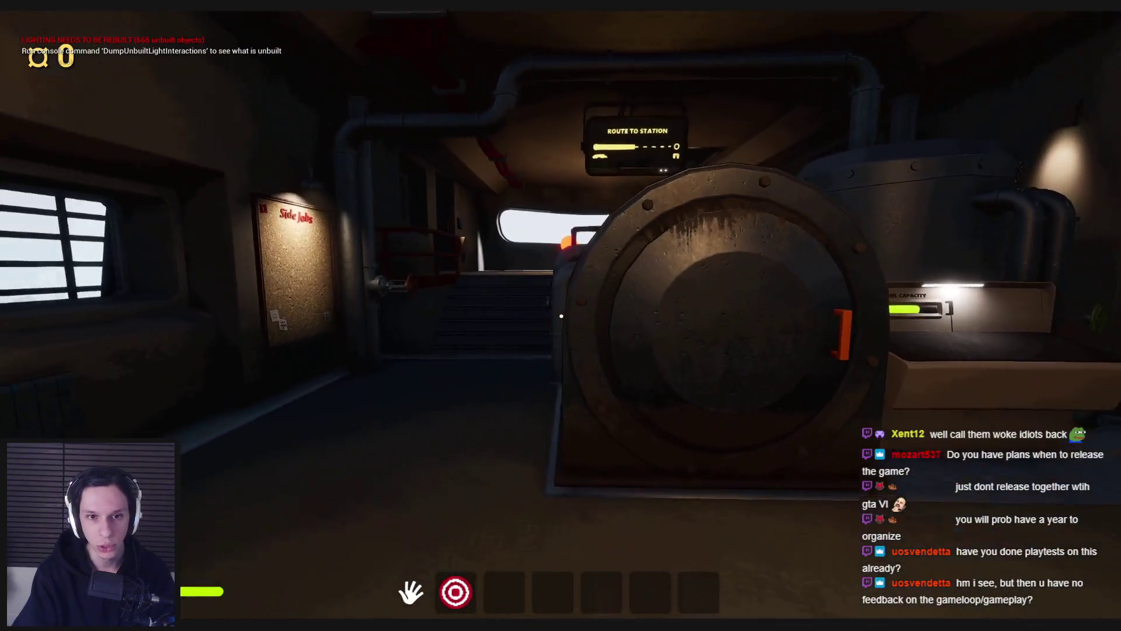
Step: Go through the metal door into the library hall and inspect the wall control box
{"action": "key", "text": "w"}
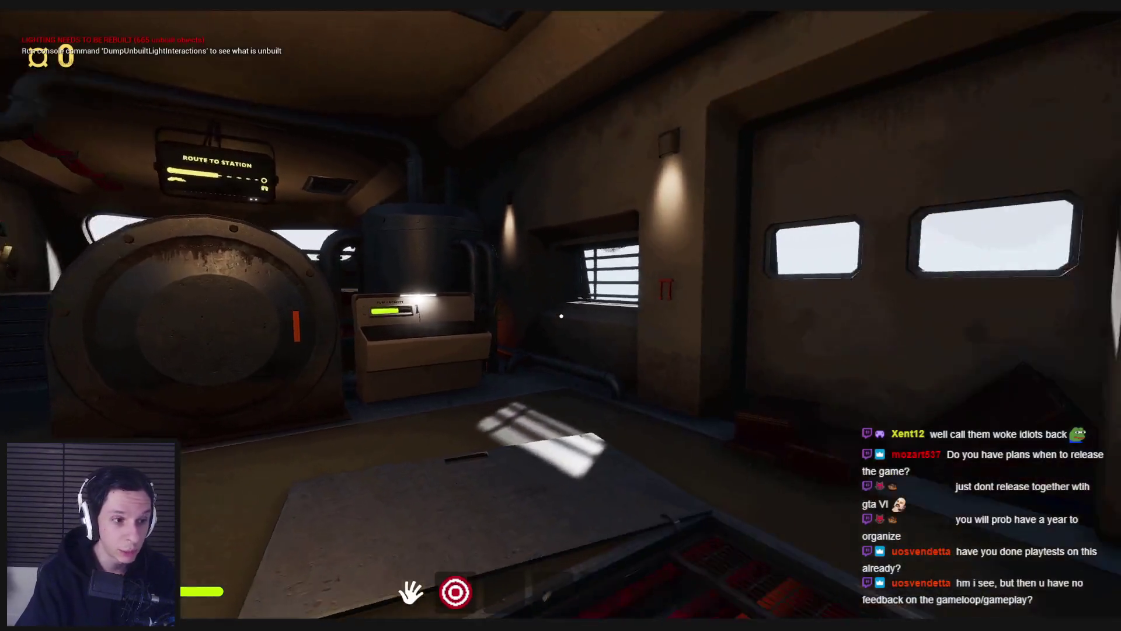
{"action": "key", "text": "w"}
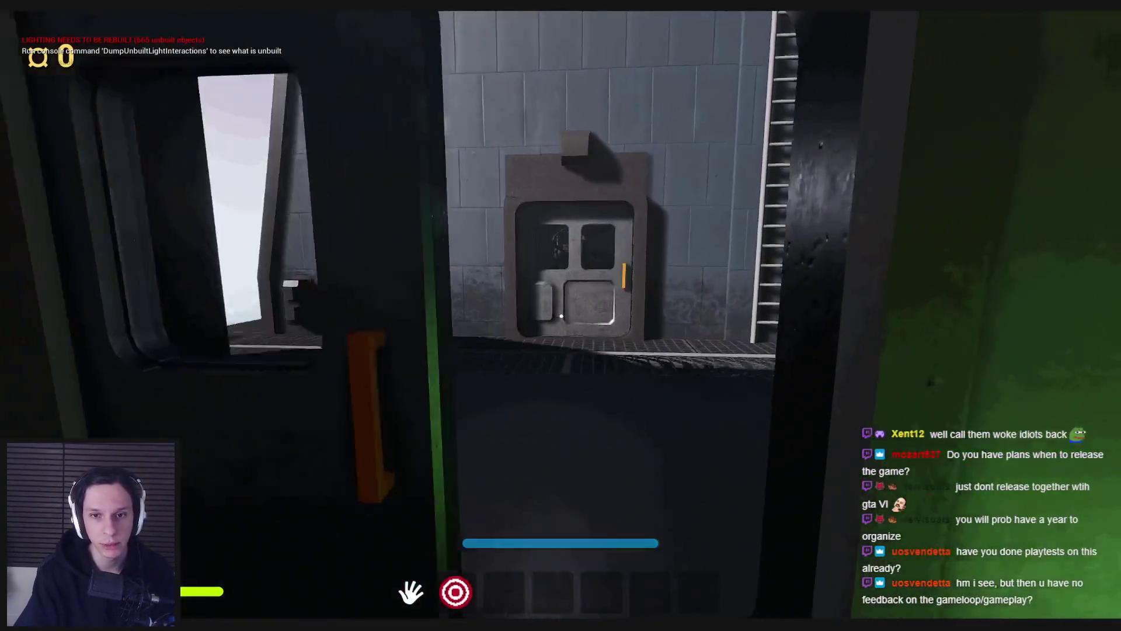
{"action": "key", "text": "w"}
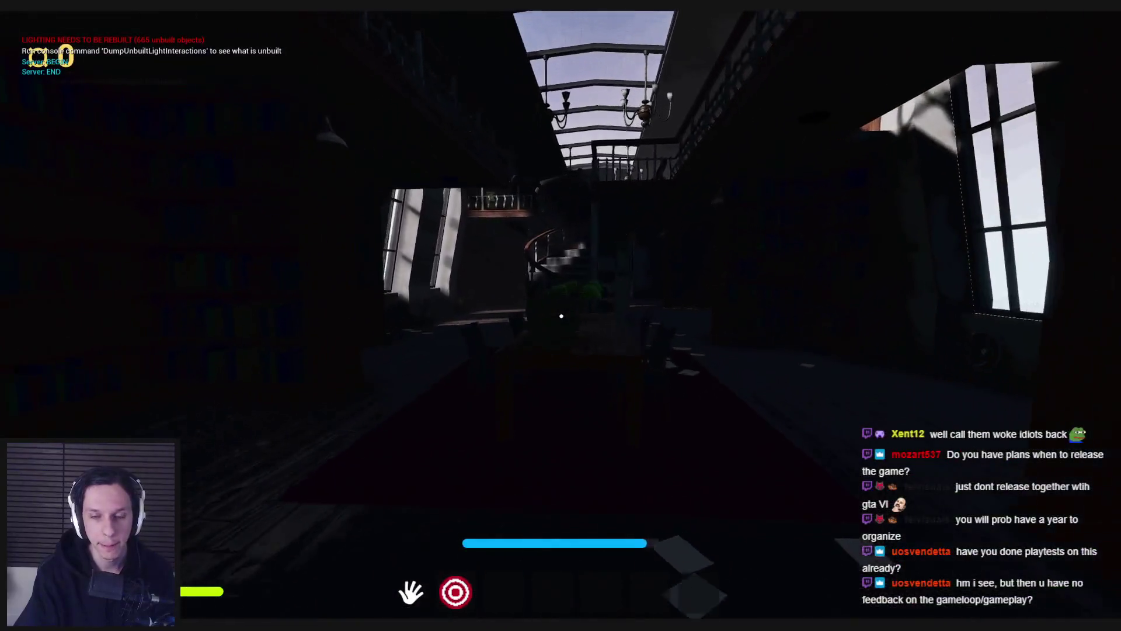
{"action": "key", "text": "w"}
{"action": "key", "text": "w"}
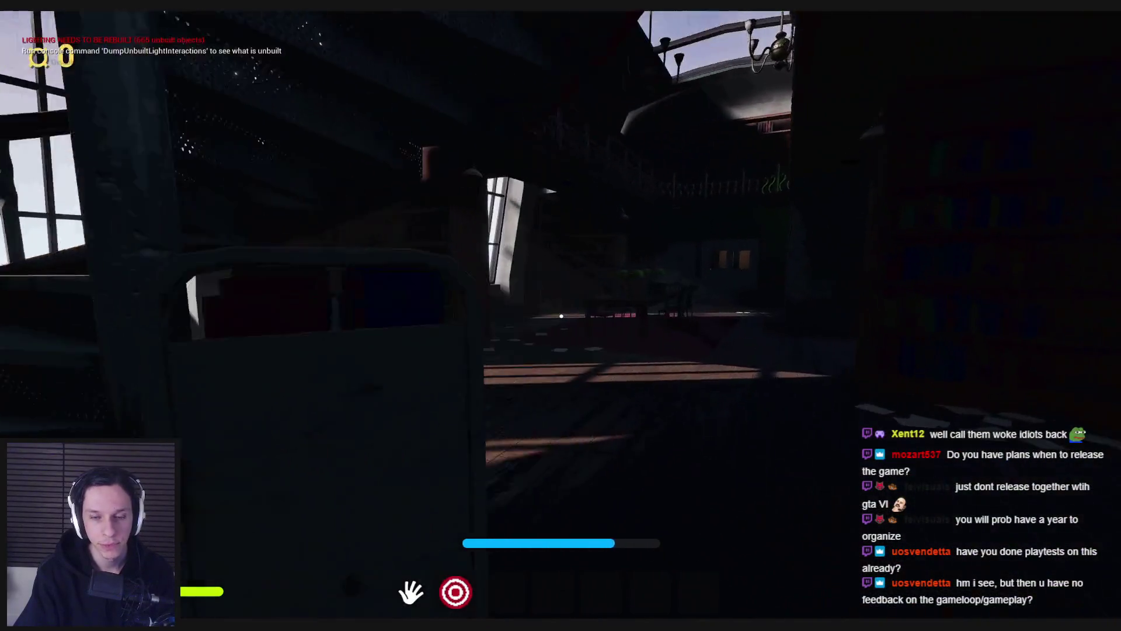
{"action": "key", "text": "w"}
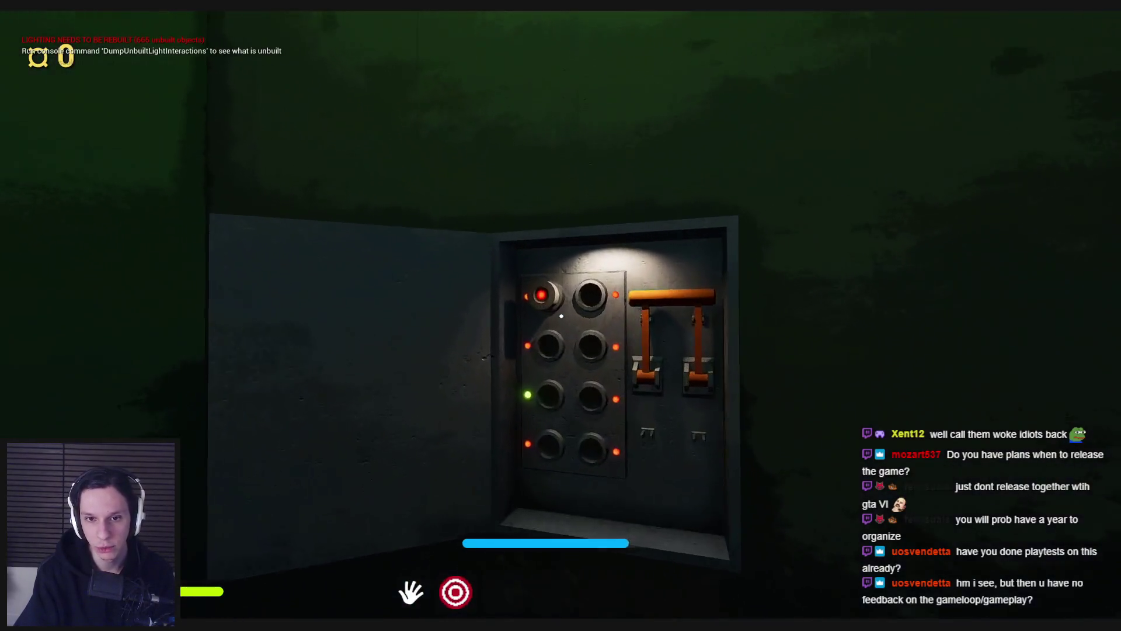
{"action": "key", "text": "w"}
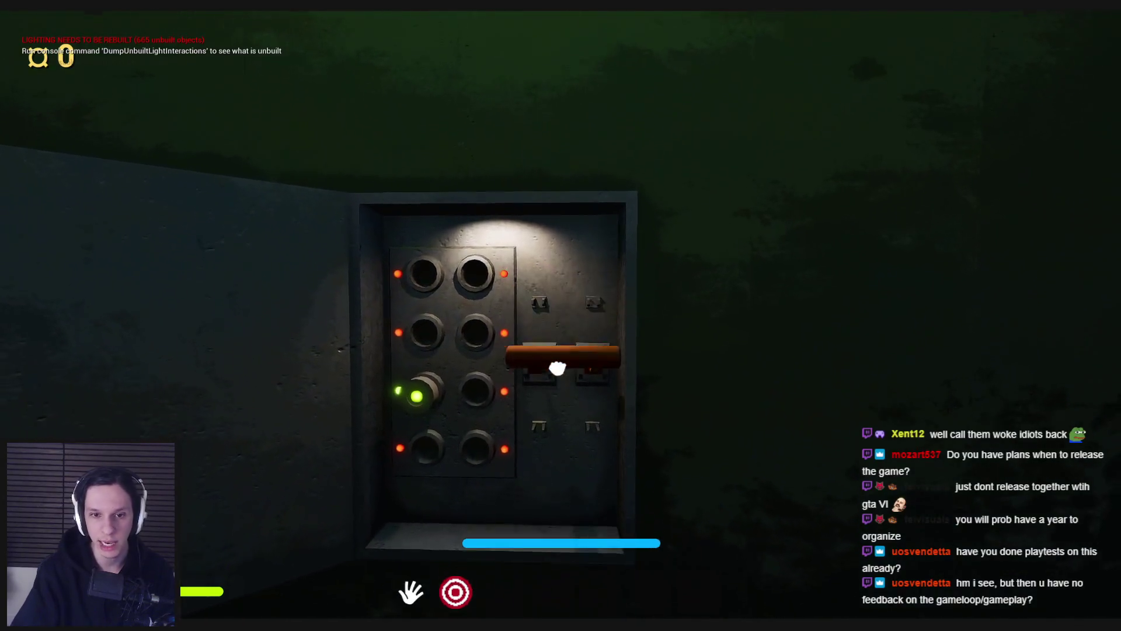
{"action": "key", "text": "s"}
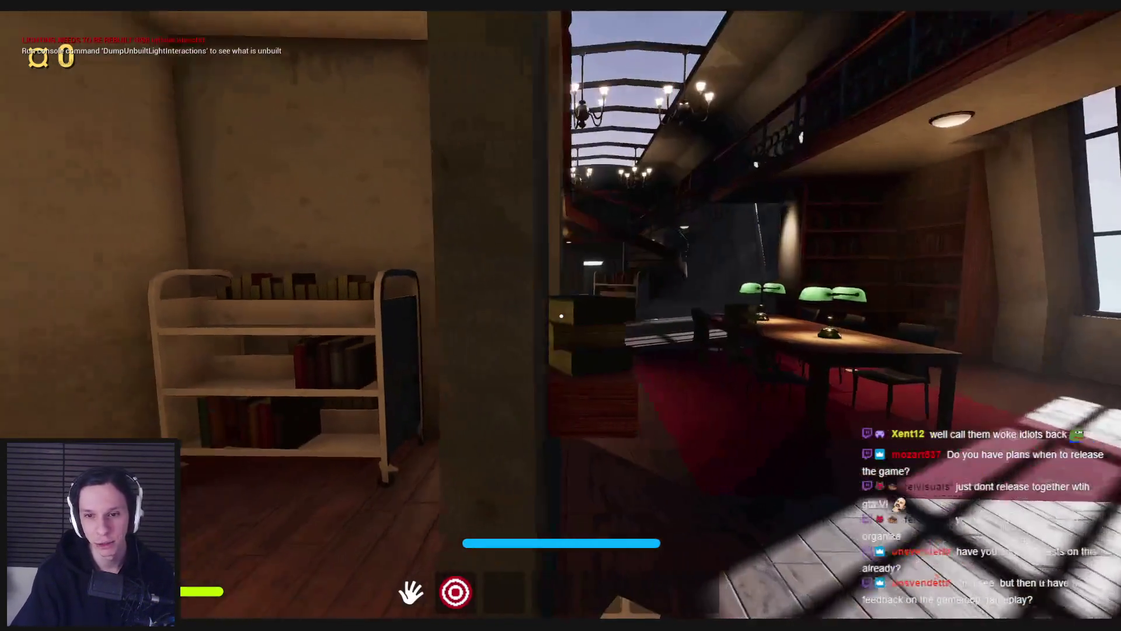
Step: Visit the open and closed bookshelf cabinets, then head back toward the hall doorway
{"action": "key", "text": "s"}
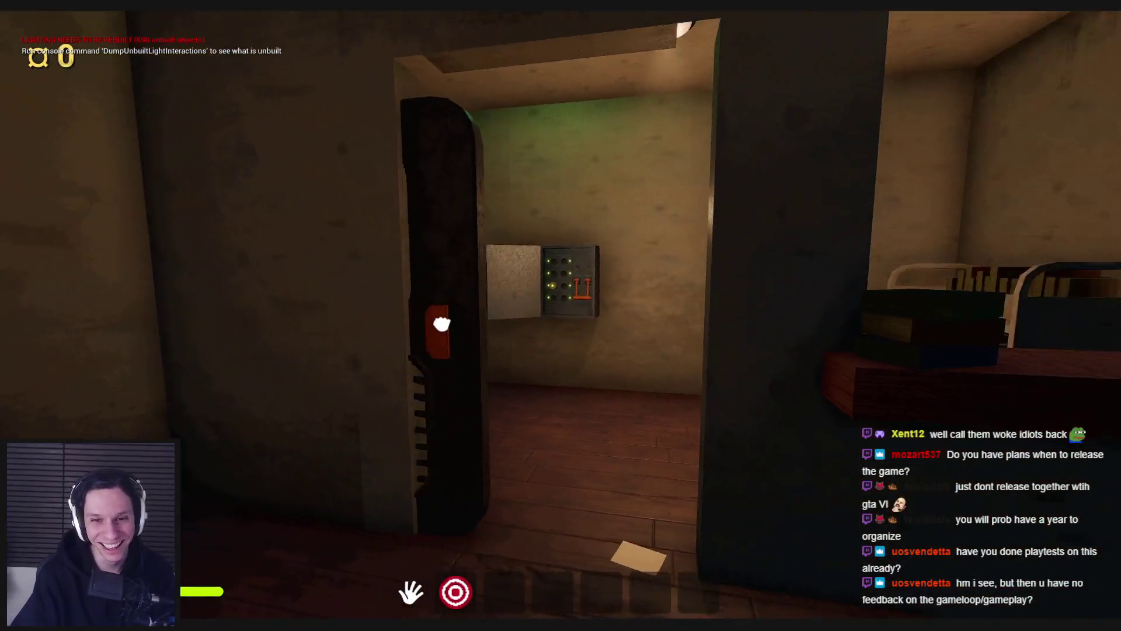
{"action": "key", "text": "s"}
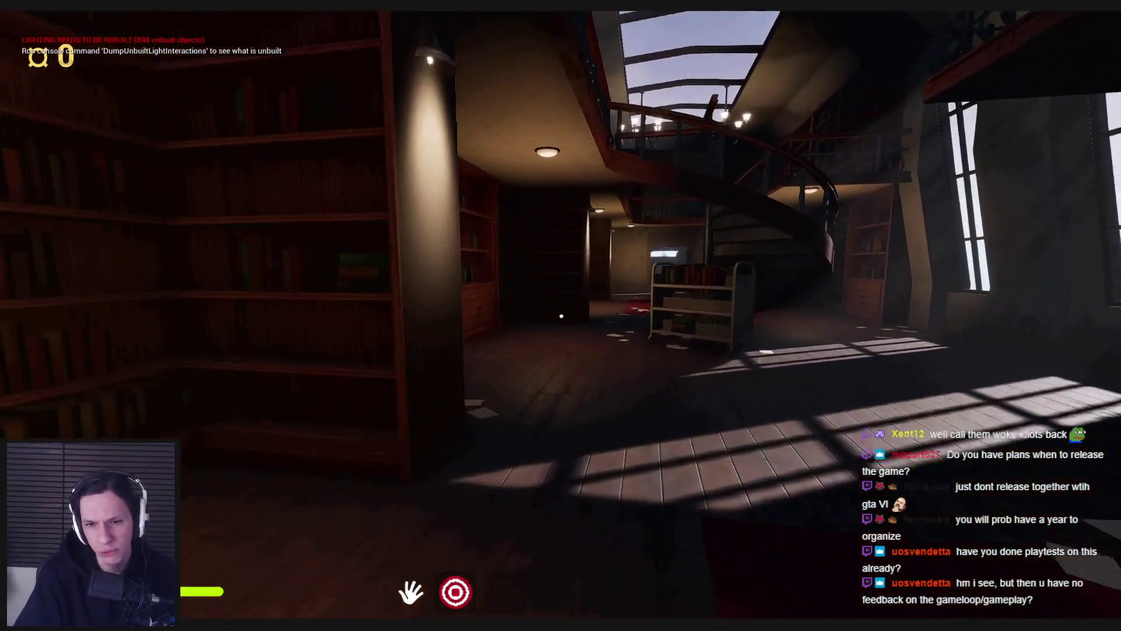
{"action": "key", "text": "w"}
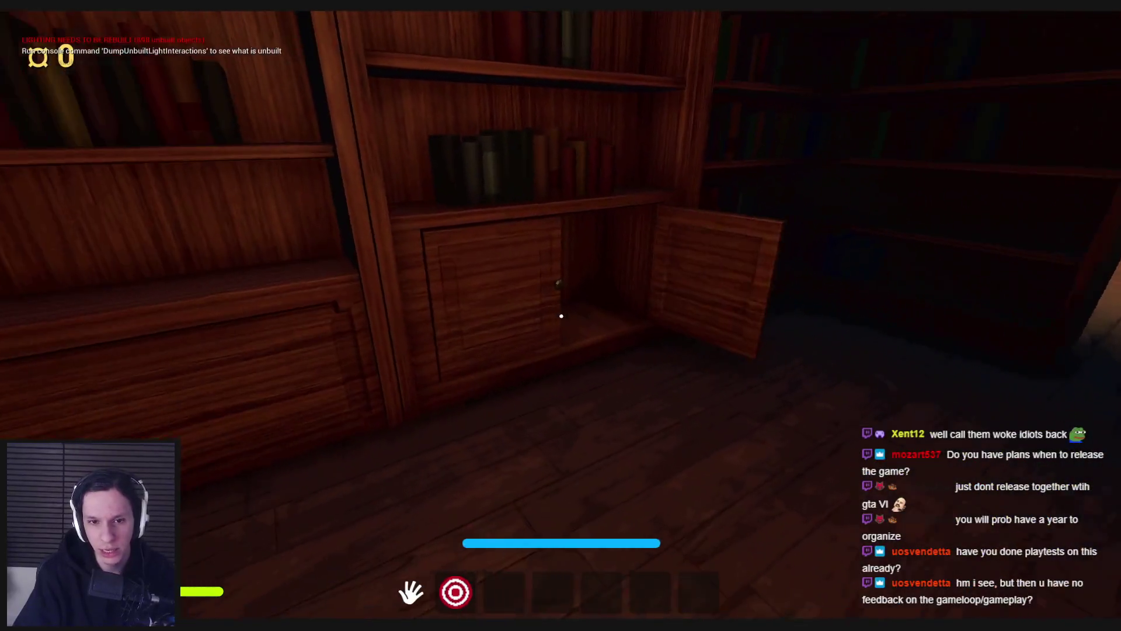
{"action": "key", "text": "s"}
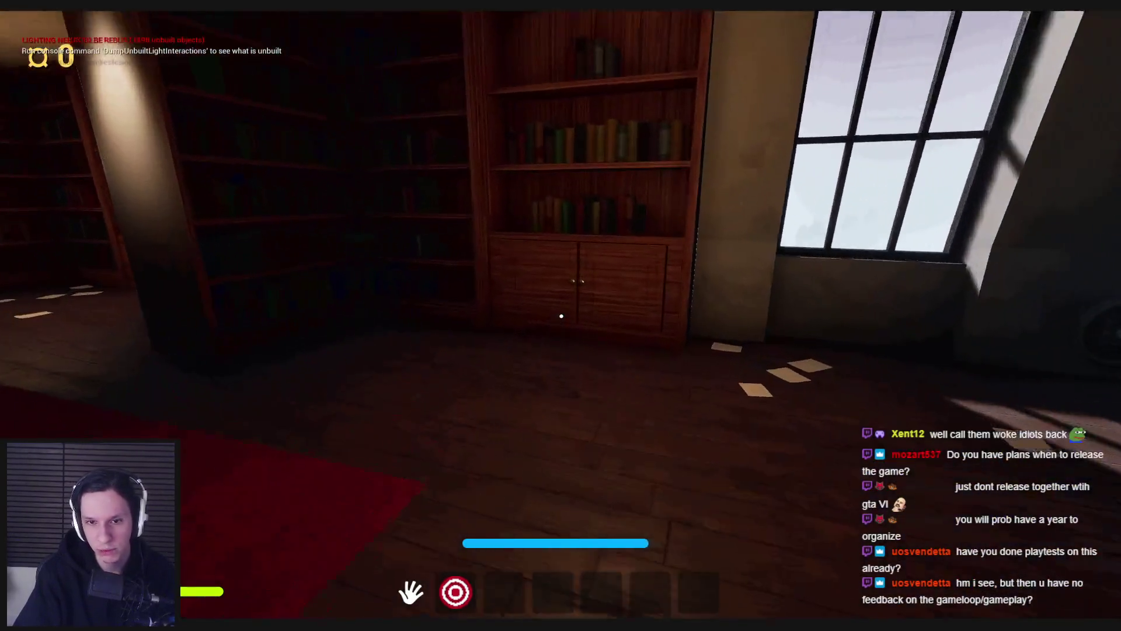
{"action": "key", "text": "w"}
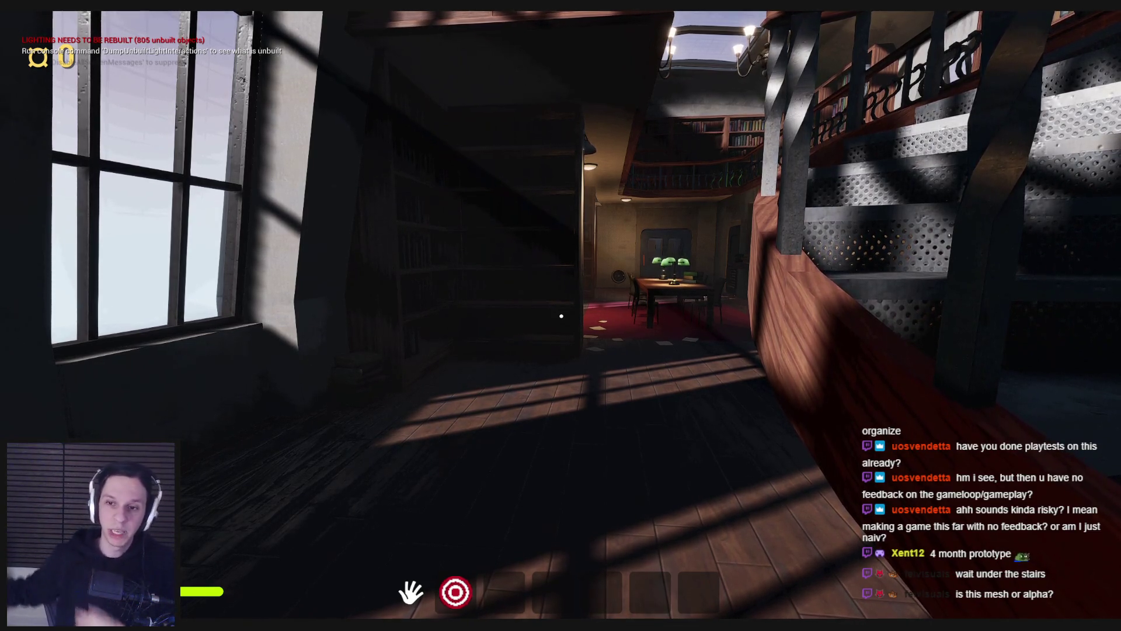
Step: Walk past the green-lamp reading table and close the open bookshelf cabinet door
{"action": "key", "text": "w"}
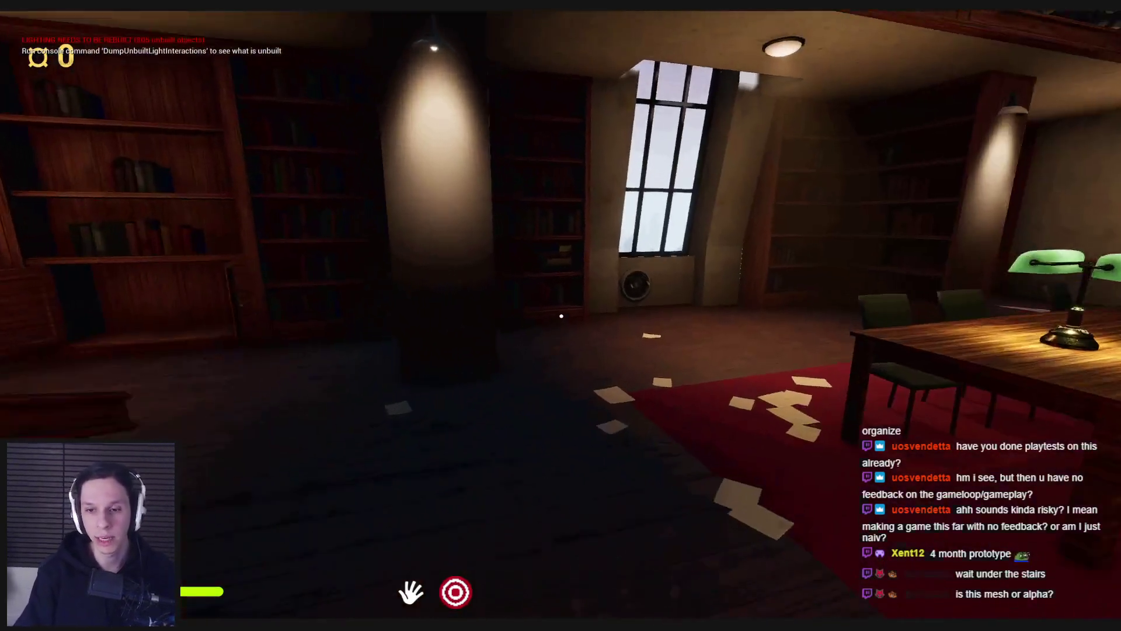
{"action": "key", "text": "w"}
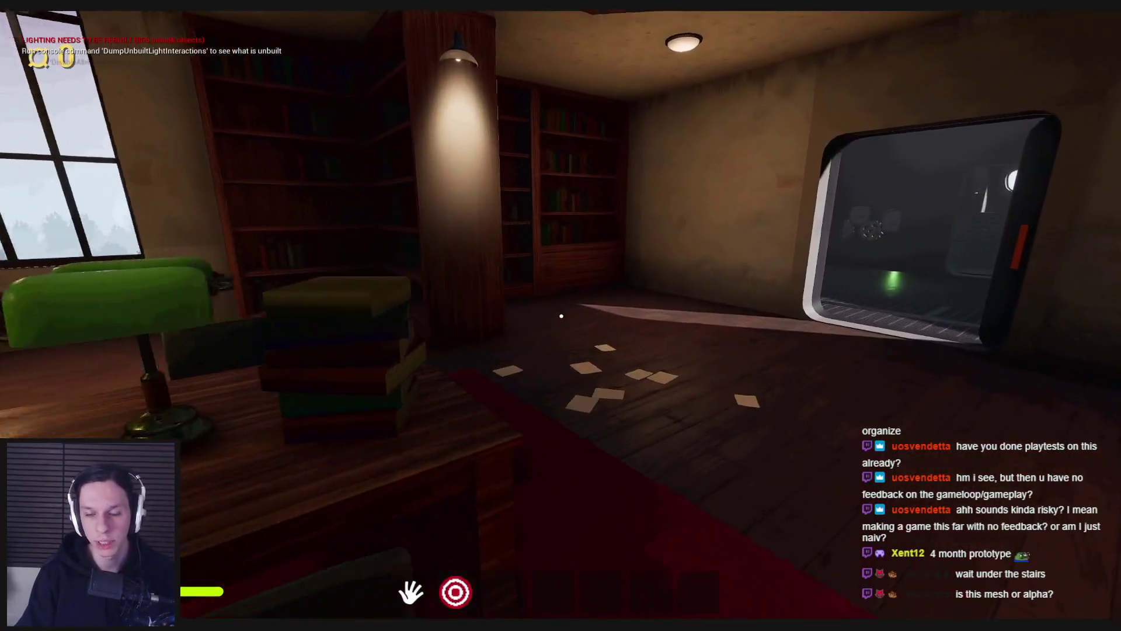
{"action": "key", "text": "w"}
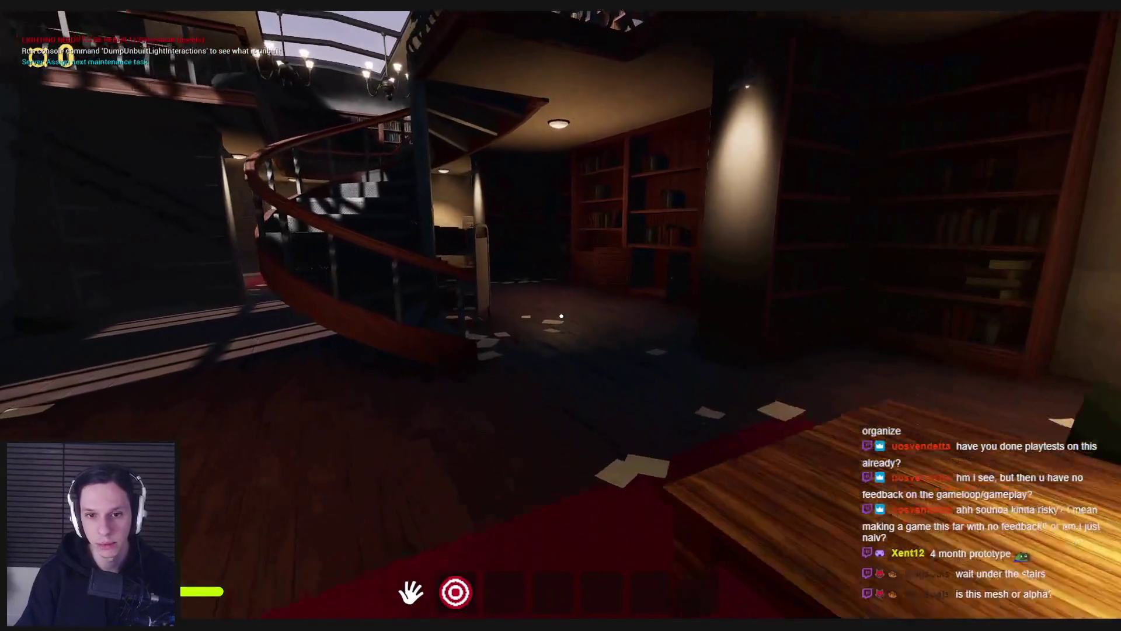
{"action": "key", "text": "w"}
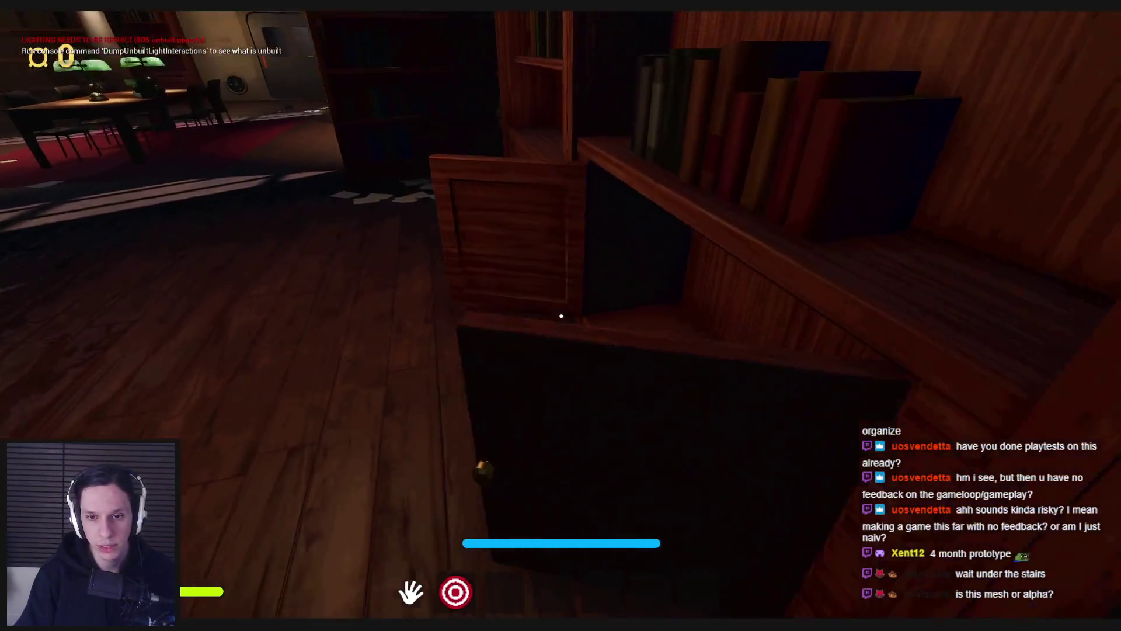
{"action": "key", "text": "w"}
{"action": "left_click", "coordinate": [562, 316]}
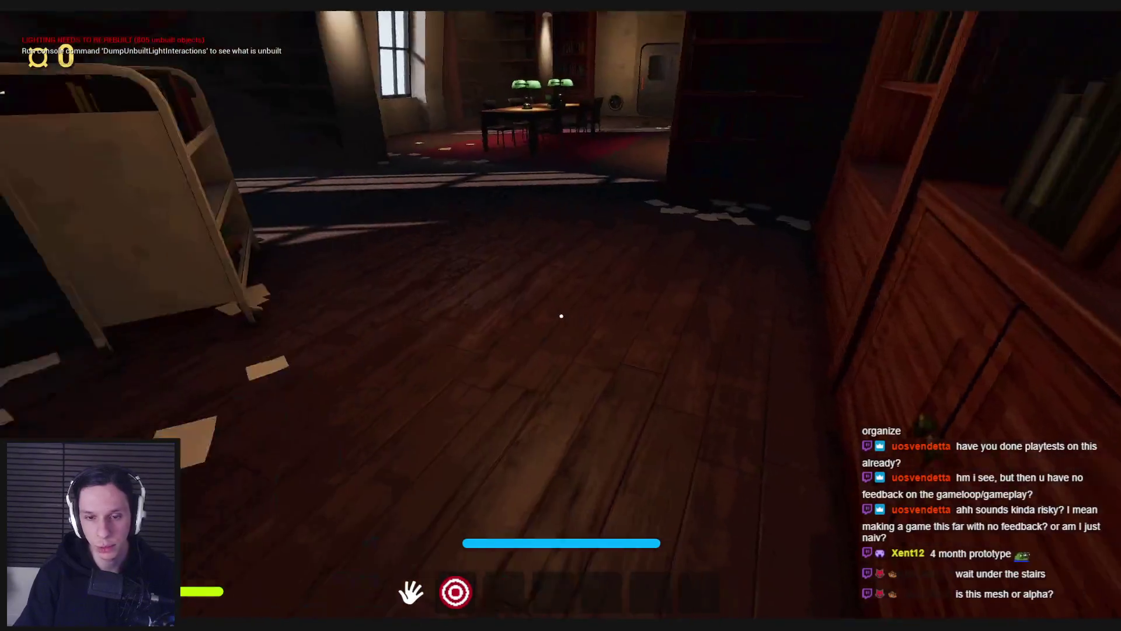
Step: Circle the spiral staircase and walk underneath it to view the steps
{"action": "key", "text": "w"}
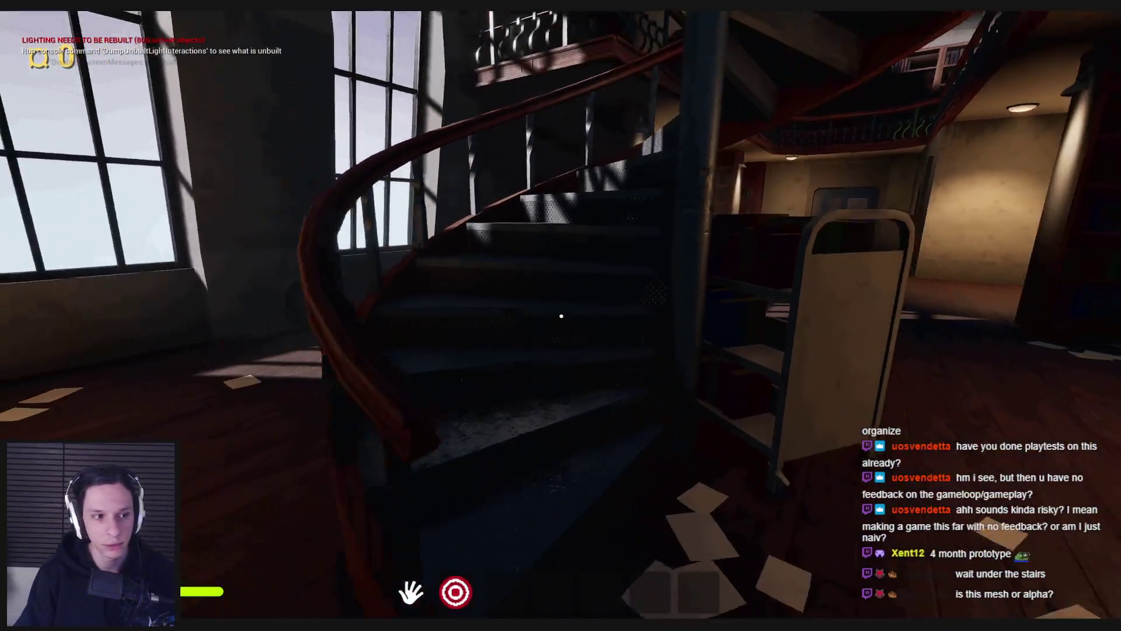
{"action": "key", "text": "w"}
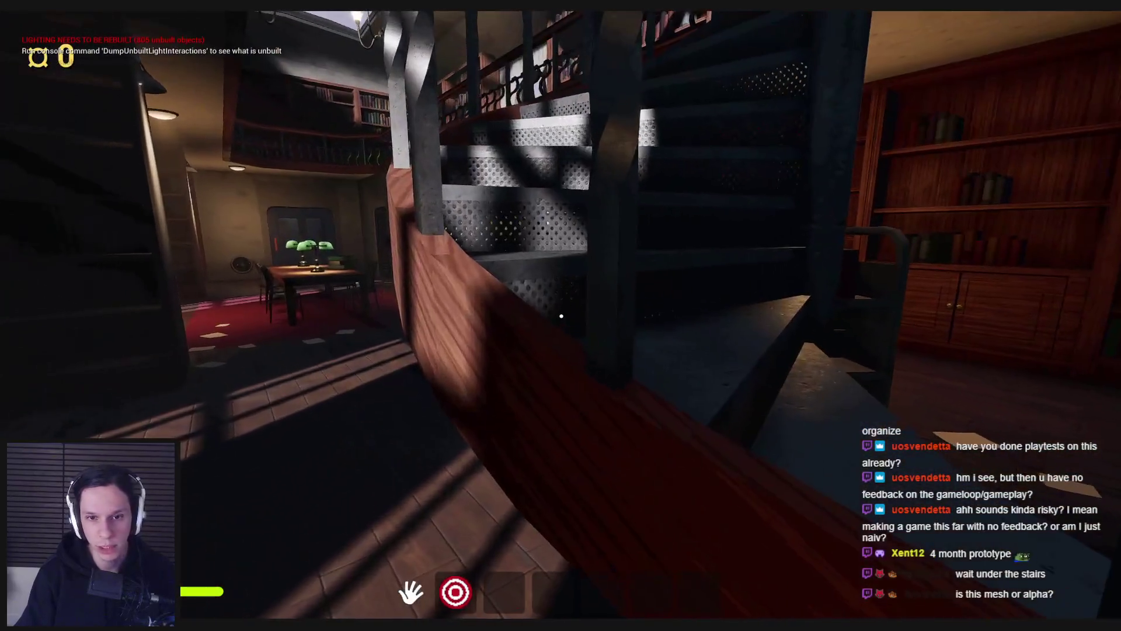
{"action": "key", "text": "w"}
{"action": "key", "text": "w"}
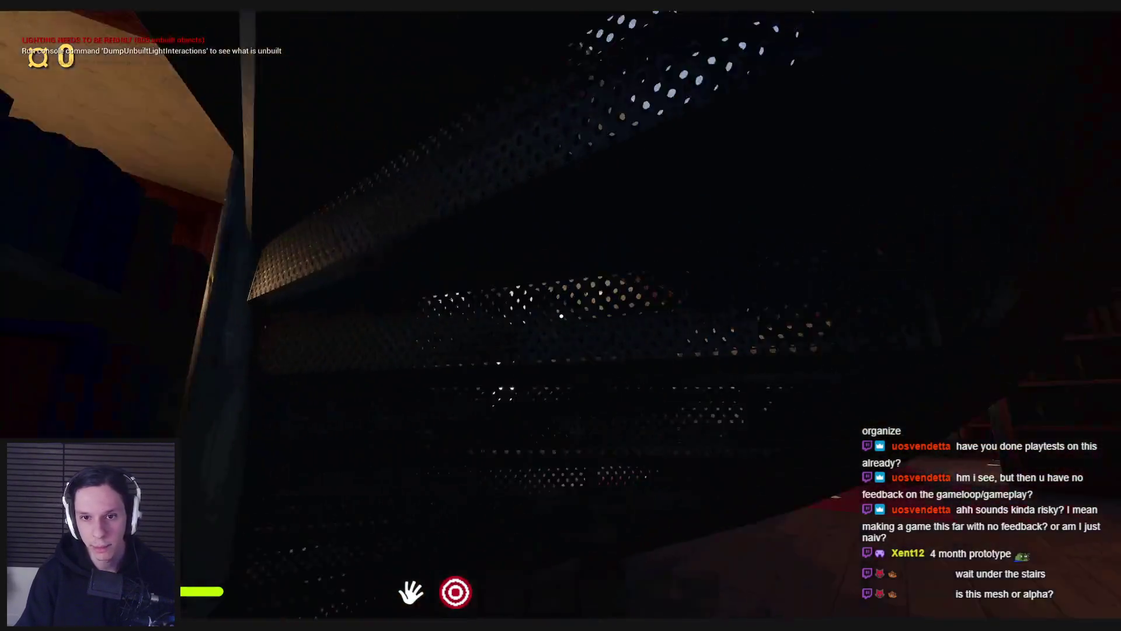
{"action": "key", "text": "w"}
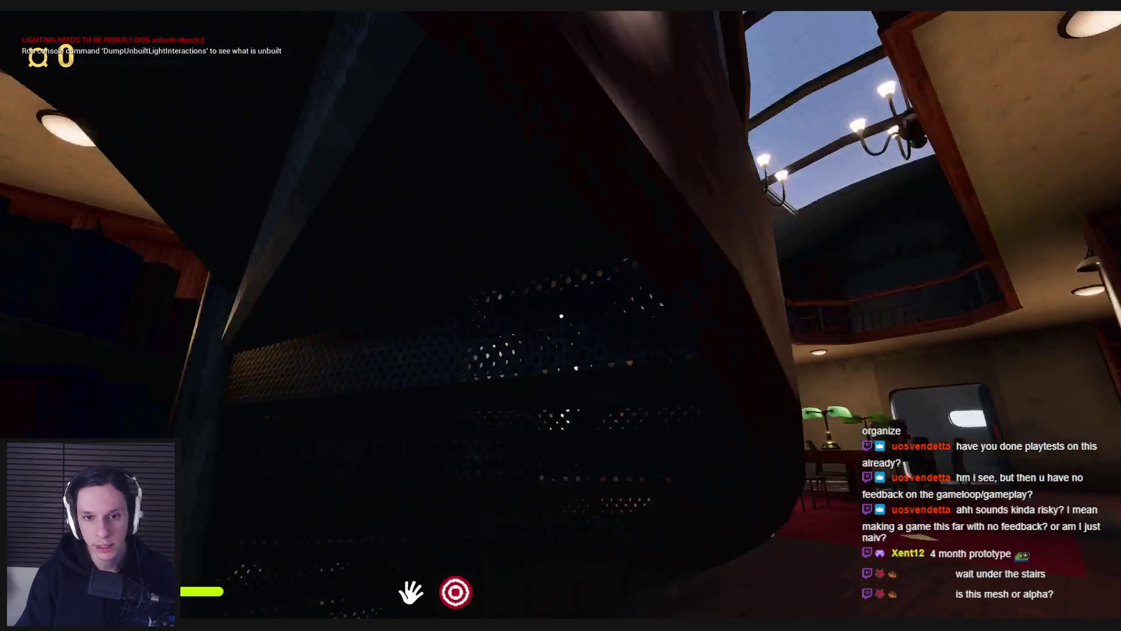
{"action": "key", "text": "w"}
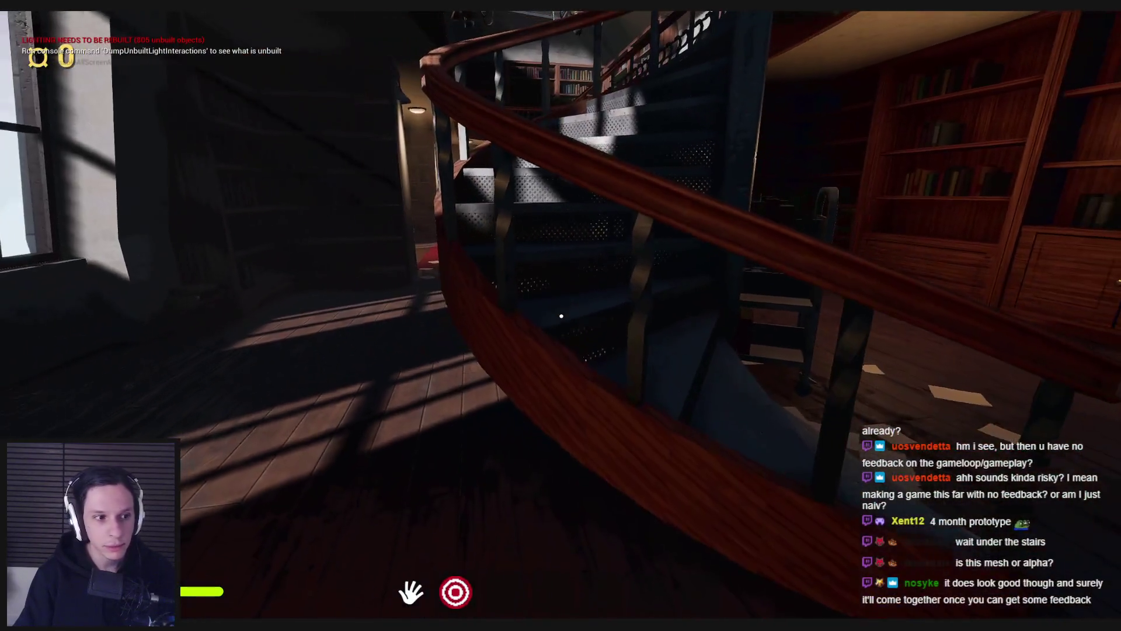
{"action": "key", "text": "w"}
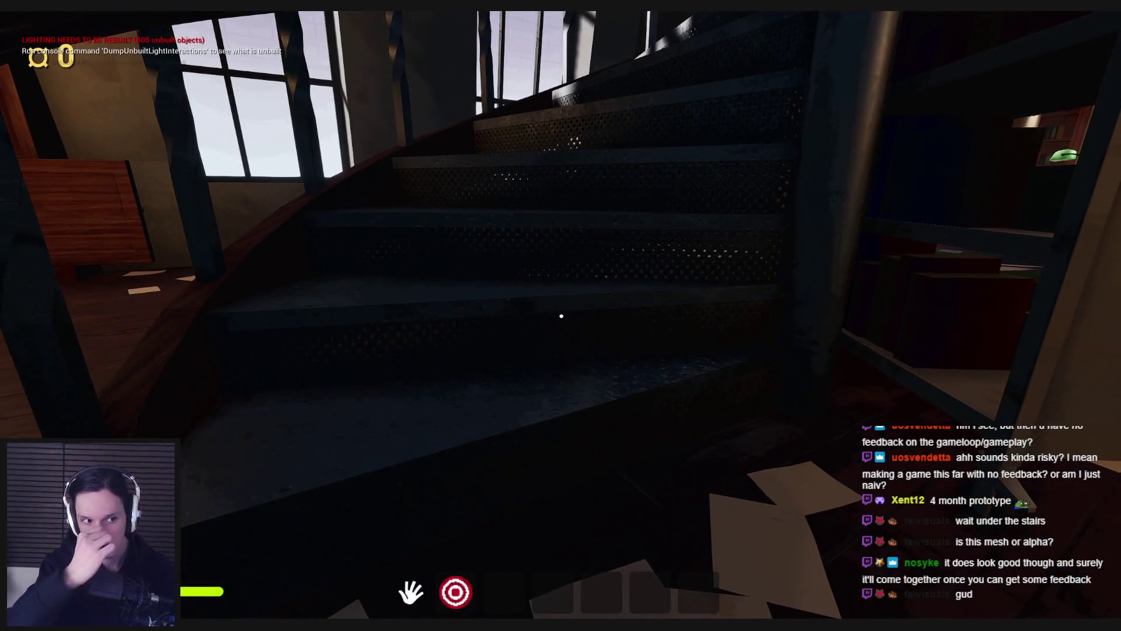
{"action": "key", "text": "s"}
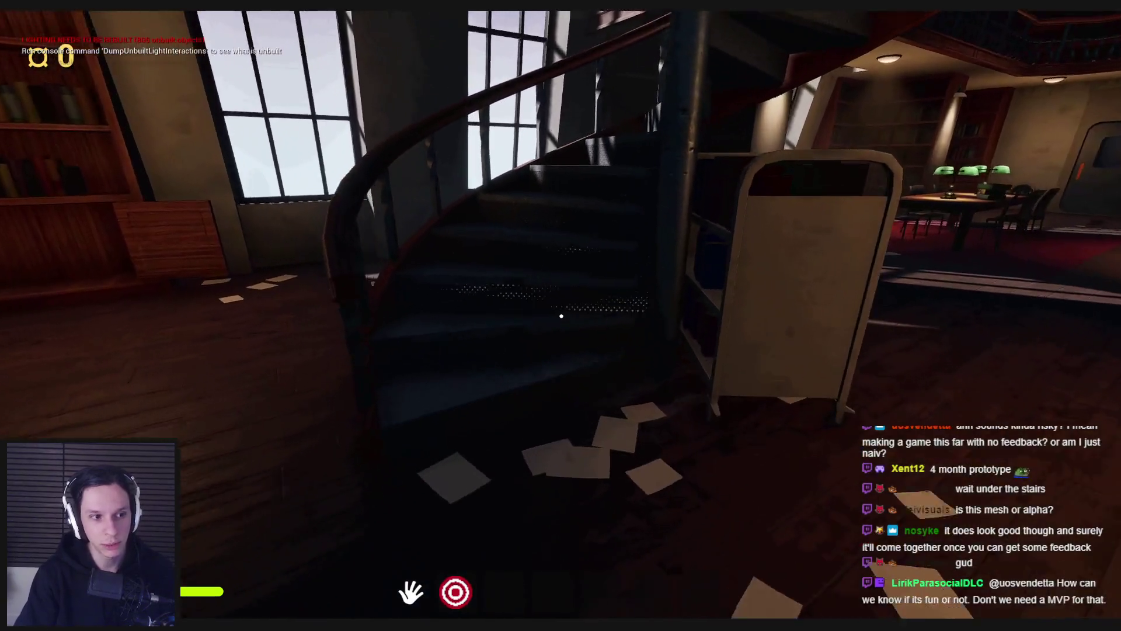
{"action": "key", "text": "w"}
{"action": "key", "text": "w"}
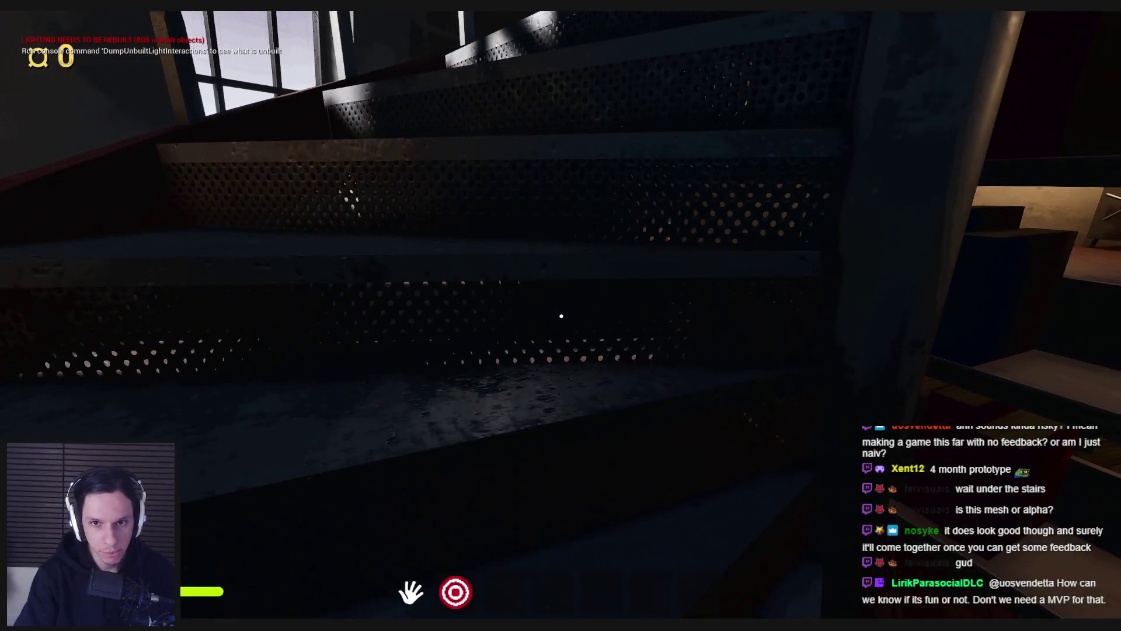
Step: Back away to view the whole staircase, pass under it again, then head toward the bookcase and reading area
{"action": "key", "text": "s"}
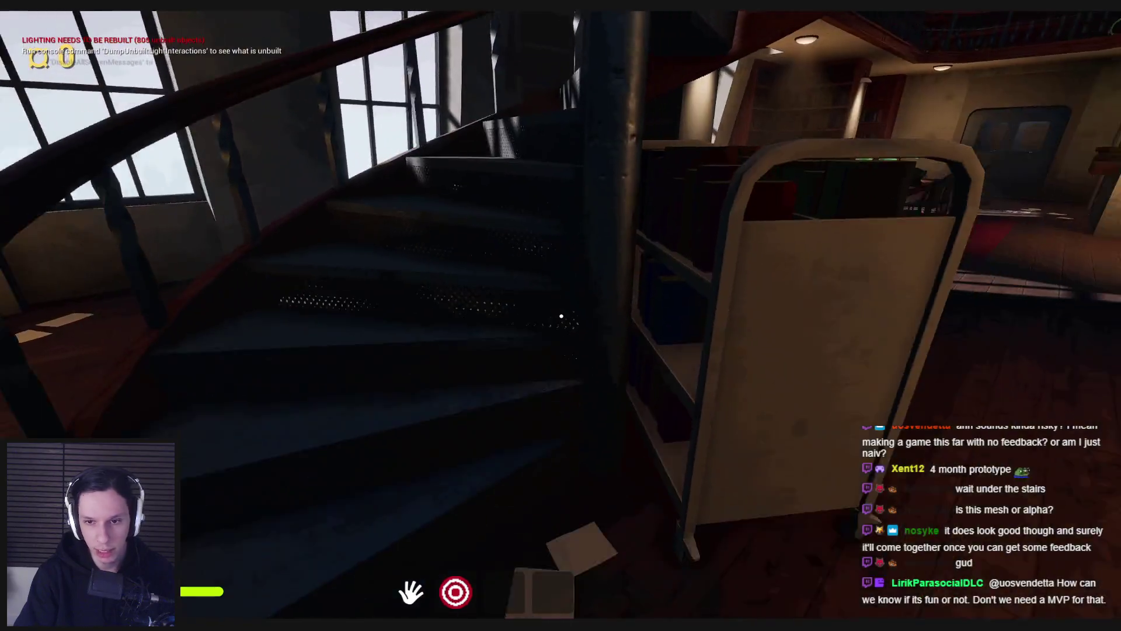
{"action": "key", "text": "s"}
{"action": "key", "text": "a"}
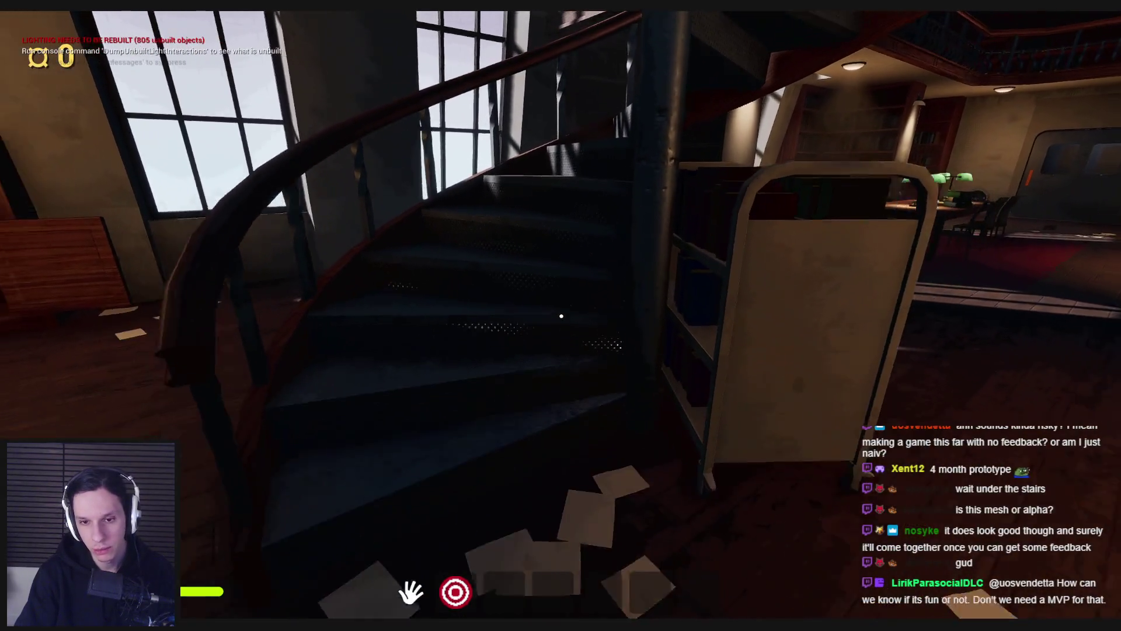
{"action": "key", "text": "a"}
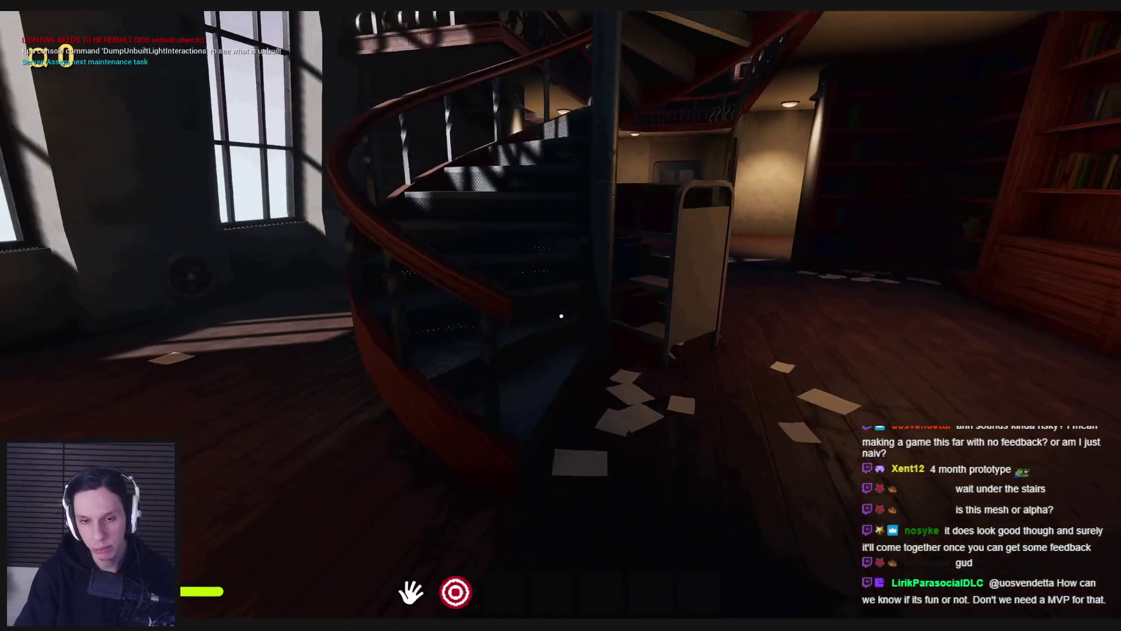
{"action": "key", "text": "w"}
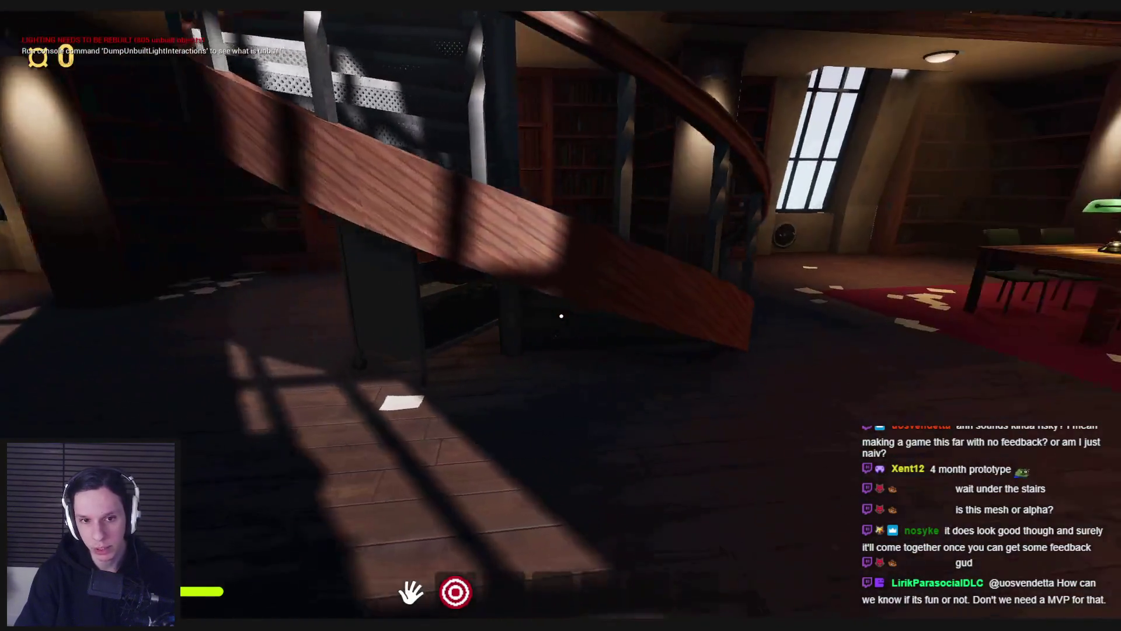
{"action": "key", "text": "w"}
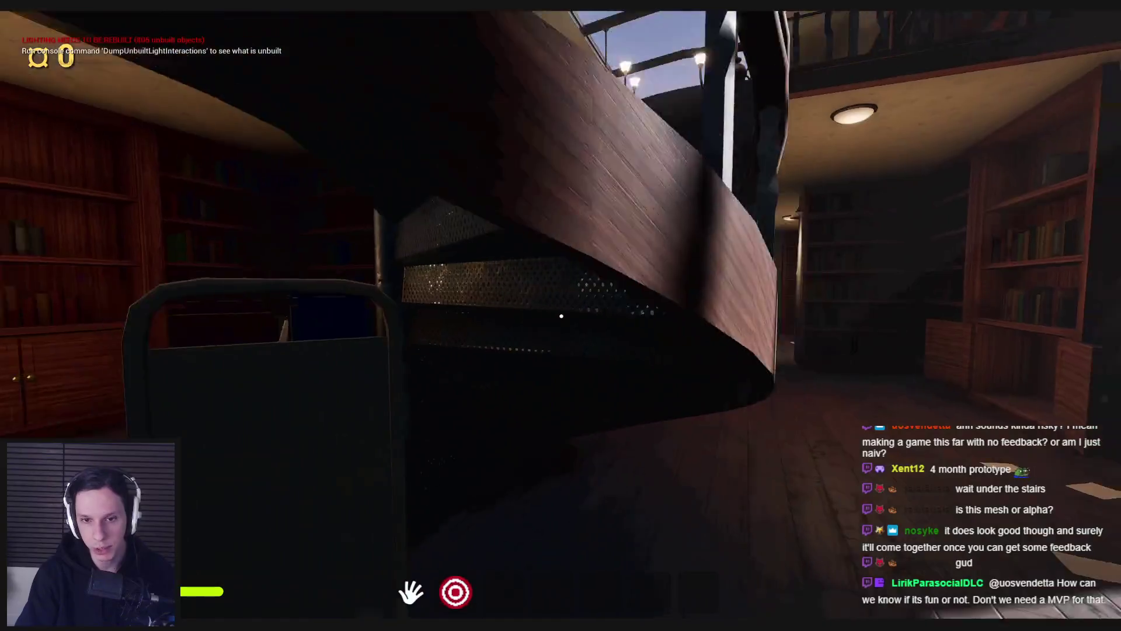
{"action": "key", "text": "s"}
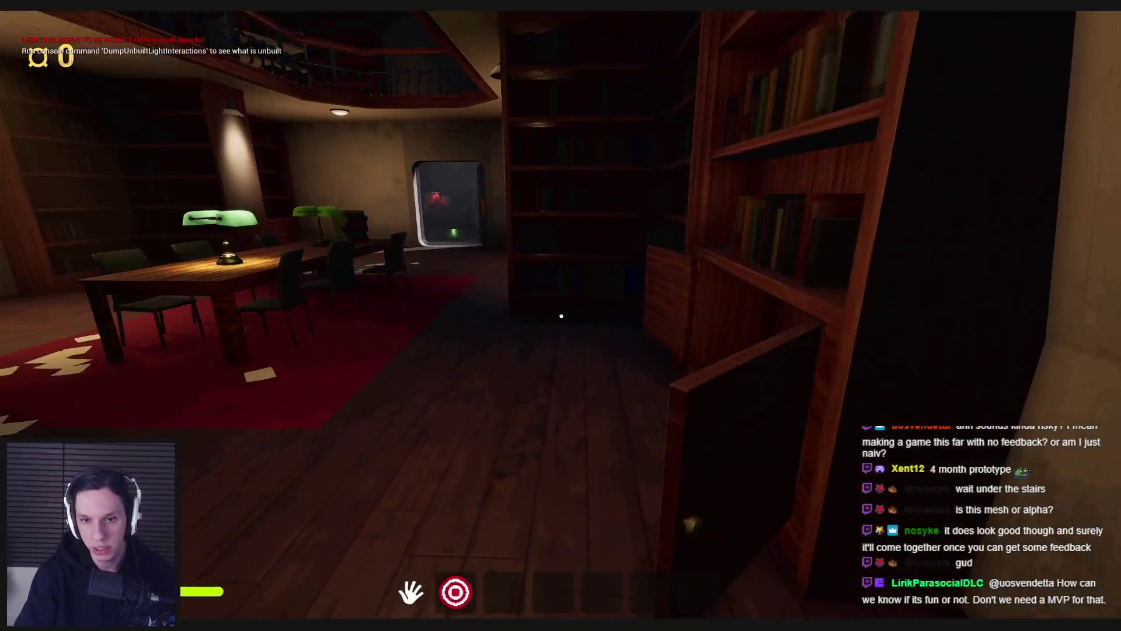
{"action": "key", "text": "w"}
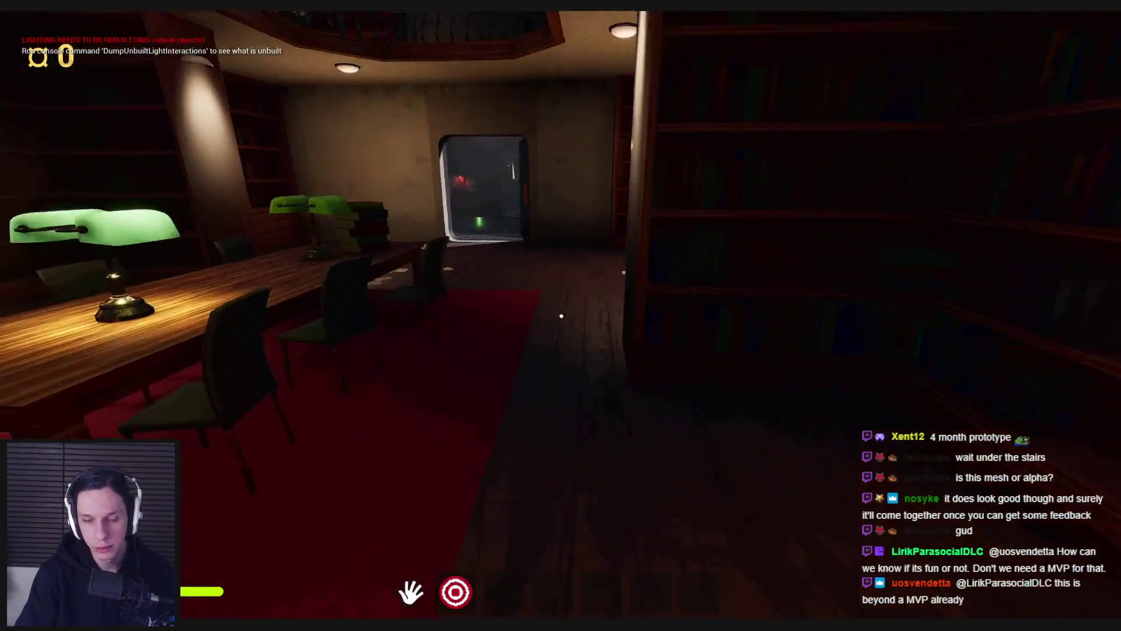
Step: Walk out to the walkway to view the green-lit gear, then back through the library to the metal door
{"action": "key", "text": "w"}
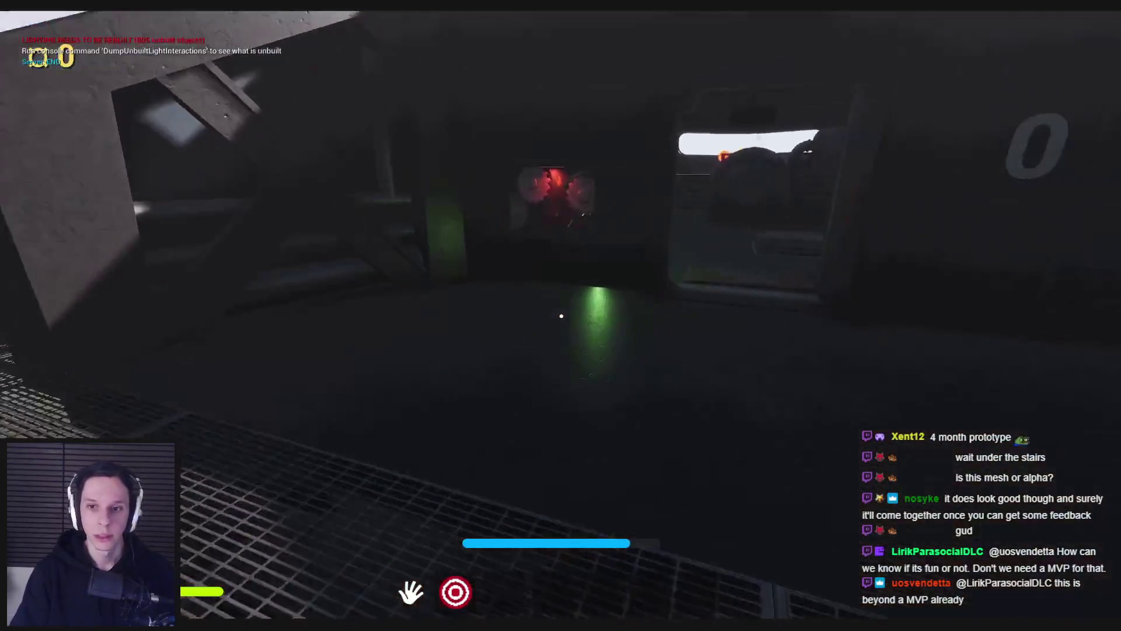
{"action": "key", "text": "w"}
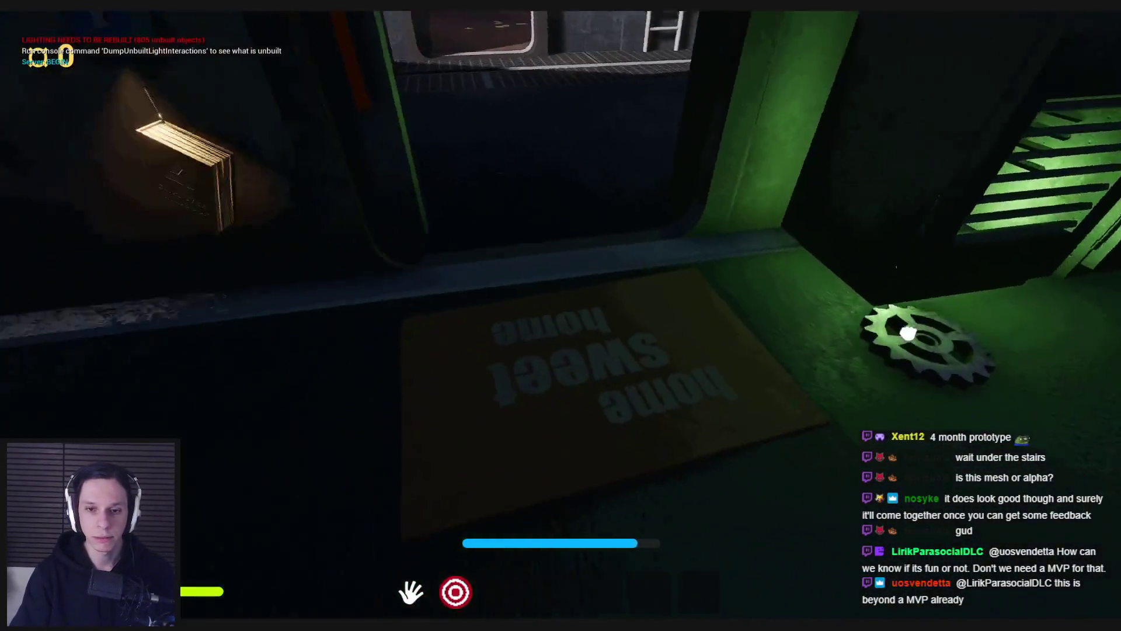
{"action": "key", "text": "w"}
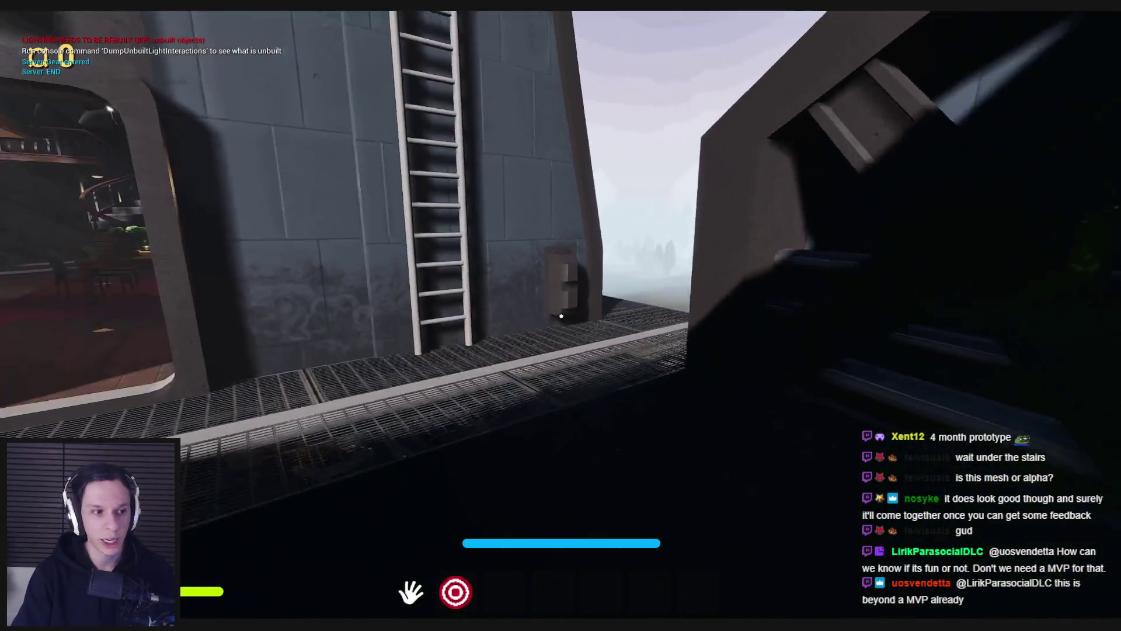
{"action": "key", "text": "w"}
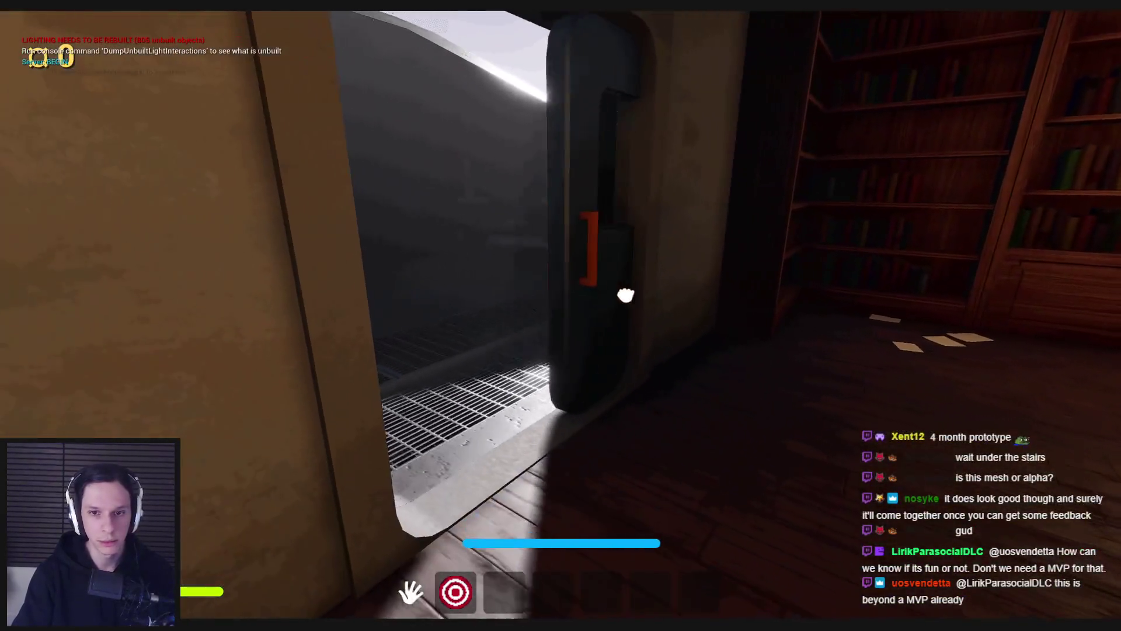
{"action": "key", "text": "w"}
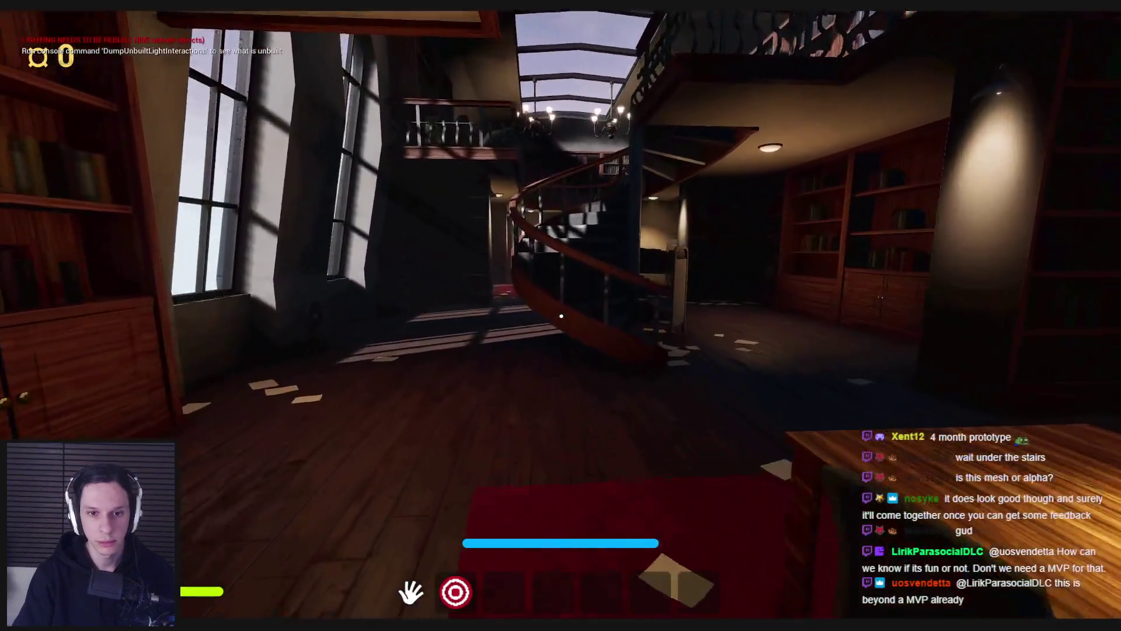
{"action": "key", "text": "w"}
{"action": "key", "text": "w"}
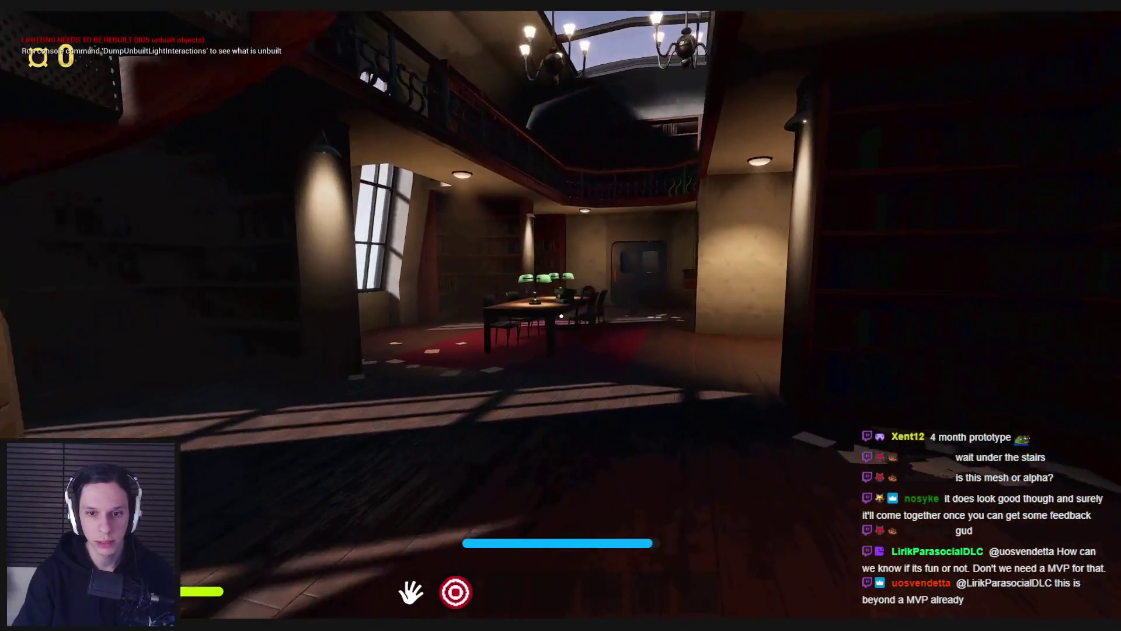
{"action": "key", "text": "w"}
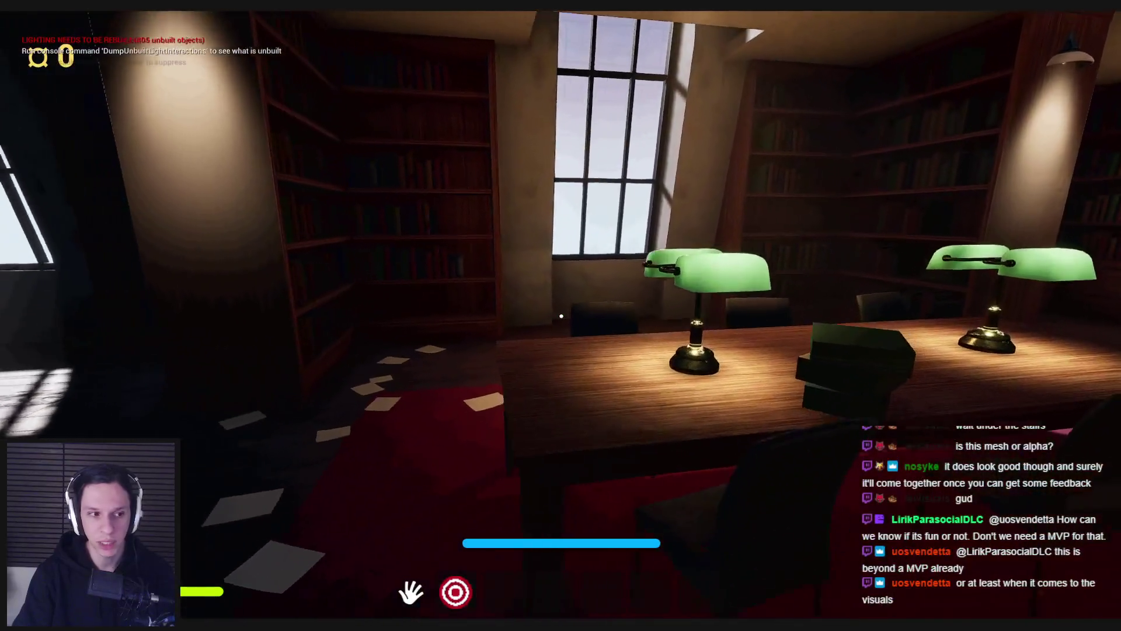
{"action": "key", "text": "w"}
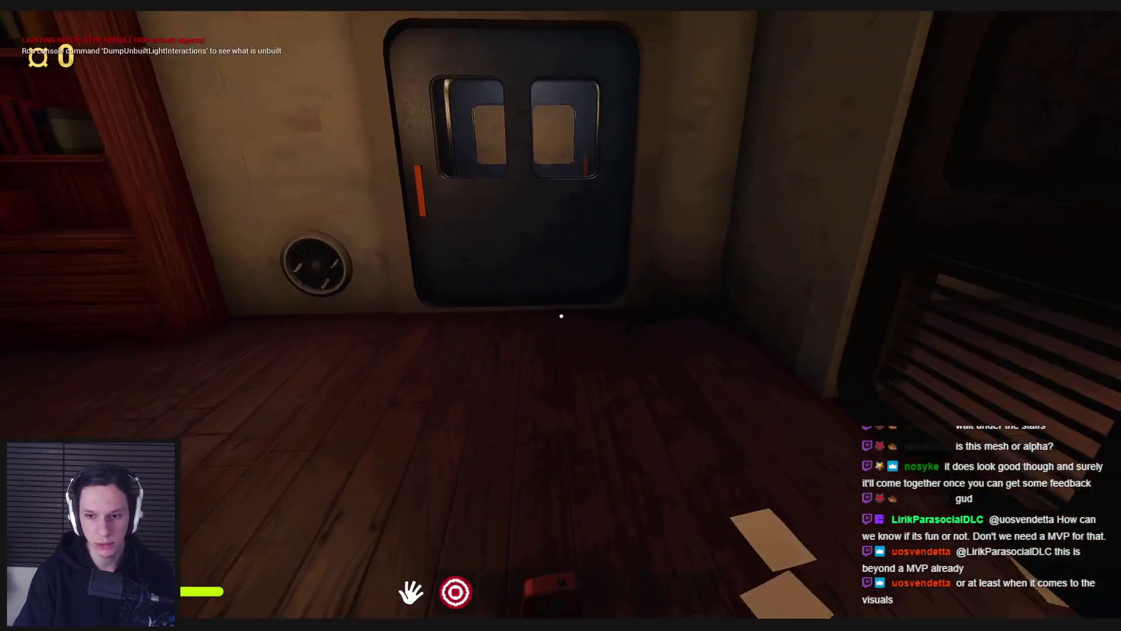
{"action": "key", "text": "w"}
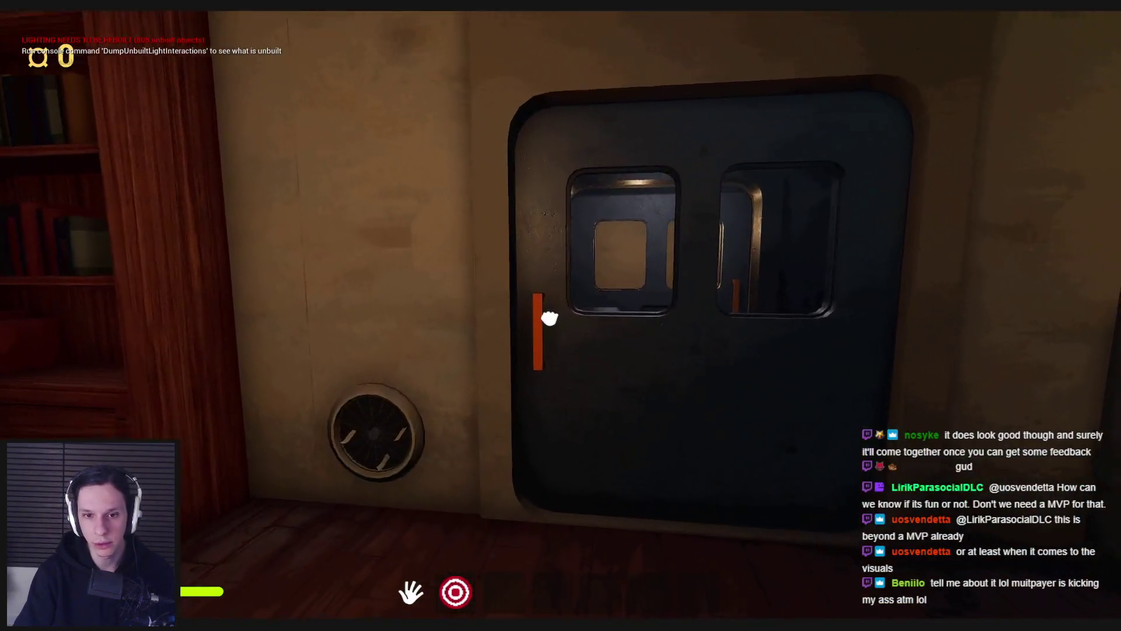
Step: Open the wall fuse box, pull the orange lever down to light the fuse green, and shut the door
{"action": "left_click", "coordinate": [549, 317]}
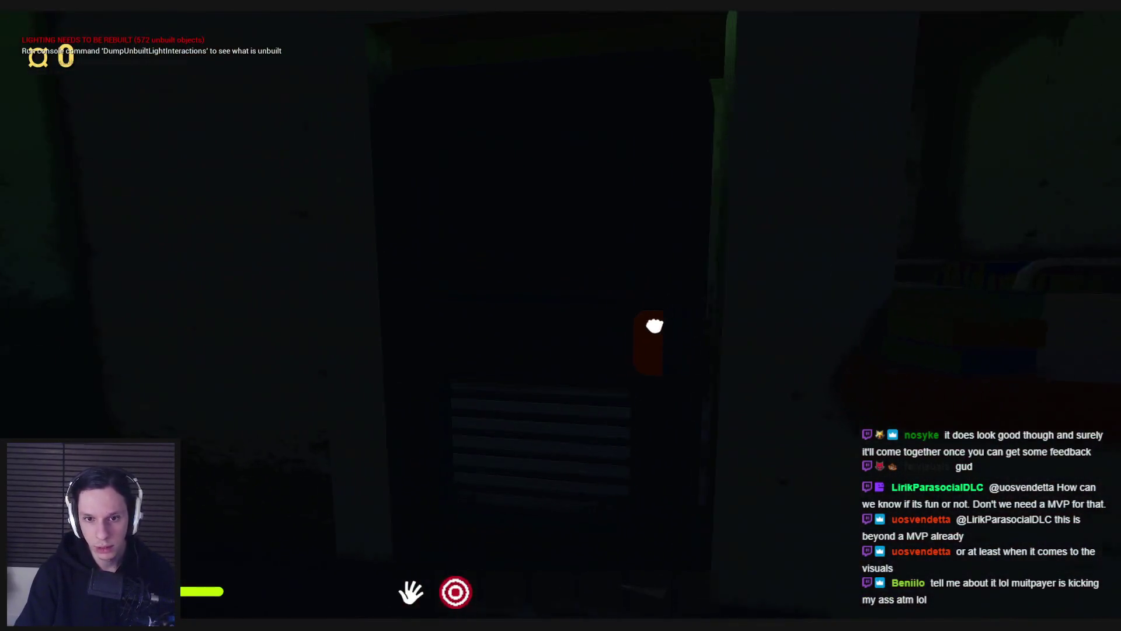
{"action": "left_click", "coordinate": [561, 316]}
{"action": "mouse_move", "coordinate": [562, 313]}
{"action": "left_mouse_down"}
{"action": "mouse_move", "coordinate": [581, 376]}
{"action": "mouse_move", "coordinate": [576, 458]}
{"action": "left_mouse_up"}
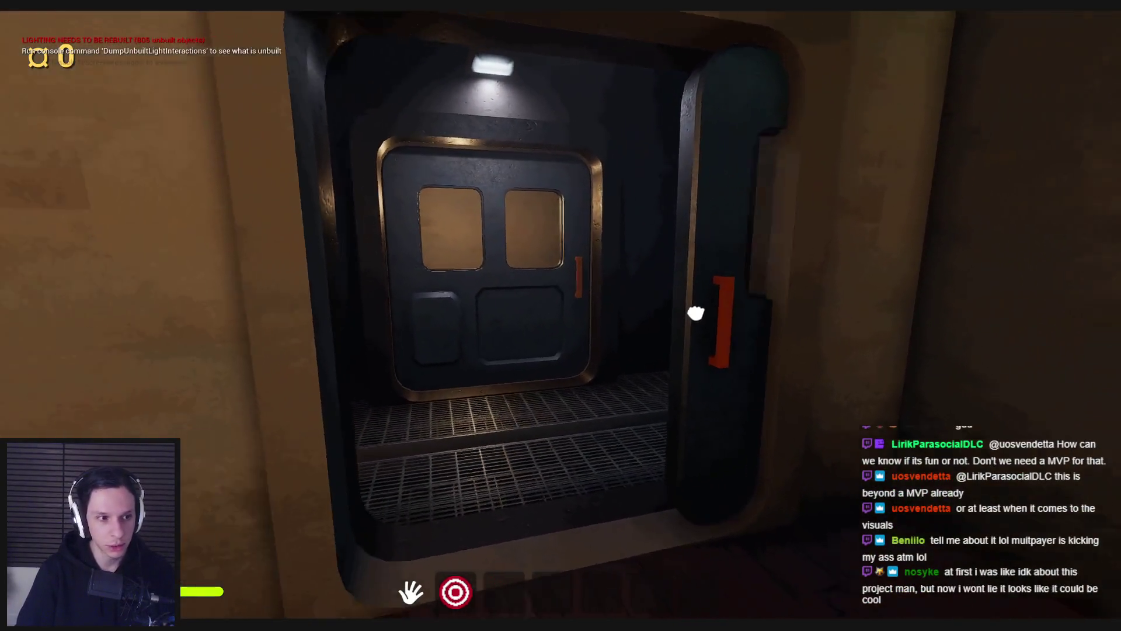
{"action": "left_click_drag", "start_coordinate": [561, 316], "coordinate": [561, 316]}
{"action": "key", "text": "s"}
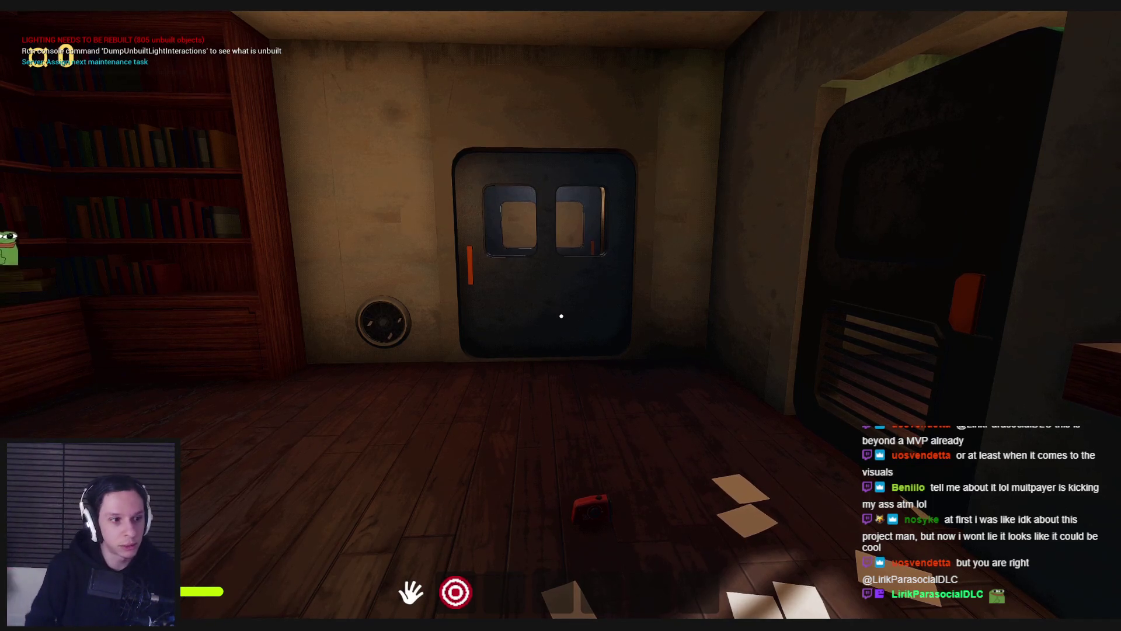
Step: Open both bookshelf cabinet doors by the library window
{"action": "key", "text": "s"}
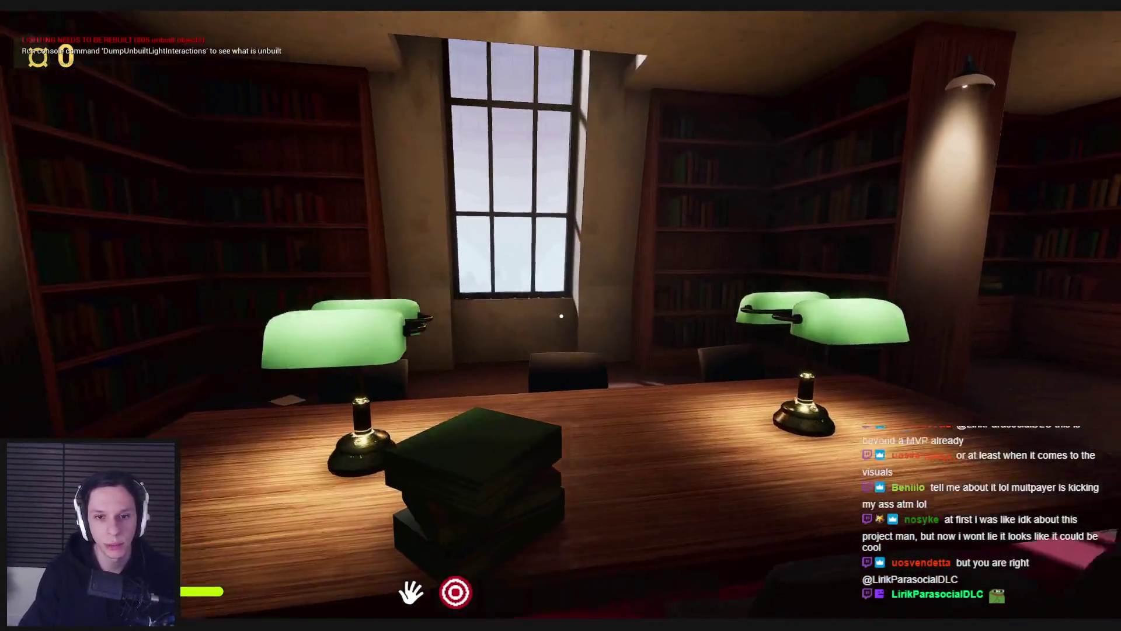
{"action": "key", "text": "w"}
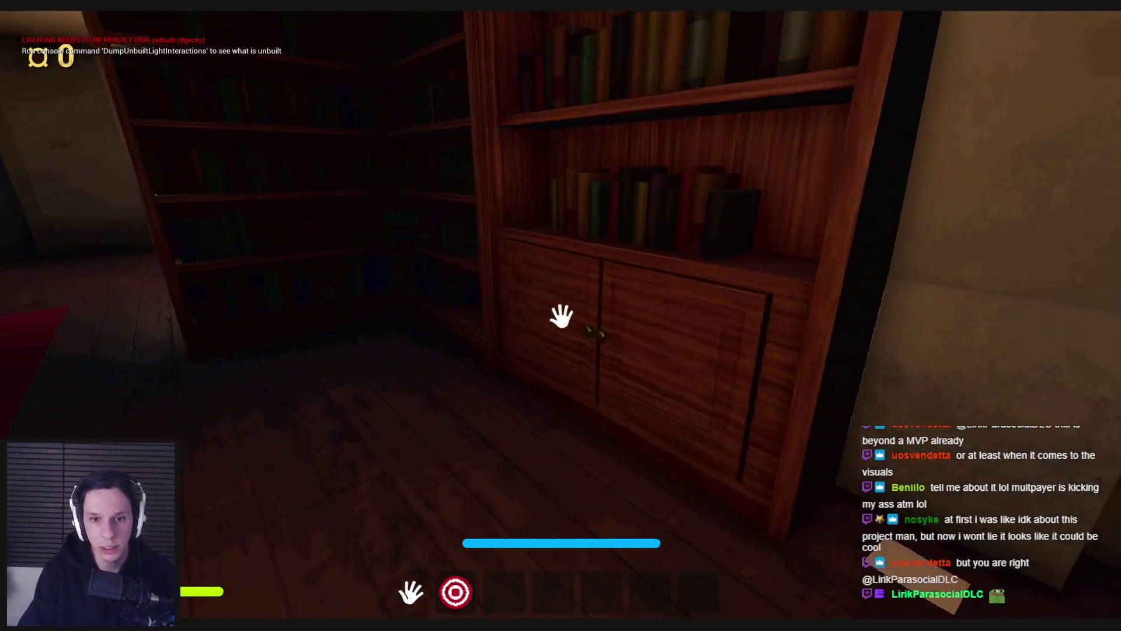
{"action": "left_click", "coordinate": [561, 315]}
{"action": "left_click", "coordinate": [501, 250]}
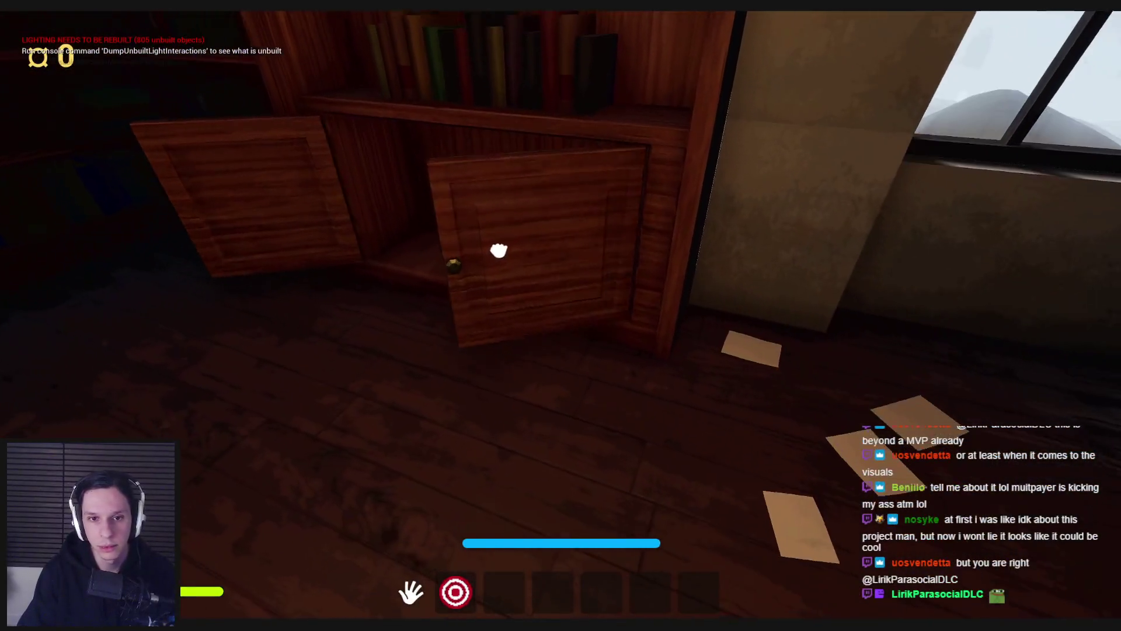
{"action": "key", "text": "s"}
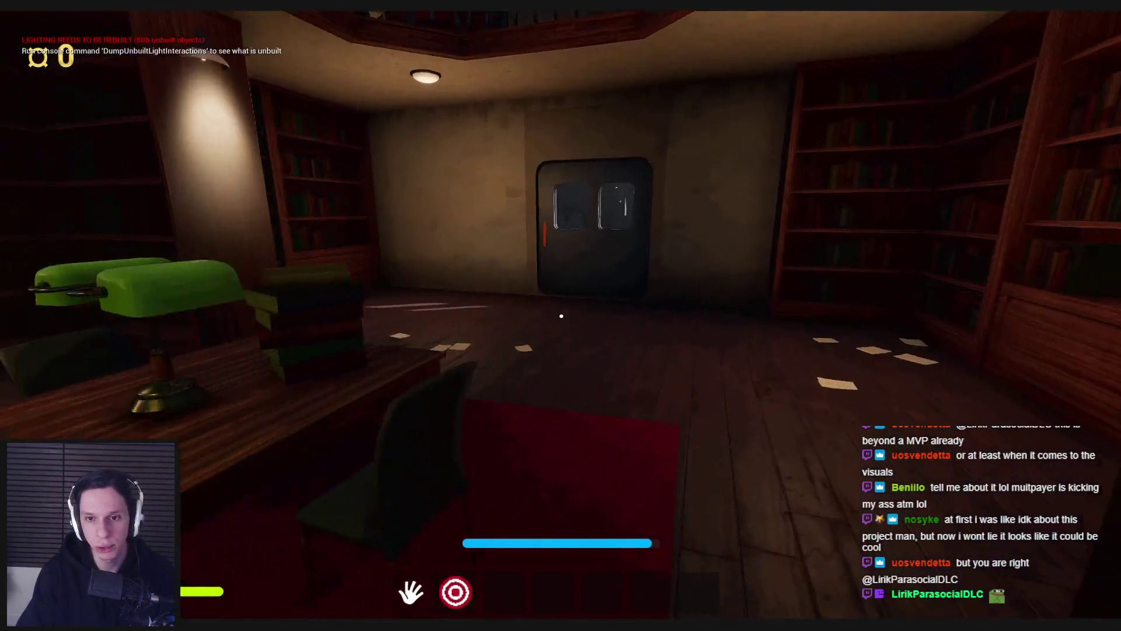
Step: Open the library door and walk into the dark room beyond
{"action": "key", "text": "w"}
{"action": "left_click", "coordinate": [561, 316]}
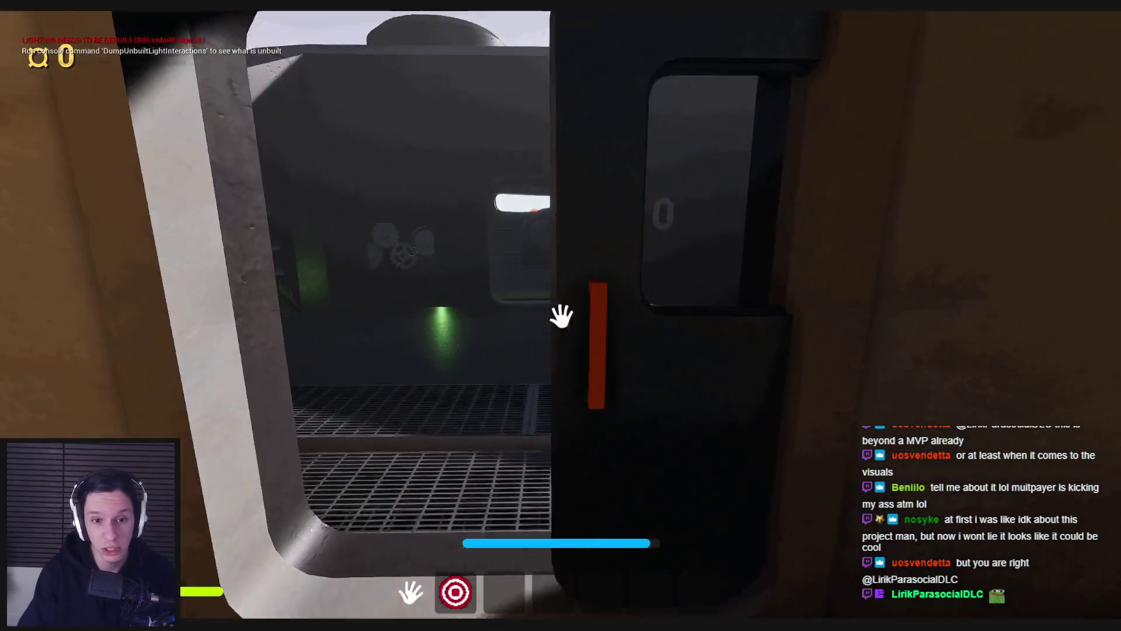
{"action": "key", "text": "w"}
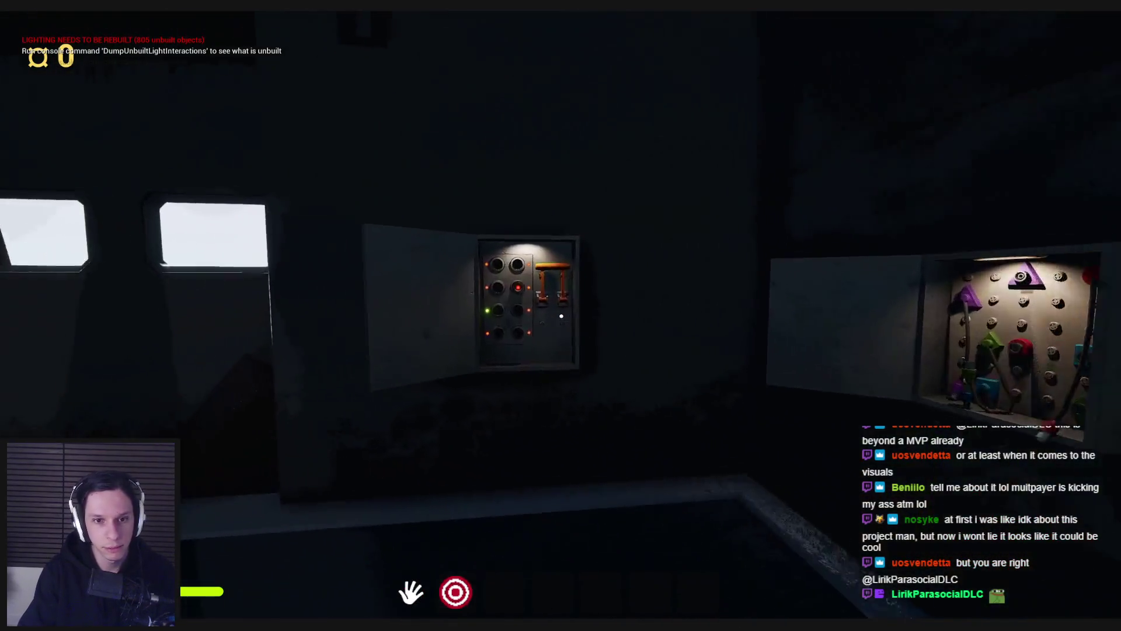
Step: Restore power with the sparking fuse button and plug the red lead into the centre red socket
{"action": "key", "text": "w"}
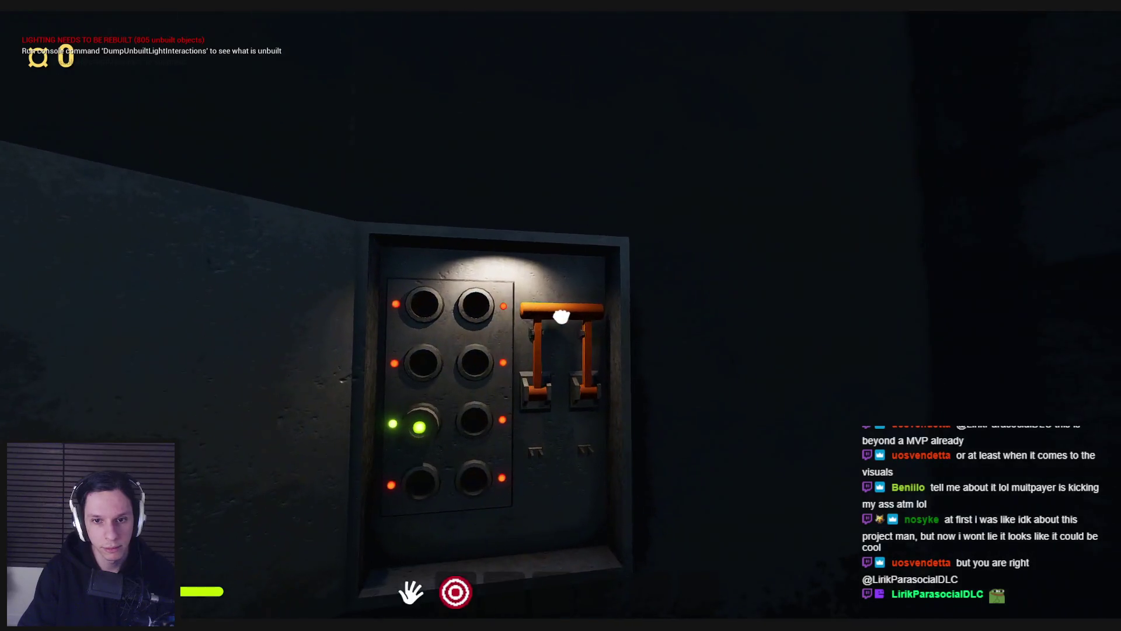
{"action": "left_click", "coordinate": [561, 315]}
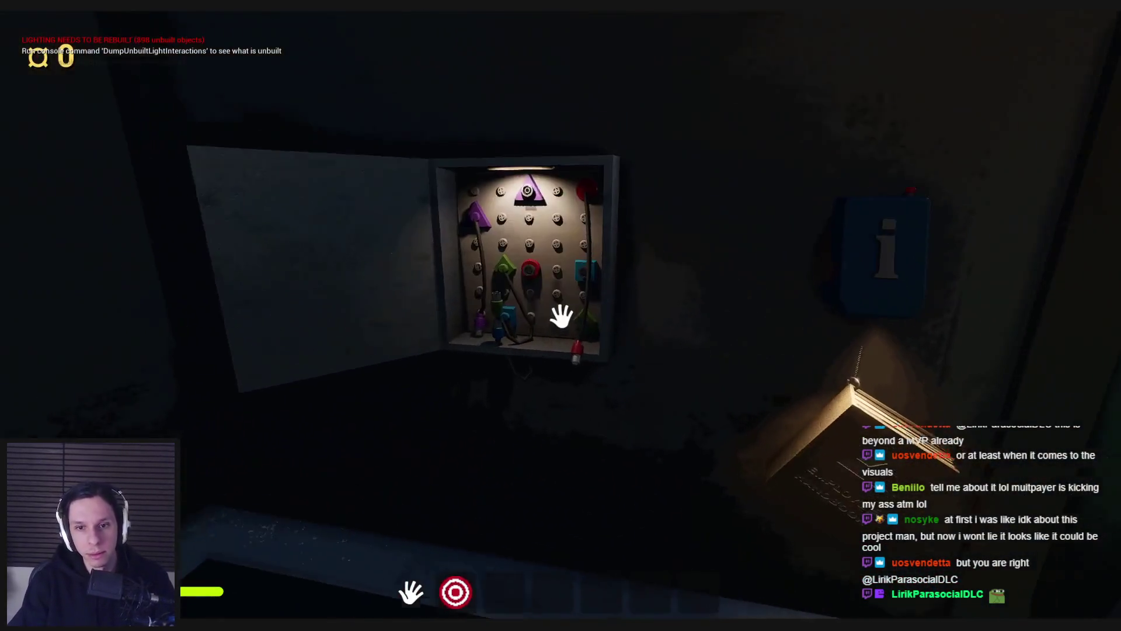
{"action": "left_click", "coordinate": [561, 315]}
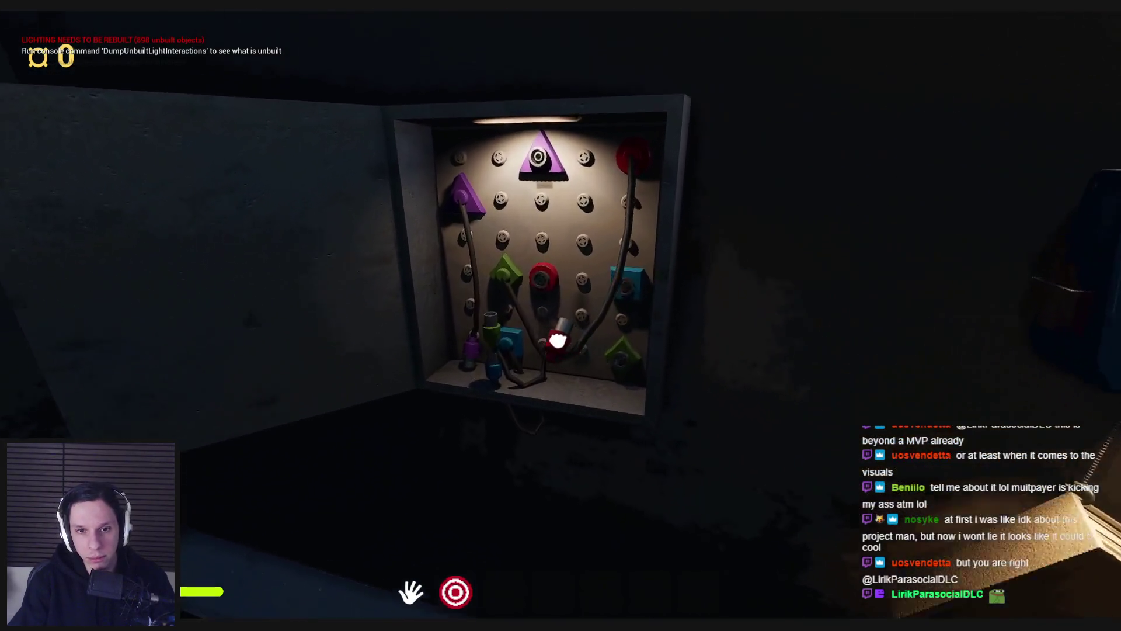
{"action": "left_click", "coordinate": [519, 292]}
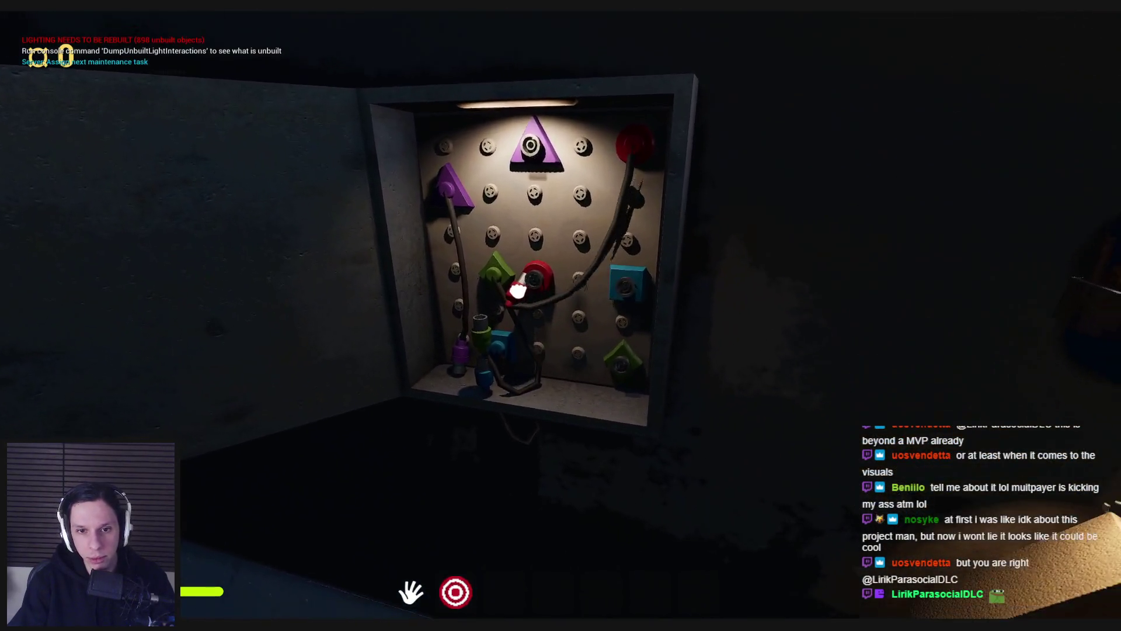
Step: Plug the green, blue and purple leads into their diamond, square and triangle sockets
{"action": "key", "text": "w"}
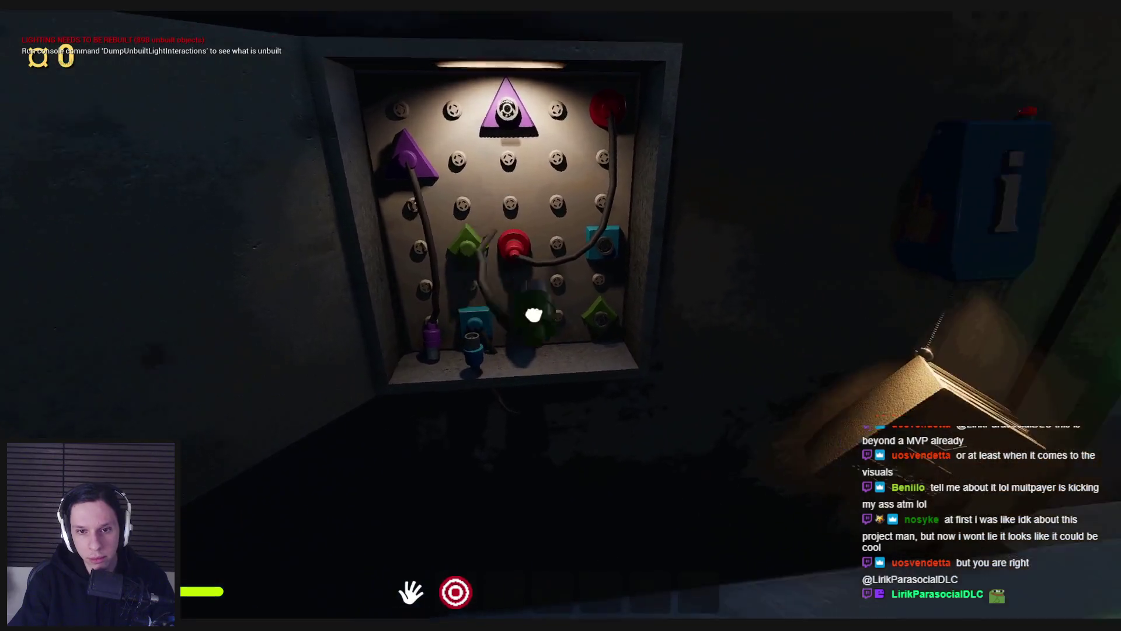
{"action": "left_click", "coordinate": [660, 411]}
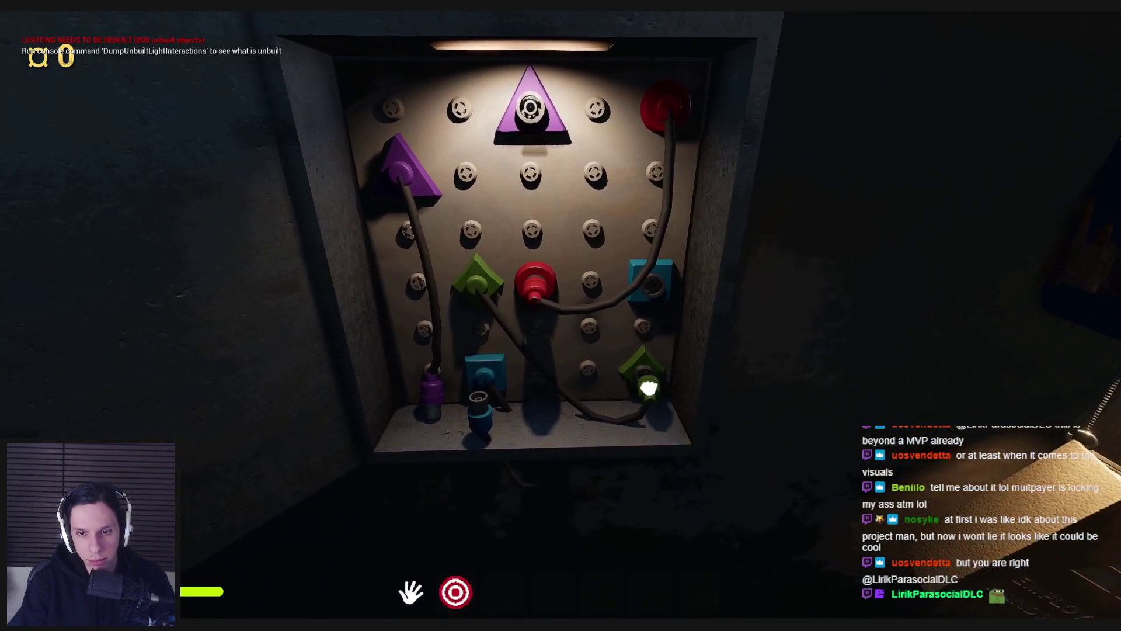
{"action": "left_click", "coordinate": [561, 315]}
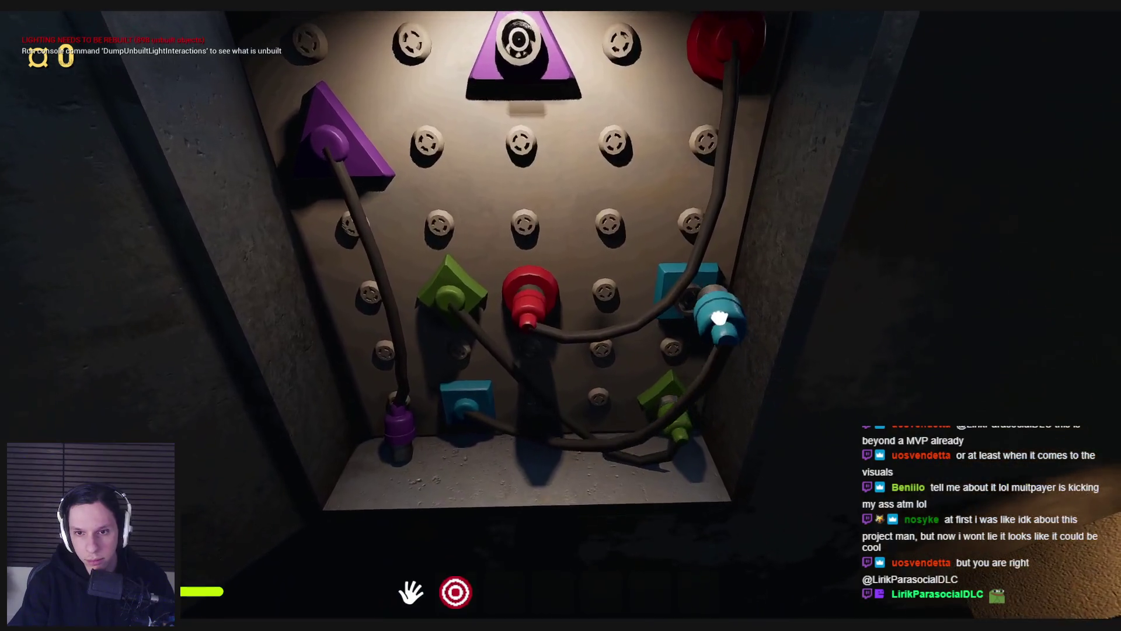
{"action": "left_click", "coordinate": [721, 313]}
{"action": "key", "text": "s"}
{"action": "left_click", "coordinate": [590, 239]}
{"action": "left_click", "coordinate": [643, 176]}
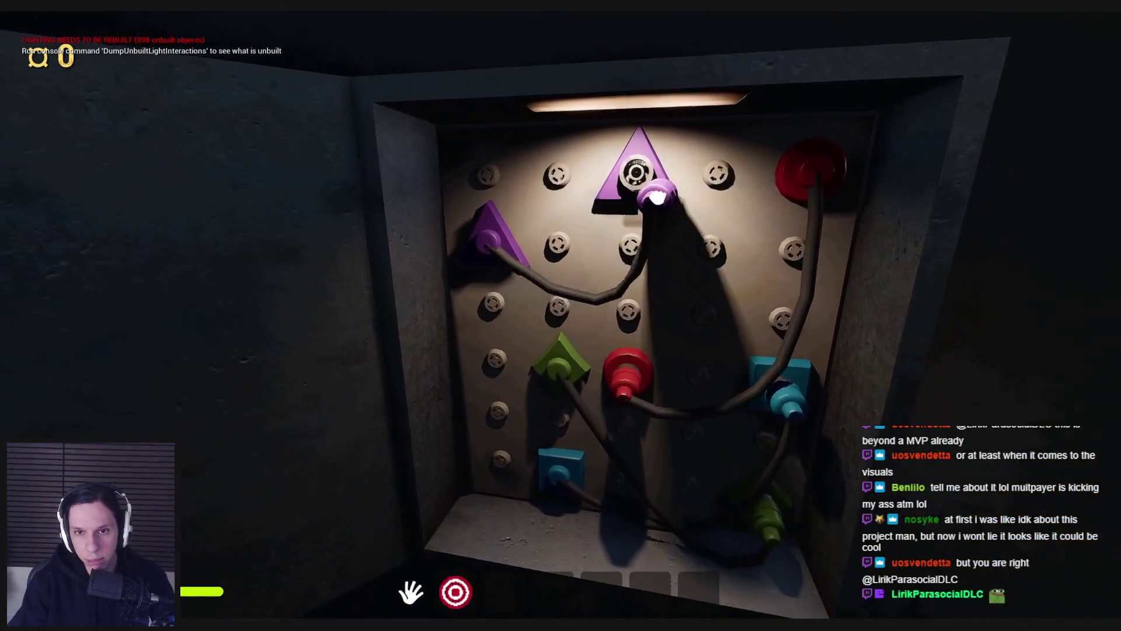
Step: Carry the gear from the floor and insert it into its slot
{"action": "key", "text": "s"}
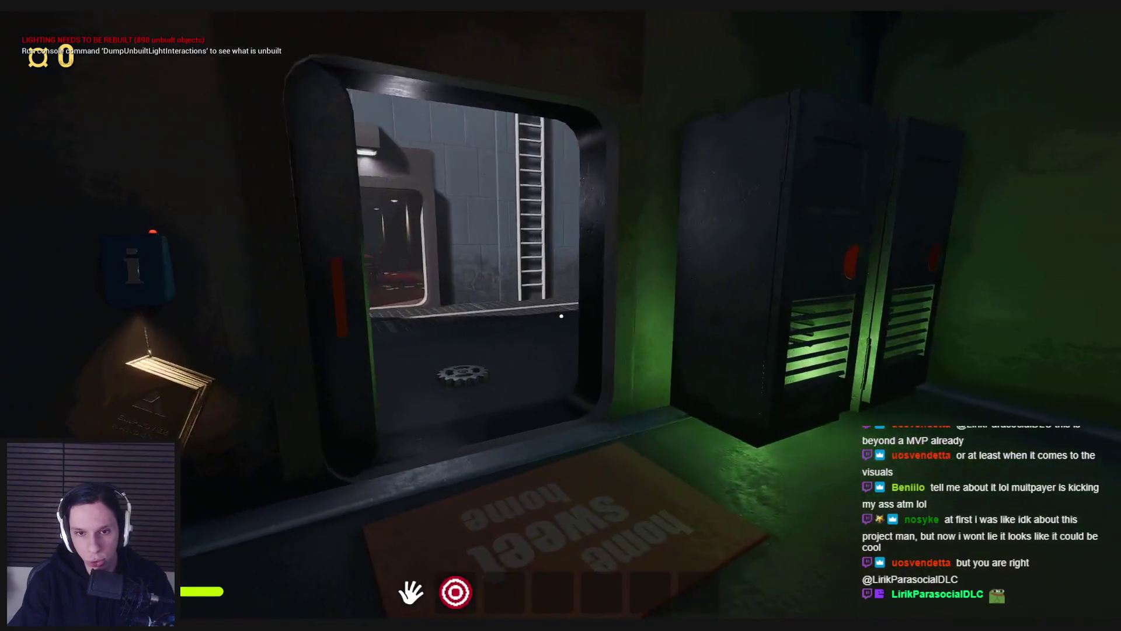
{"action": "key", "text": "w"}
{"action": "left_click", "coordinate": [560, 316]}
{"action": "left_click", "coordinate": [560, 316]}
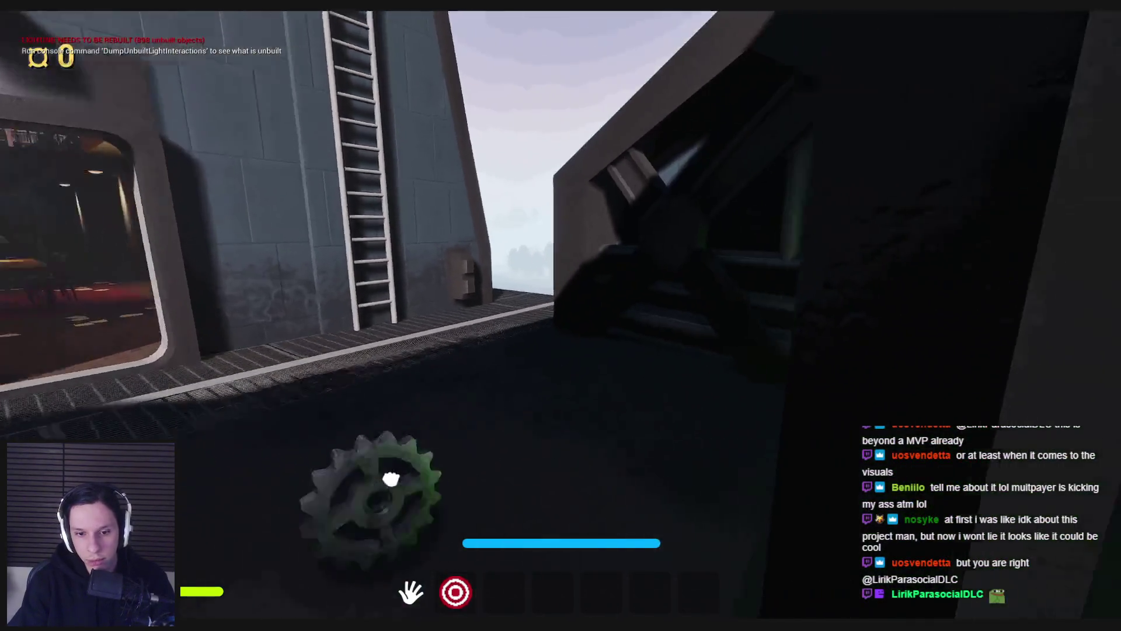
{"action": "left_click", "coordinate": [560, 316]}
Step: Walk past the Side Jobs board and red valve wheel to the locker room's locker door
{"action": "key", "text": "w"}
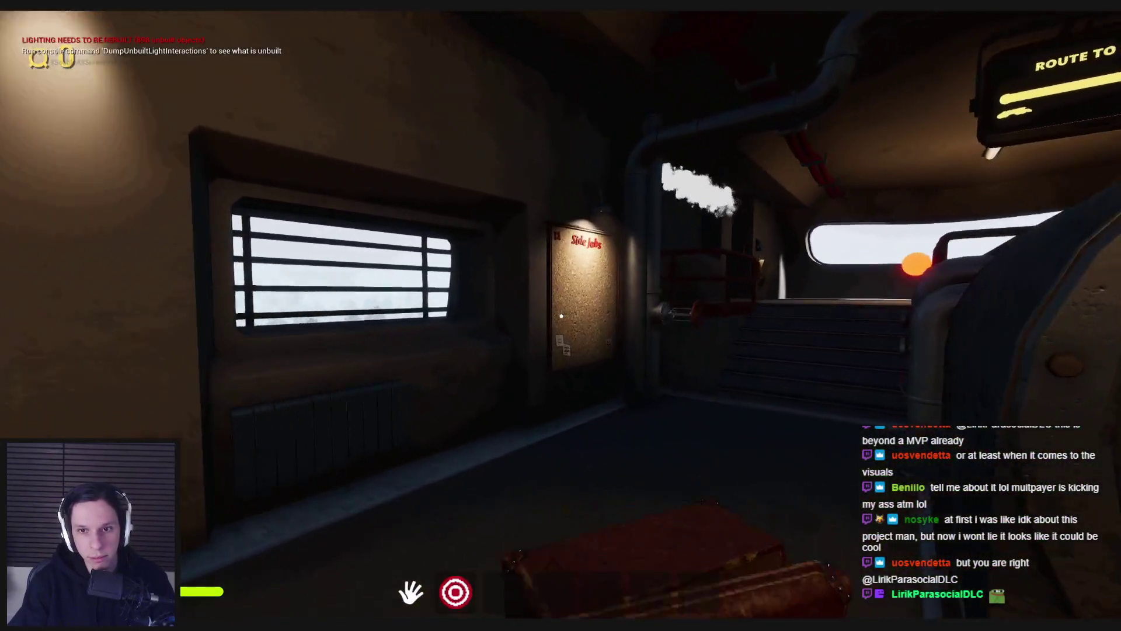
{"action": "key", "text": "w"}
{"action": "left_click", "coordinate": [561, 316]}
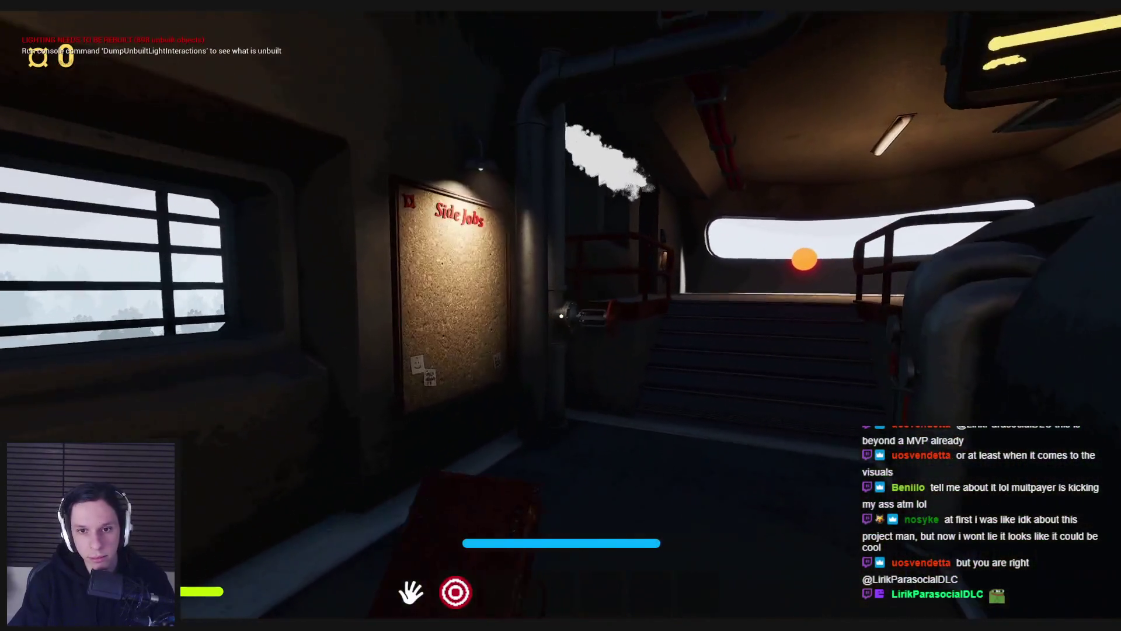
{"action": "key", "text": "w"}
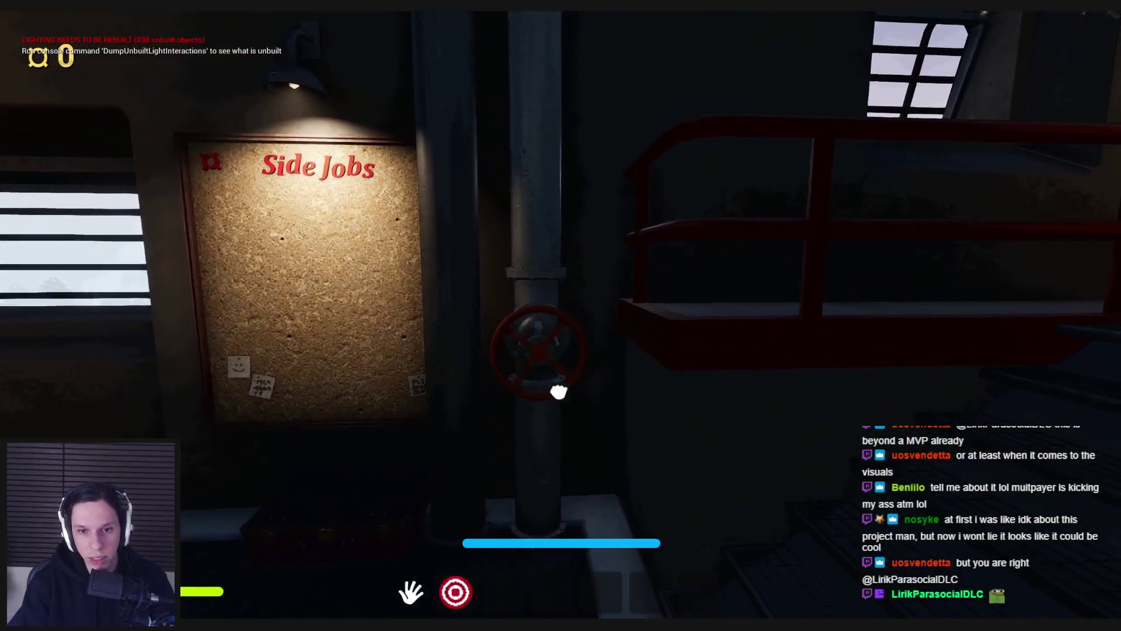
{"action": "key", "text": "w"}
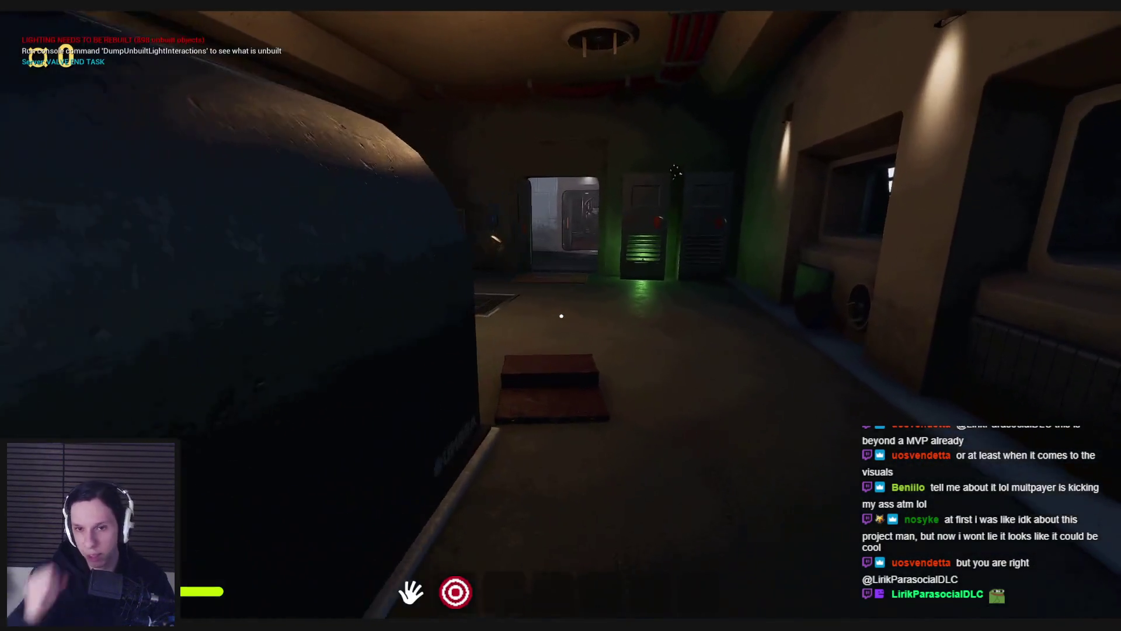
{"action": "key", "text": "w"}
{"action": "left_click", "coordinate": [560, 316]}
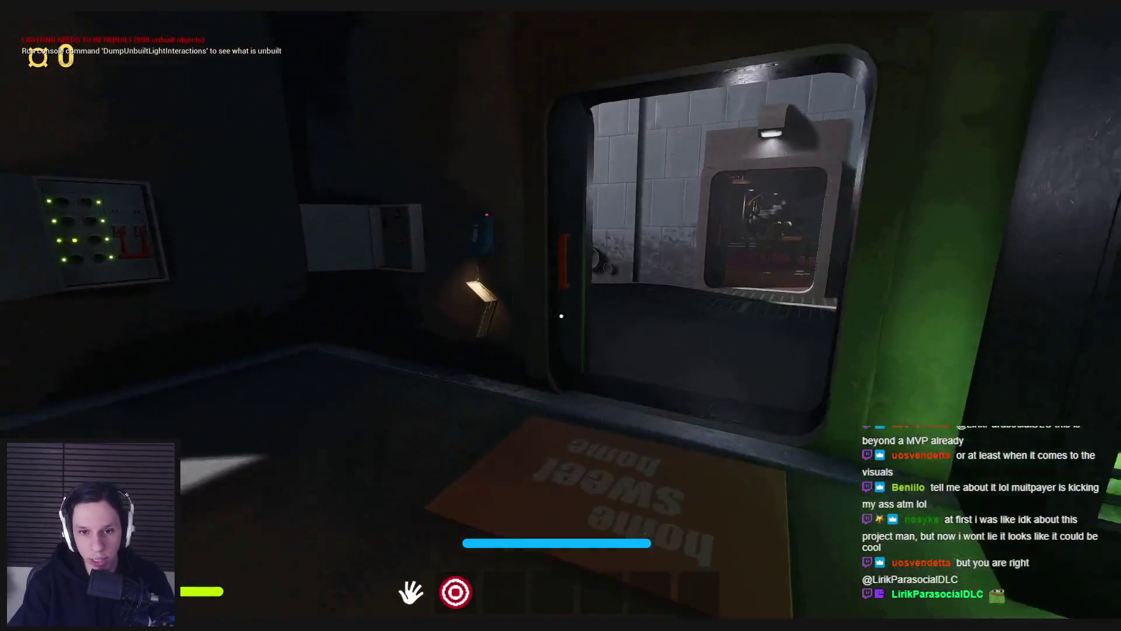
Step: Sprint through the darkened library past the spiral staircase to the dark door
{"action": "key", "text": "w"}
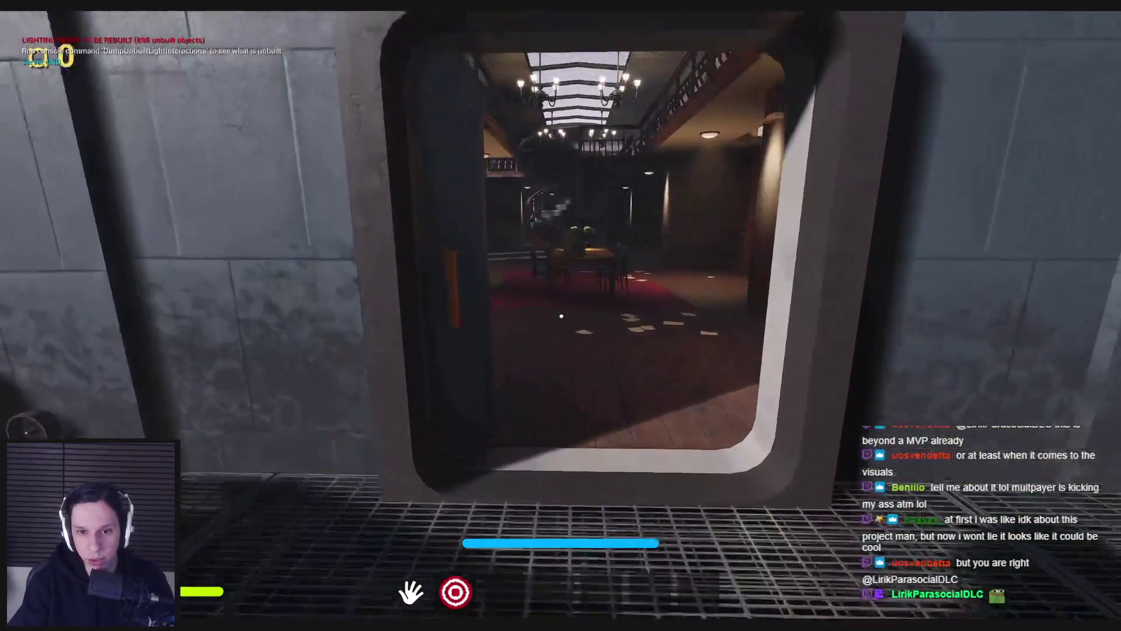
{"action": "key", "text": "s"}
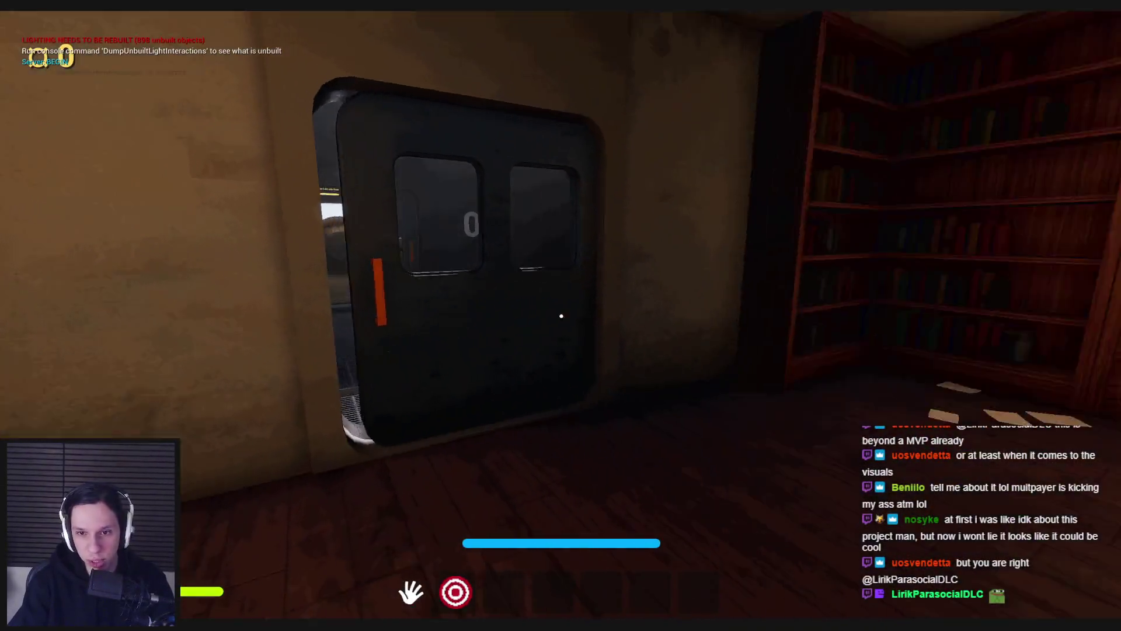
{"action": "key", "text": "w"}
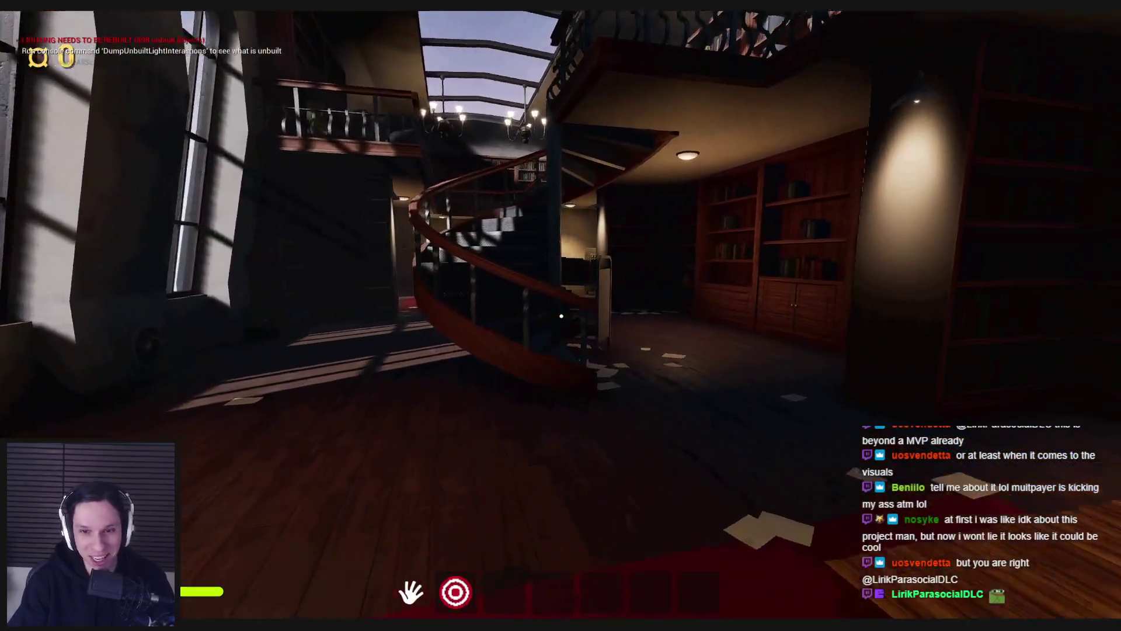
{"action": "key", "text": "w"}
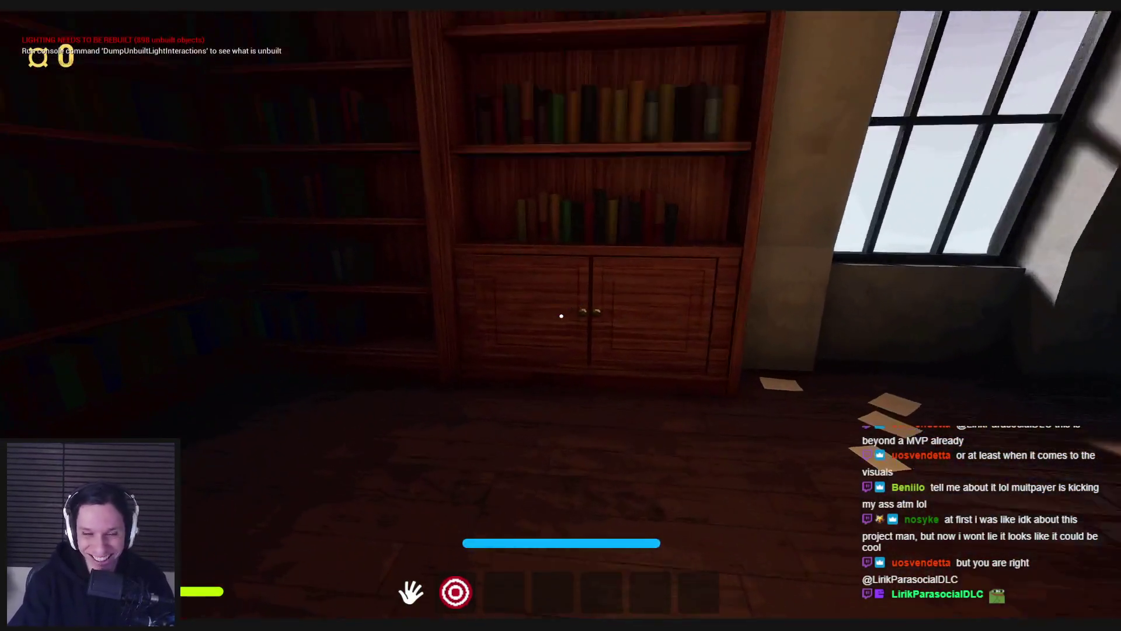
{"action": "key", "text": "w"}
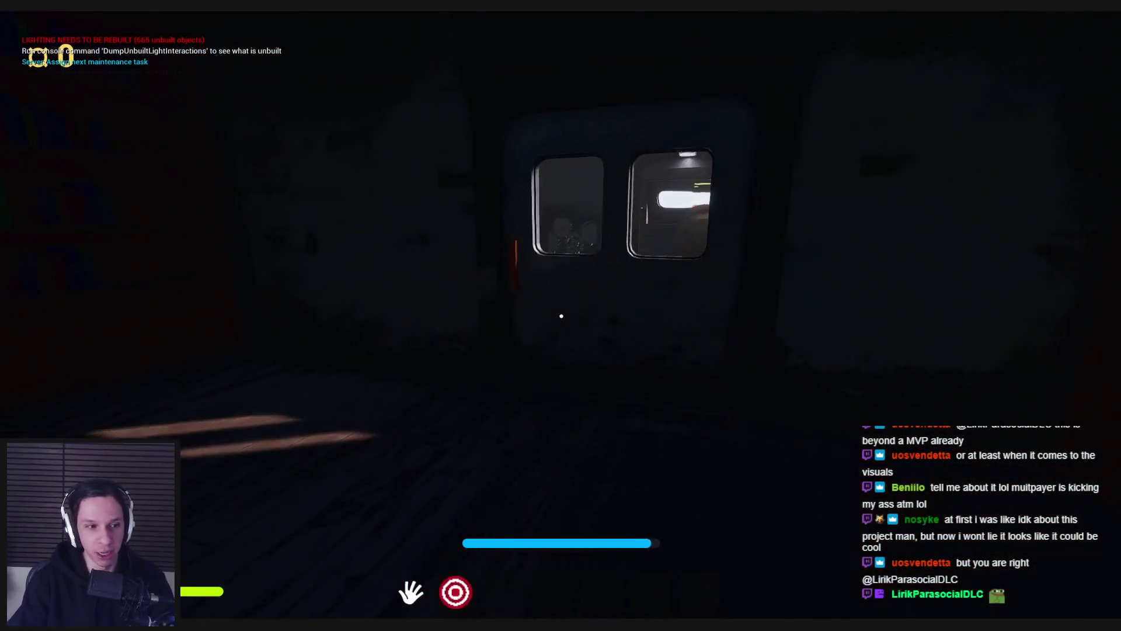
{"action": "key", "text": "w"}
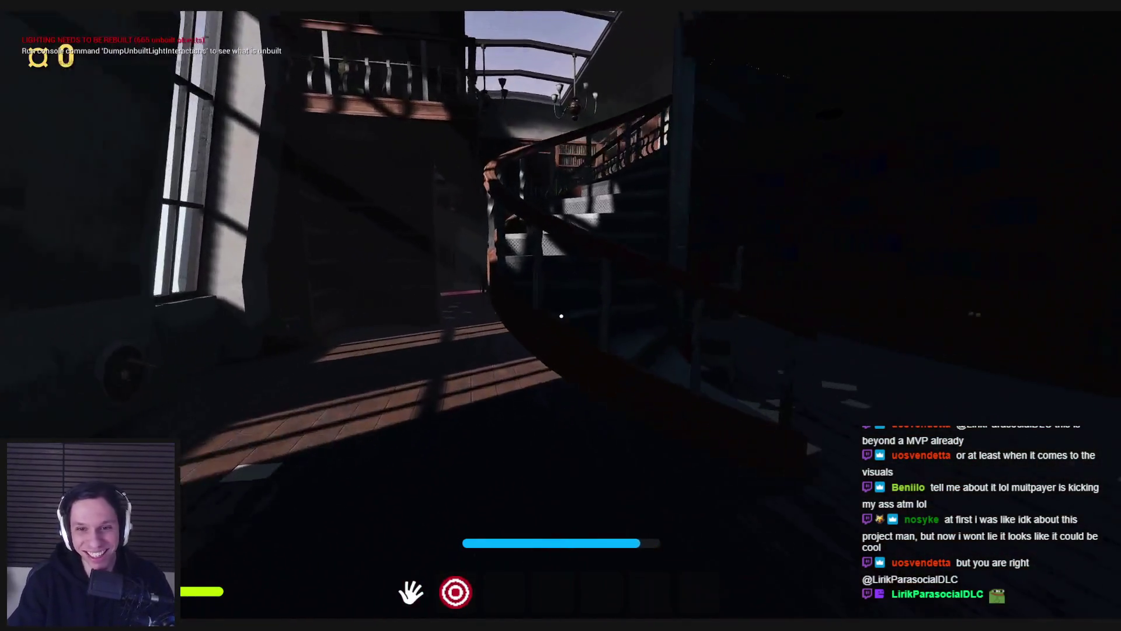
{"action": "key", "text": "w"}
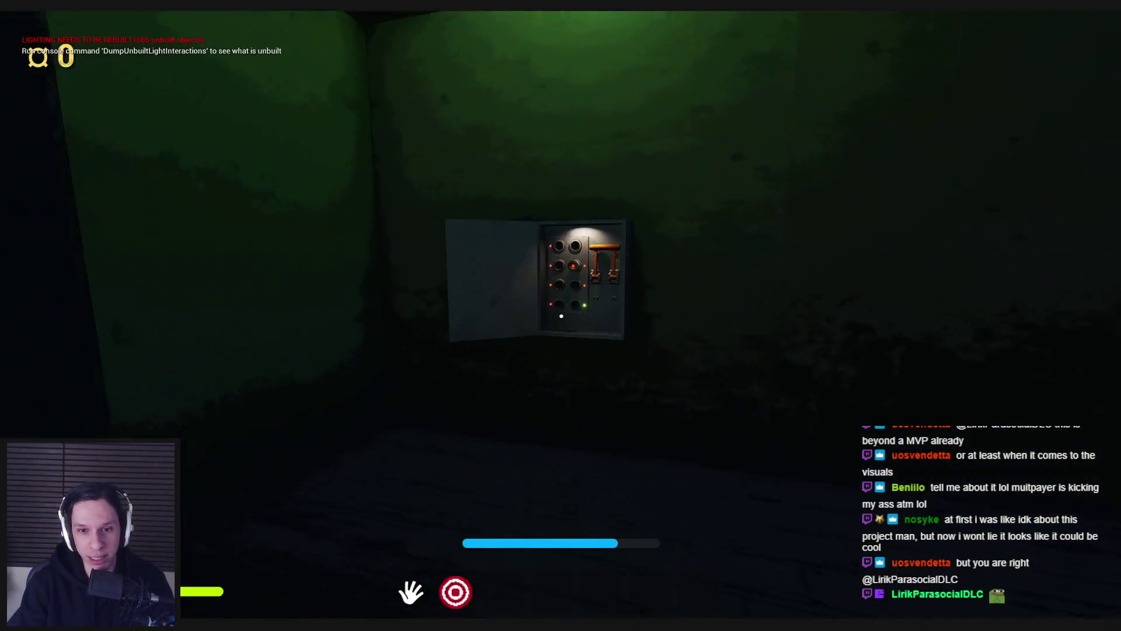
Step: Pull the fuse box's orange lever down so every fuse light turns green
{"action": "key", "text": "w"}
{"action": "left_click", "coordinate": [561, 299]}
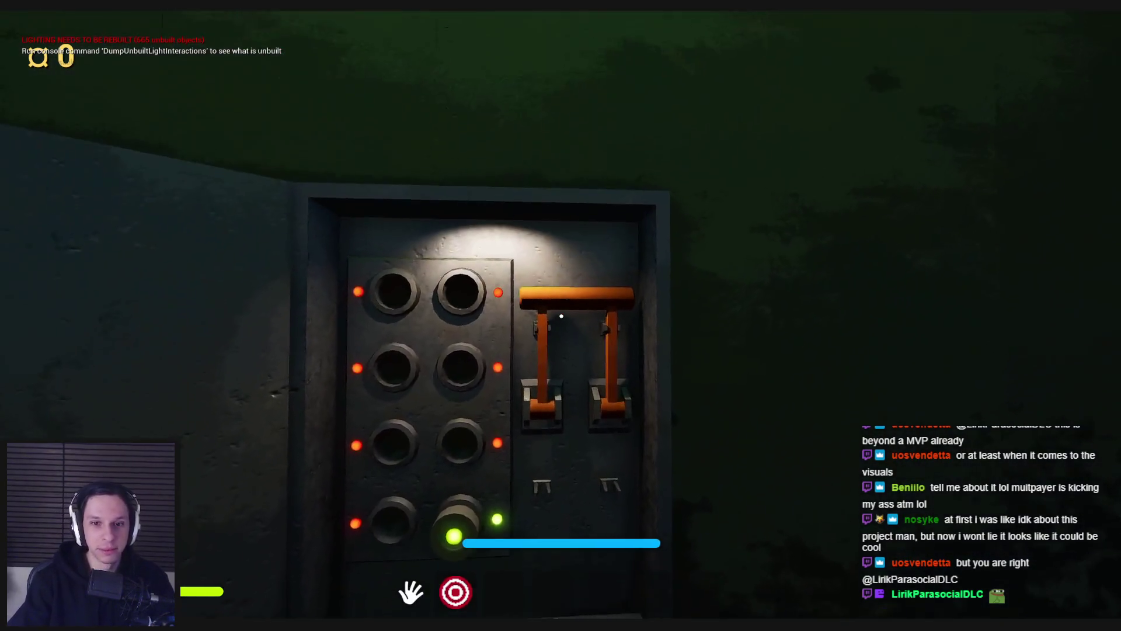
{"action": "left_click_drag", "start_coordinate": [576, 372], "coordinate": [574, 455]}
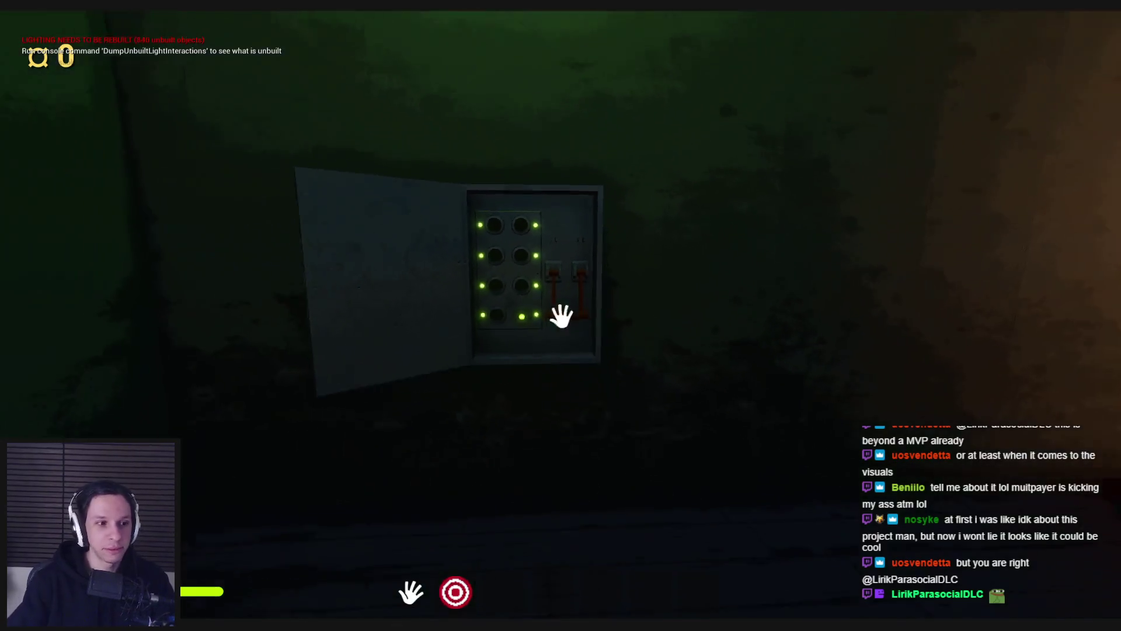
Step: Sprint through the relit library past the desk toward the furnace
{"action": "key", "text": "w"}
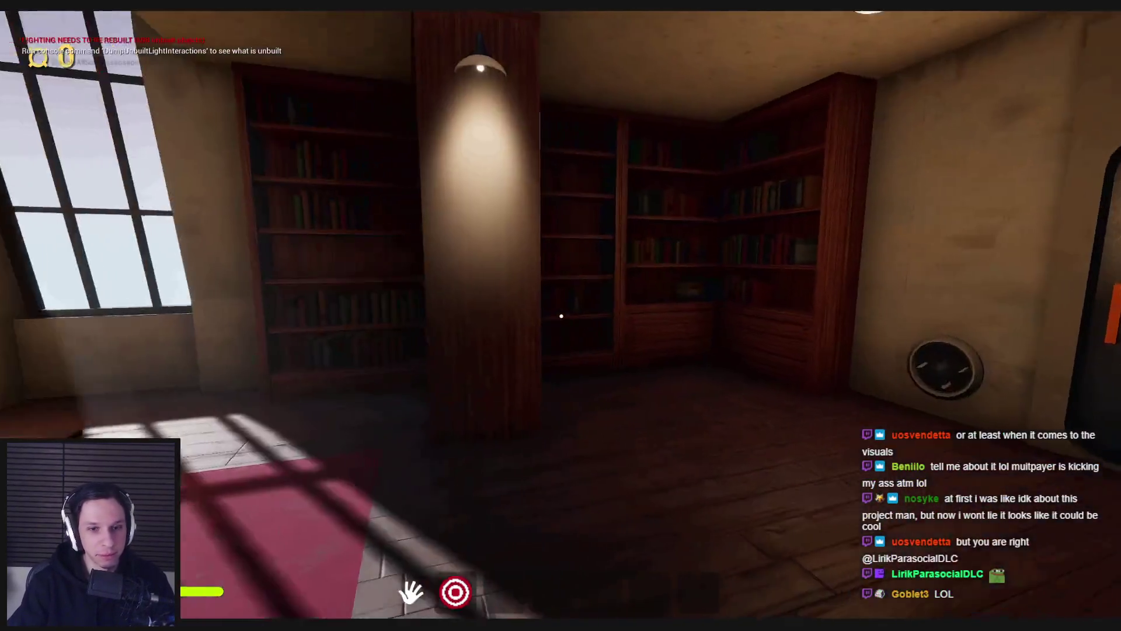
{"action": "key", "text": "shift+w"}
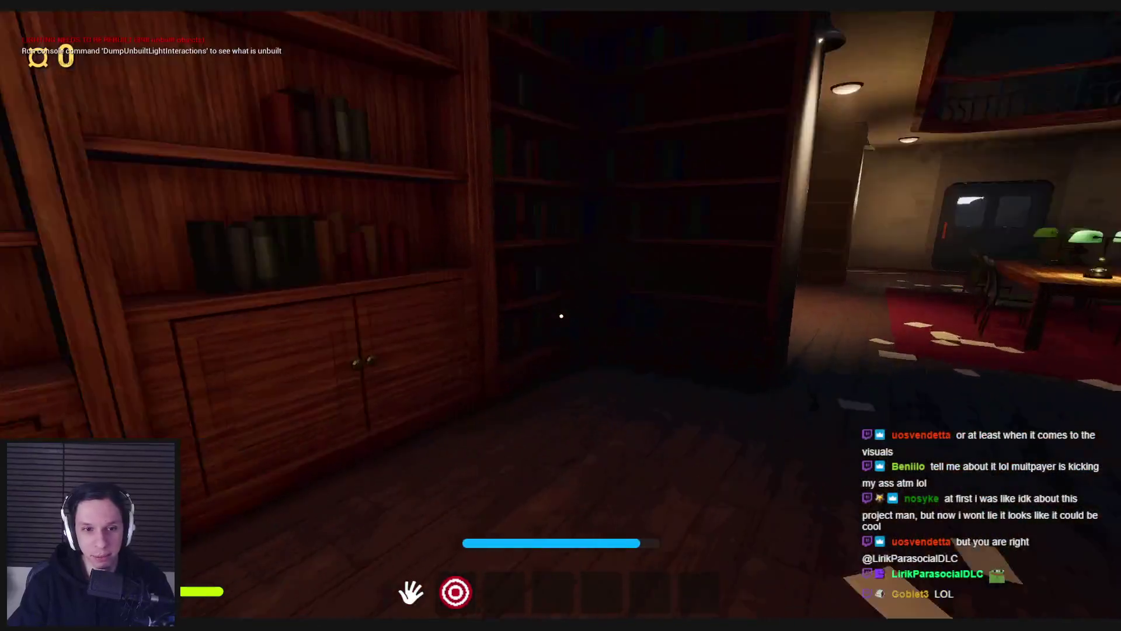
{"action": "key", "text": "shift+w"}
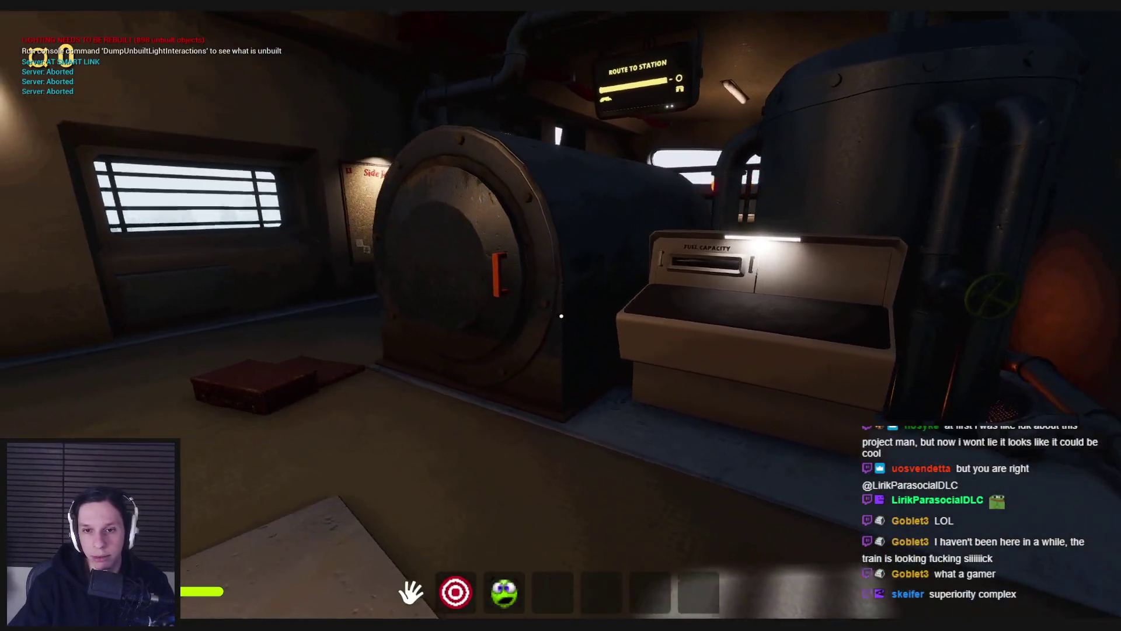
Step: Open the furnace door, then pick up and stow the suitcase from the floor
{"action": "left_click", "coordinate": [562, 316]}
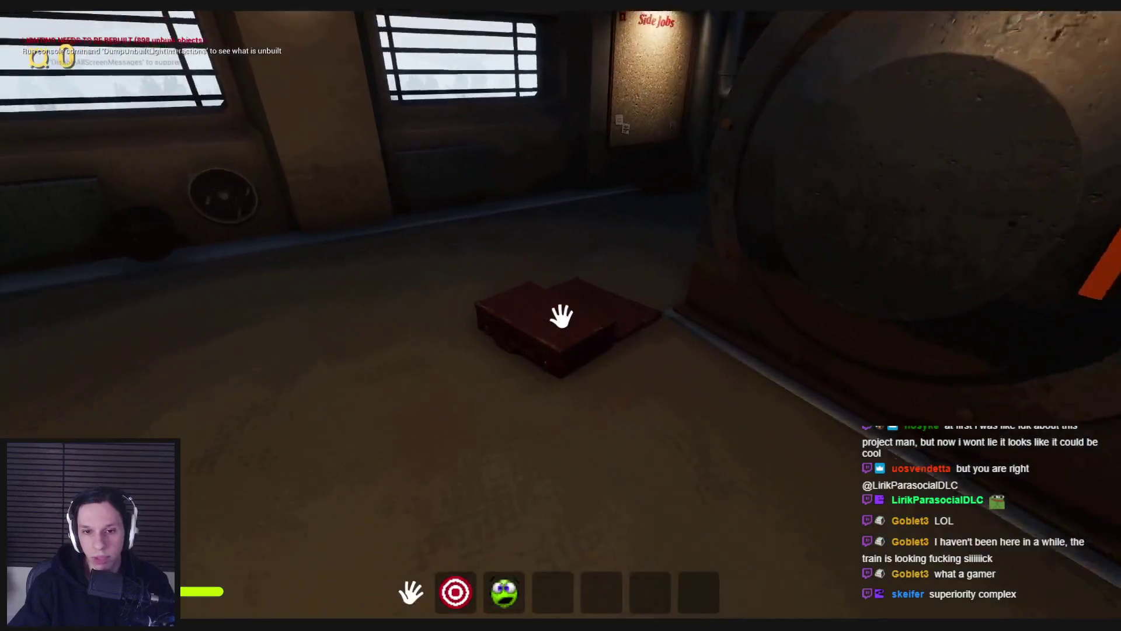
{"action": "left_click", "coordinate": [561, 316]}
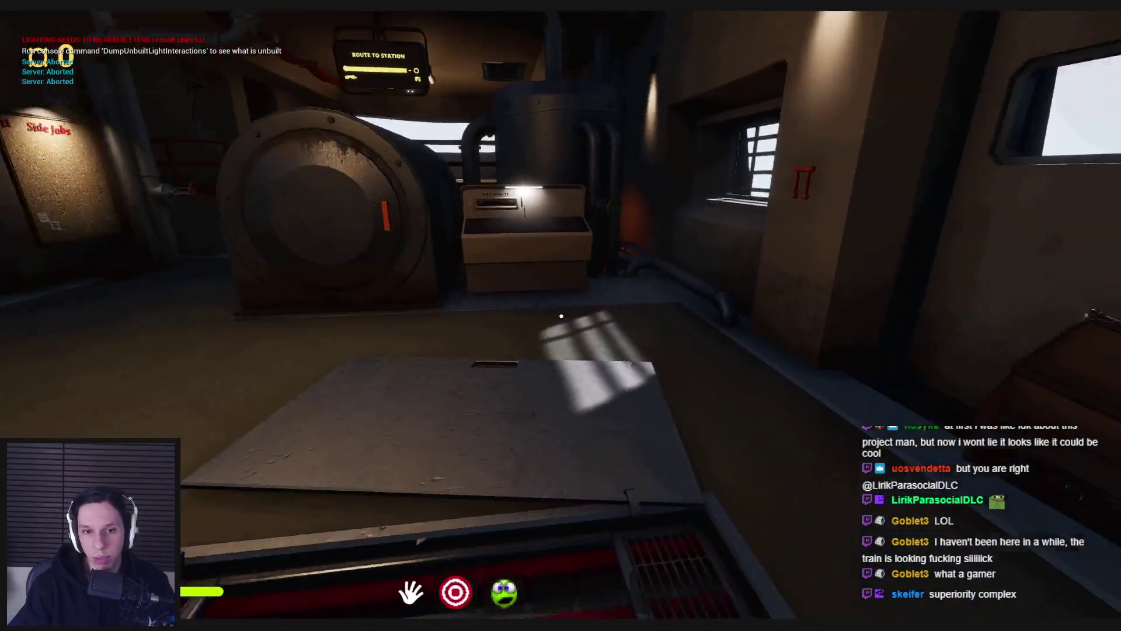
{"action": "left_click", "coordinate": [561, 316]}
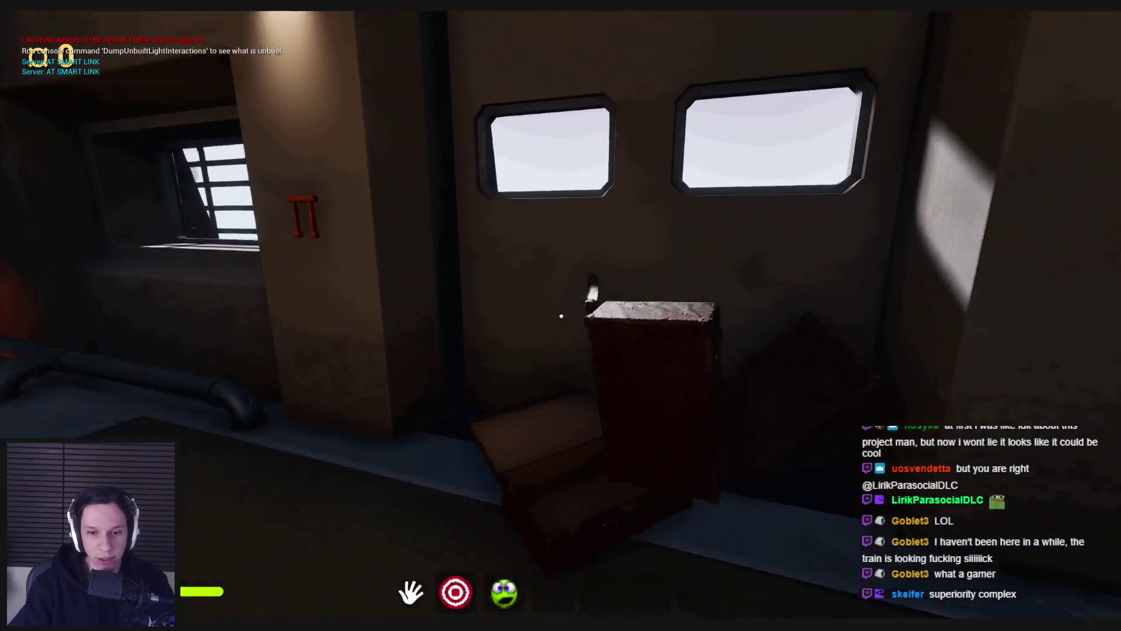
Step: Go down the stairs, check the Train Monitoring terminal's car display, and exit it
{"action": "key", "text": "w"}
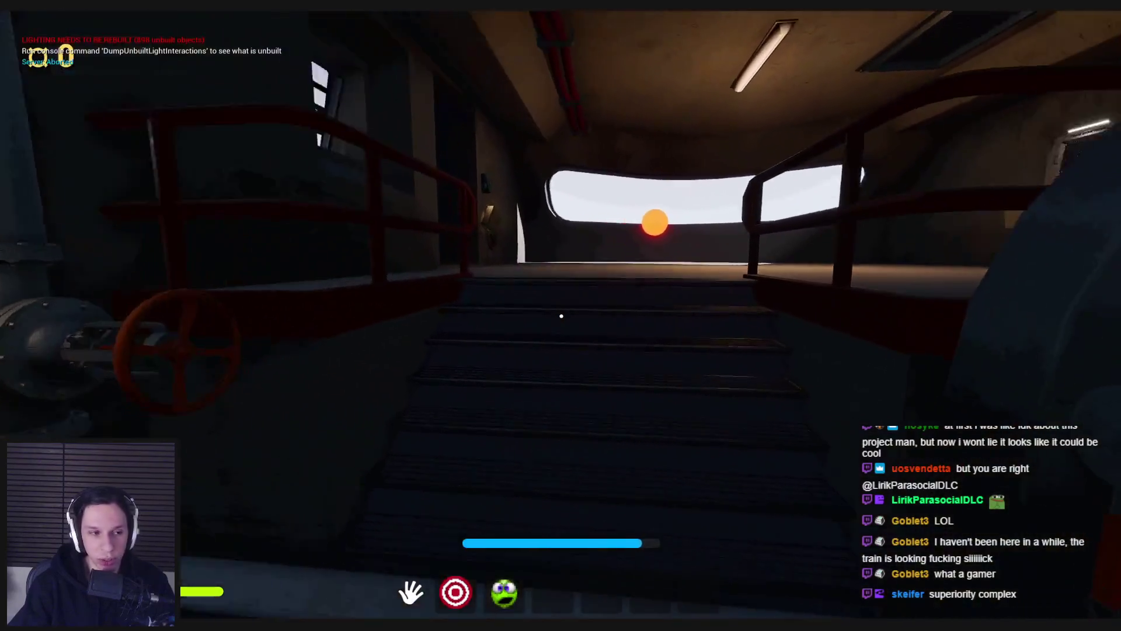
{"action": "key", "text": "e"}
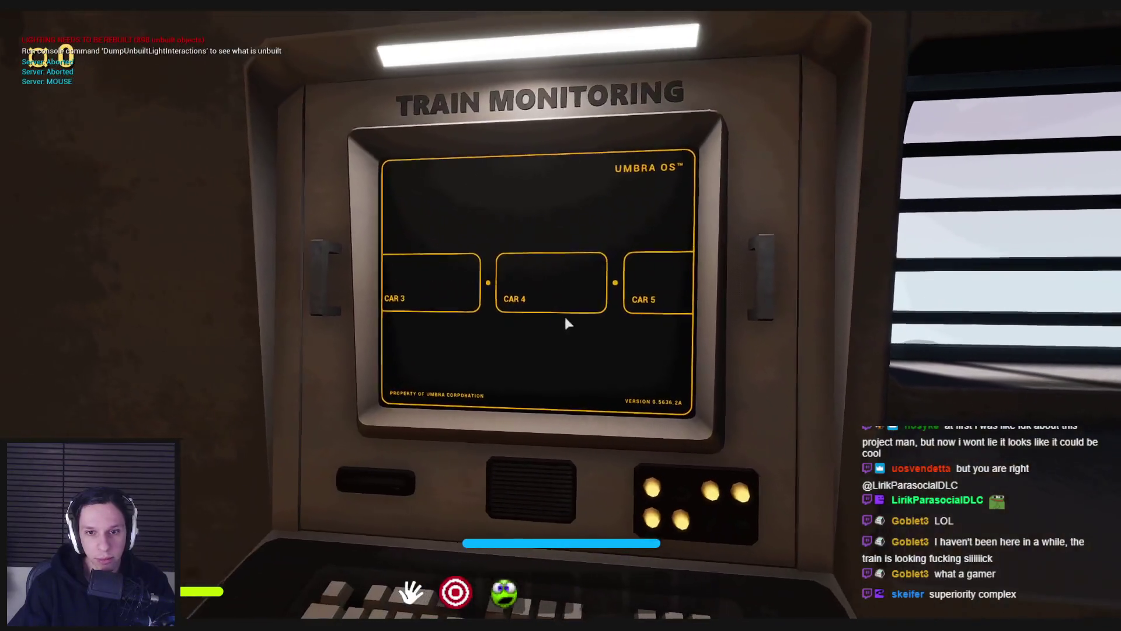
{"action": "key", "text": "e"}
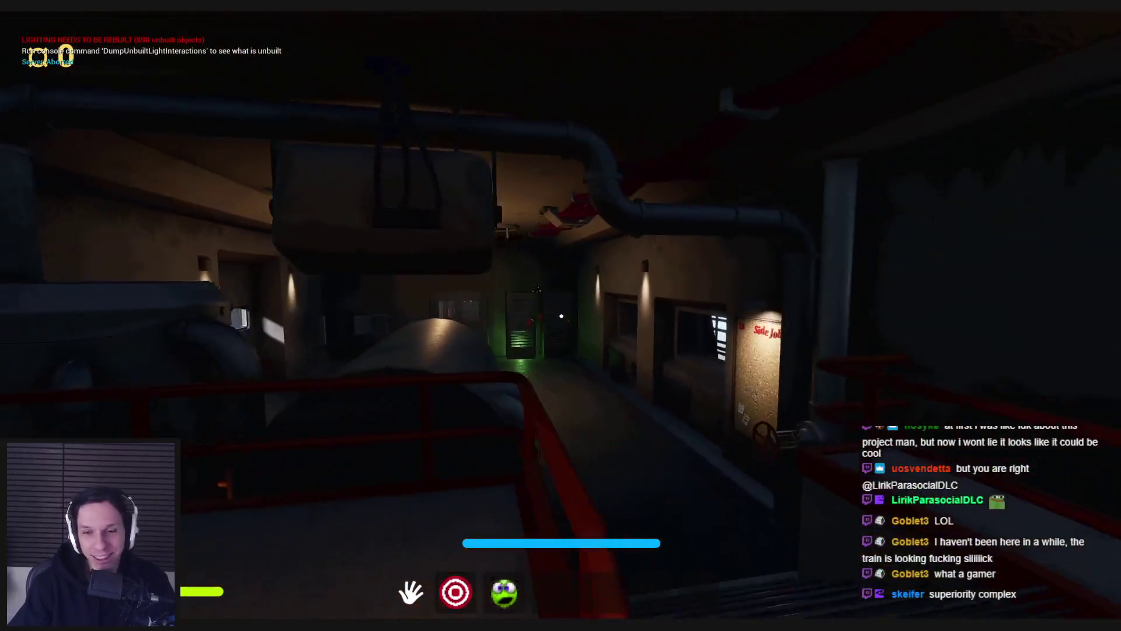
Step: Walk down the corridor, open the furnace door, and approach the lava
{"action": "key", "text": "w"}
{"action": "key", "text": "w"}
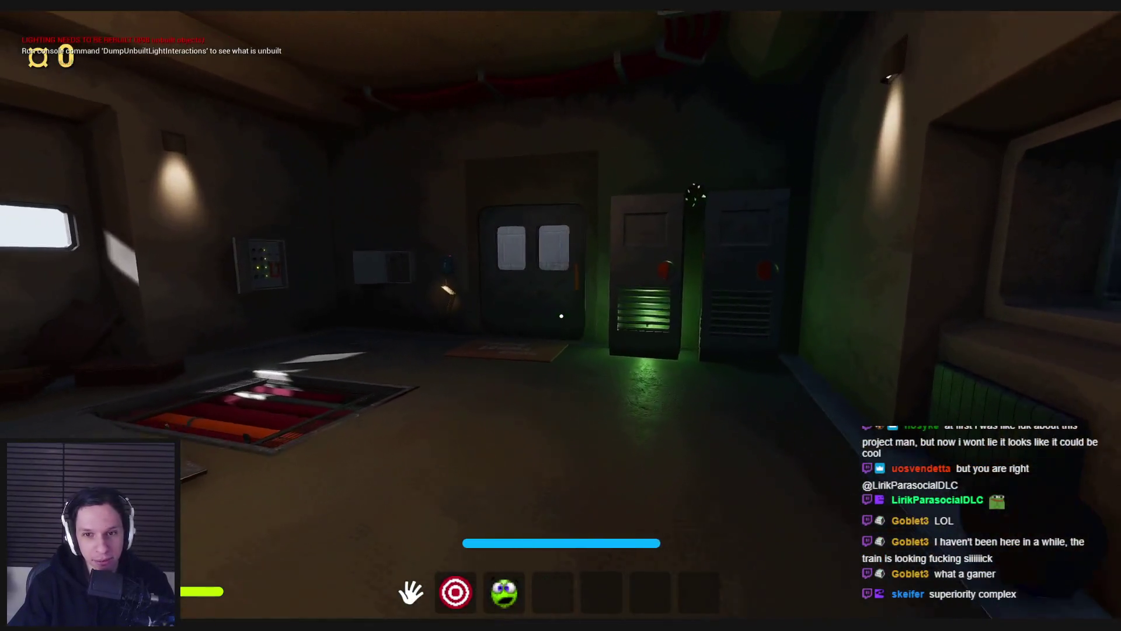
{"action": "key", "text": "w"}
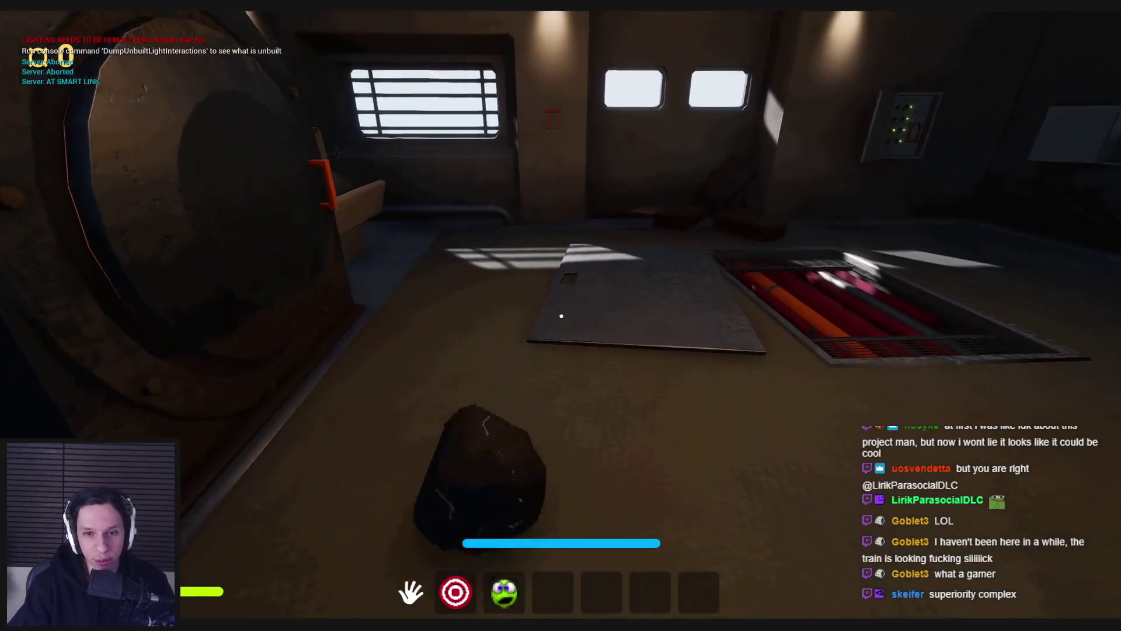
{"action": "key", "text": "s"}
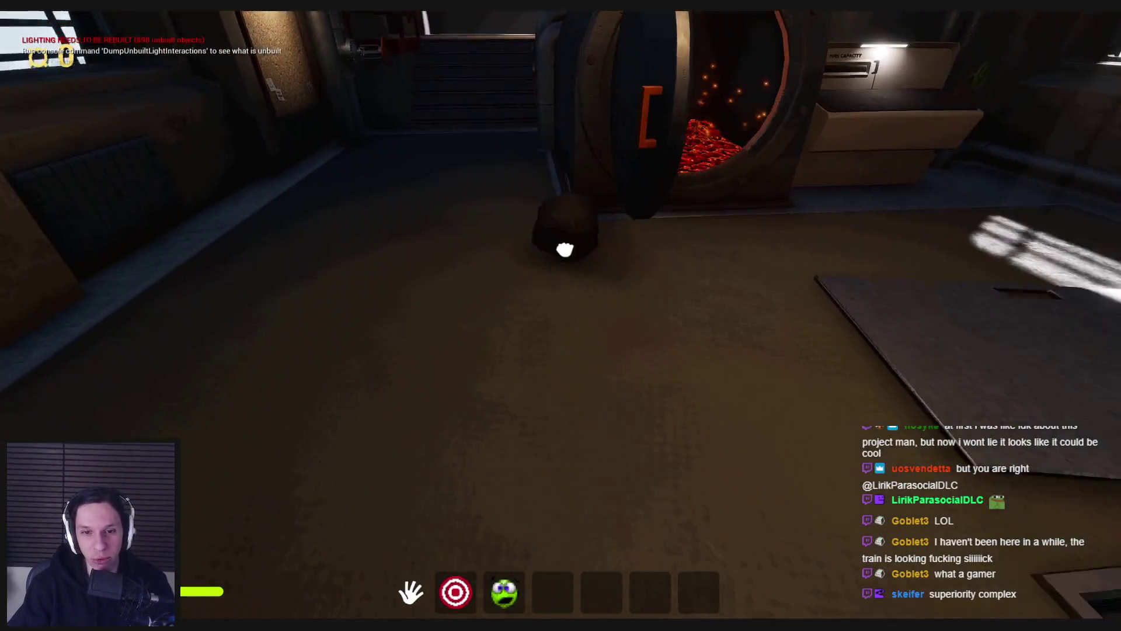
{"action": "key", "text": "w"}
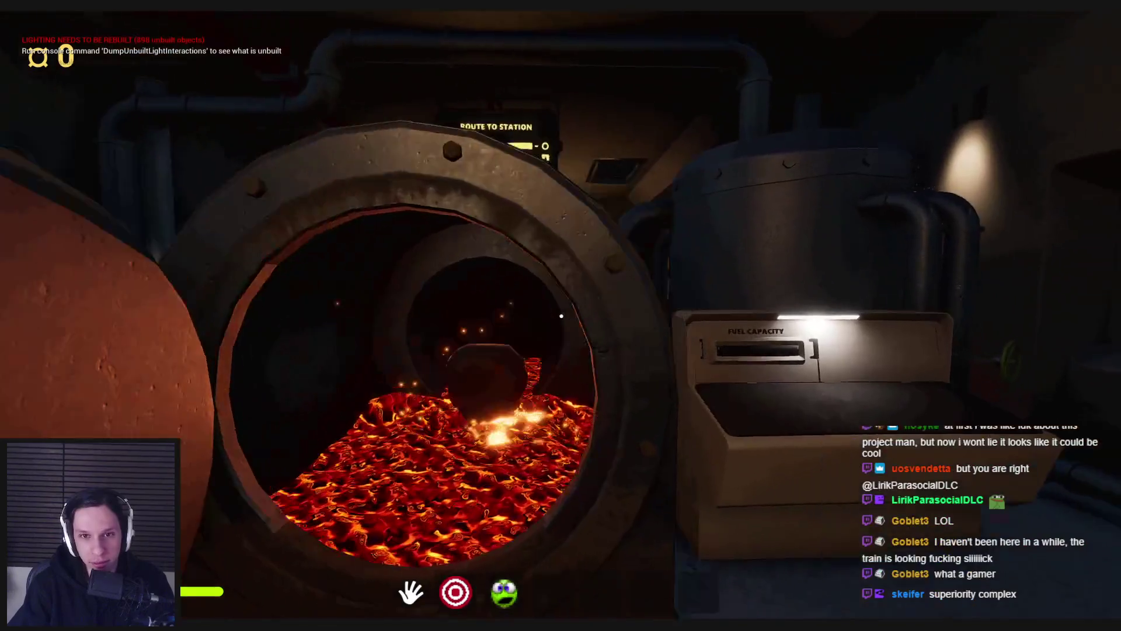
Step: Throw several crates one after another into the furnace's lava
{"action": "key", "text": "w"}
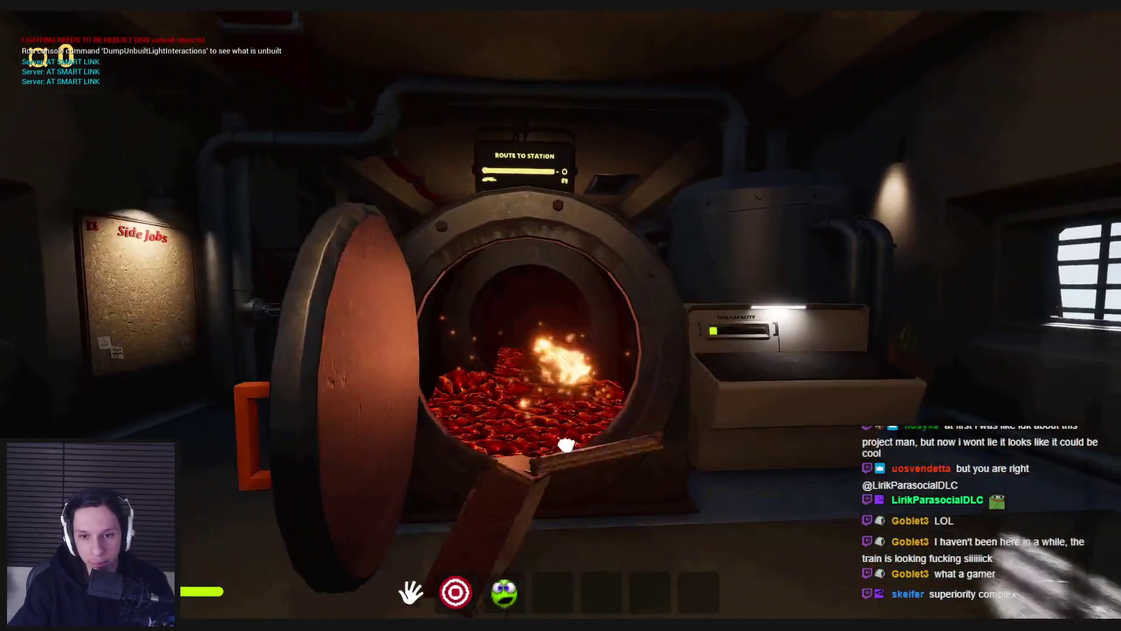
{"action": "key", "text": "s"}
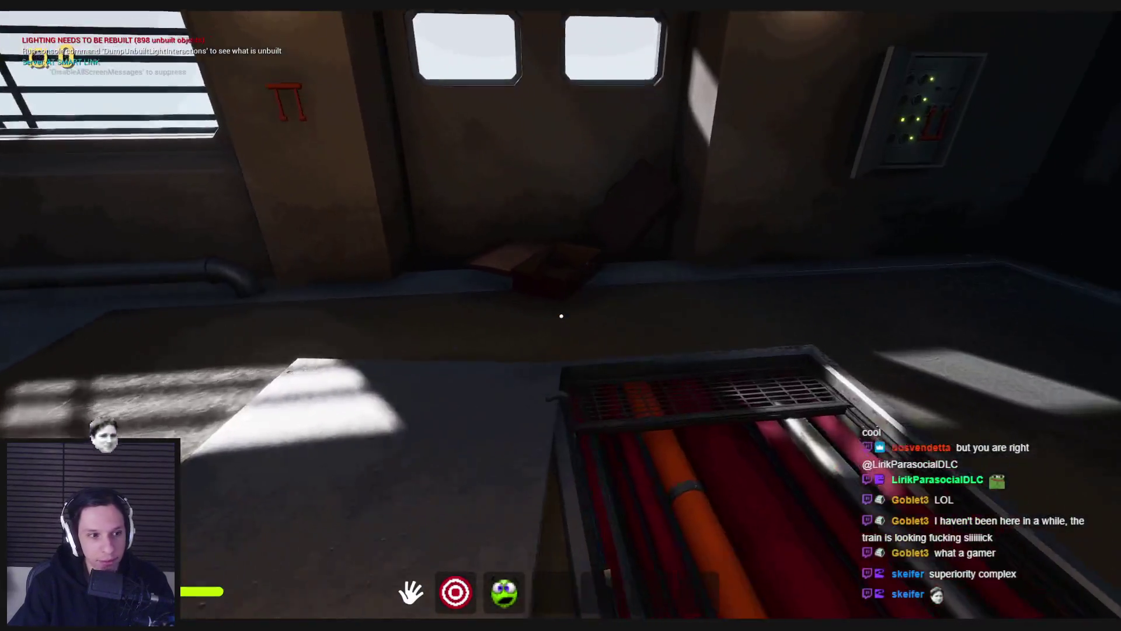
{"action": "key", "text": "w"}
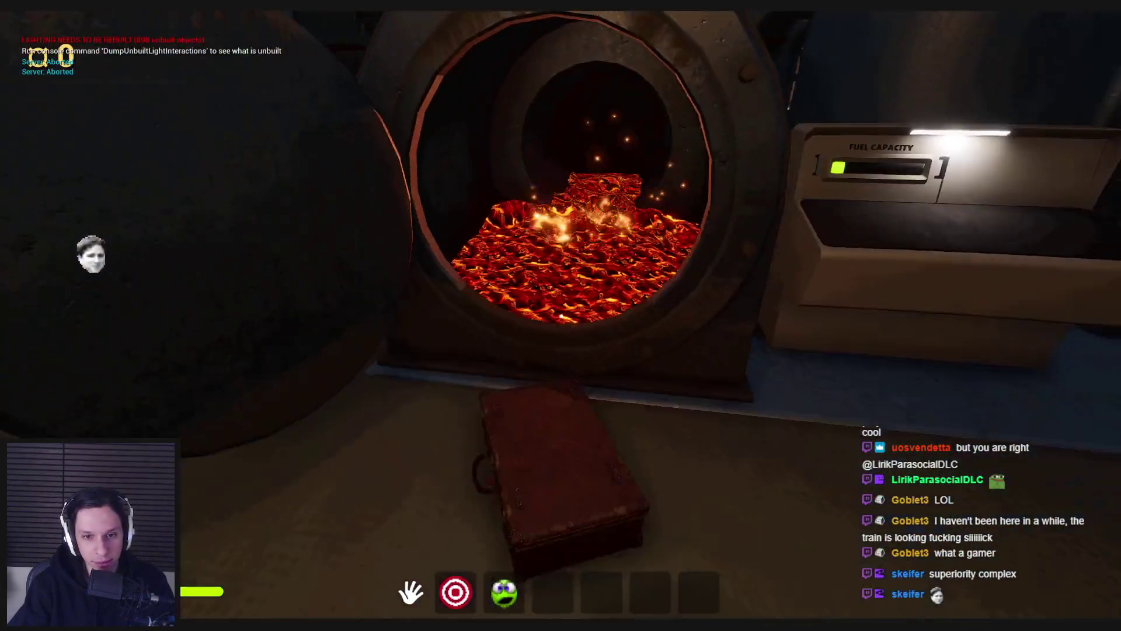
{"action": "key", "text": "s"}
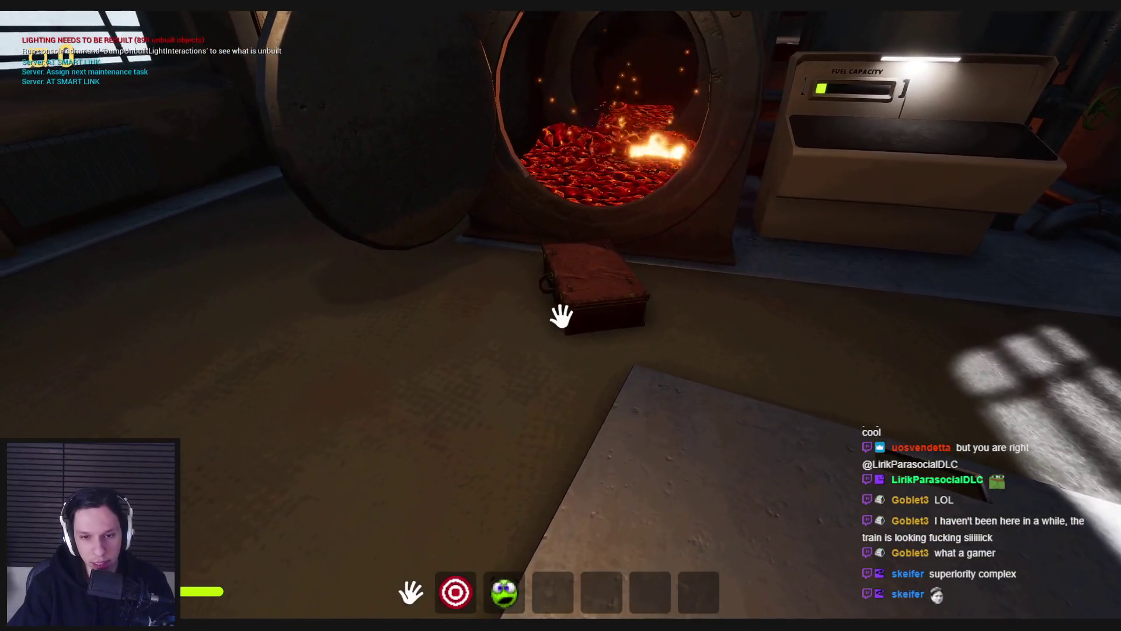
{"action": "left_click", "coordinate": [378, 582]}
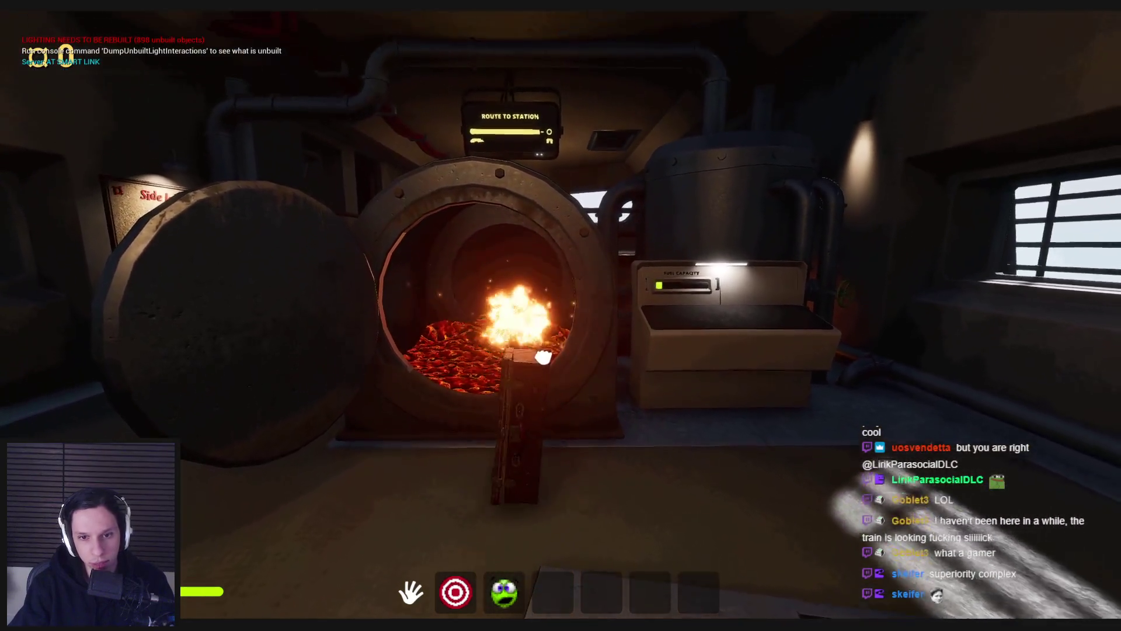
{"action": "left_click", "coordinate": [542, 357]}
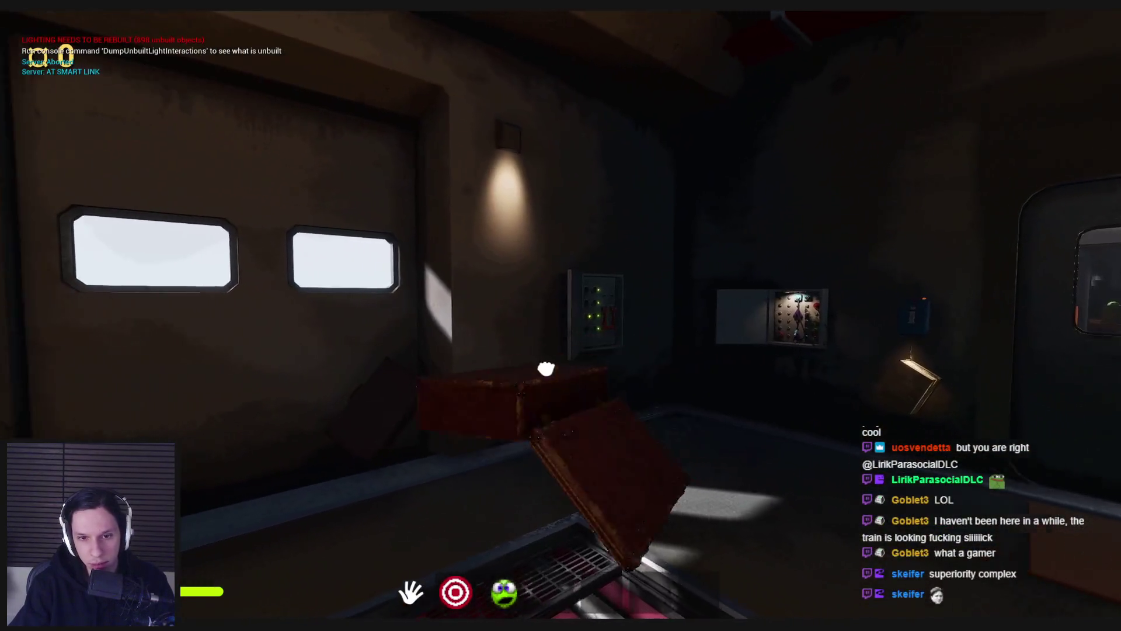
{"action": "left_click_drag", "start_coordinate": [537, 369], "coordinate": [908, 434]}
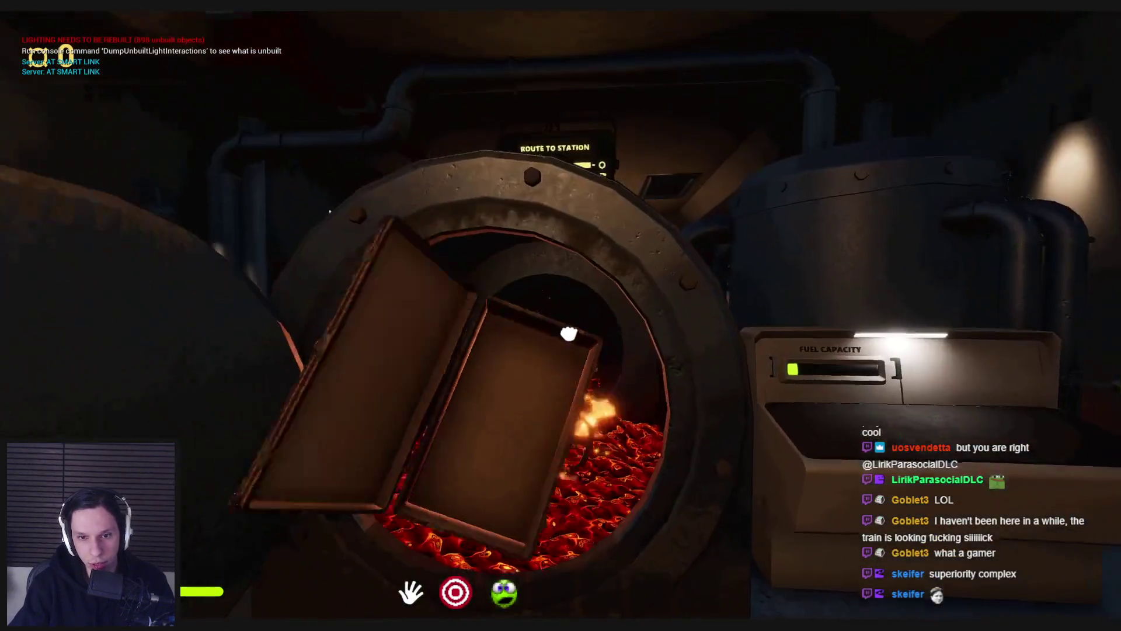
{"action": "left_click", "coordinate": [564, 327]}
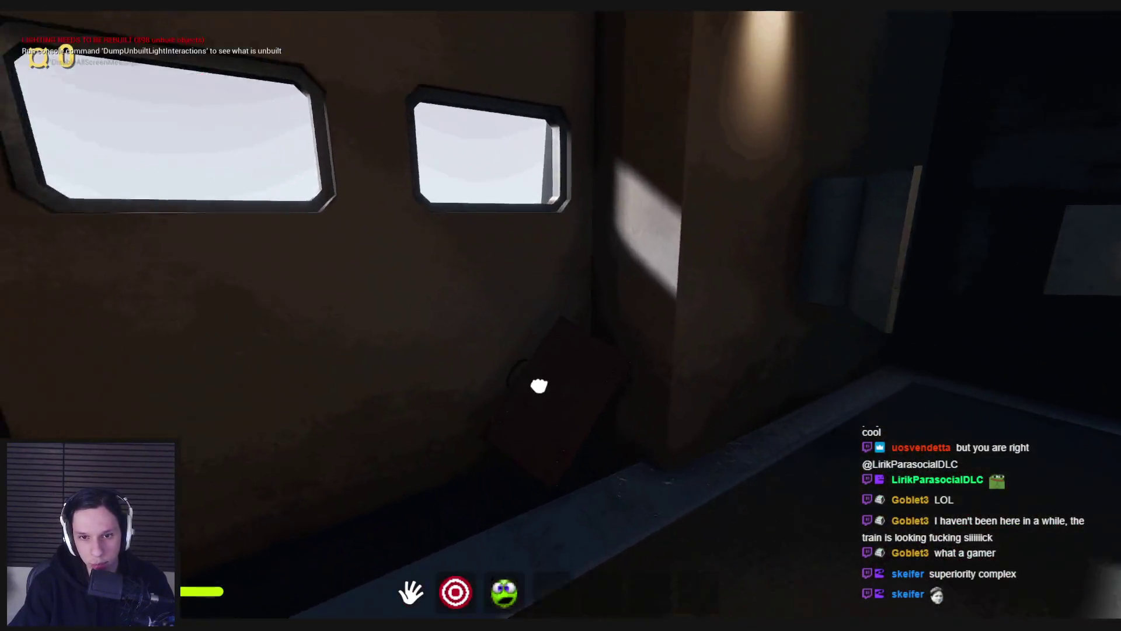
{"action": "left_click", "coordinate": [541, 389]}
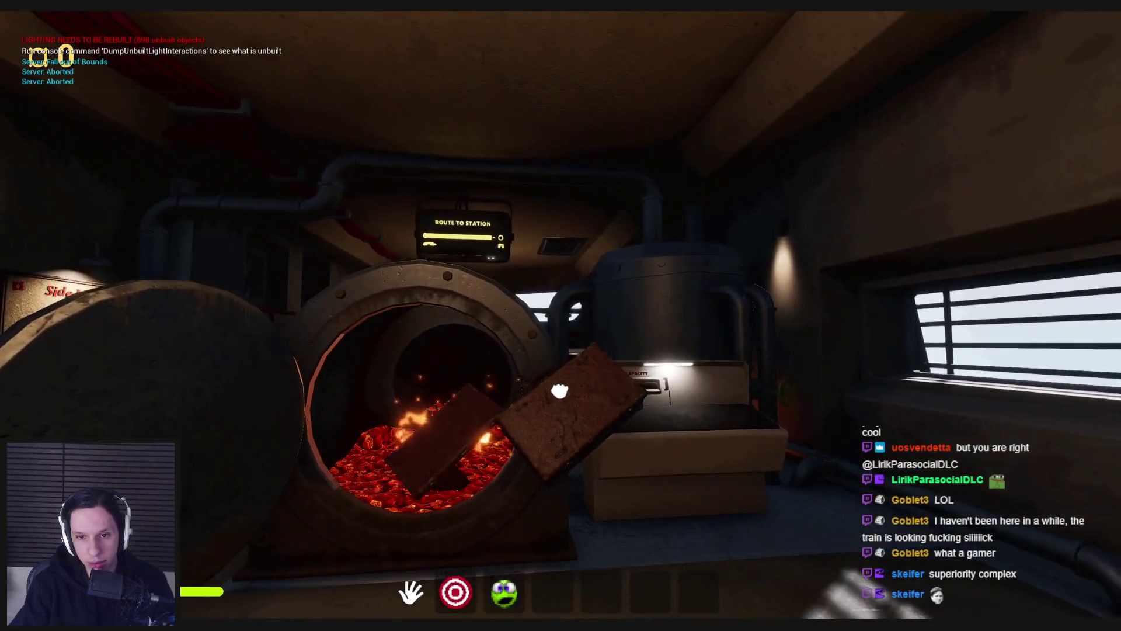
{"action": "left_click", "coordinate": [559, 391]}
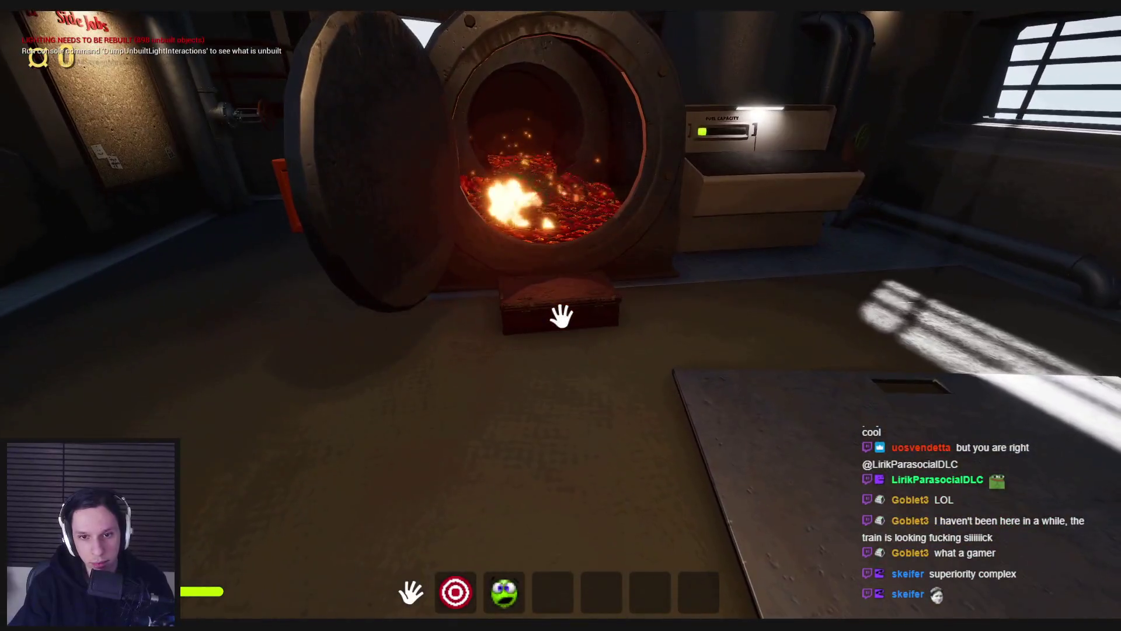
{"action": "left_click", "coordinate": [563, 316]}
{"action": "left_click", "coordinate": [571, 362]}
Step: Close the furnace door, stop the play-test, and switch to the Trello board
{"action": "left_click", "coordinate": [566, 339]}
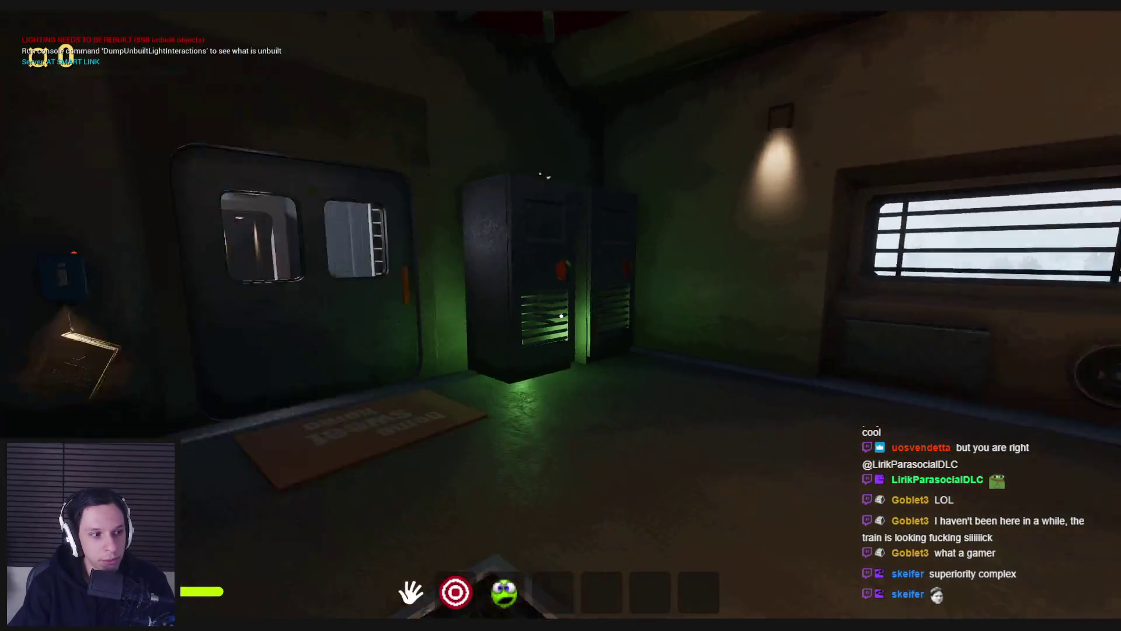
{"action": "key", "text": "Escape"}
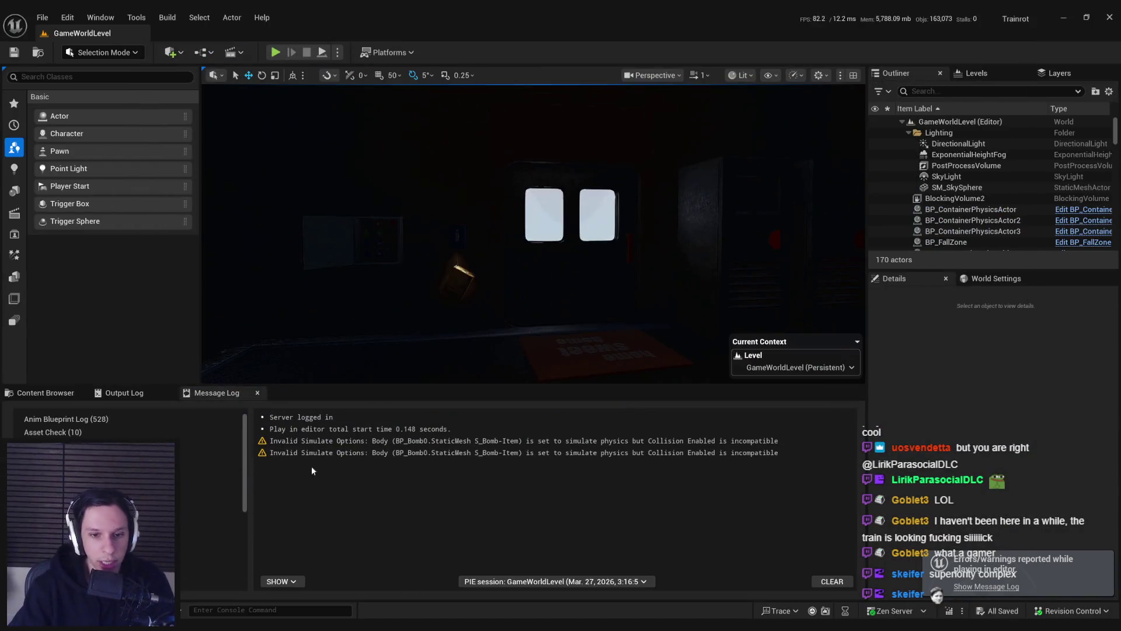
{"action": "left_click", "coordinate": [45, 392]}
{"action": "key", "text": "alt+Tab"}
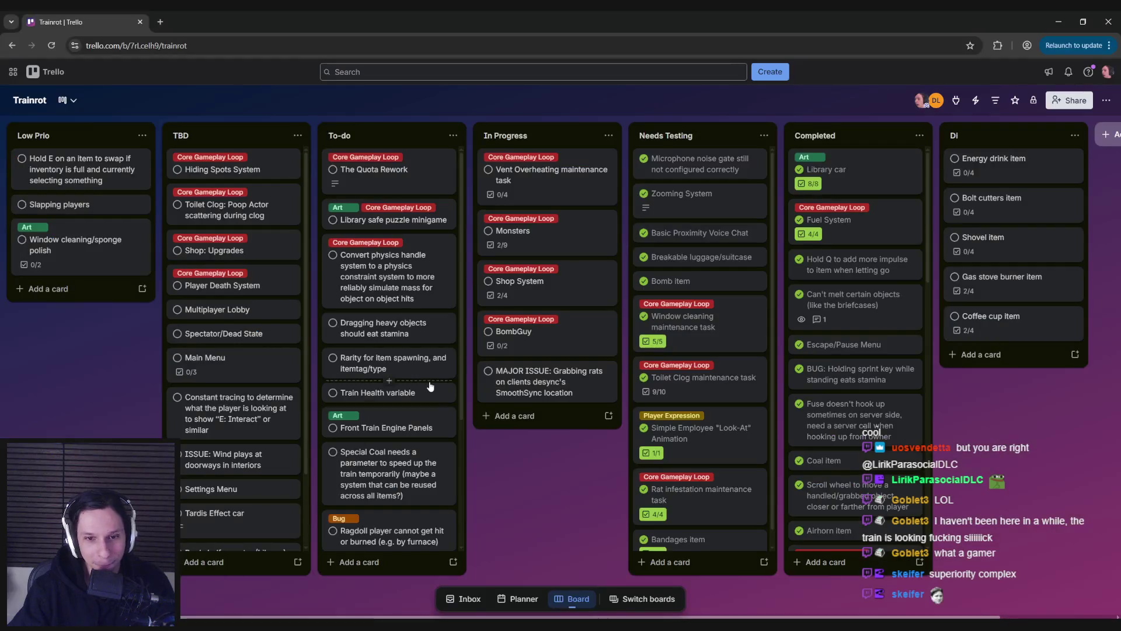
Step: Scroll through the Trainrot board's To-do cards, then return to the GameWorldLevel editor
{"action": "scroll", "coordinate": [385, 409], "scroll_direction": "down", "scroll_amount": 5}
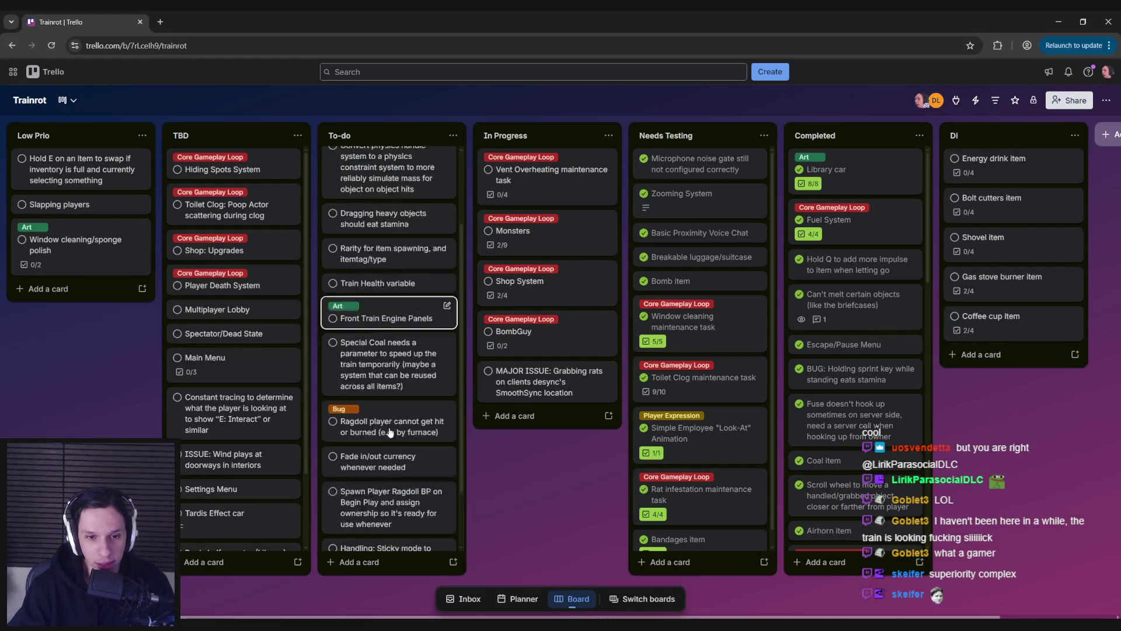
{"action": "scroll", "coordinate": [390, 431], "scroll_direction": "up", "scroll_amount": 4}
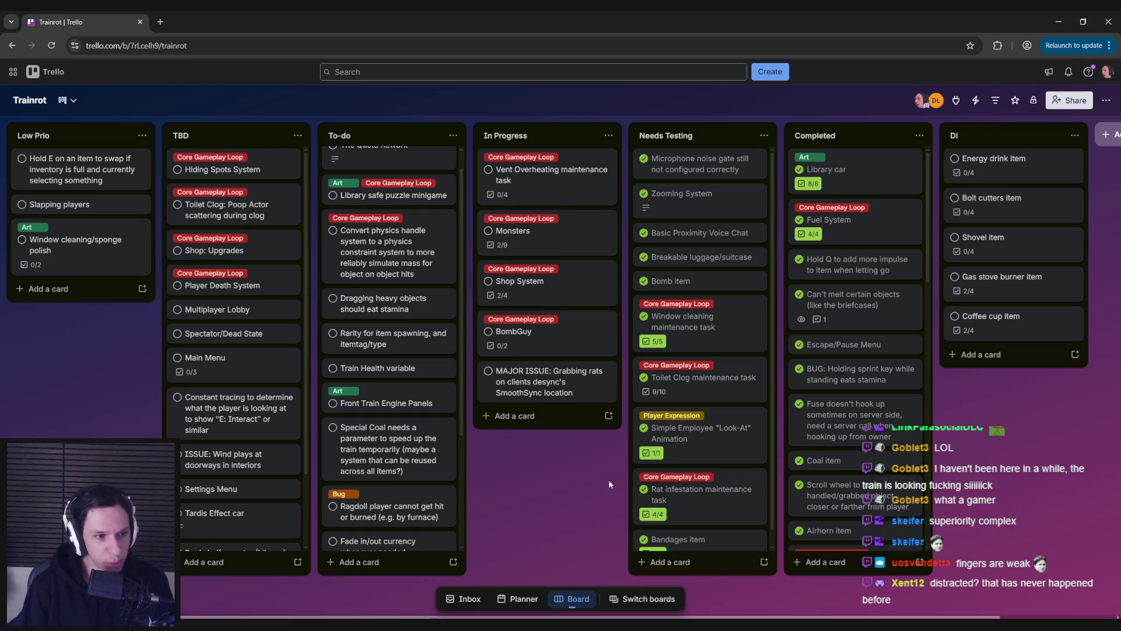
{"action": "key", "text": "alt+Tab"}
{"action": "key", "text": "alt+Tab"}
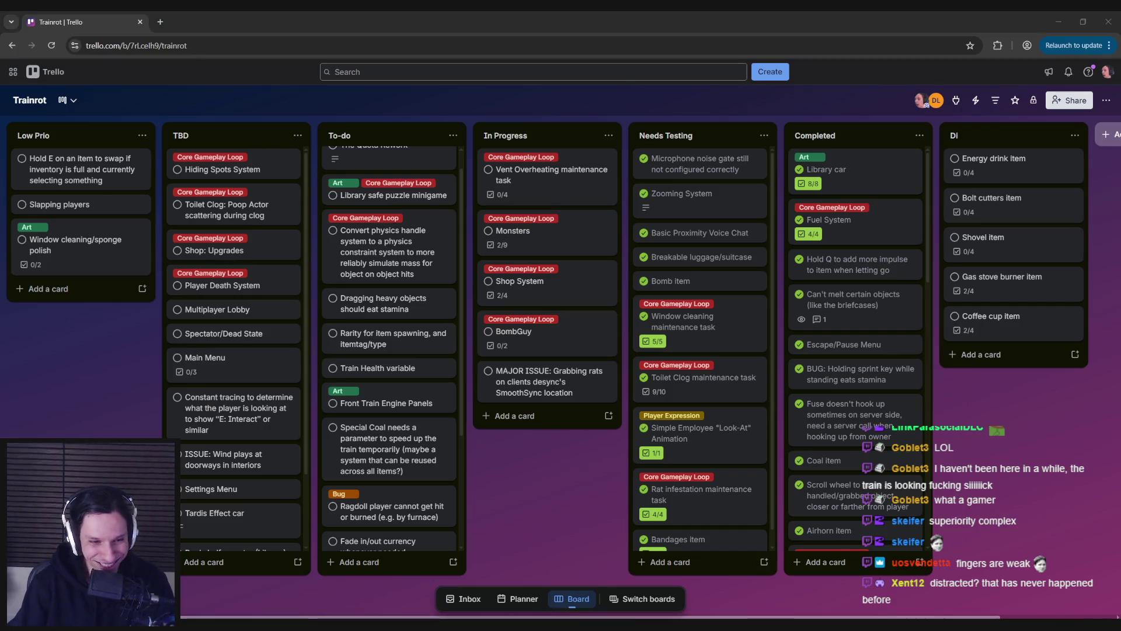
{"action": "key", "text": "alt+Tab"}
{"action": "mouse_move", "coordinate": [489, 245]}
{"action": "left_mouse_down"}
{"action": "mouse_move", "coordinate": [555, 242]}
{"action": "mouse_move", "coordinate": [543, 237]}
{"action": "mouse_move", "coordinate": [560, 231]}
{"action": "mouse_move", "coordinate": [513, 240]}
{"action": "mouse_move", "coordinate": [560, 308]}
{"action": "left_mouse_up"}
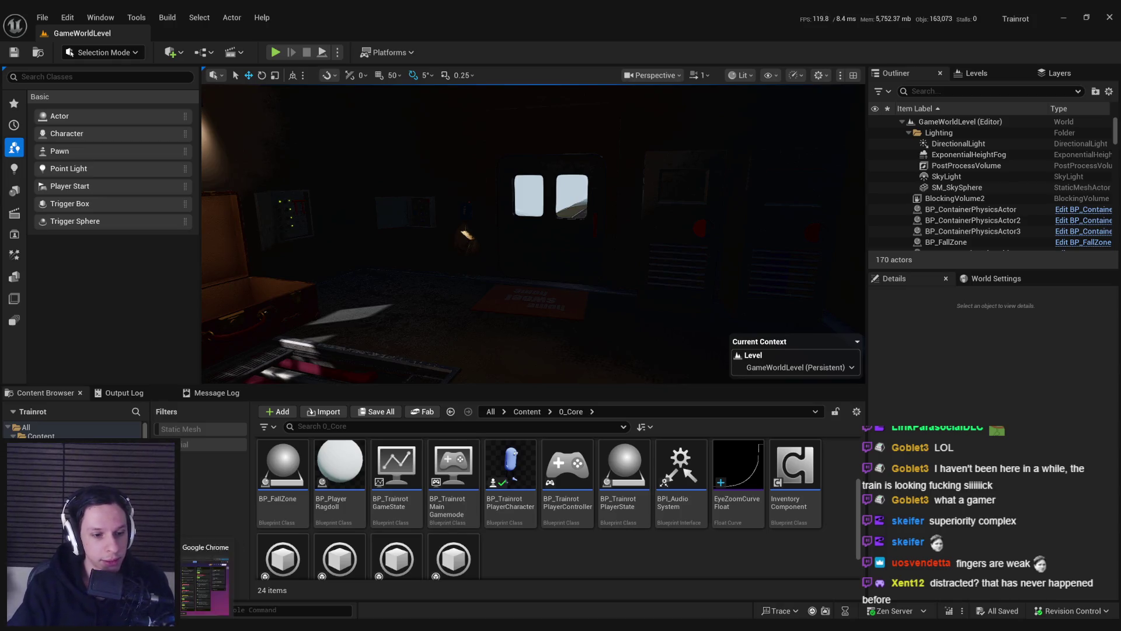
Step: Switch from the Unreal Editor to the Trainrot Trello board in Chrome
{"action": "key", "text": "alt+Tab"}
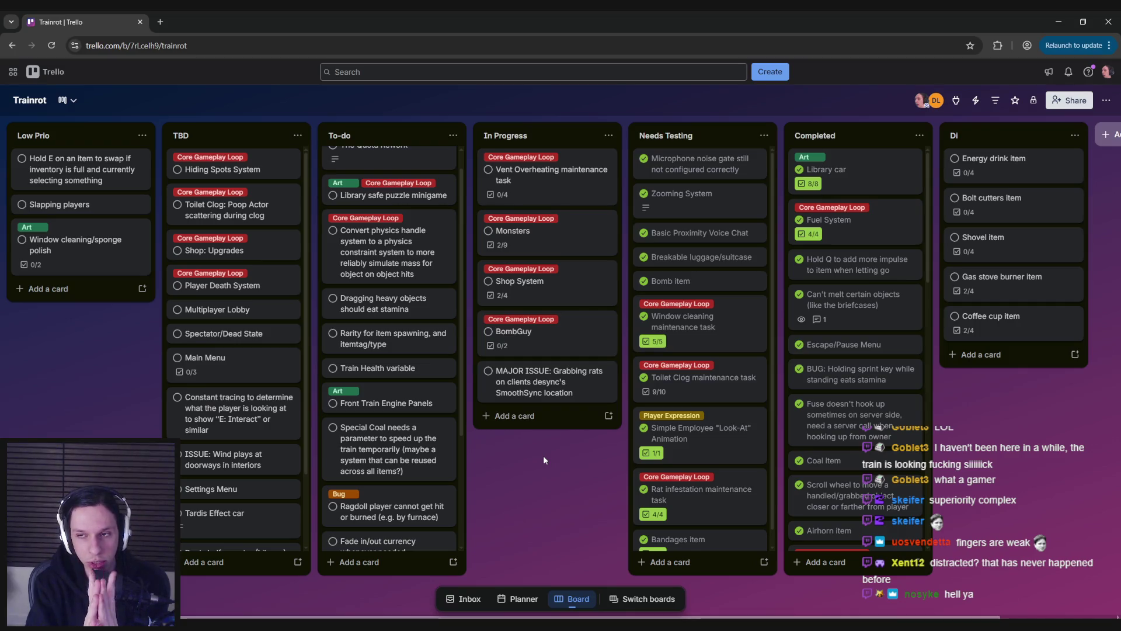
Step: Return to the Unreal Editor and start a play test beside the Employee Handbook
{"action": "key", "text": "alt+Tab"}
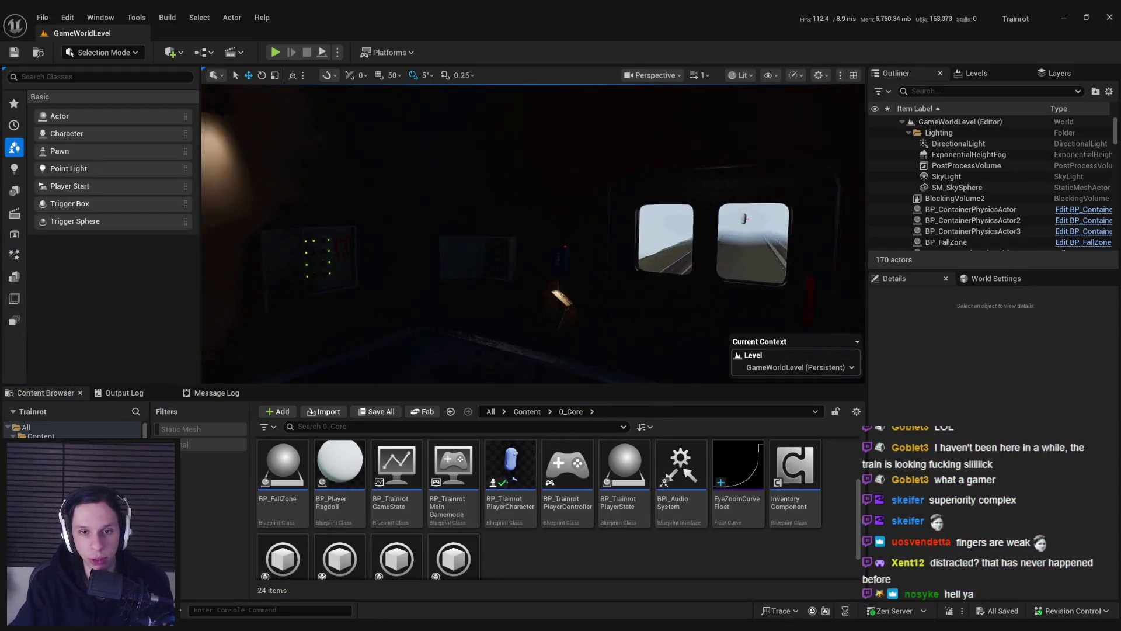
{"action": "key", "text": "F11"}
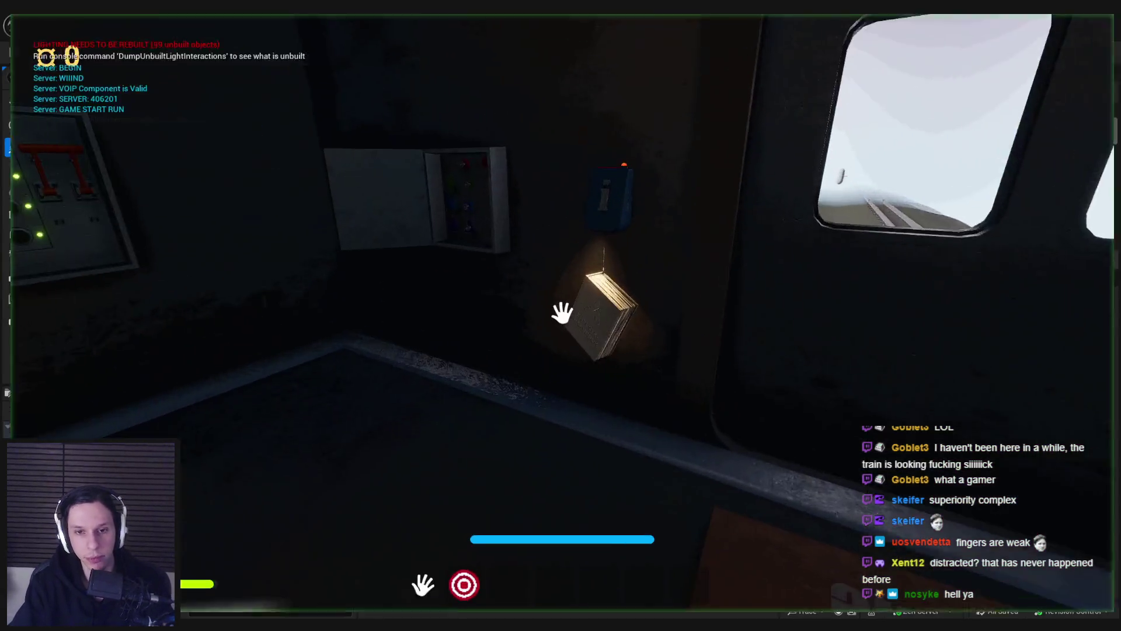
Step: Pick up the Employee Handbook, open its cover, and set it down and pick it up again
{"action": "left_click", "coordinate": [586, 305]}
{"action": "left_click", "coordinate": [1009, 311]}
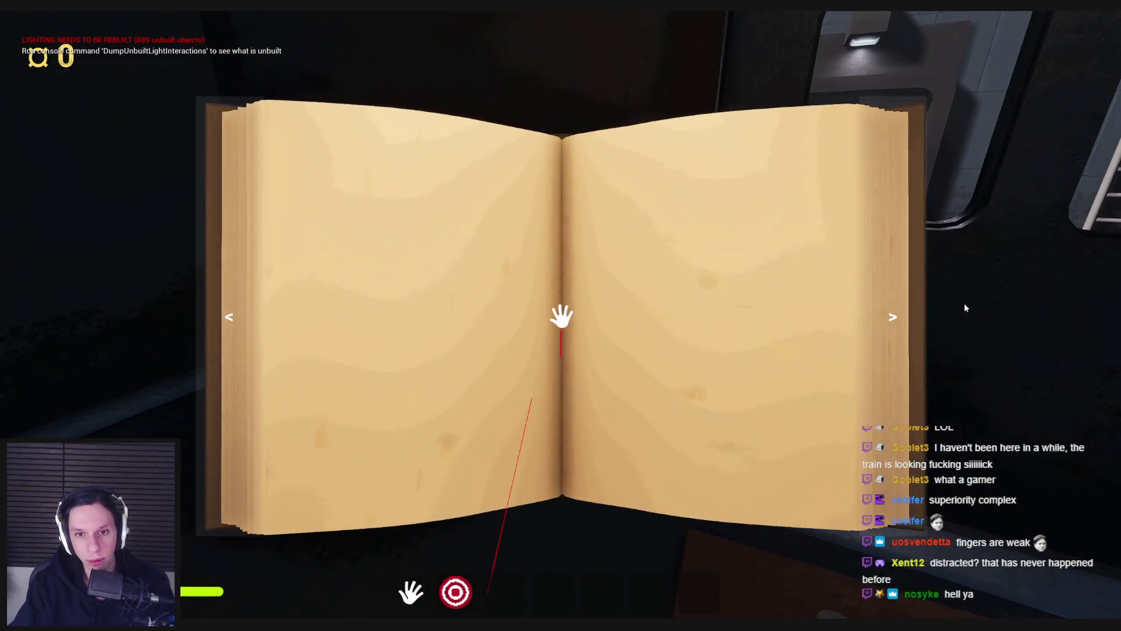
{"action": "left_click", "coordinate": [961, 303]}
{"action": "left_click", "coordinate": [986, 301]}
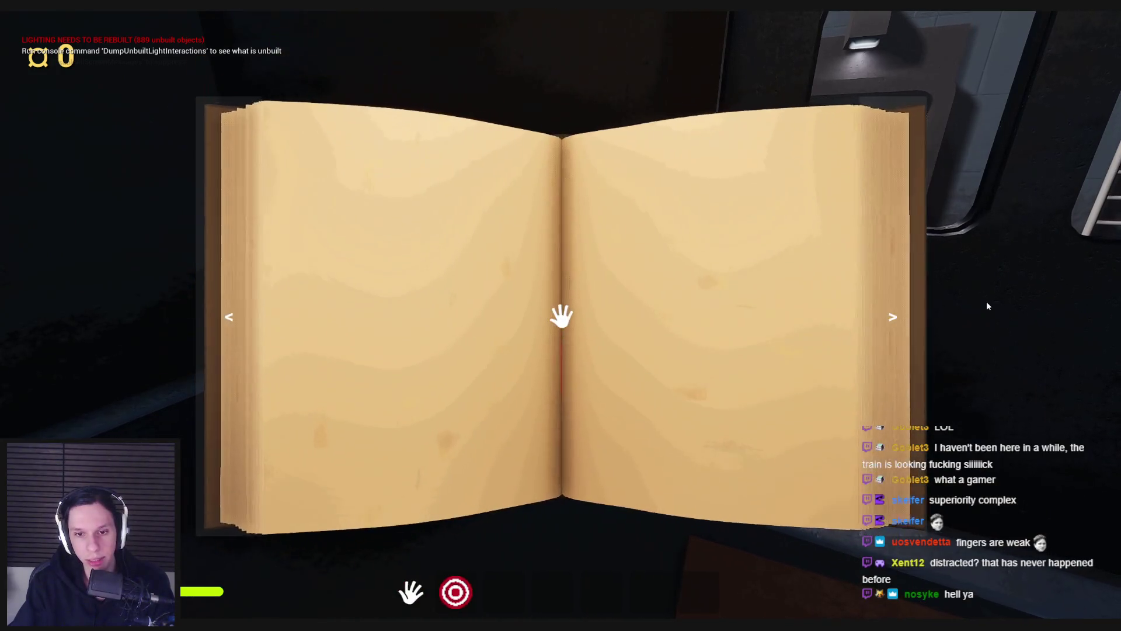
{"action": "left_click", "coordinate": [986, 300]}
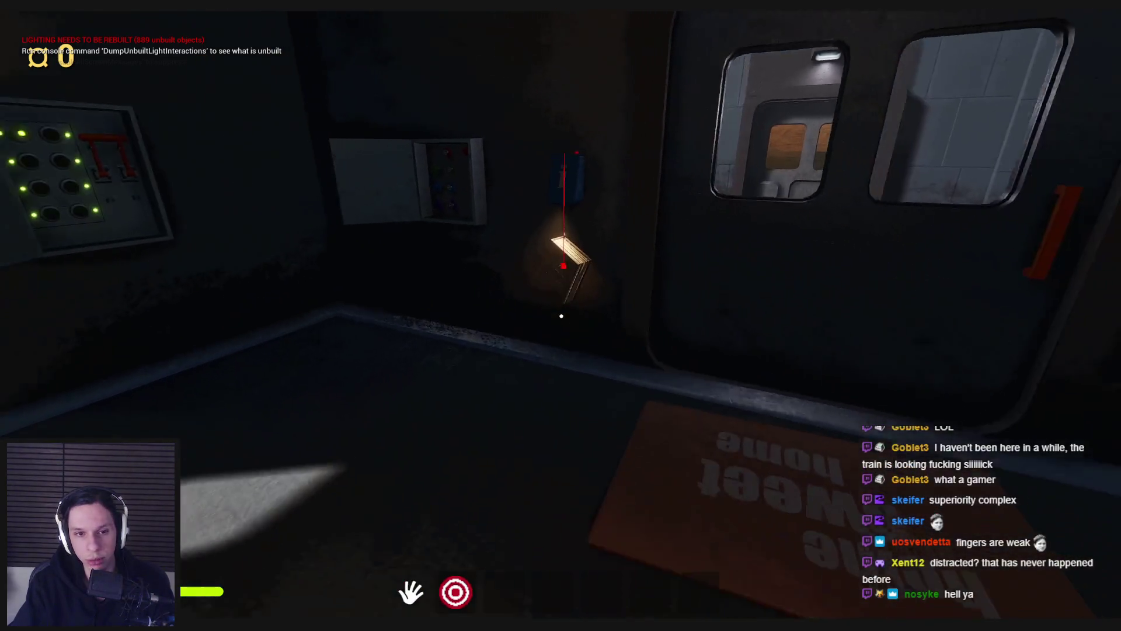
{"action": "left_click", "coordinate": [997, 296]}
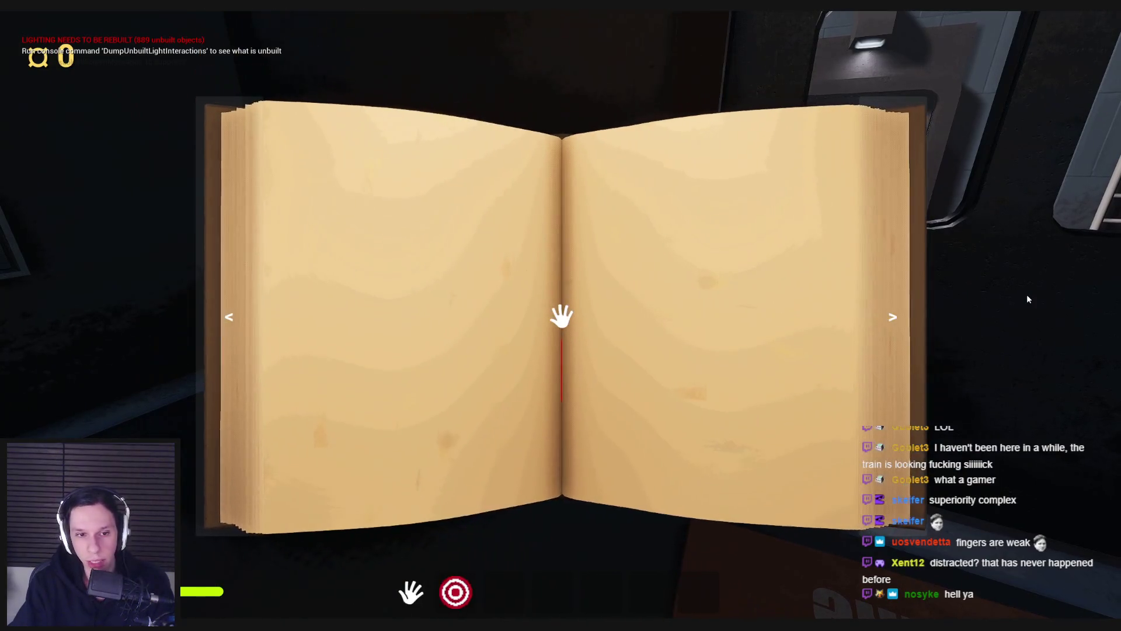
{"action": "left_click", "coordinate": [1027, 294]}
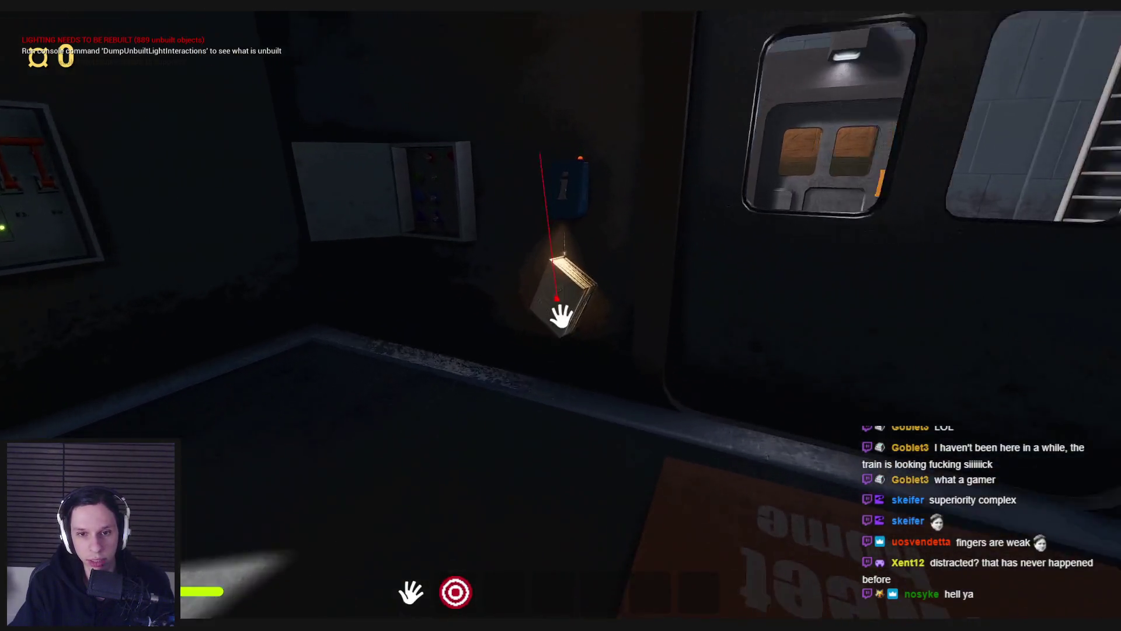
{"action": "left_click", "coordinate": [1027, 295]}
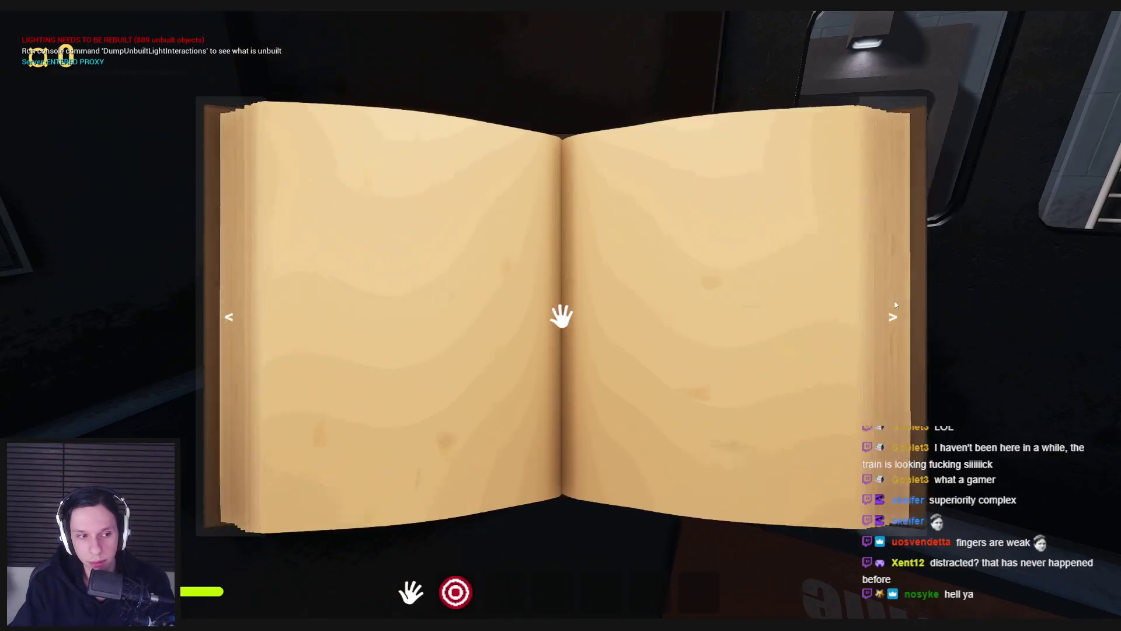
Step: Flip through the handbook's blank pages, then put it away with a right-click
{"action": "left_click", "coordinate": [894, 300]}
{"action": "left_click", "coordinate": [895, 300]}
{"action": "left_click", "coordinate": [895, 300]}
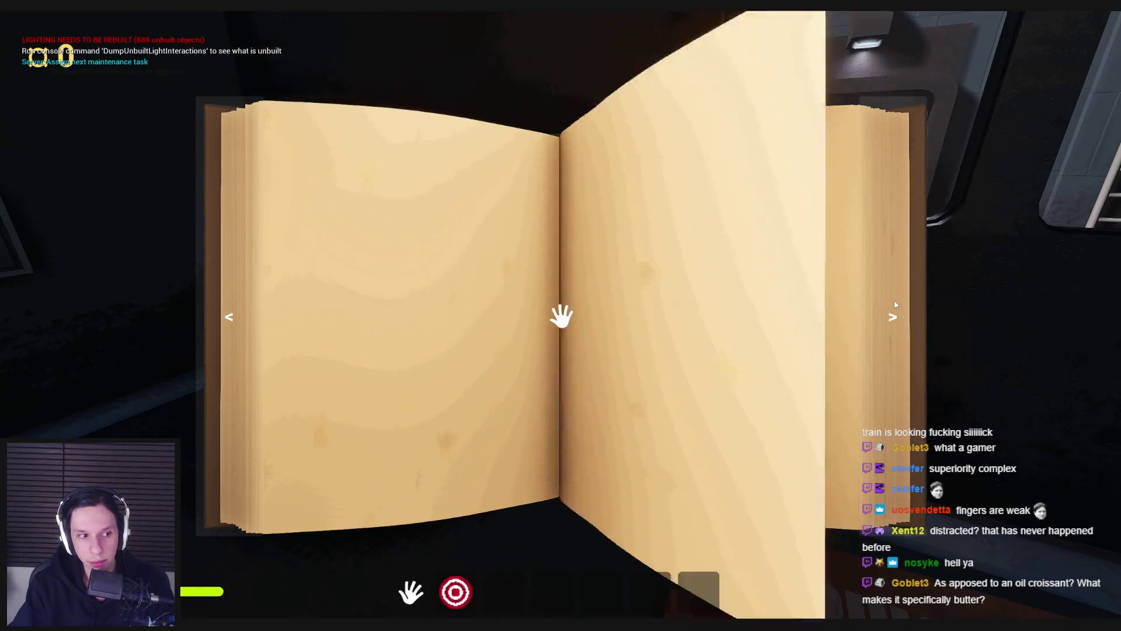
{"action": "right_click", "coordinate": [895, 300]}
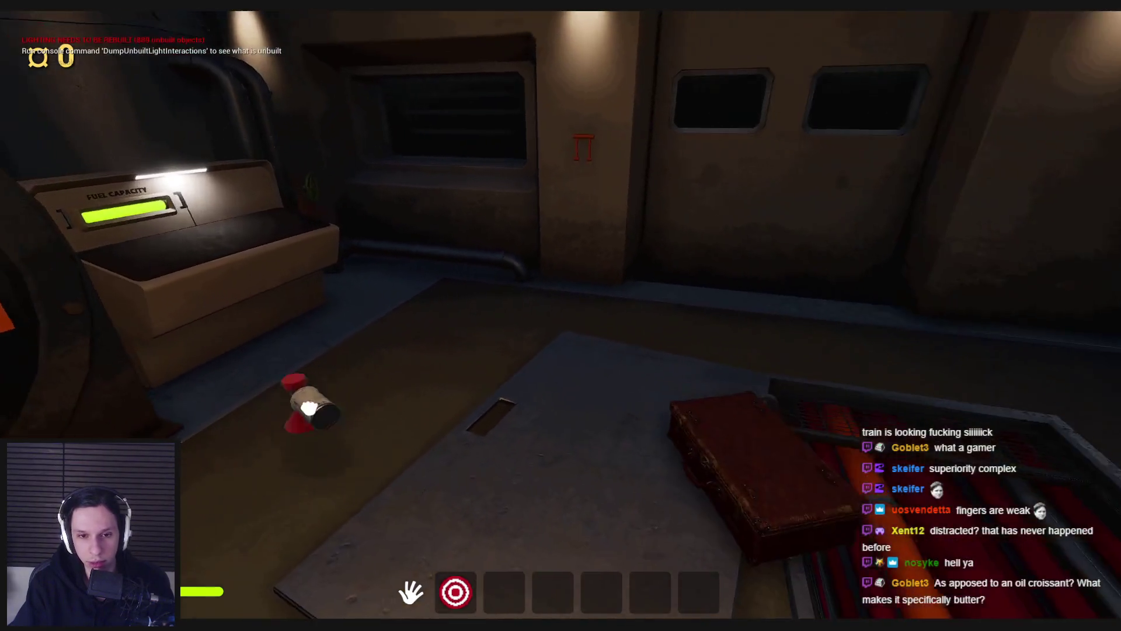
Step: Stand the air horn upright on the red briefcase, then walk around it with WASD to inspect it
{"action": "mouse_move", "coordinate": [308, 407]}
{"action": "left_mouse_down"}
{"action": "mouse_move", "coordinate": [400, 321]}
{"action": "mouse_move", "coordinate": [526, 295]}
{"action": "mouse_move", "coordinate": [530, 375]}
{"action": "mouse_move", "coordinate": [560, 315]}
{"action": "mouse_move", "coordinate": [532, 433]}
{"action": "mouse_move", "coordinate": [576, 280]}
{"action": "left_mouse_up"}
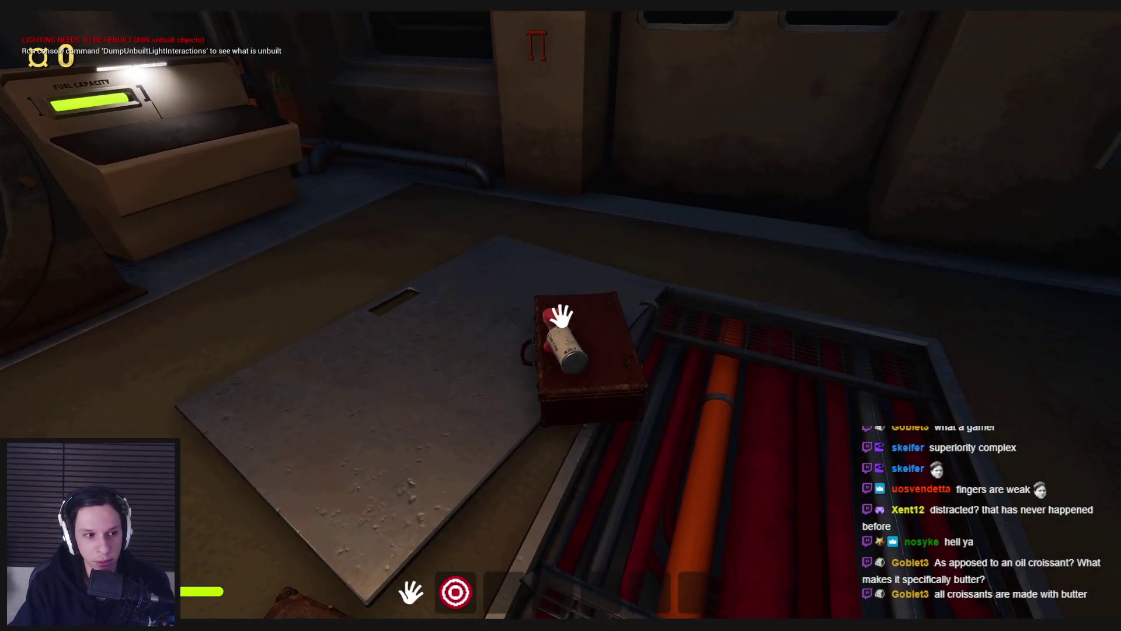
{"action": "left_click_drag", "start_coordinate": [561, 315], "coordinate": [560, 327]}
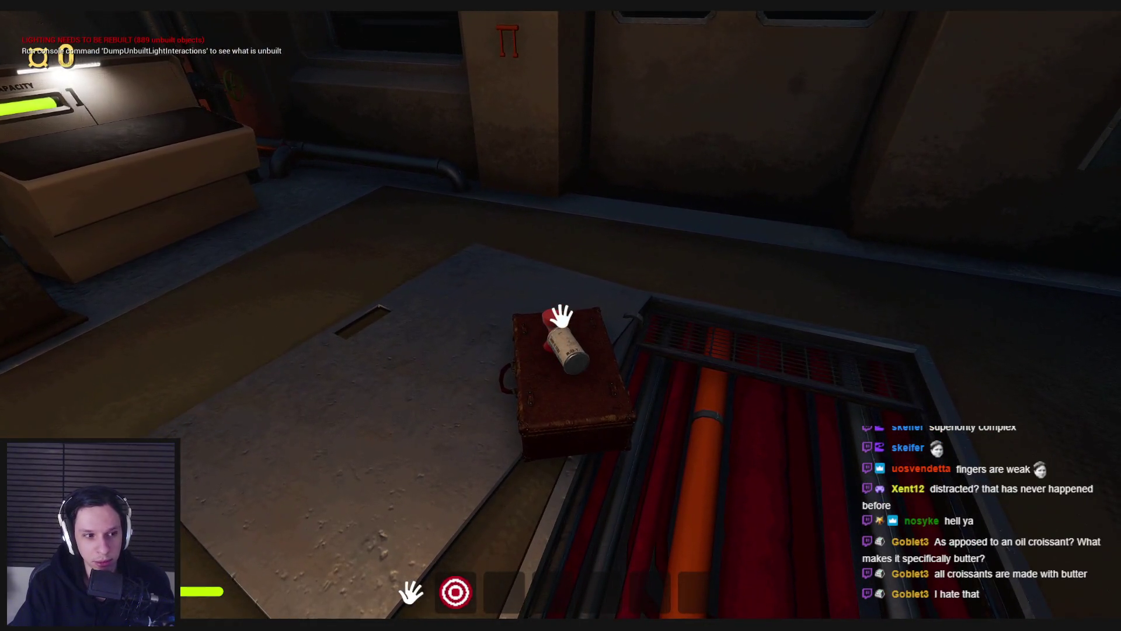
{"action": "key", "text": "d"}
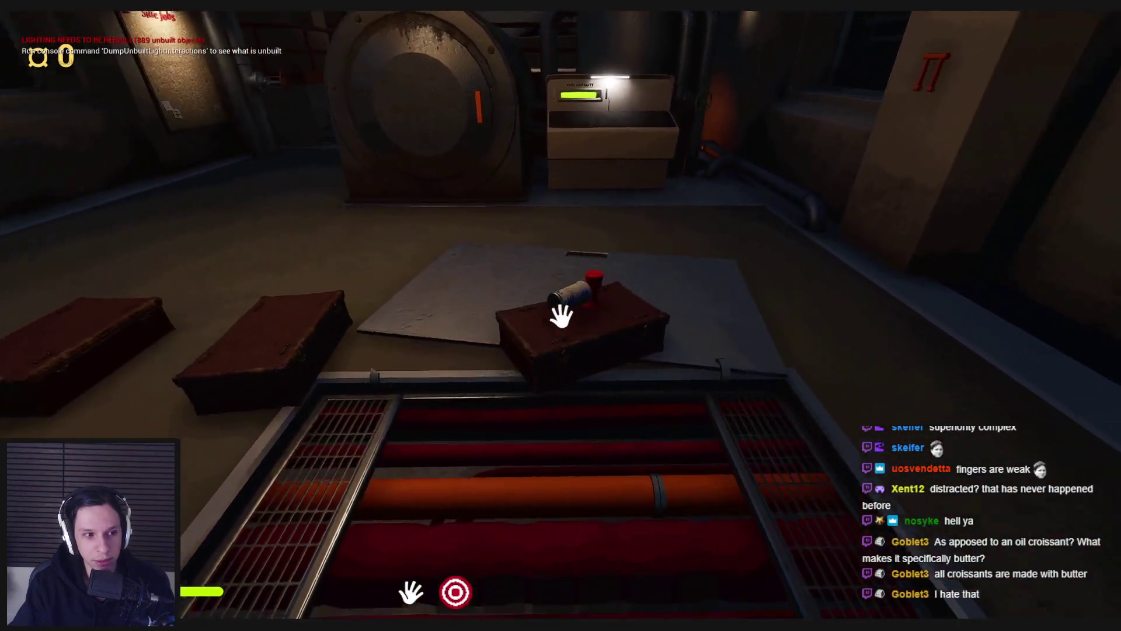
{"action": "key", "text": "a"}
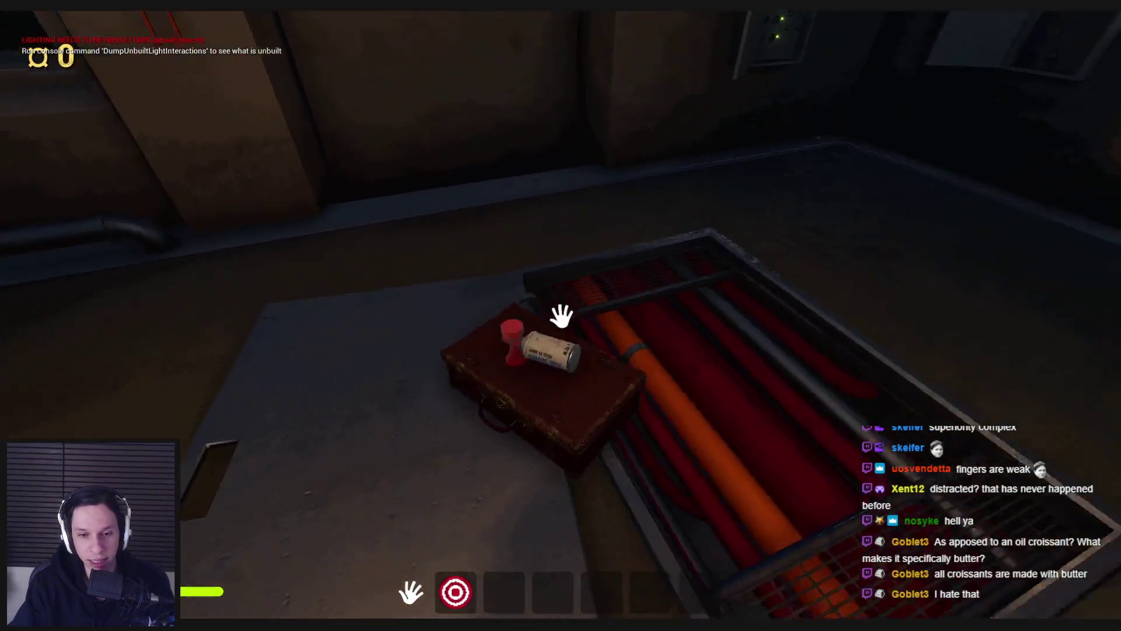
{"action": "key", "text": "w"}
{"action": "key", "text": "s"}
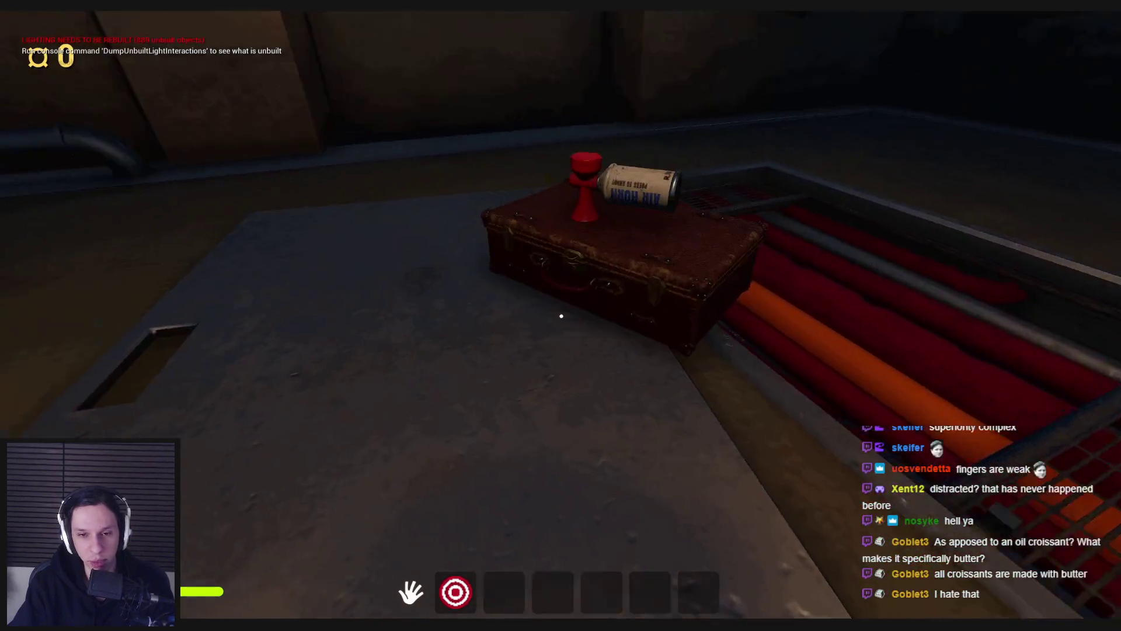
{"action": "key", "text": "w"}
{"action": "key", "text": "w"}
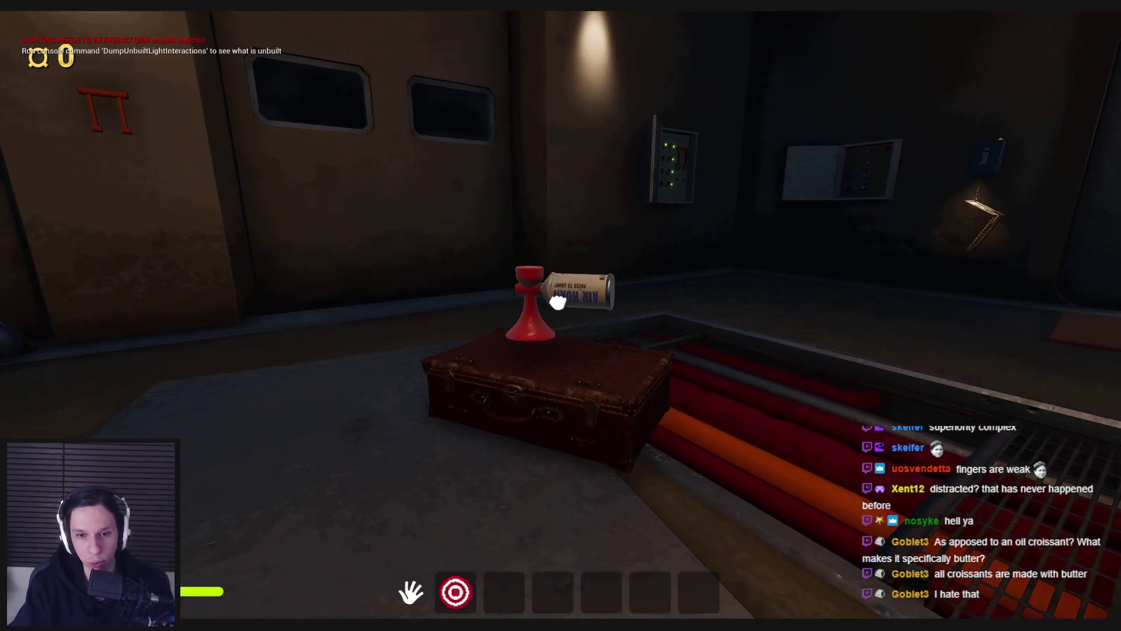
{"action": "key", "text": "s"}
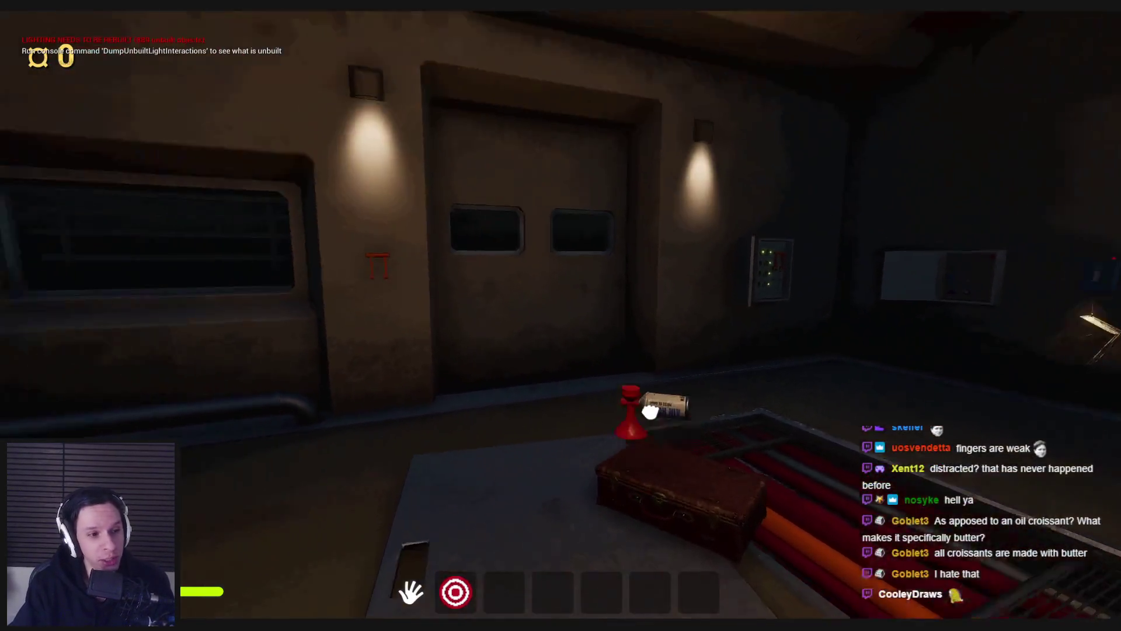
{"action": "left_click", "coordinate": [721, 401]}
{"action": "mouse_move", "coordinate": [832, 365]}
{"action": "left_mouse_down"}
{"action": "mouse_move", "coordinate": [467, 306]}
{"action": "mouse_move", "coordinate": [556, 296]}
{"action": "mouse_move", "coordinate": [560, 315]}
{"action": "mouse_move", "coordinate": [657, 369]}
{"action": "mouse_move", "coordinate": [545, 313]}
{"action": "mouse_move", "coordinate": [551, 326]}
{"action": "mouse_move", "coordinate": [560, 313]}
{"action": "left_mouse_up"}
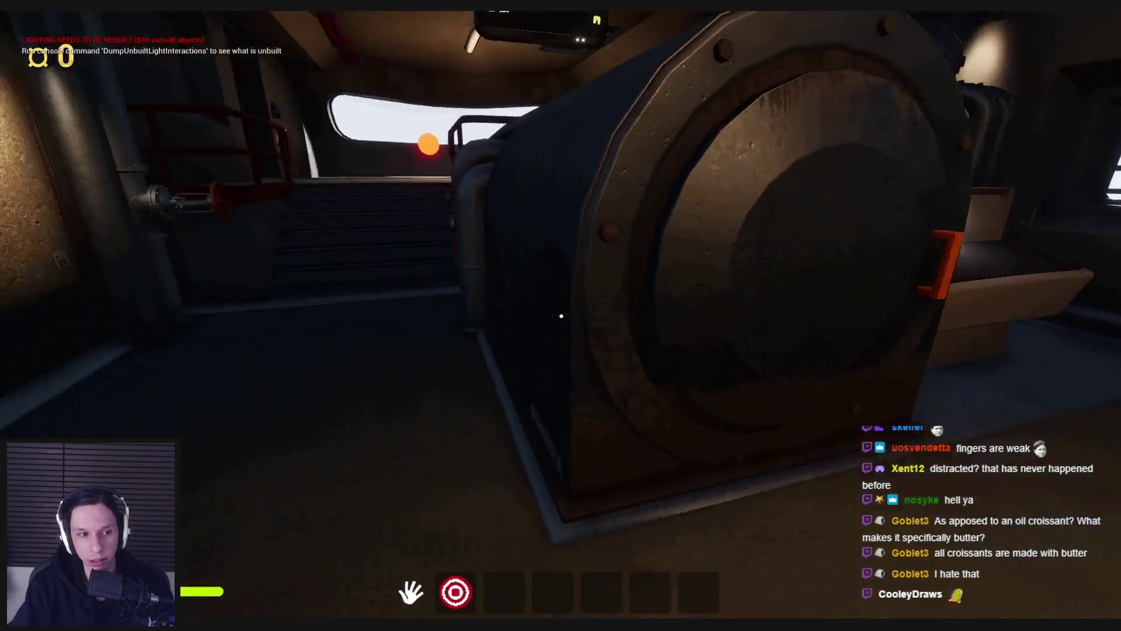
Step: Walk up to the engine-room electrical box, open it, and drop the red ball inside
{"action": "key", "text": "shift+w"}
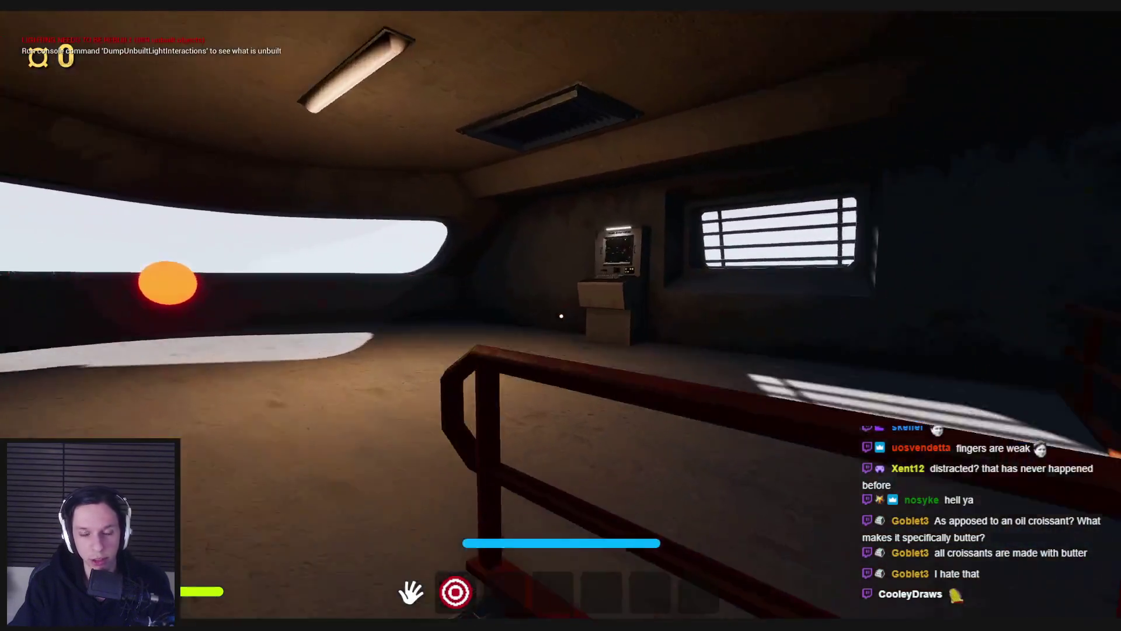
{"action": "key", "text": "w"}
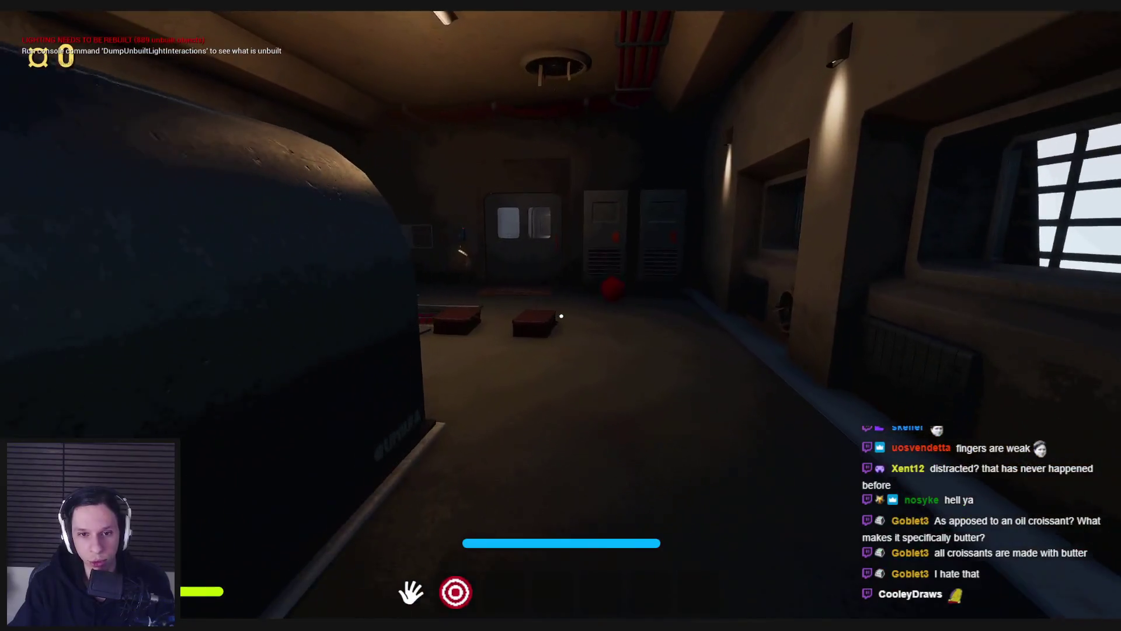
{"action": "key", "text": "w"}
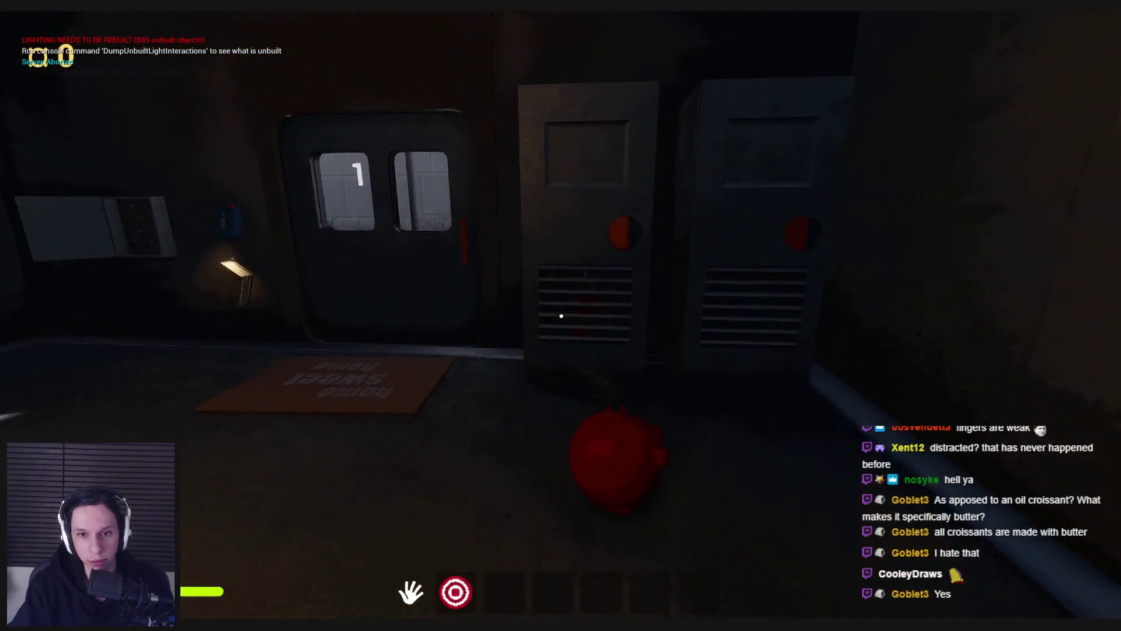
{"action": "left_click", "coordinate": [615, 299]}
{"action": "key", "text": "s"}
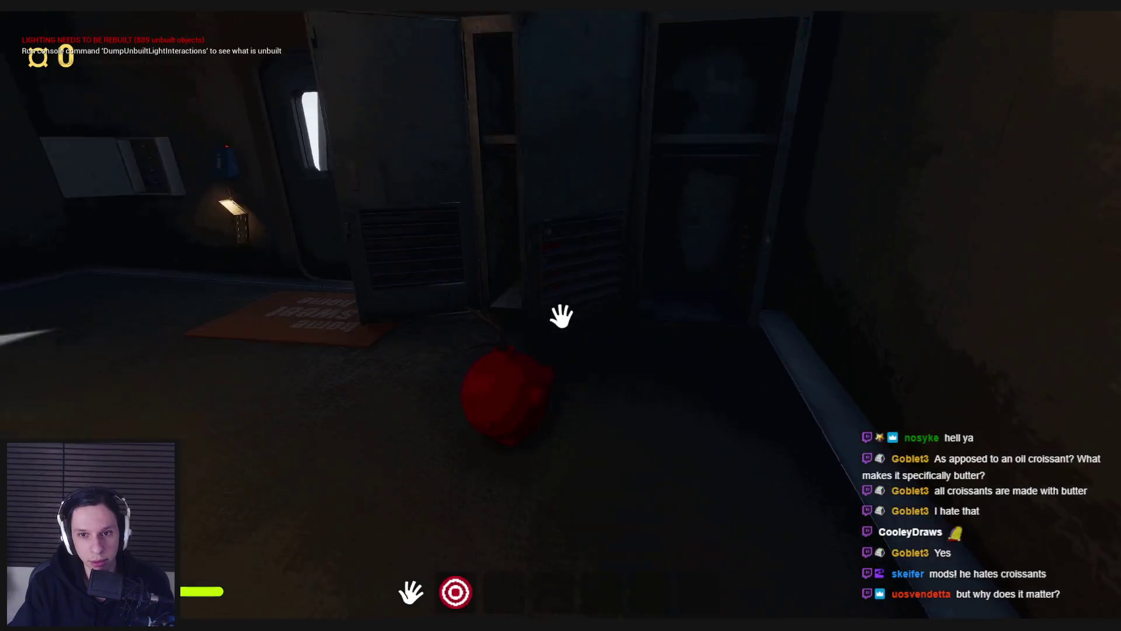
{"action": "left_click", "coordinate": [558, 322]}
{"action": "key", "text": "w"}
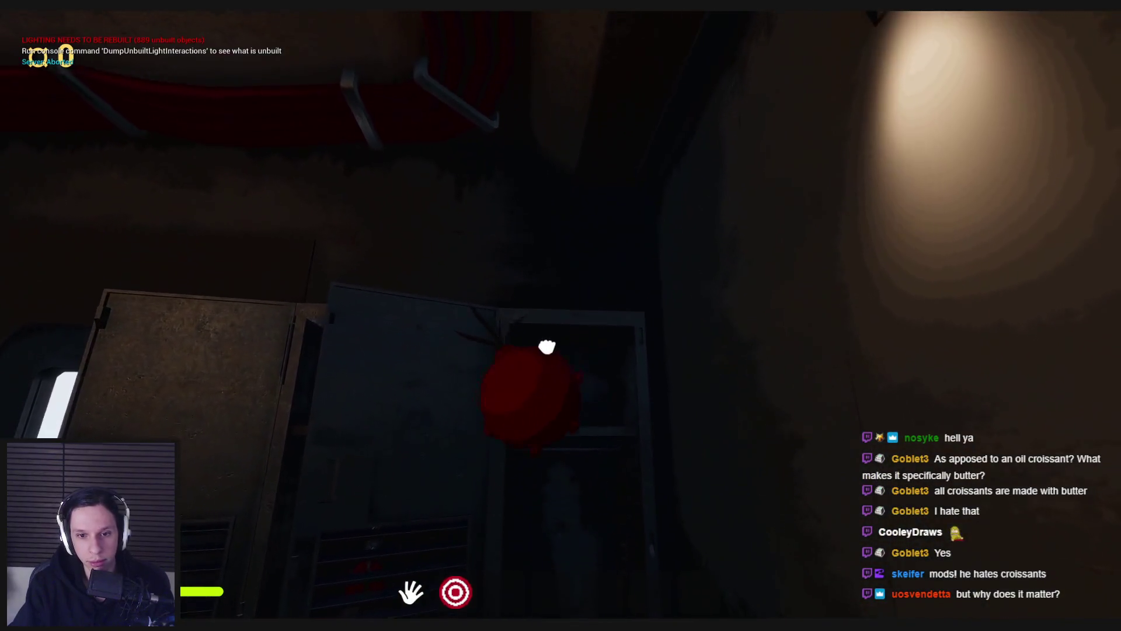
{"action": "left_click", "coordinate": [559, 328]}
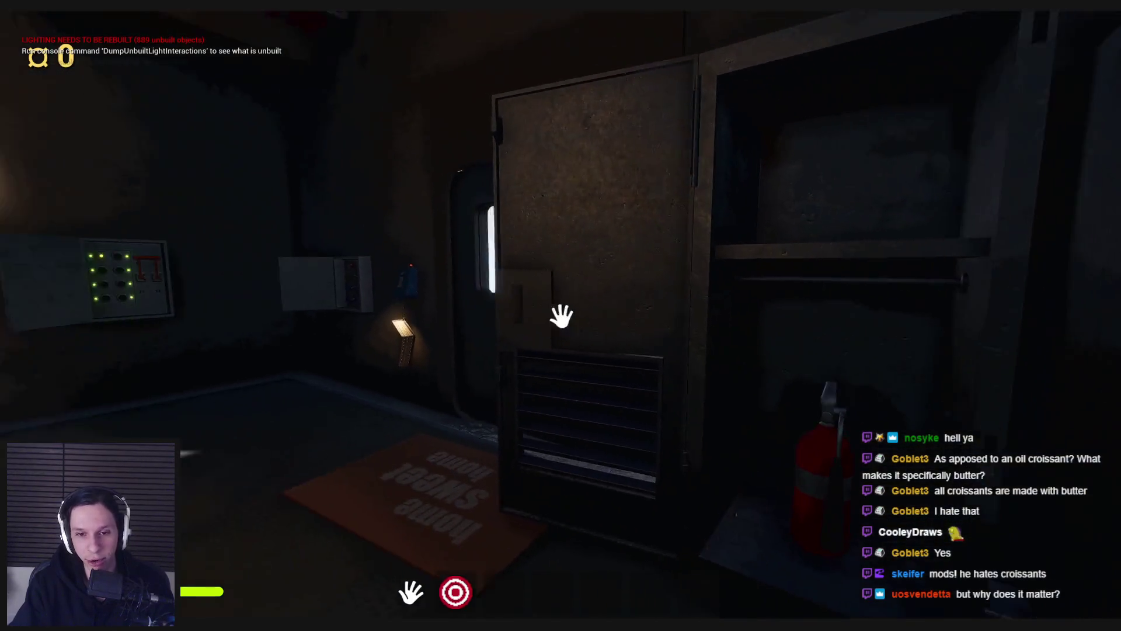
Step: Close both cabinet doors, press the red button for the next task, and reopen the fire extinguisher cabinet
{"action": "left_click", "coordinate": [561, 316]}
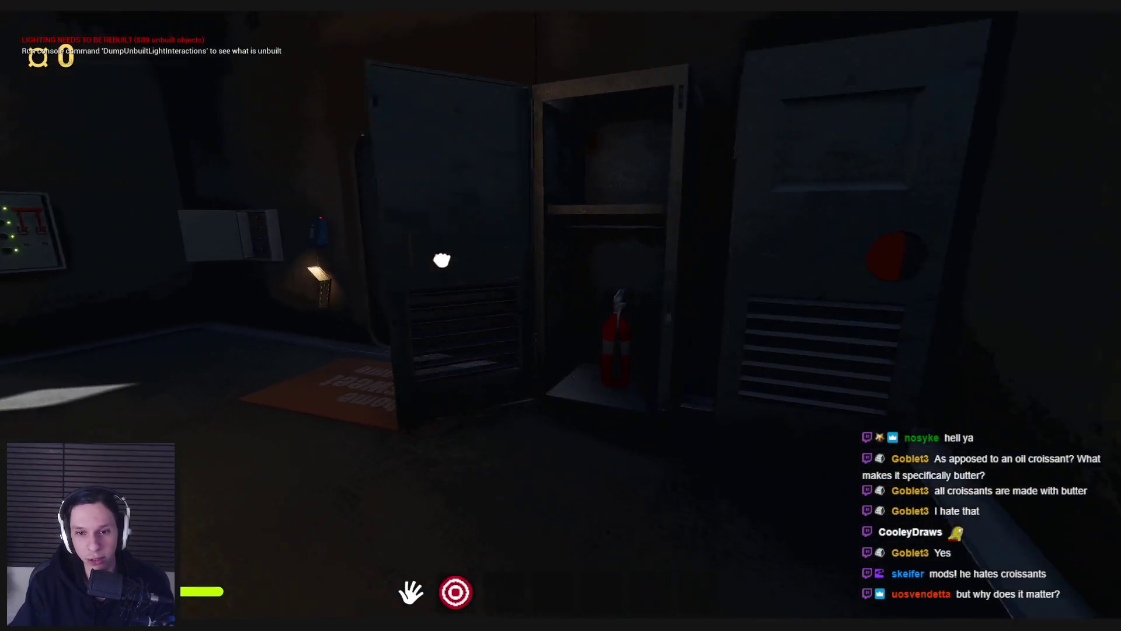
{"action": "left_click", "coordinate": [561, 316]}
{"action": "key", "text": "w"}
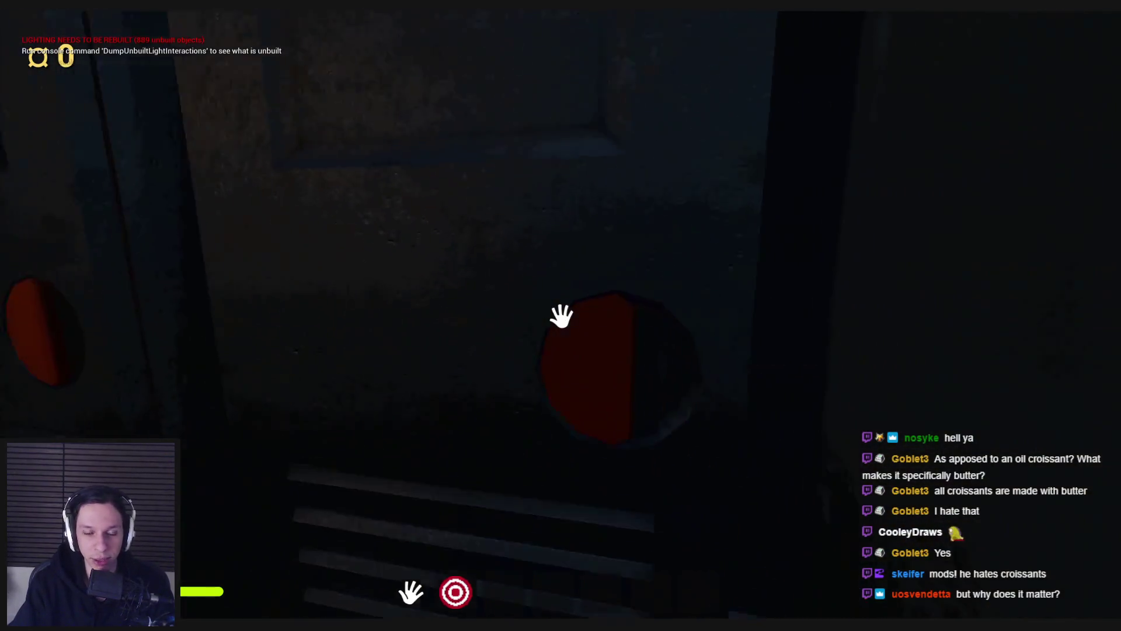
{"action": "left_click", "coordinate": [561, 316]}
{"action": "key", "text": "s"}
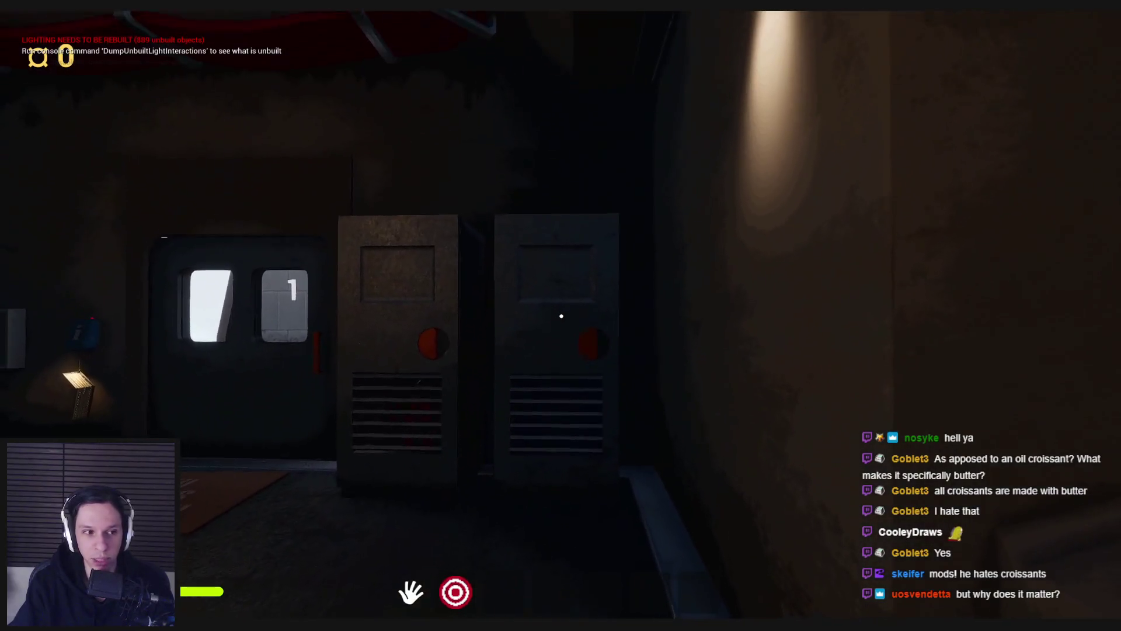
{"action": "key", "text": "w"}
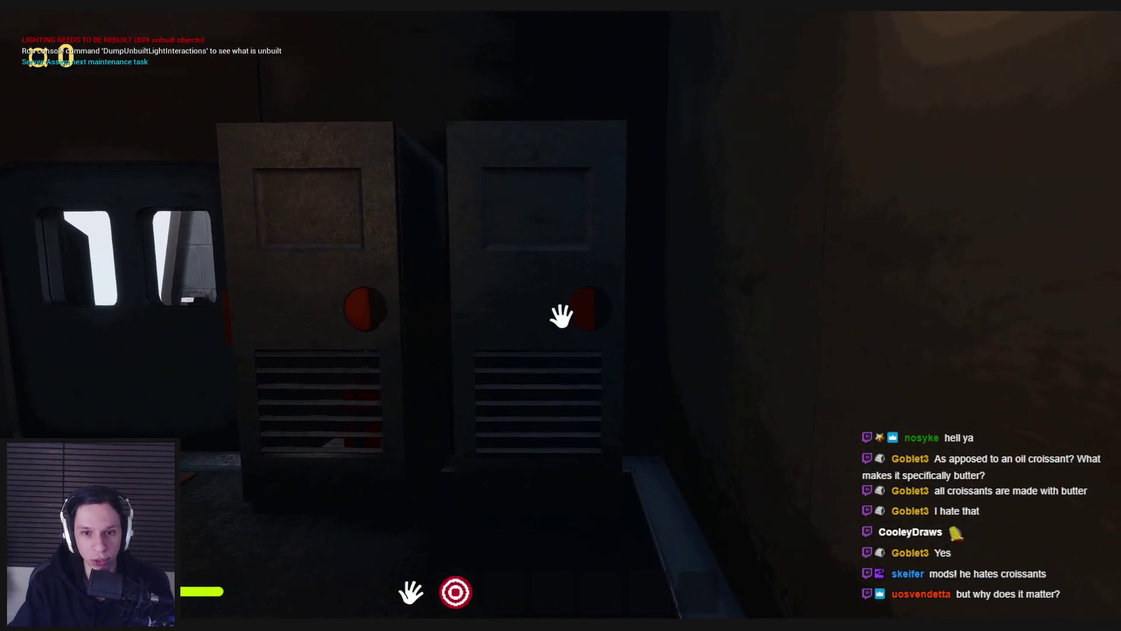
{"action": "left_click", "coordinate": [562, 316]}
Step: Walk through the railed corridor past the Side Jobs board to the open locker
{"action": "key", "text": "s"}
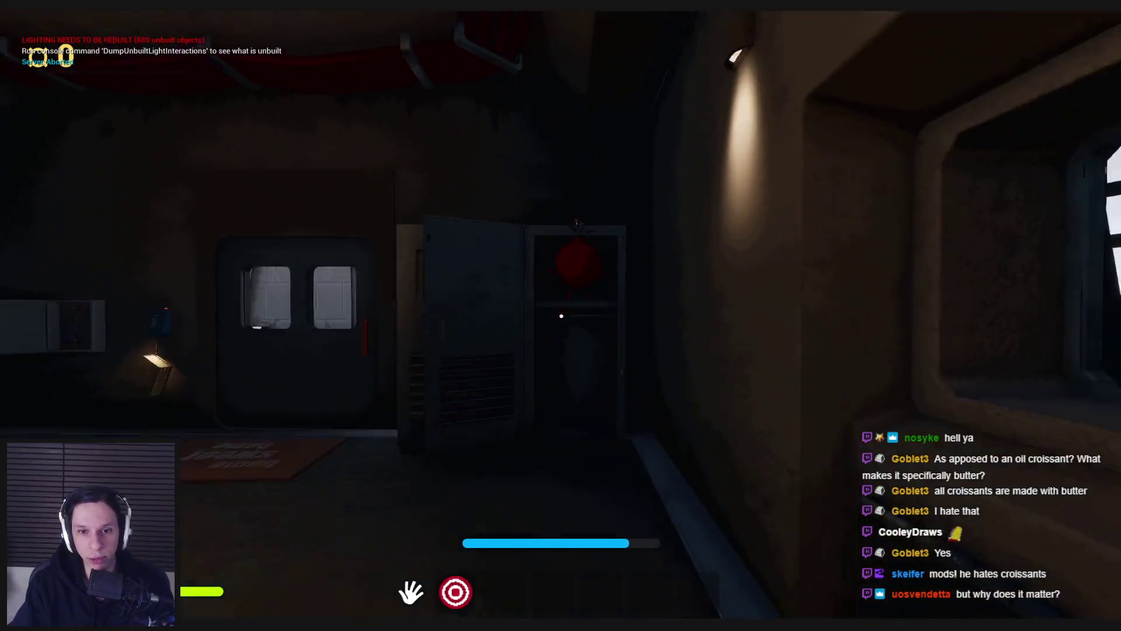
{"action": "key", "text": "w"}
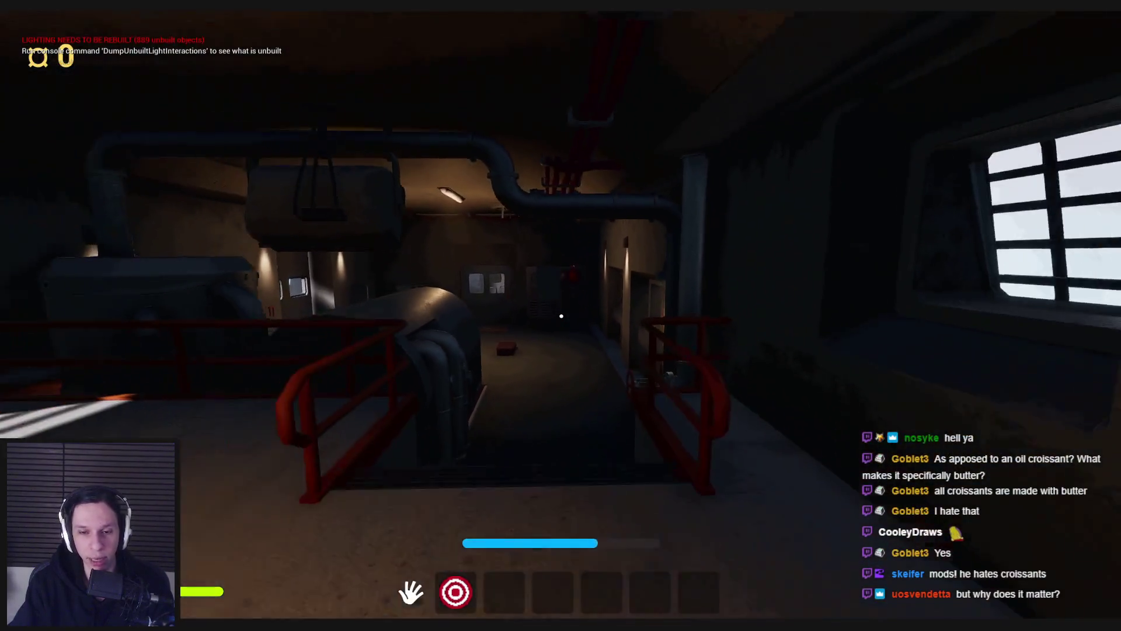
{"action": "key", "text": "s"}
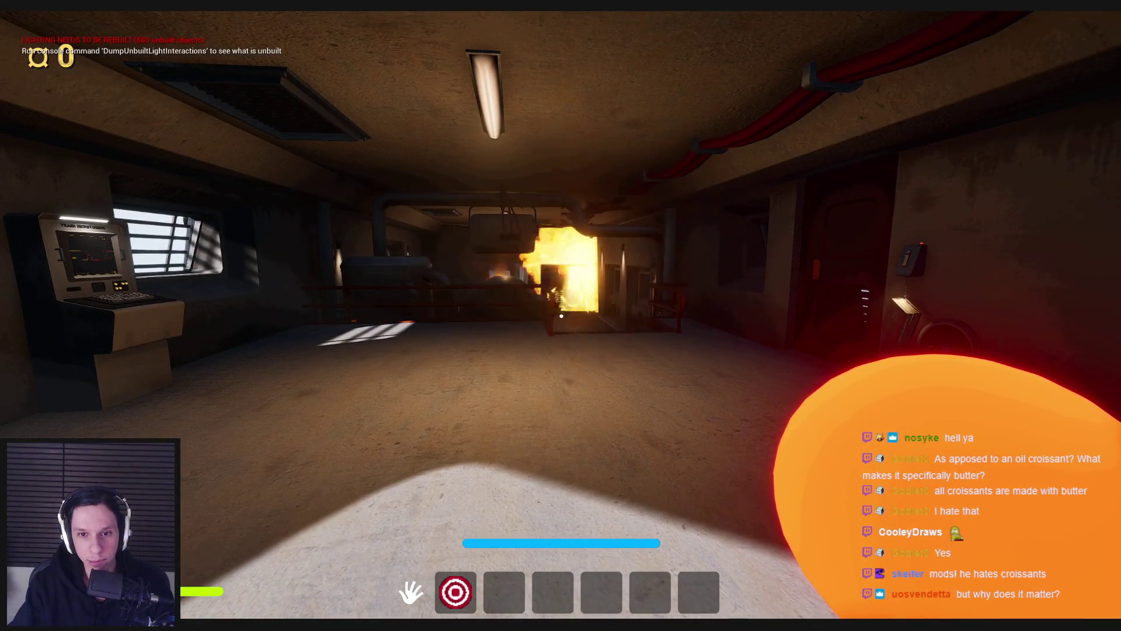
{"action": "key", "text": "w"}
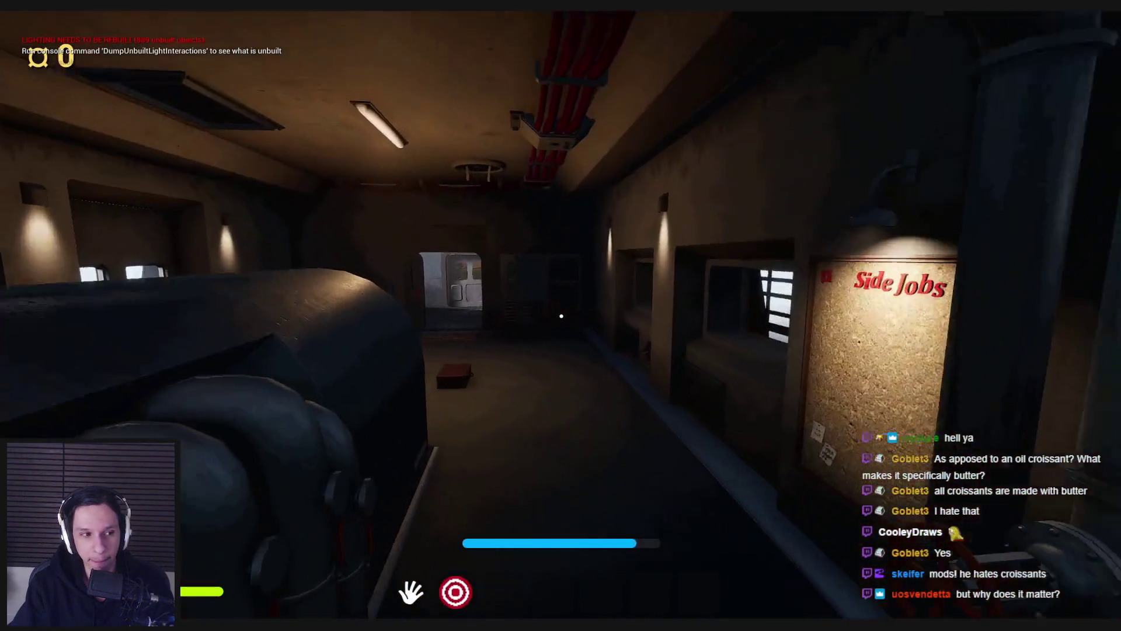
{"action": "key", "text": "w"}
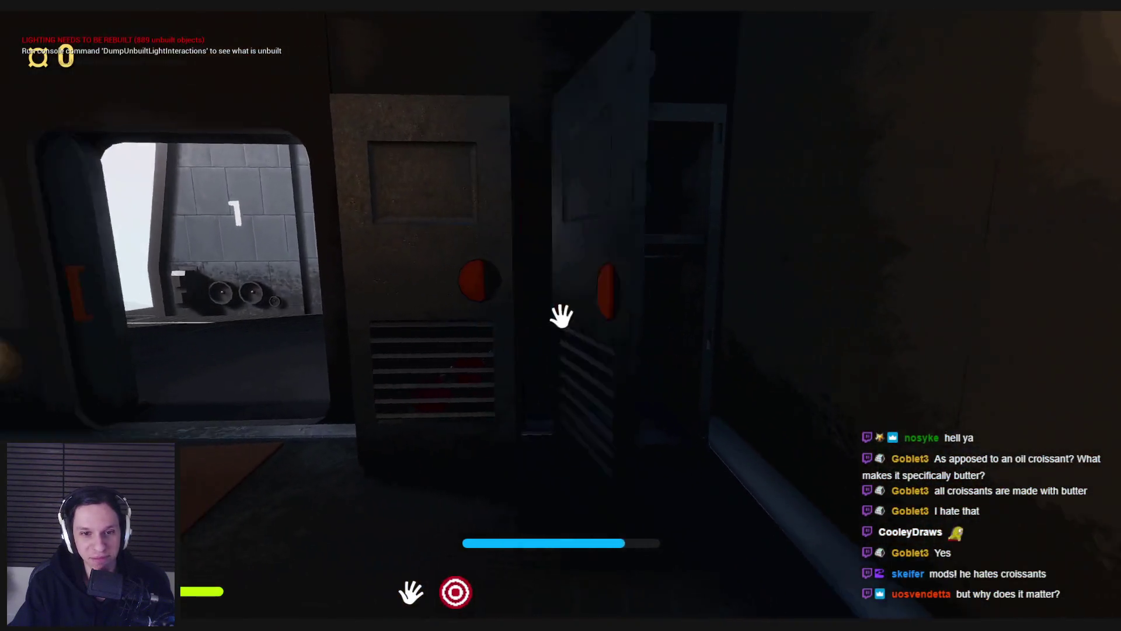
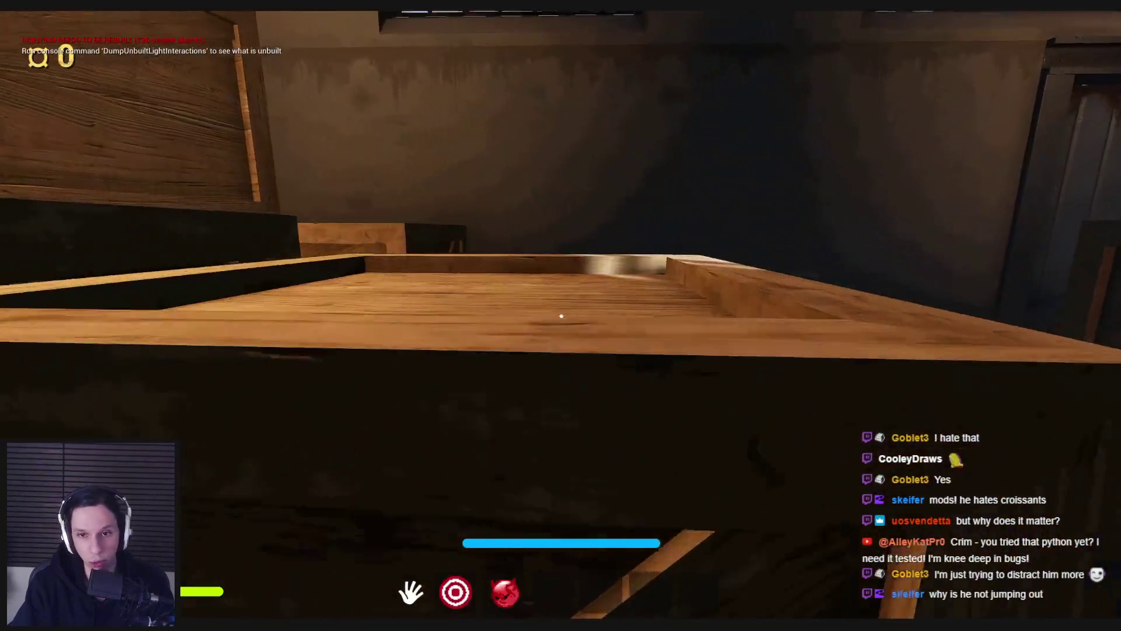
Step: Open the door, walk into the red-carpeted corridor, and grab the dark object, then drop it there
{"action": "left_click", "coordinate": [561, 316]}
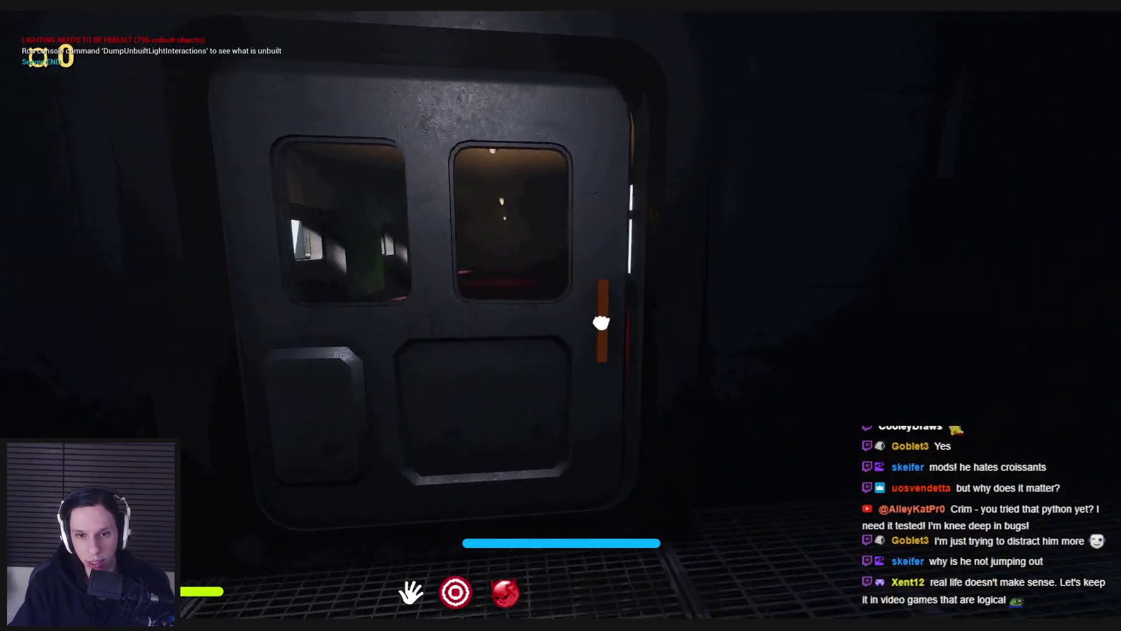
{"action": "left_click", "coordinate": [561, 315]}
{"action": "key", "text": "w"}
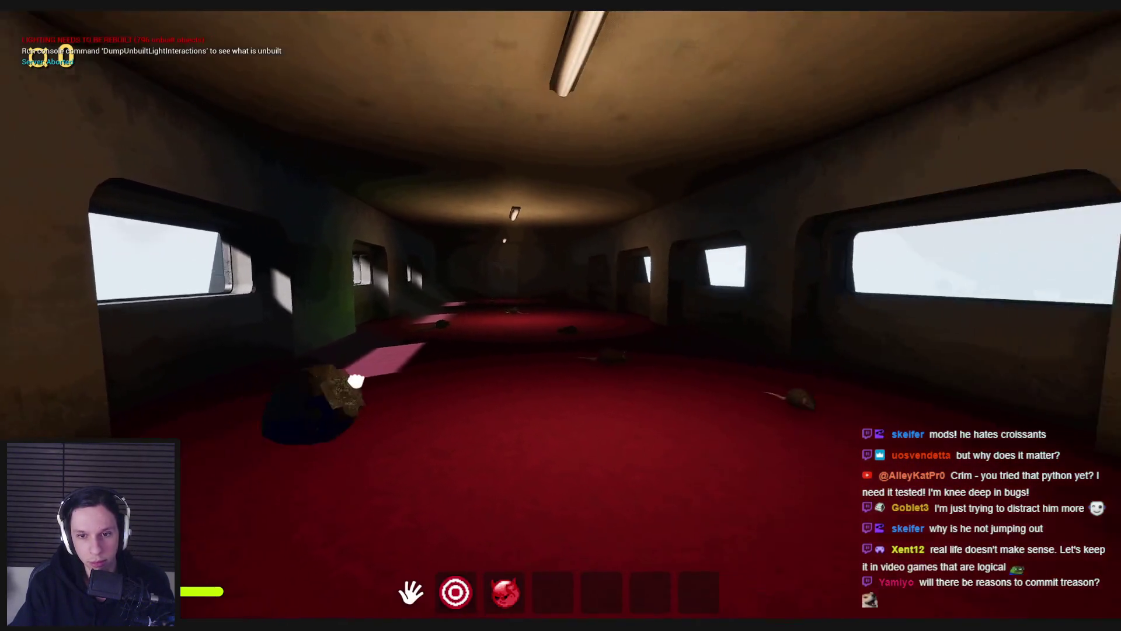
{"action": "left_click", "coordinate": [561, 316]}
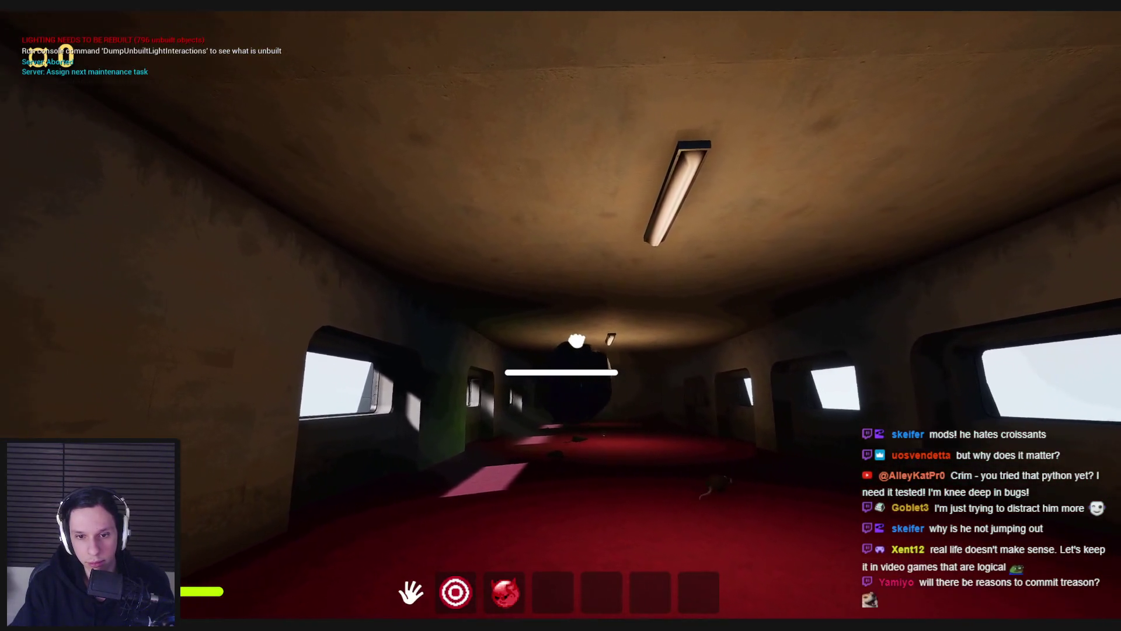
{"action": "left_click", "coordinate": [562, 316]}
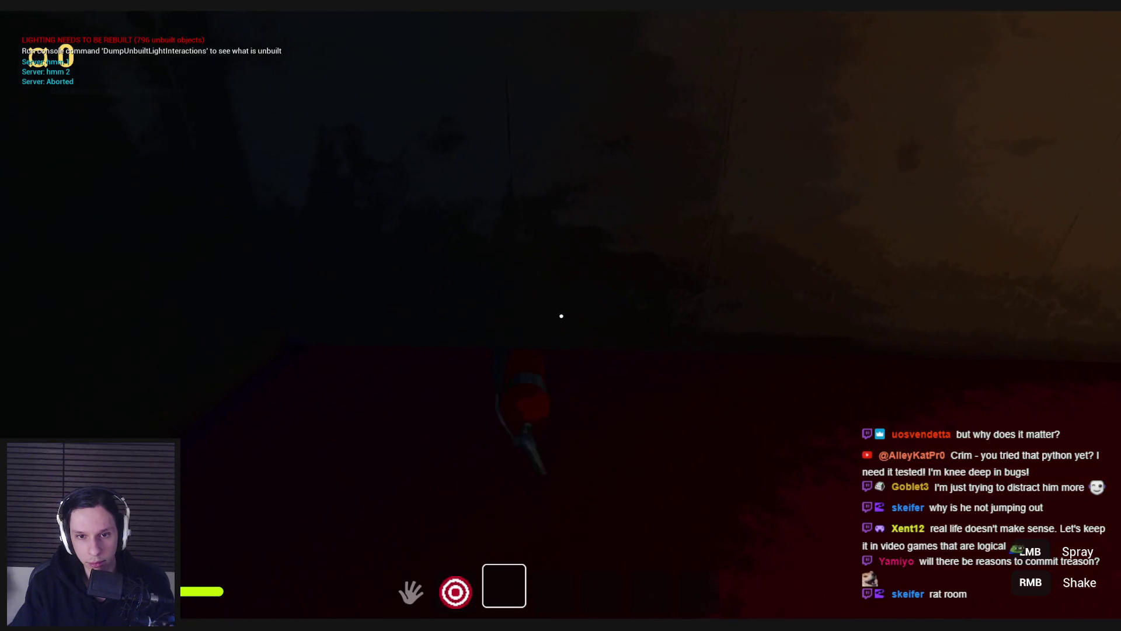
Step: Pick up and set down the fire extinguisher, then switch to hotbar slot 2 and toss the red item
{"action": "left_click", "coordinate": [561, 316]}
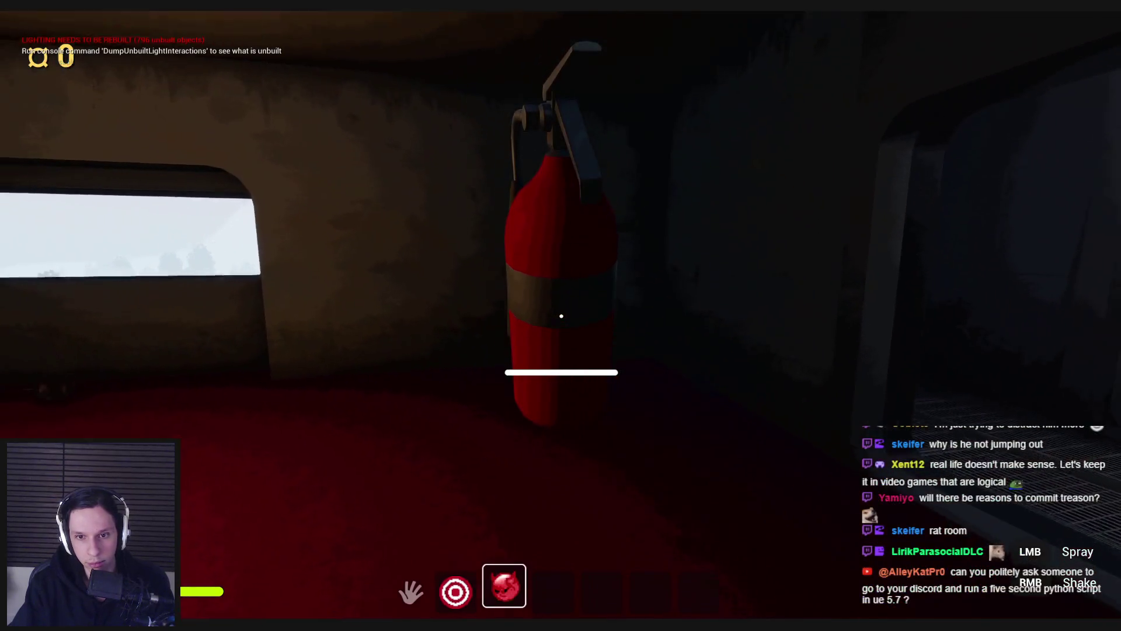
{"action": "left_click", "coordinate": [561, 316]}
{"action": "key", "text": "2"}
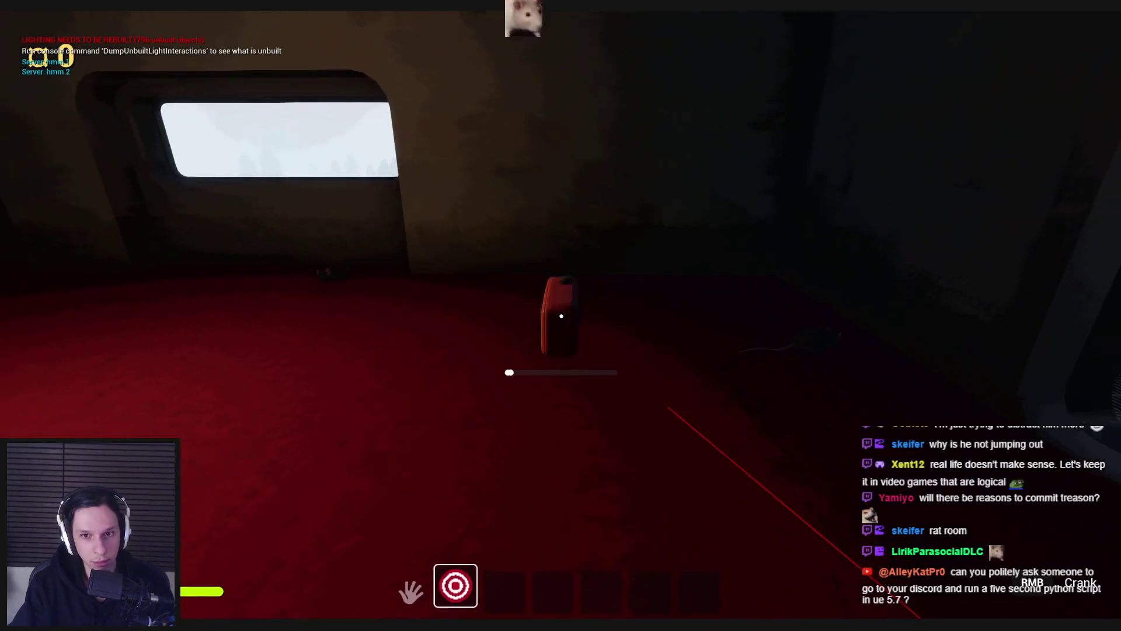
{"action": "left_click", "coordinate": [562, 316]}
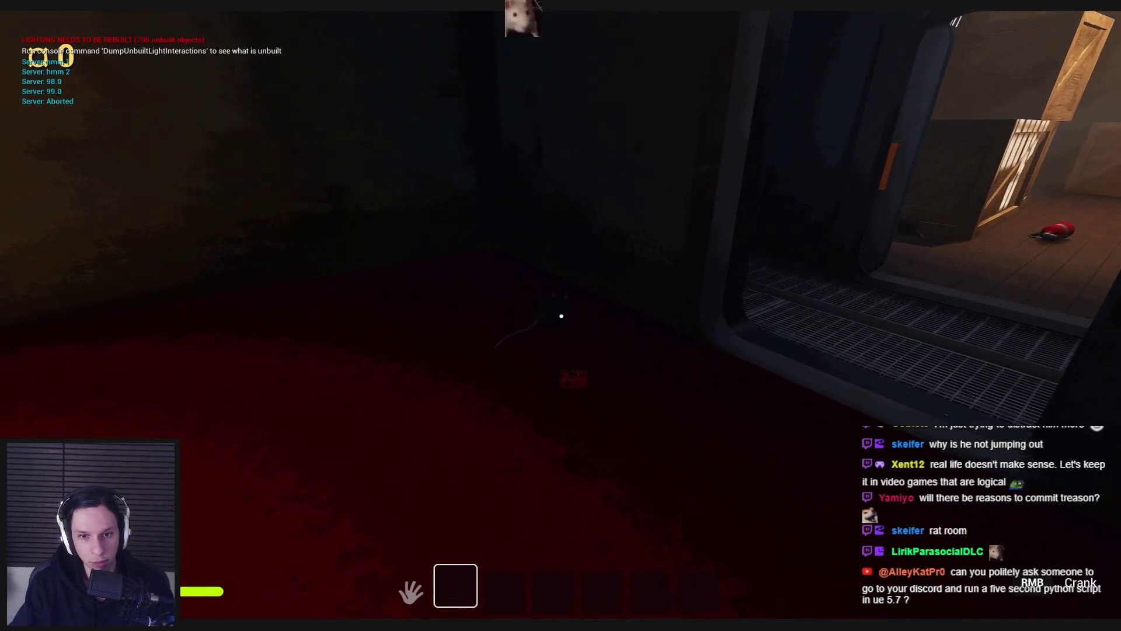
{"action": "left_click", "coordinate": [561, 316]}
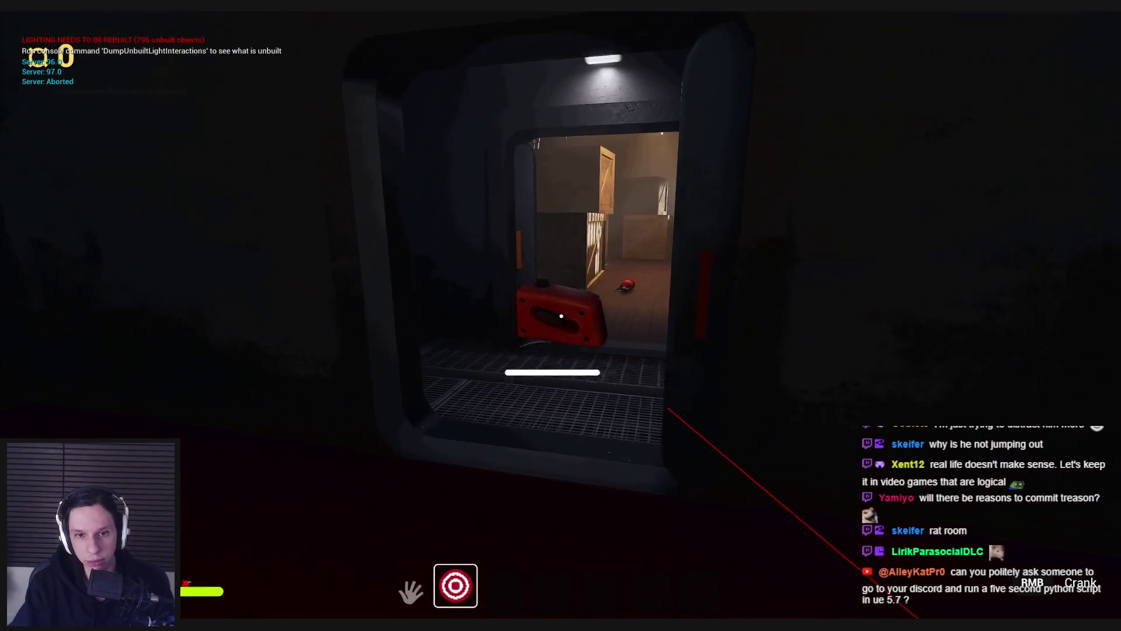
{"action": "left_click", "coordinate": [562, 316]}
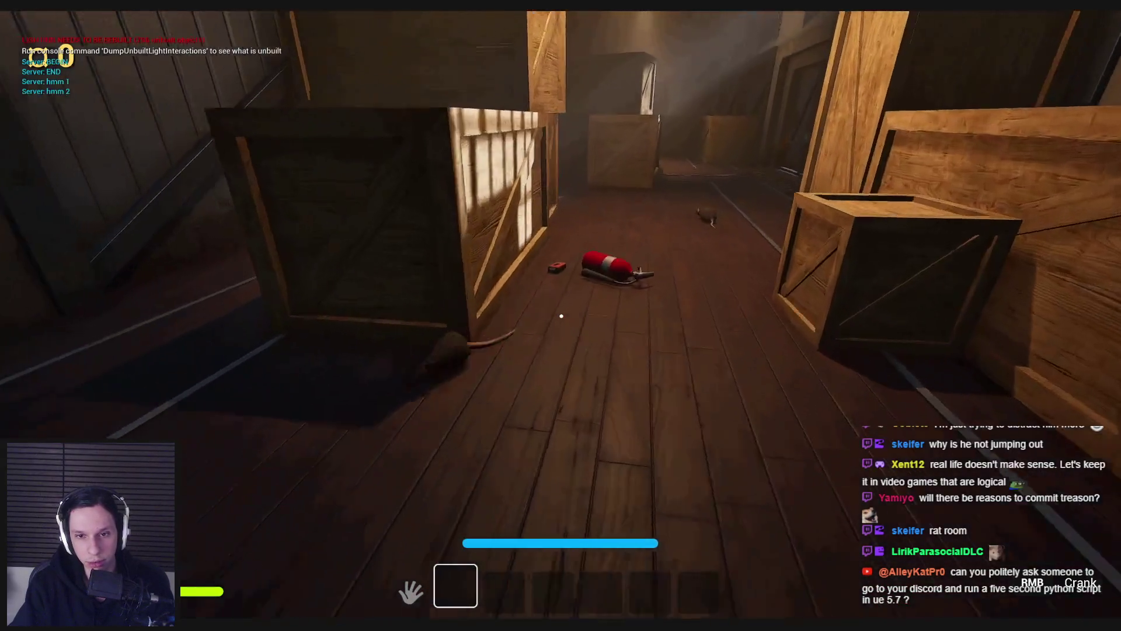
Step: Past the doorway, throw the fire extinguisher and red device onto the warehouse floor
{"action": "left_click", "coordinate": [561, 316]}
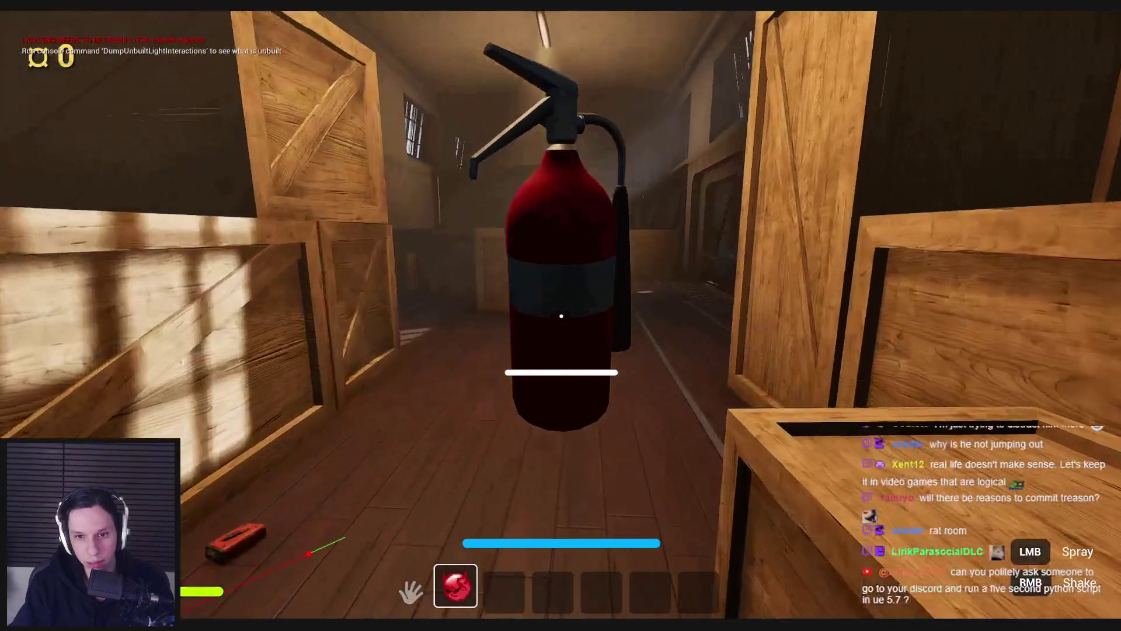
{"action": "left_click", "coordinate": [561, 316]}
{"action": "left_click", "coordinate": [561, 316]}
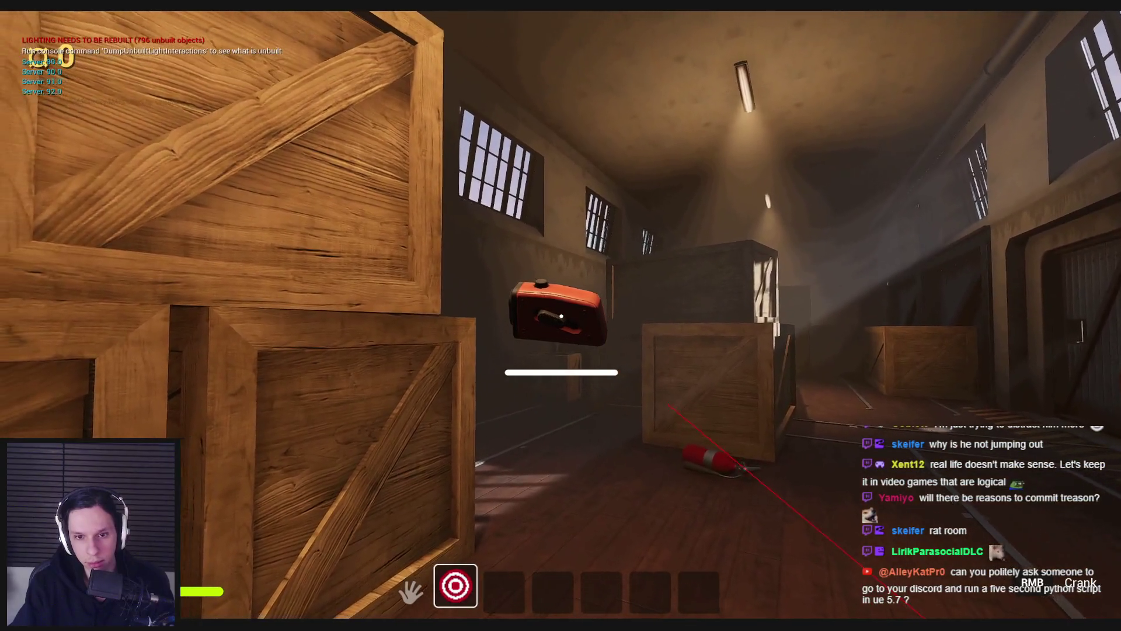
{"action": "left_click", "coordinate": [561, 316]}
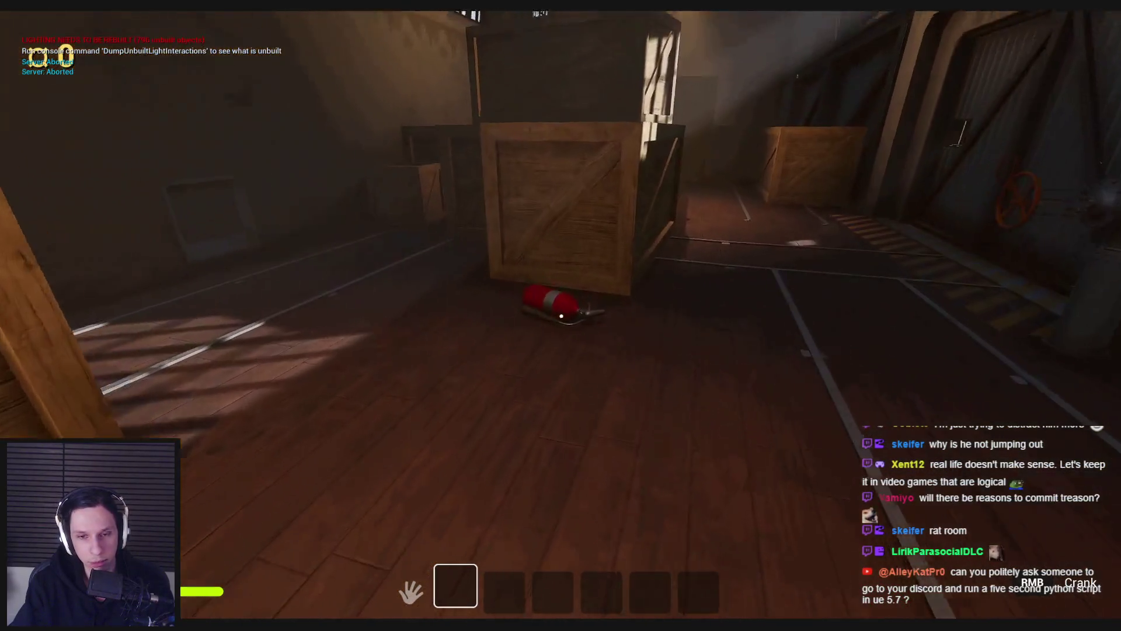
{"action": "left_click", "coordinate": [561, 316]}
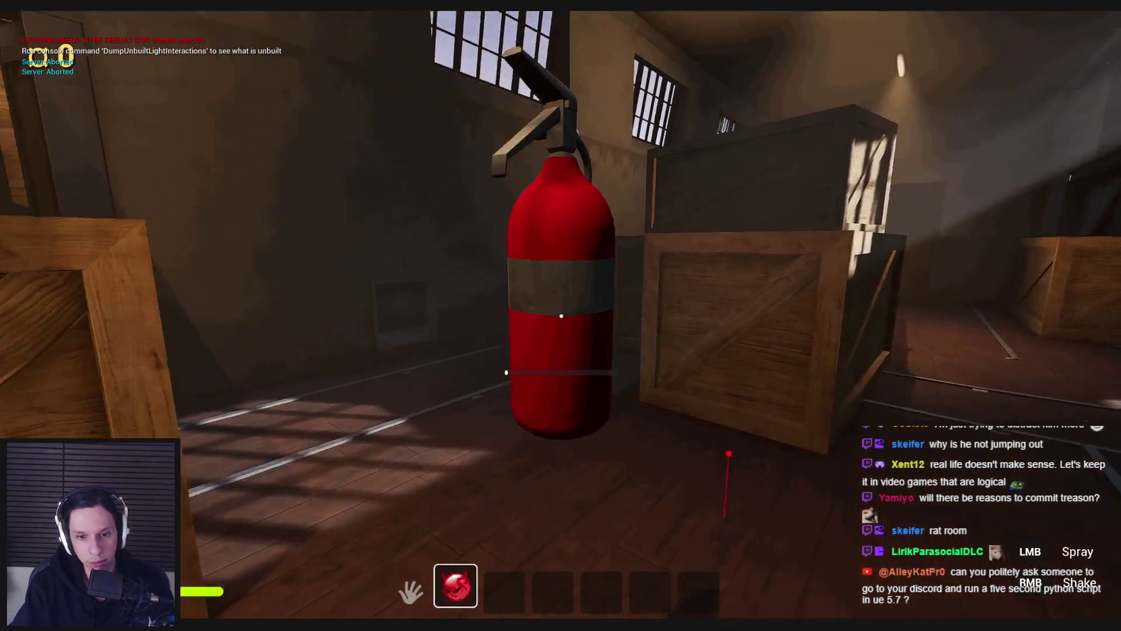
{"action": "left_click", "coordinate": [561, 316]}
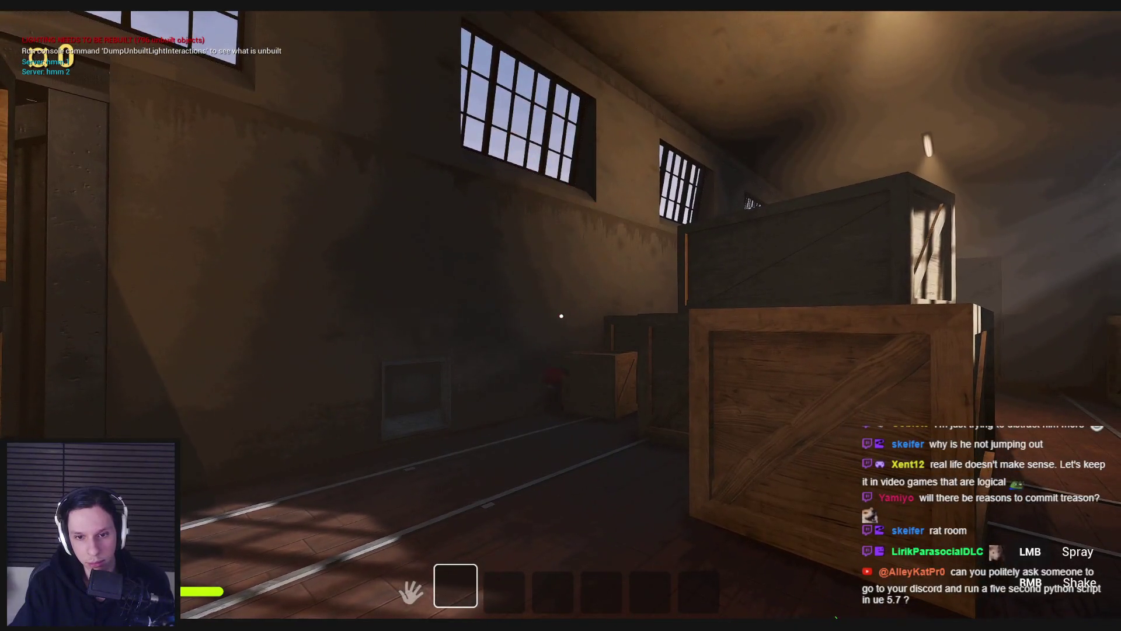
Step: Walk between the crates into the red-floored room and pick up the rock
{"action": "key", "text": "w"}
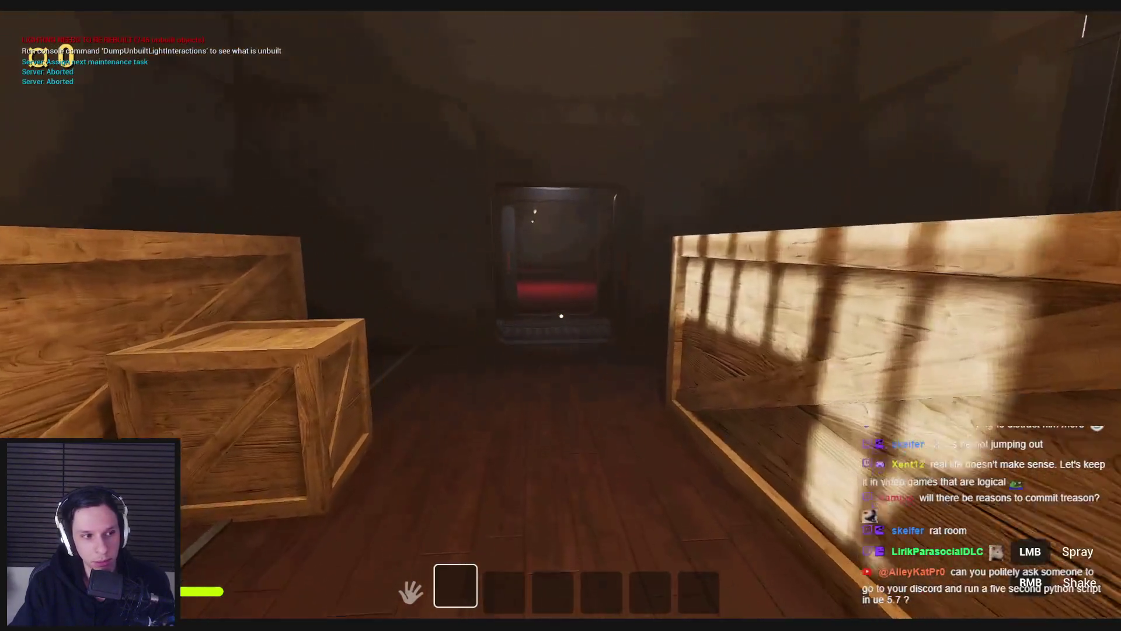
{"action": "key", "text": "w"}
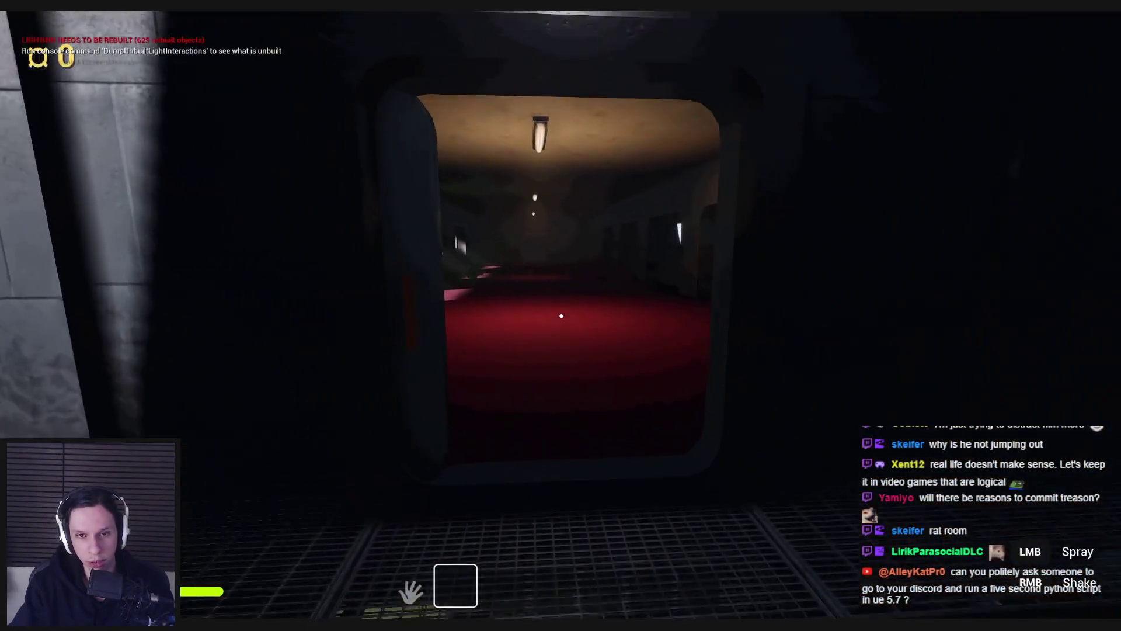
{"action": "key", "text": "w"}
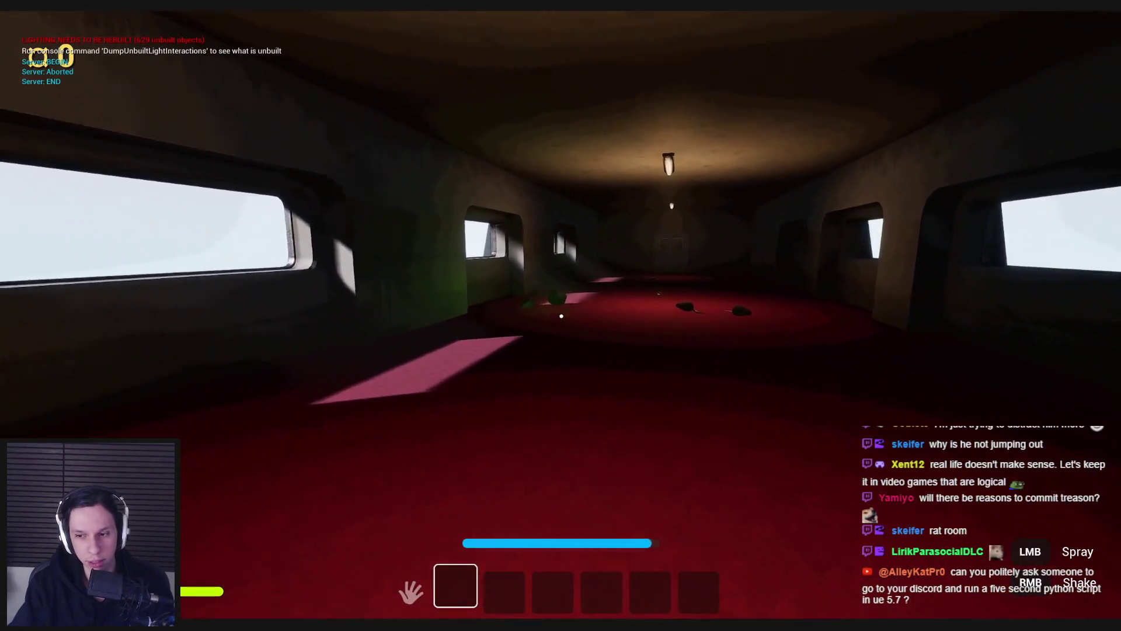
{"action": "key", "text": "w"}
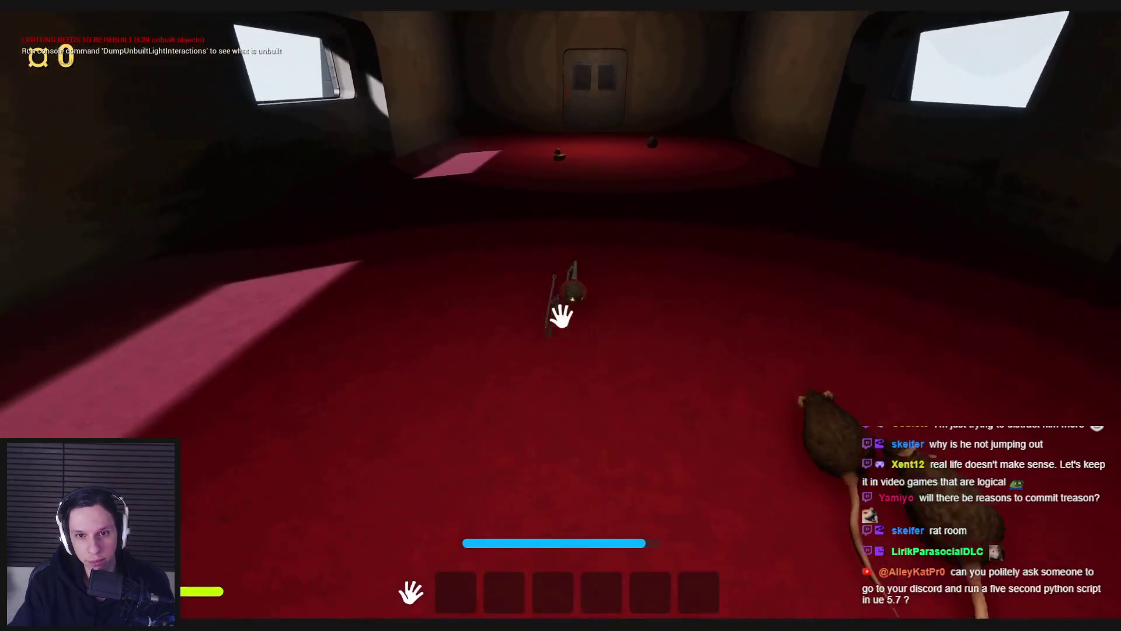
{"action": "key", "text": "e"}
{"action": "key", "text": "w"}
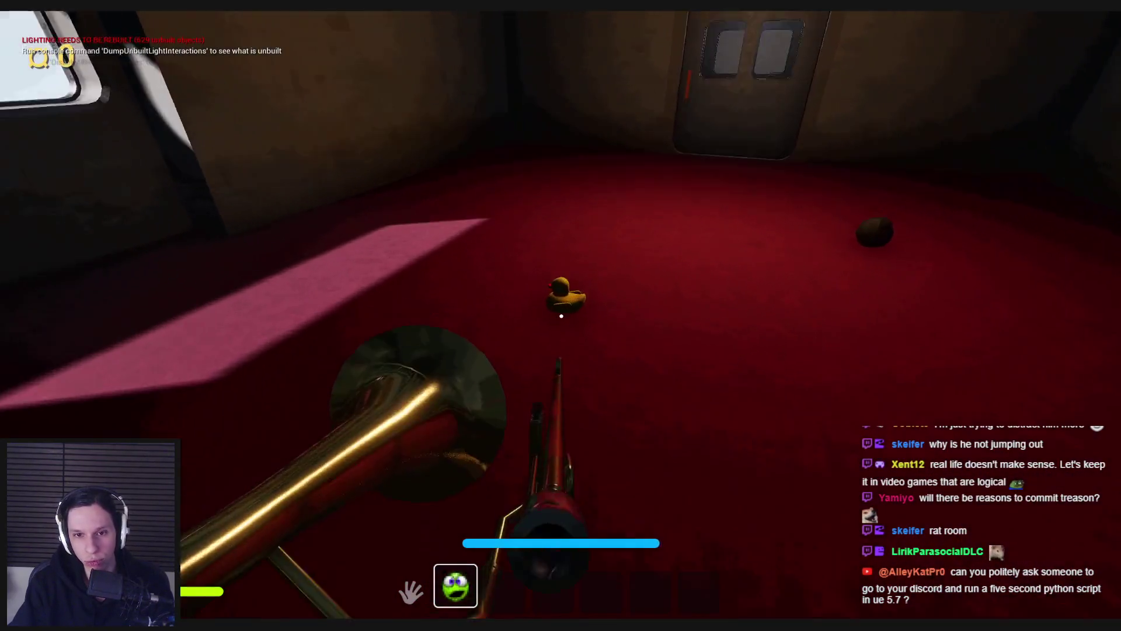
{"action": "key", "text": "1"}
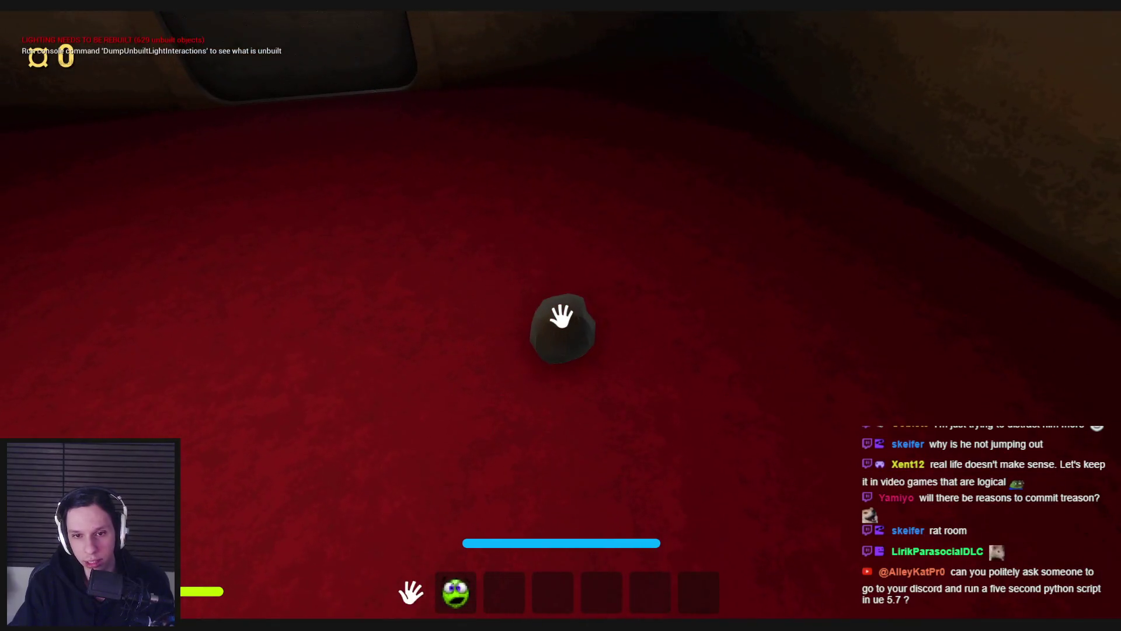
{"action": "left_click", "coordinate": [561, 316]}
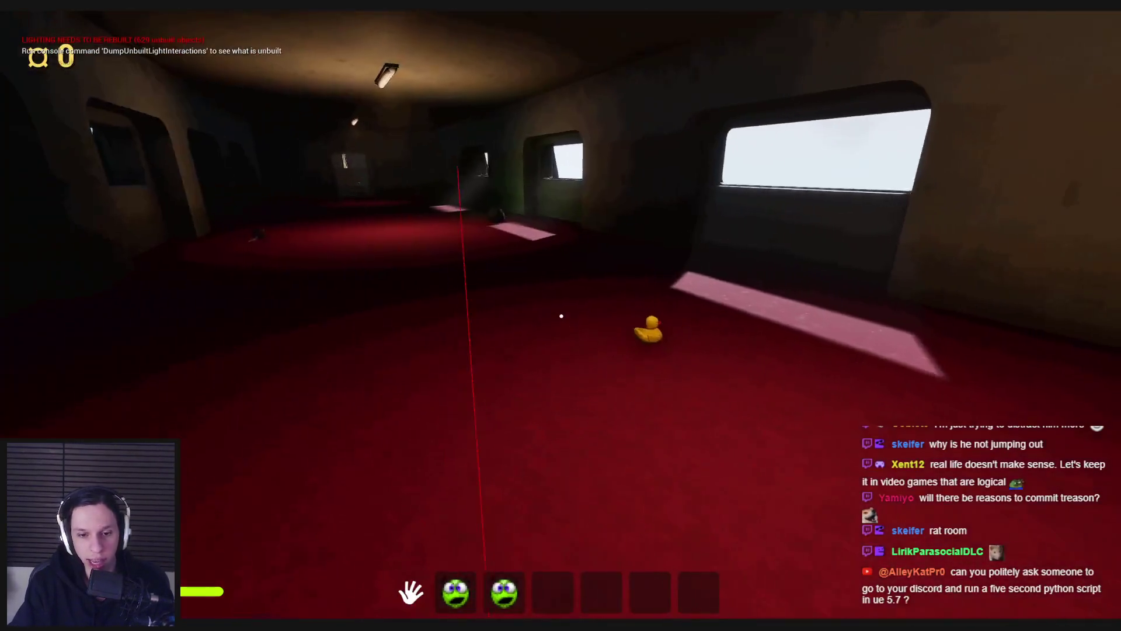
Step: Cycle through inventory slots 1–3, repeatedly equipping and stowing the trombone
{"action": "key", "text": "2"}
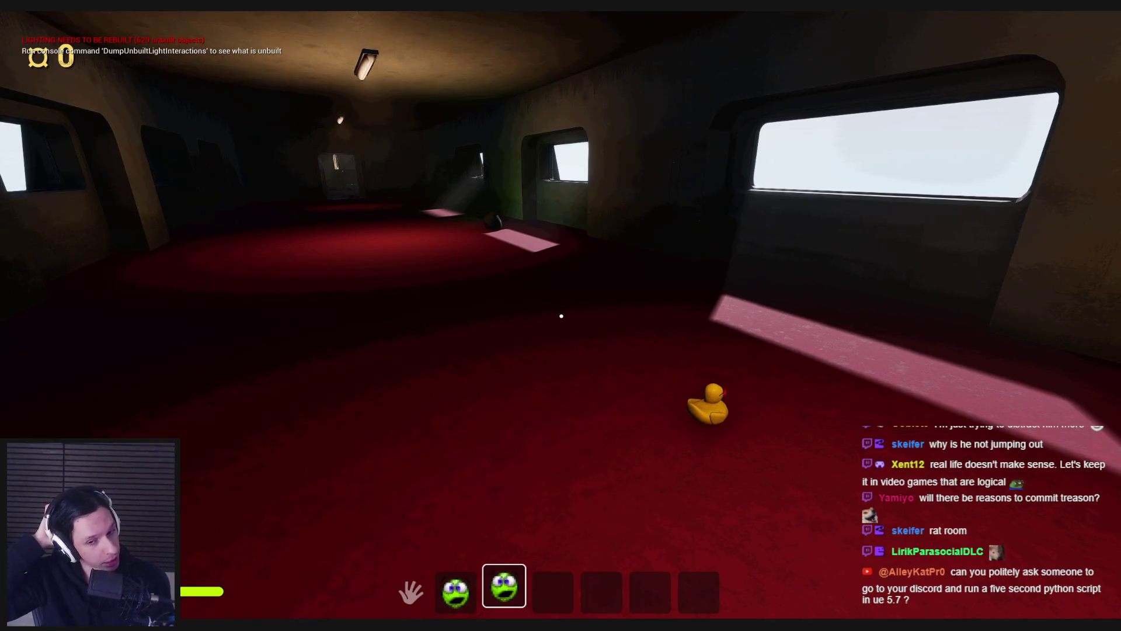
{"action": "key", "text": "3"}
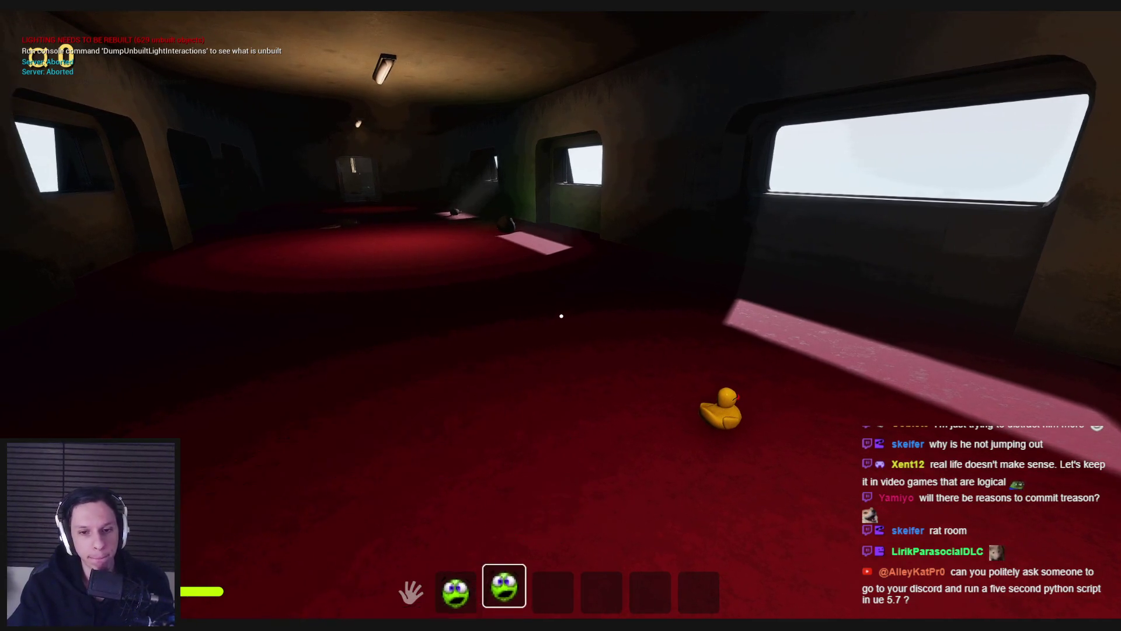
{"action": "key", "text": "3"}
{"action": "key", "text": "2"}
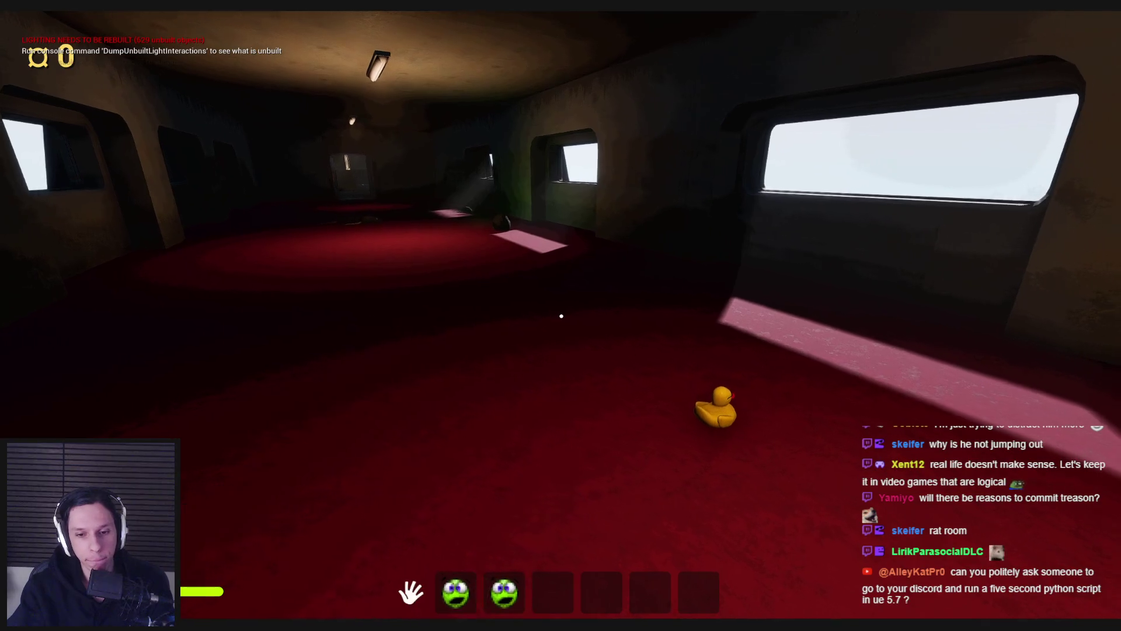
{"action": "key", "text": "2"}
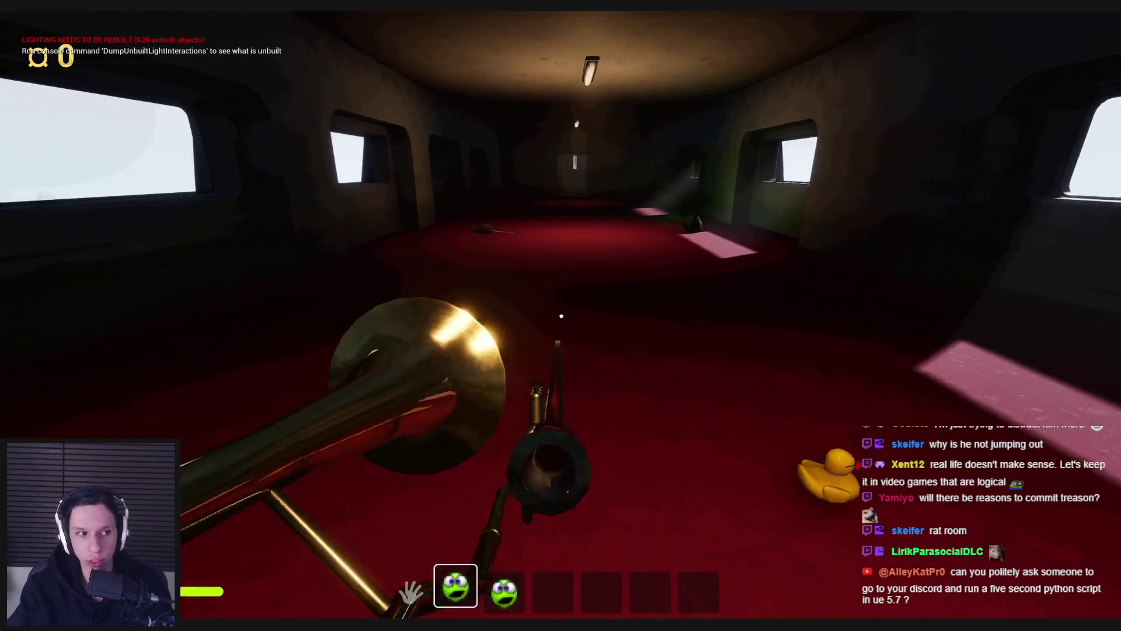
{"action": "key", "text": "1"}
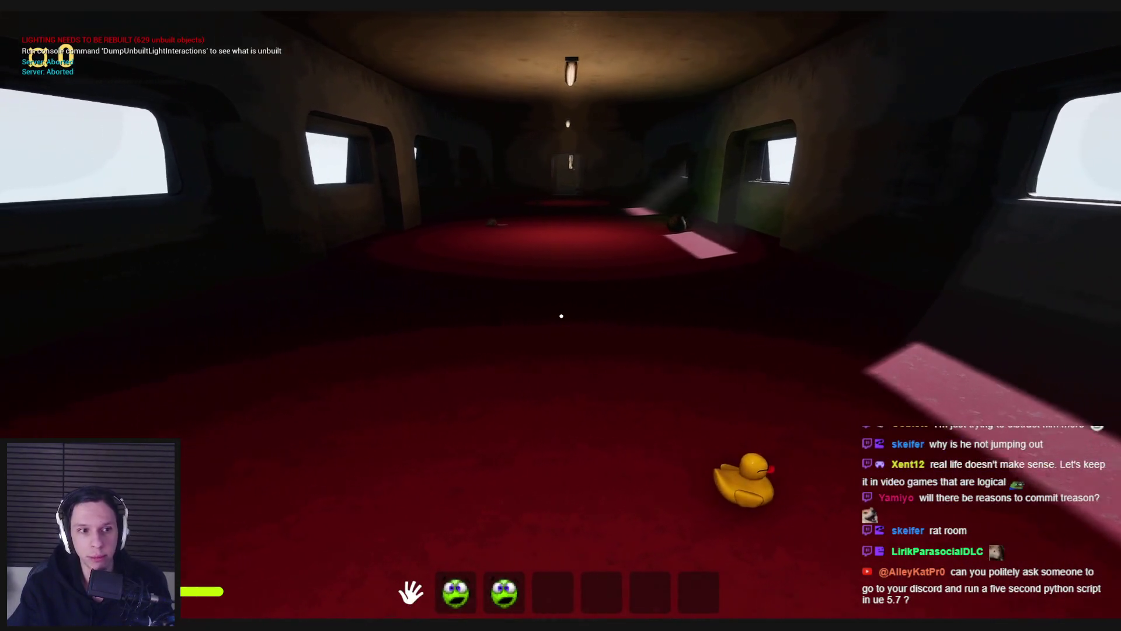
{"action": "key", "text": "2"}
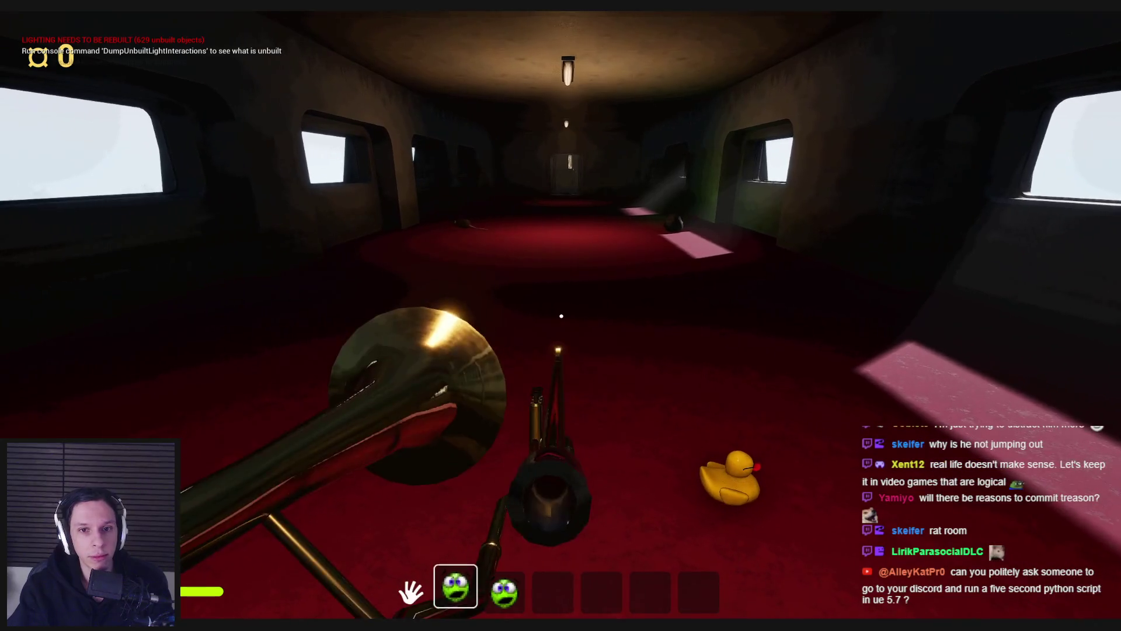
{"action": "key", "text": "1"}
{"action": "key", "text": "2"}
{"action": "key", "text": "1"}
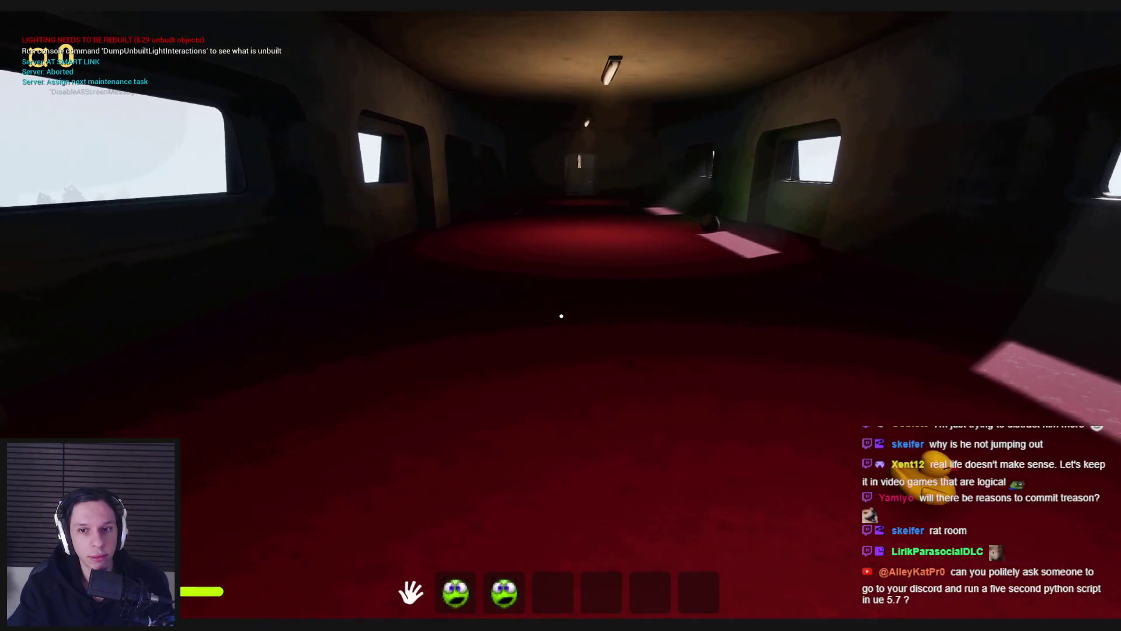
{"action": "key", "text": "2"}
{"action": "key", "text": "2"}
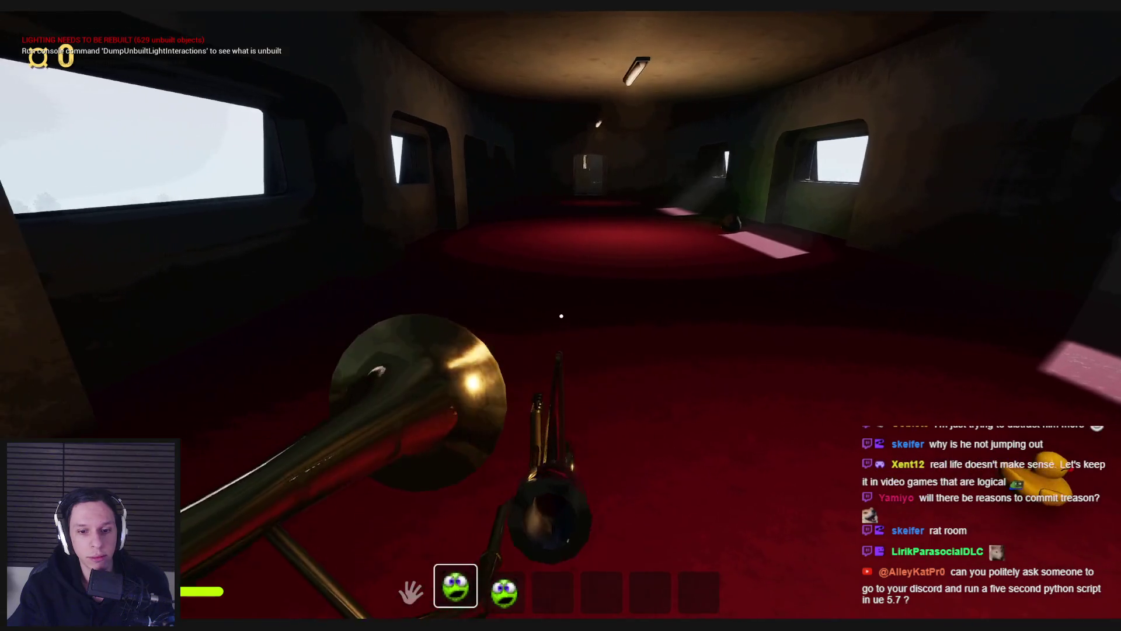
{"action": "key", "text": "1"}
{"action": "key", "text": "2"}
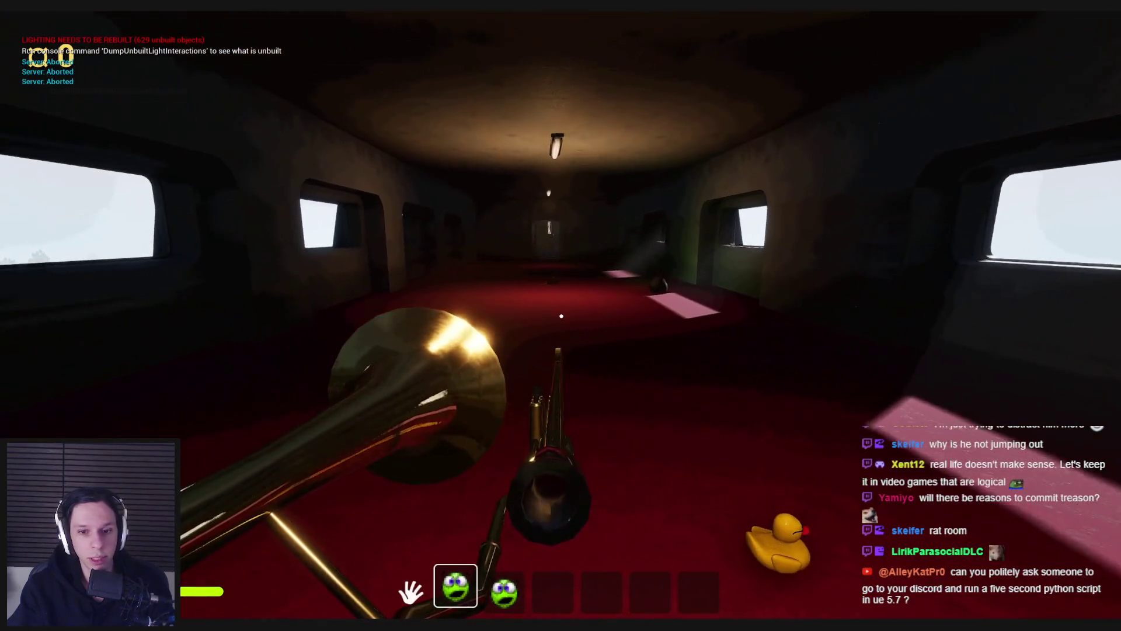
{"action": "key", "text": "1"}
Step: Sprint down the corridor, grab the rock, run through the warehouse into the control room, and stop playing
{"action": "key", "text": "shift+w"}
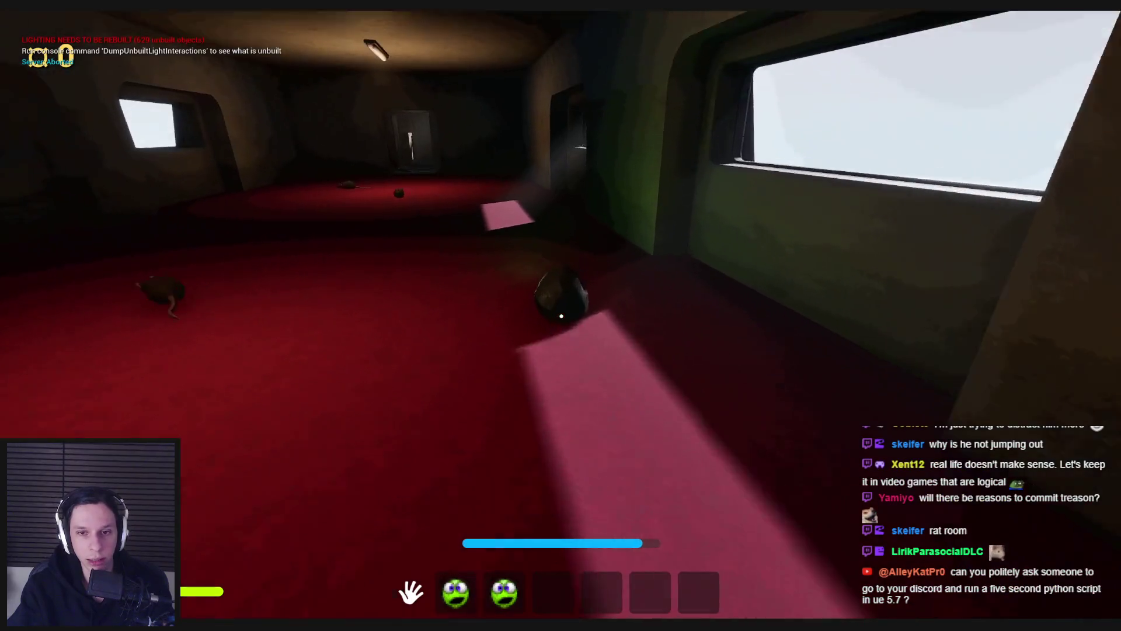
{"action": "left_click", "coordinate": [561, 316]}
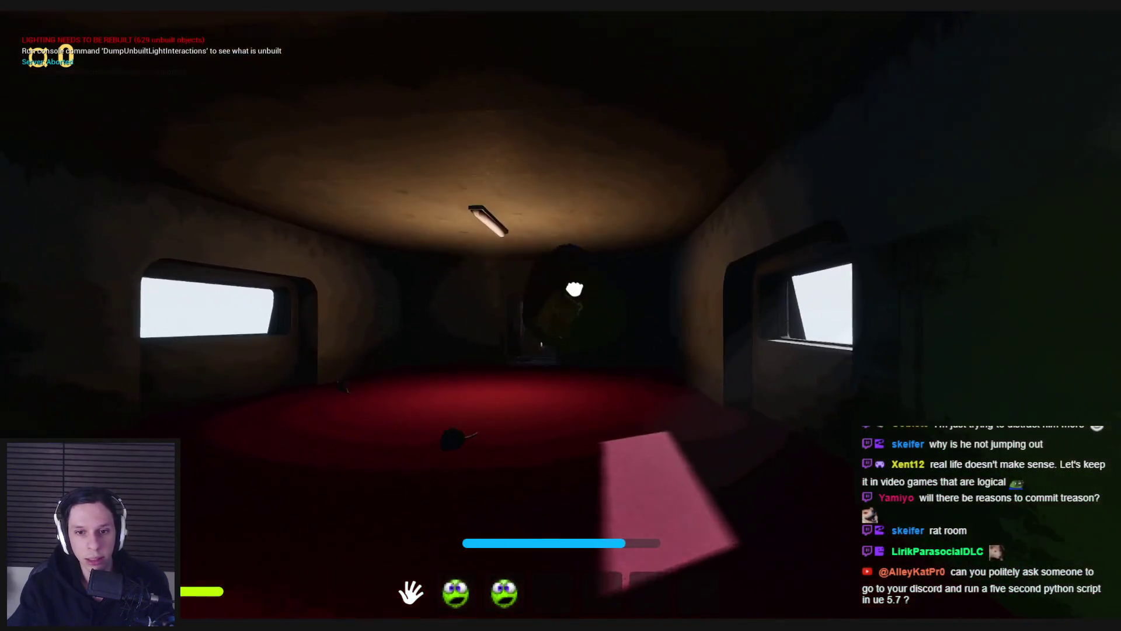
{"action": "key", "text": "shift+w"}
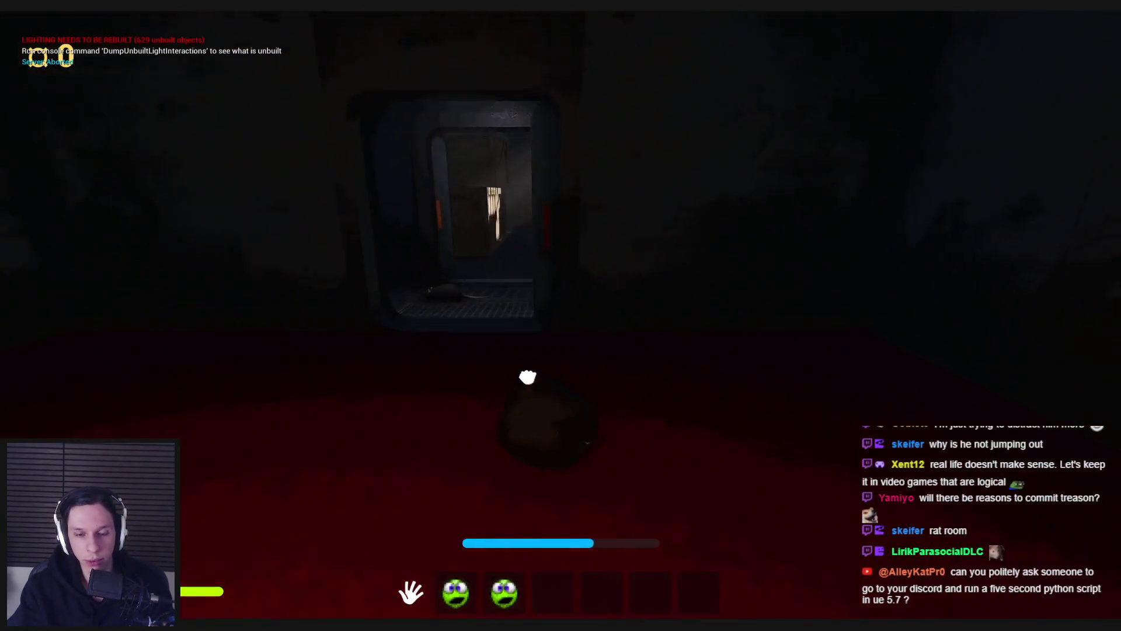
{"action": "key", "text": "shift+w"}
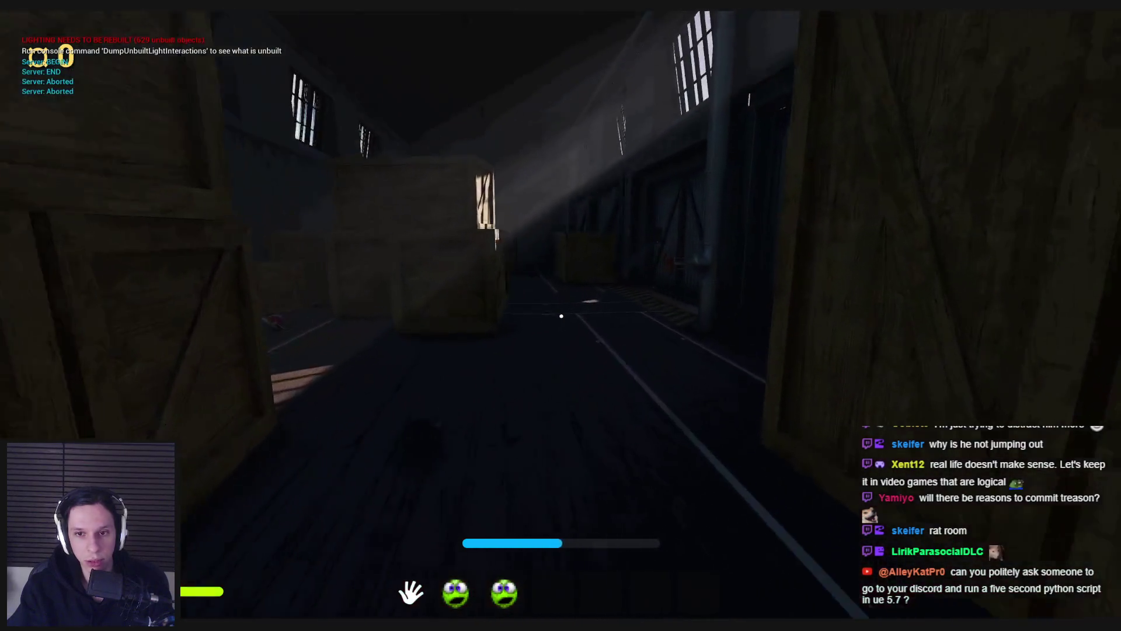
{"action": "key", "text": "shift+w"}
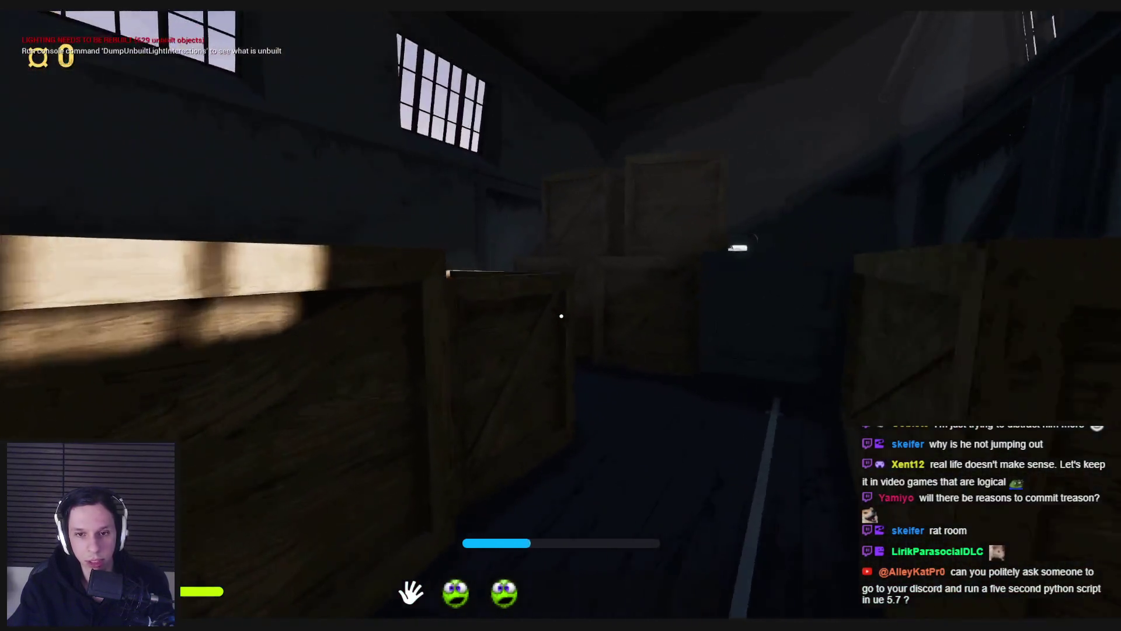
{"action": "key", "text": "shift+w"}
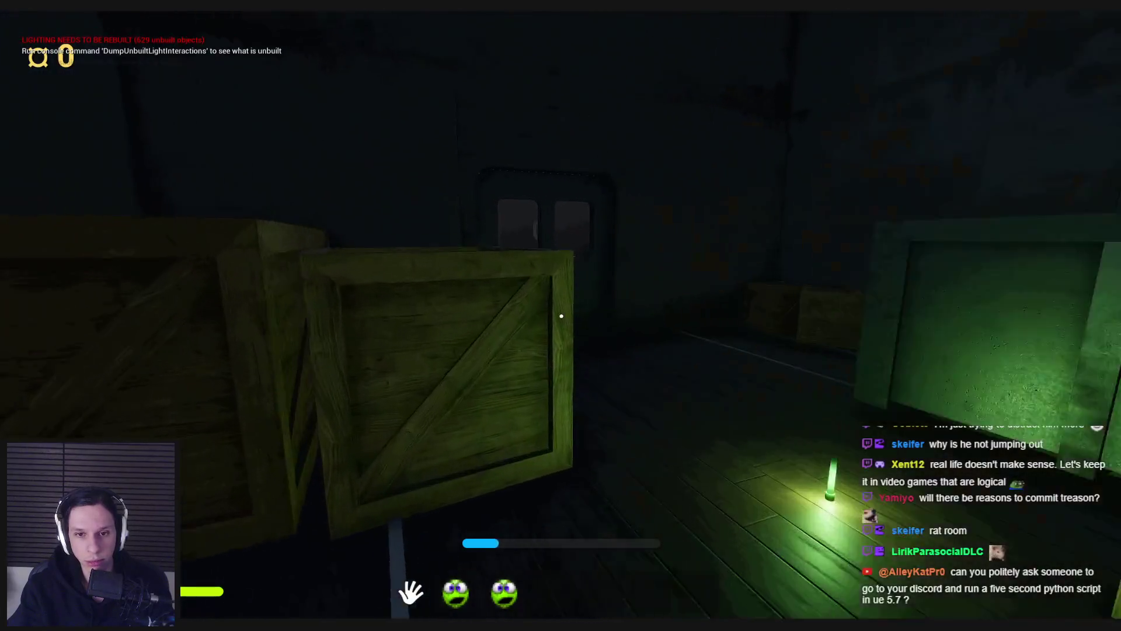
{"action": "key", "text": "shift+w"}
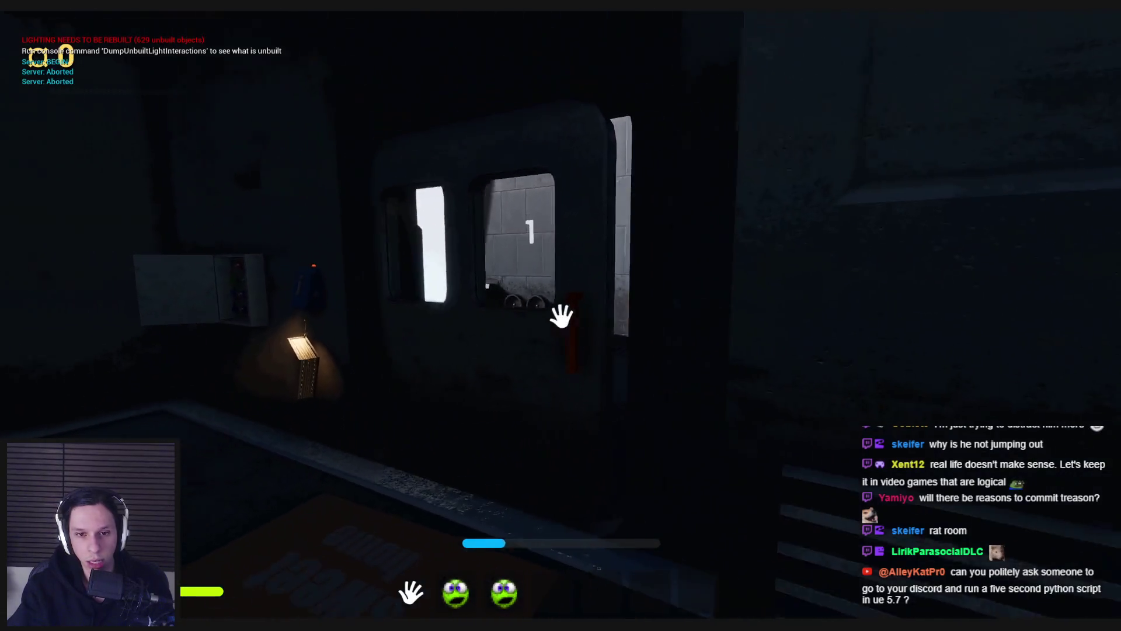
{"action": "key", "text": "Escape"}
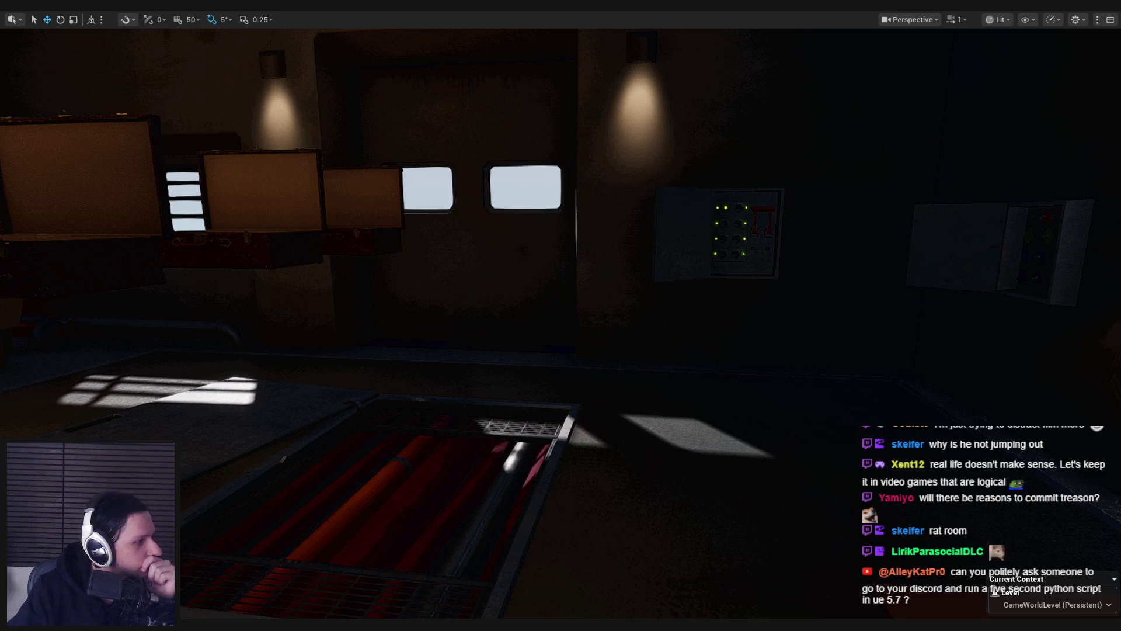
Step: Maximize the browser window showing the UE5 icon-of-any-mesh YouTube tutorial
{"action": "double_click", "coordinate": [370, 212]}
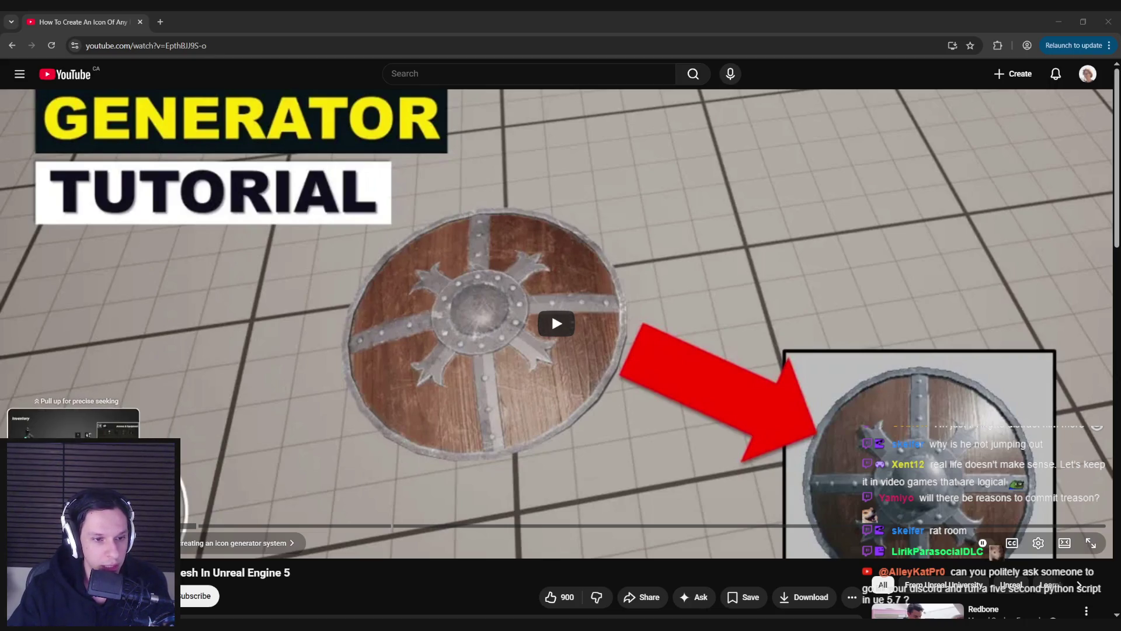
Step: Play the icon tutorial, scrub past render target and material setup to 4:40 paused, then return to Unreal
{"action": "key", "text": "space"}
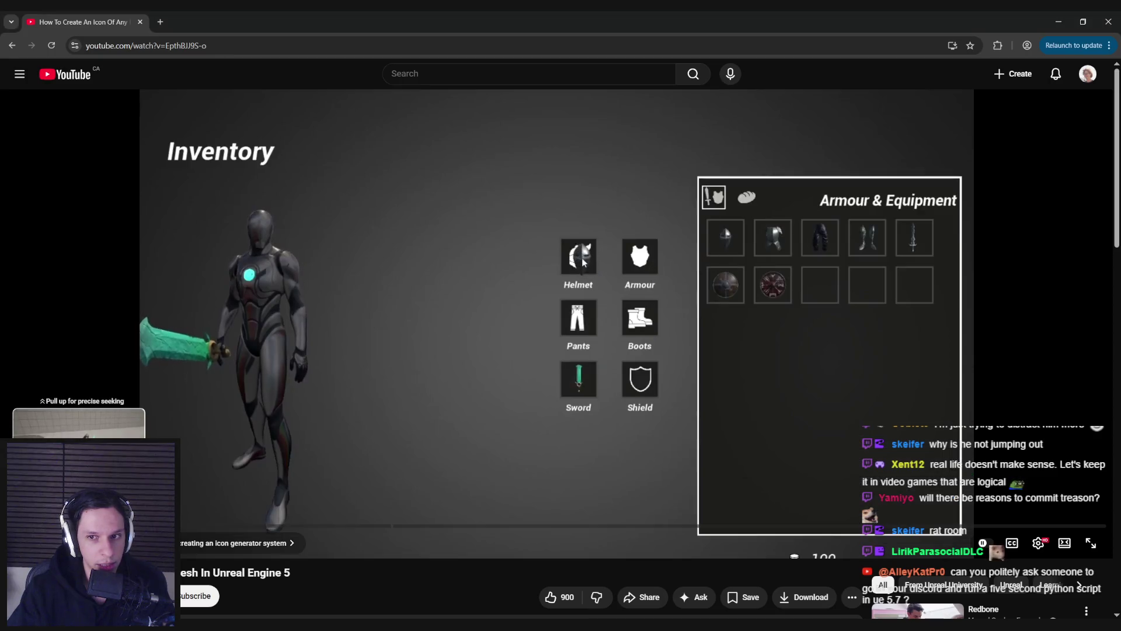
{"action": "left_click_drag", "start_coordinate": [79, 525], "coordinate": [383, 528]}
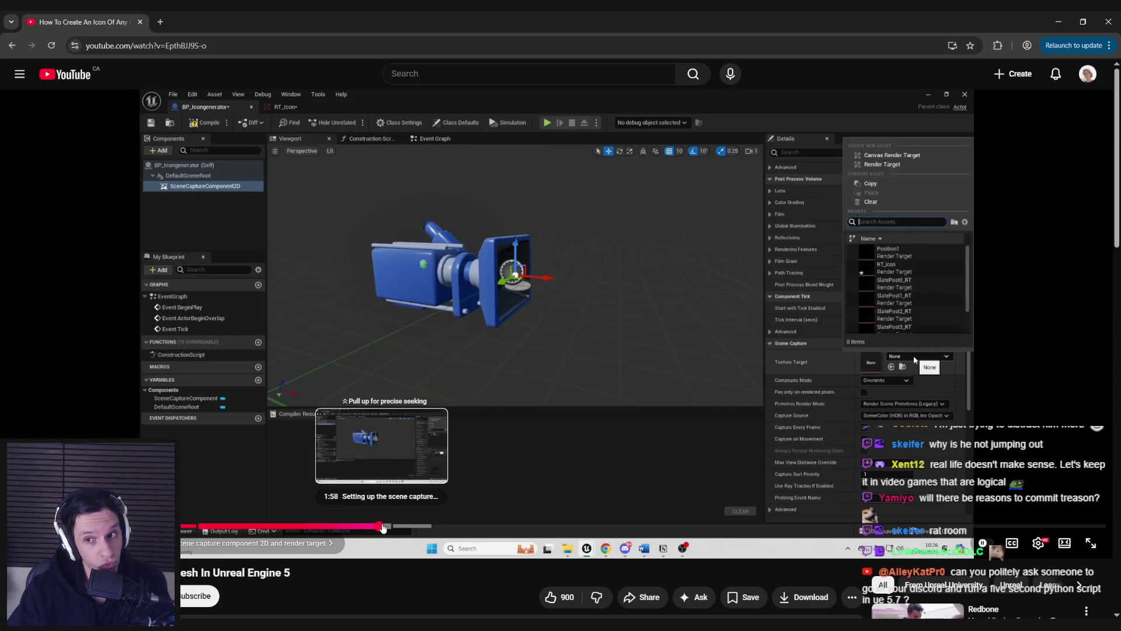
{"action": "left_click_drag", "start_coordinate": [383, 528], "coordinate": [604, 527]}
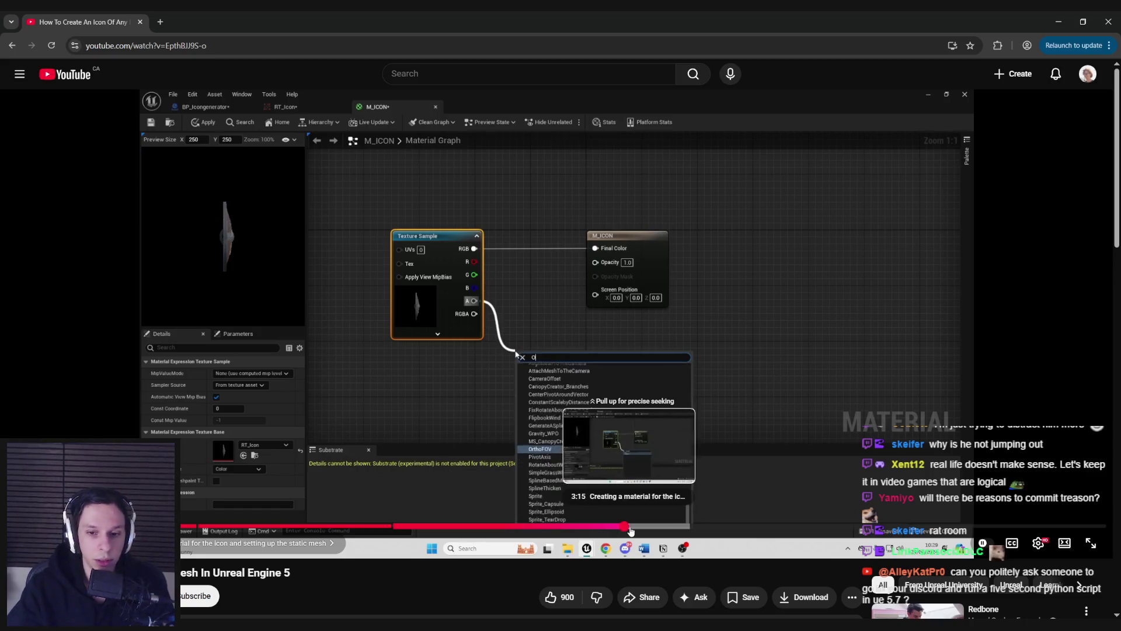
{"action": "left_click", "coordinate": [633, 527]}
{"action": "left_click_drag", "start_coordinate": [632, 529], "coordinate": [880, 529]}
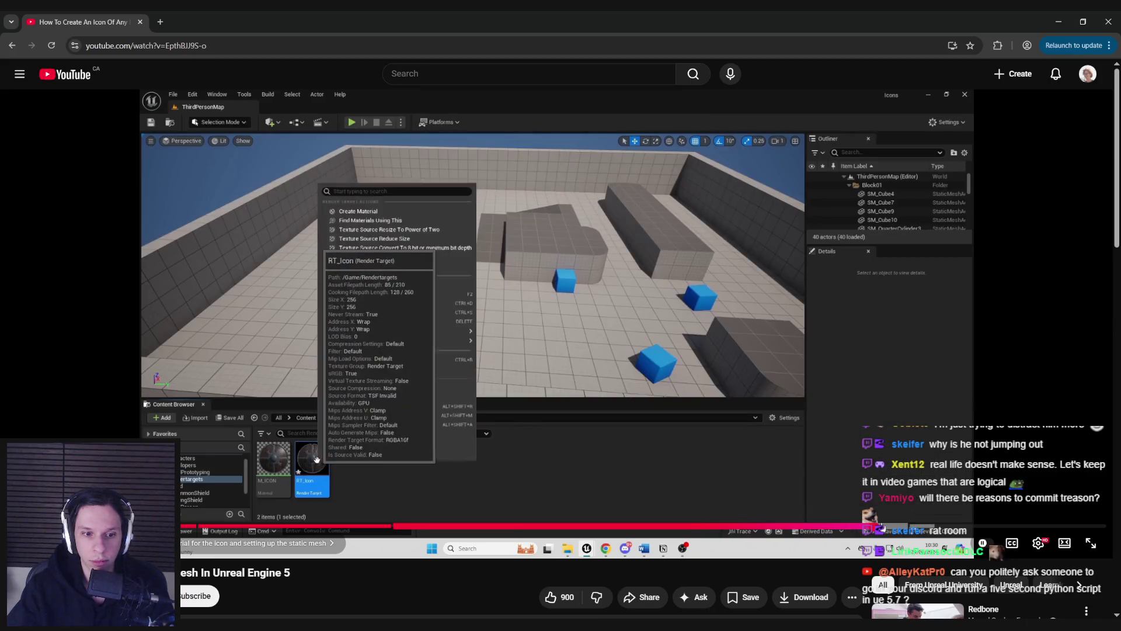
{"action": "mouse_move", "coordinate": [881, 527]}
{"action": "left_mouse_down"}
{"action": "mouse_move", "coordinate": [954, 527]}
{"action": "mouse_move", "coordinate": [896, 527]}
{"action": "left_mouse_up"}
{"action": "left_click", "coordinate": [581, 450]}
{"action": "scroll", "coordinate": [580, 451], "scroll_direction": "down", "scroll_amount": 3}
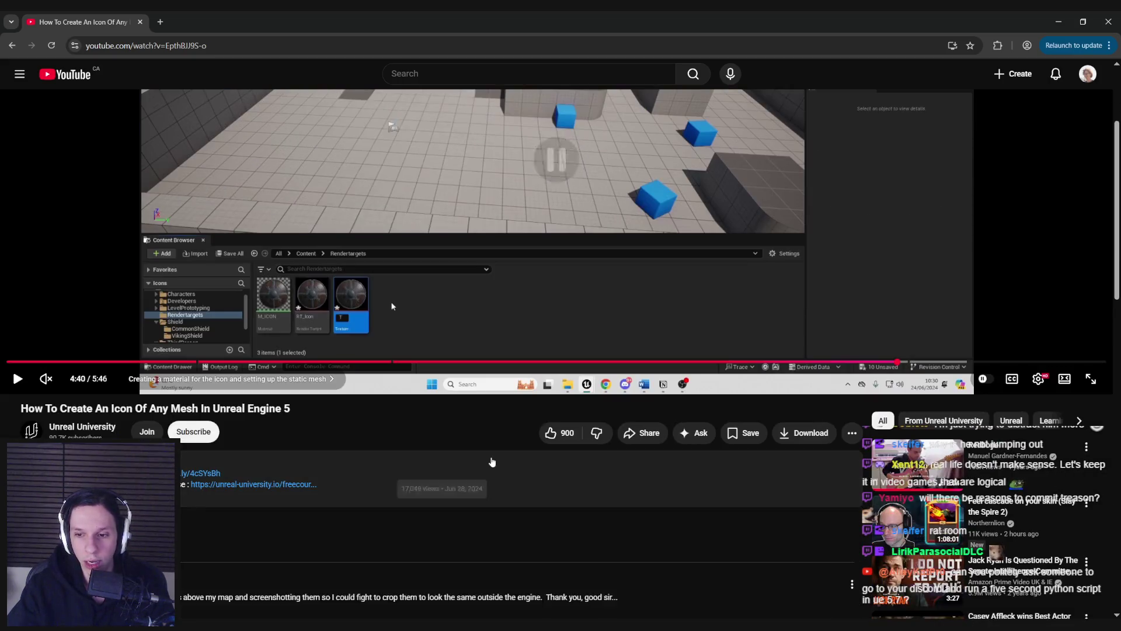
{"action": "scroll", "coordinate": [490, 463], "scroll_direction": "up", "scroll_amount": 3}
{"action": "key", "text": "alt+Tab"}
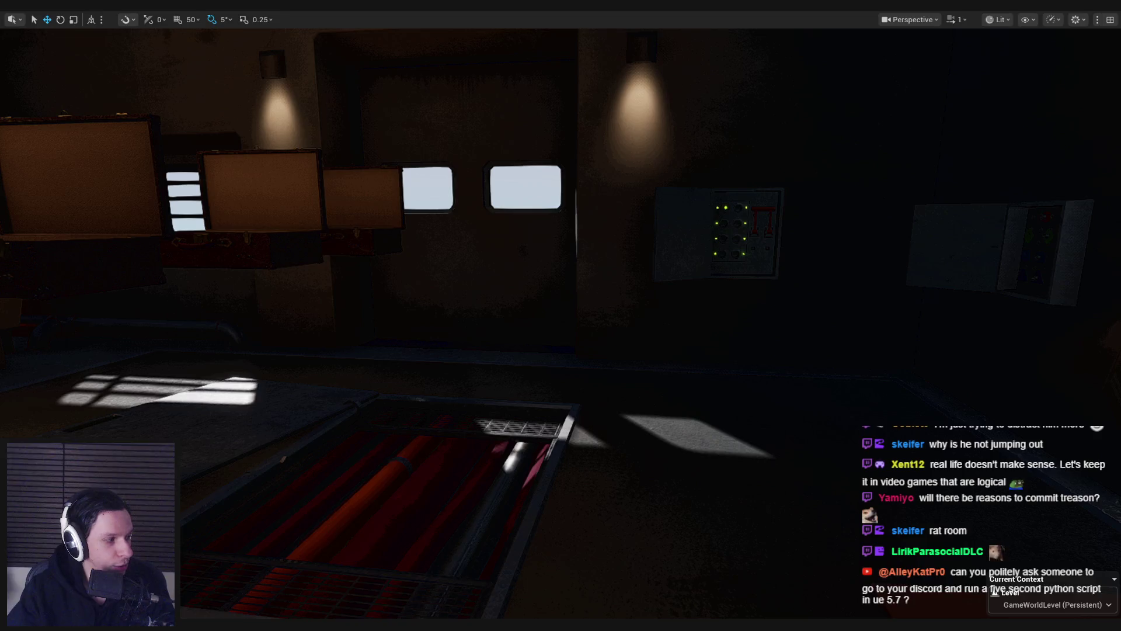
Step: Switch to the RPG Series Part 24 inventory icons video and scrub its seek bar
{"action": "key", "text": "alt+Tab"}
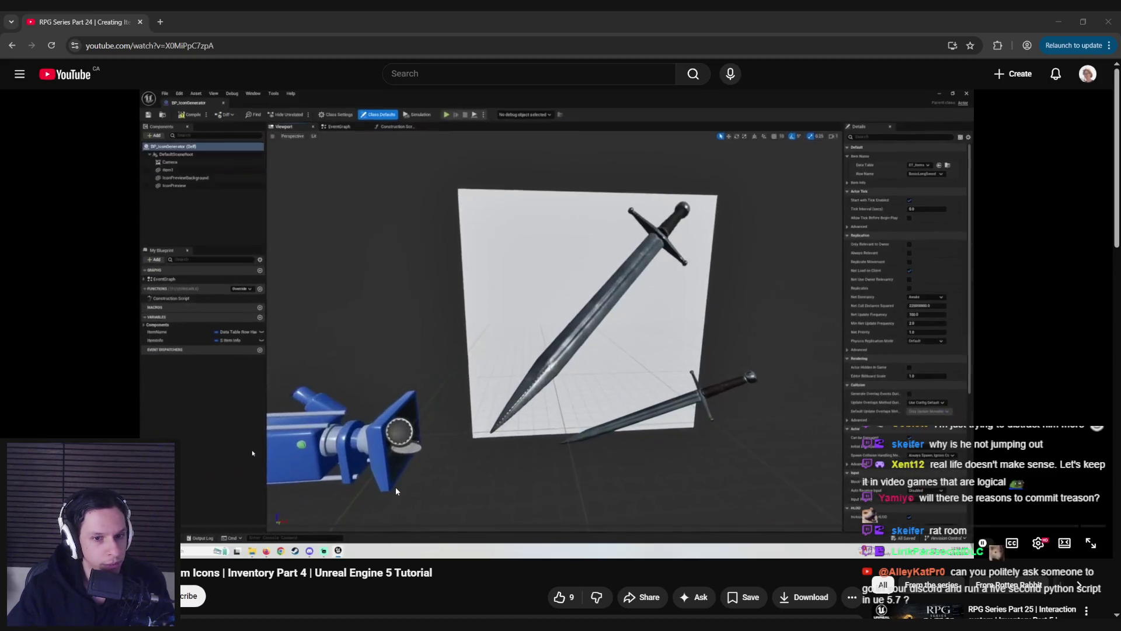
{"action": "left_click_drag", "start_coordinate": [88, 557], "coordinate": [64, 557]}
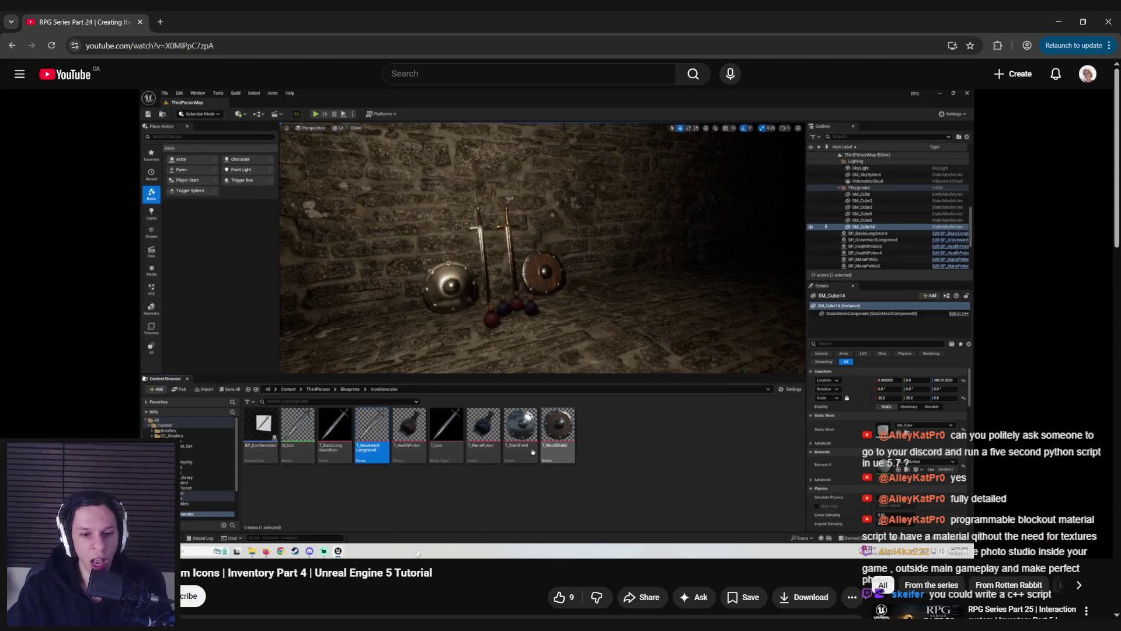
Step: Return briefly to the Unreal editor, then bring up the Dynamic preview icons forum thread
{"action": "key", "text": "alt+Tab"}
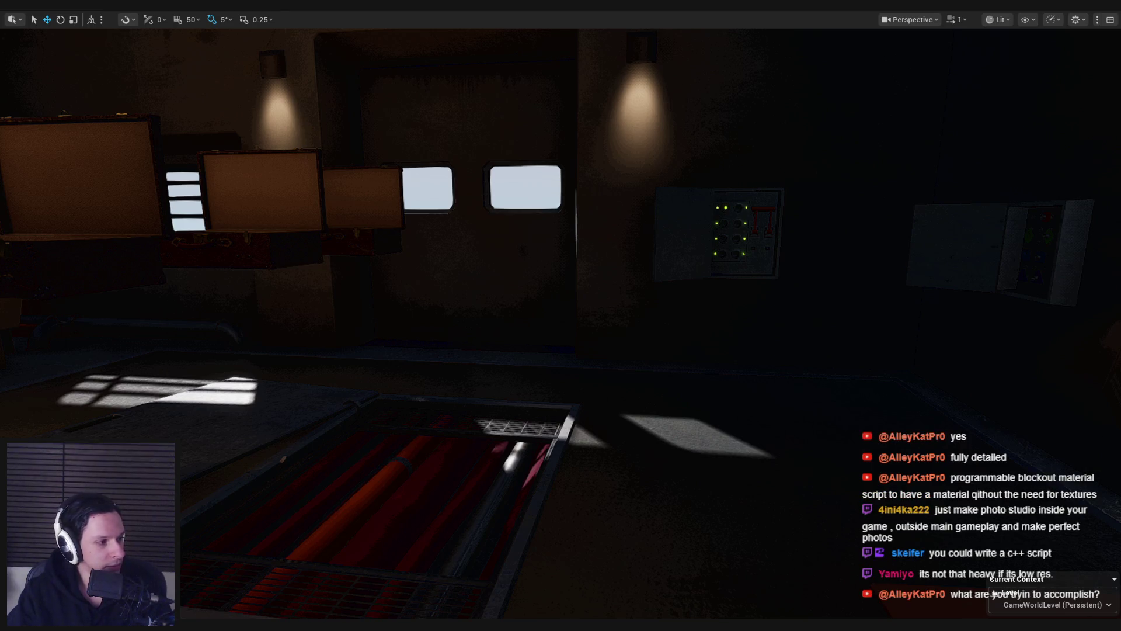
{"action": "key", "text": "alt+Tab"}
Step: Highlight the reply's lines about an array of icons while reading it
{"action": "left_click_drag", "start_coordinate": [363, 450], "coordinate": [581, 453]}
{"action": "left_click", "coordinate": [486, 469]}
{"action": "left_click_drag", "start_coordinate": [391, 473], "coordinate": [674, 473]}
{"action": "left_click", "coordinate": [540, 483]}
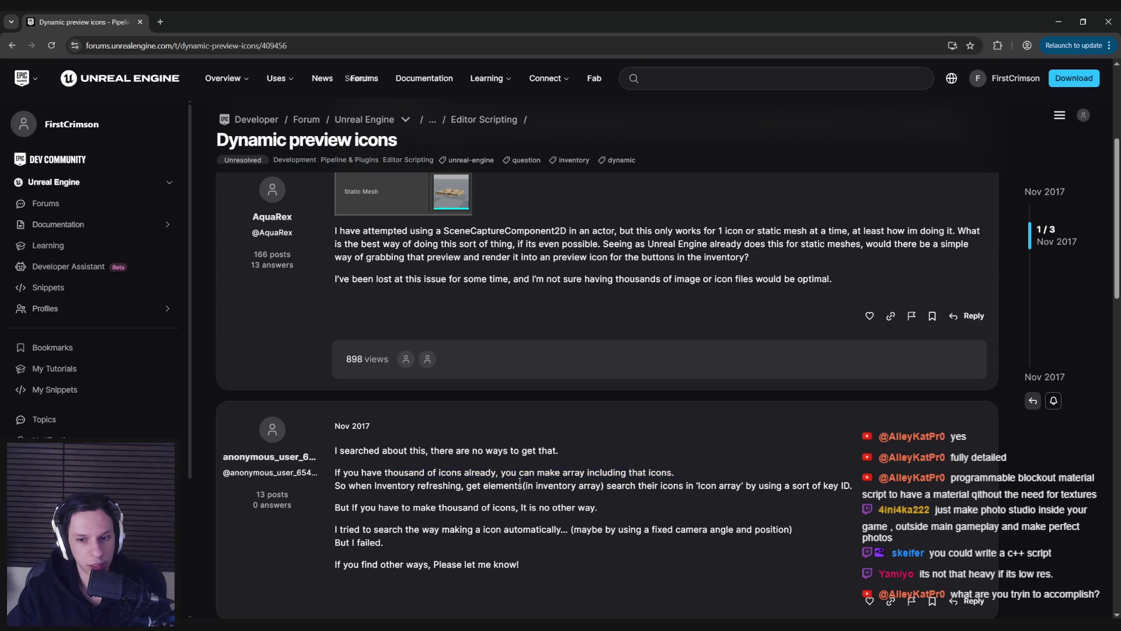
{"action": "mouse_move", "coordinate": [374, 486]}
{"action": "left_mouse_down"}
{"action": "mouse_move", "coordinate": [818, 486]}
{"action": "mouse_move", "coordinate": [587, 508]}
{"action": "mouse_move", "coordinate": [355, 508]}
{"action": "mouse_move", "coordinate": [601, 508]}
{"action": "left_mouse_up"}
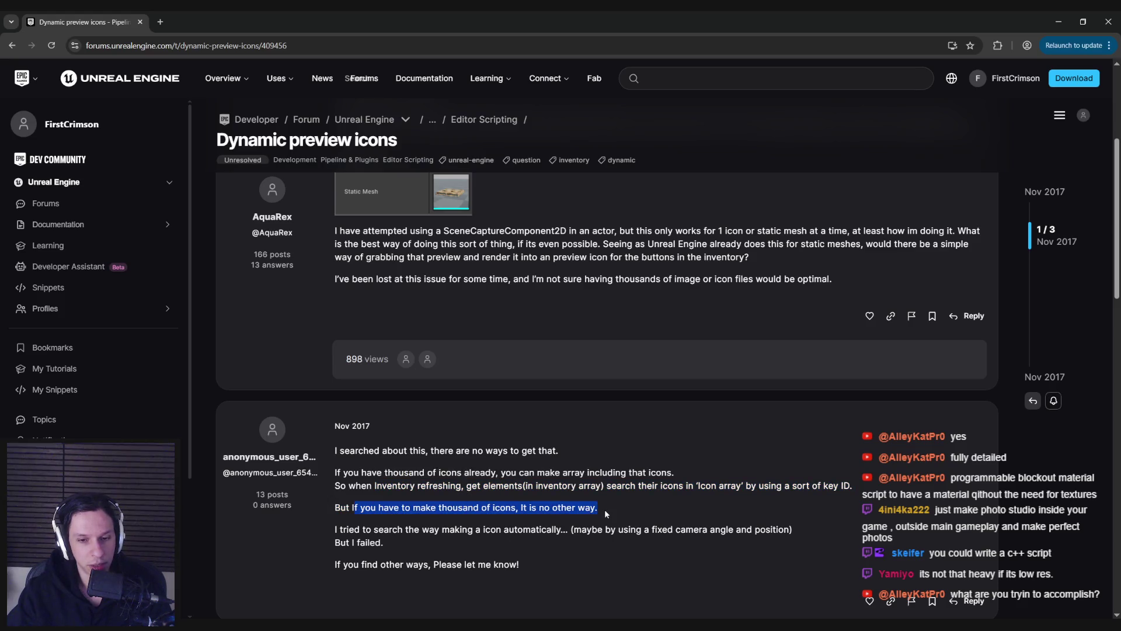
{"action": "left_click", "coordinate": [587, 526]}
Step: Scroll on and highlight the passages about automatic icons and rendering multiple objects
{"action": "scroll", "coordinate": [490, 525], "scroll_direction": "down", "scroll_amount": 1}
{"action": "mouse_move", "coordinate": [468, 474]}
{"action": "left_mouse_down"}
{"action": "mouse_move", "coordinate": [686, 475]}
{"action": "mouse_move", "coordinate": [748, 490]}
{"action": "left_mouse_up"}
{"action": "left_click", "coordinate": [748, 490]}
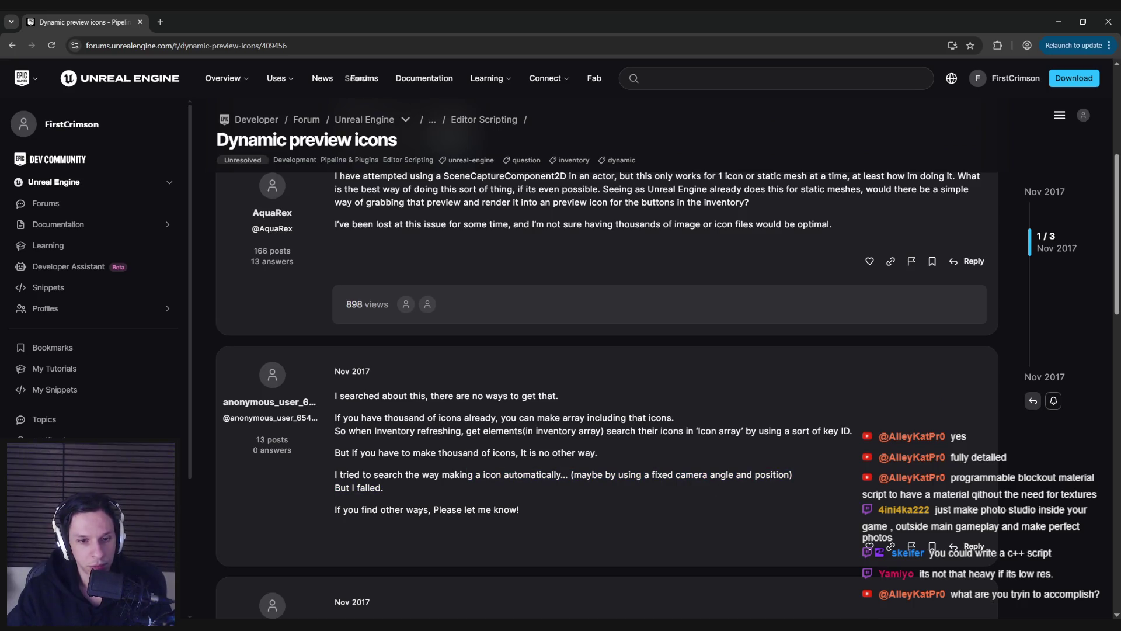
{"action": "scroll", "coordinate": [447, 505], "scroll_direction": "down", "scroll_amount": 3}
{"action": "mouse_move", "coordinate": [539, 407]}
{"action": "left_mouse_down"}
{"action": "mouse_move", "coordinate": [914, 408]}
{"action": "mouse_move", "coordinate": [429, 422]}
{"action": "mouse_move", "coordinate": [879, 431]}
{"action": "left_mouse_up"}
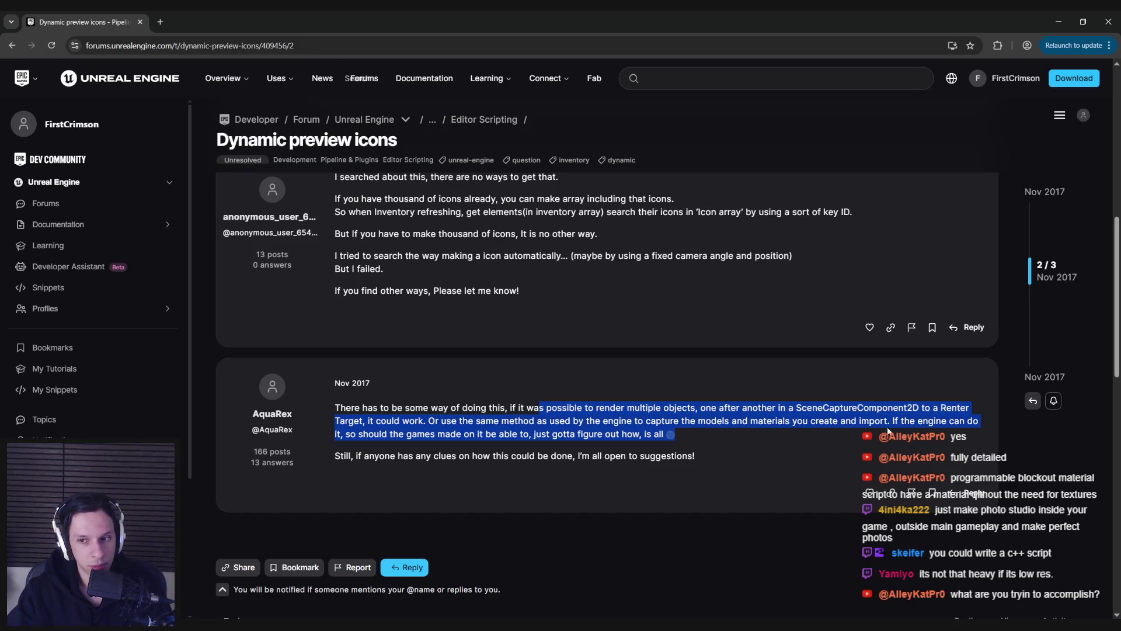
{"action": "left_click", "coordinate": [732, 435]}
{"action": "mouse_move", "coordinate": [726, 455]}
{"action": "left_mouse_down"}
{"action": "mouse_move", "coordinate": [669, 435]}
{"action": "mouse_move", "coordinate": [335, 408]}
{"action": "left_mouse_up"}
{"action": "left_click", "coordinate": [335, 409]}
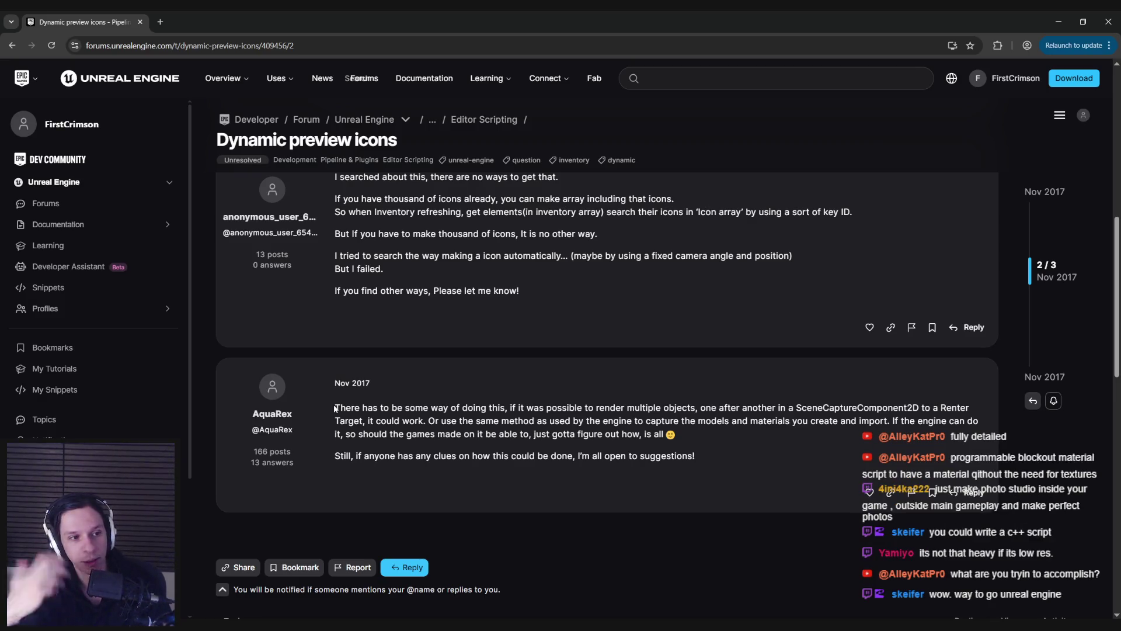
Step: Scroll back over the thread, then return to the Unreal editor
{"action": "scroll", "coordinate": [356, 396], "scroll_direction": "up", "scroll_amount": 3}
{"action": "scroll", "coordinate": [356, 396], "scroll_direction": "up", "scroll_amount": 5}
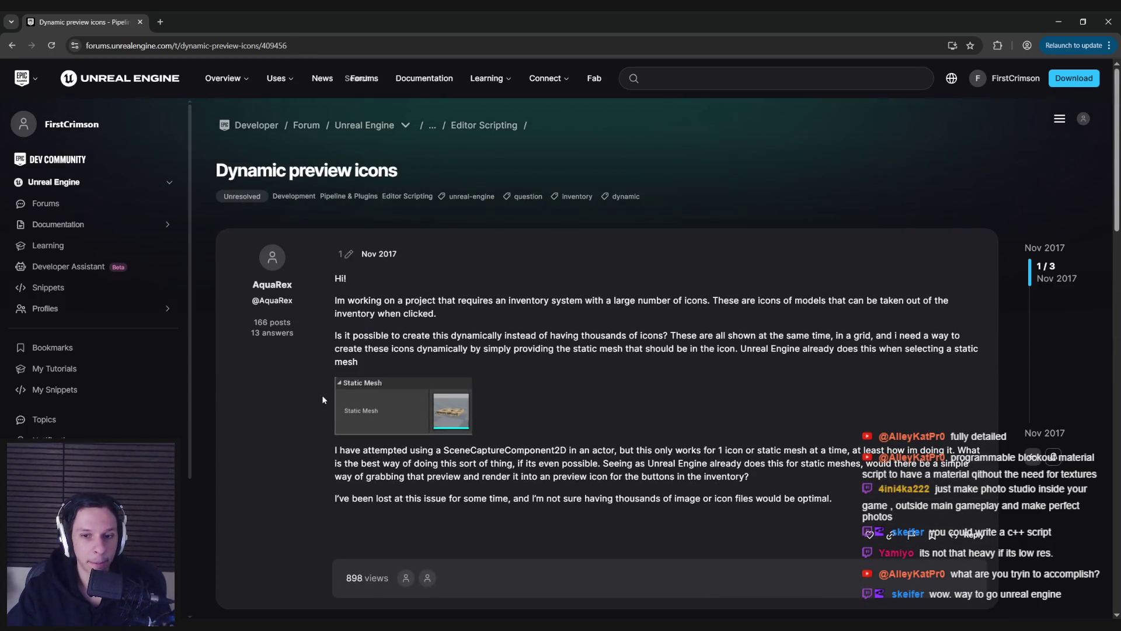
{"action": "scroll", "coordinate": [323, 400], "scroll_direction": "down", "scroll_amount": 6}
{"action": "scroll", "coordinate": [323, 399], "scroll_direction": "down", "scroll_amount": 2}
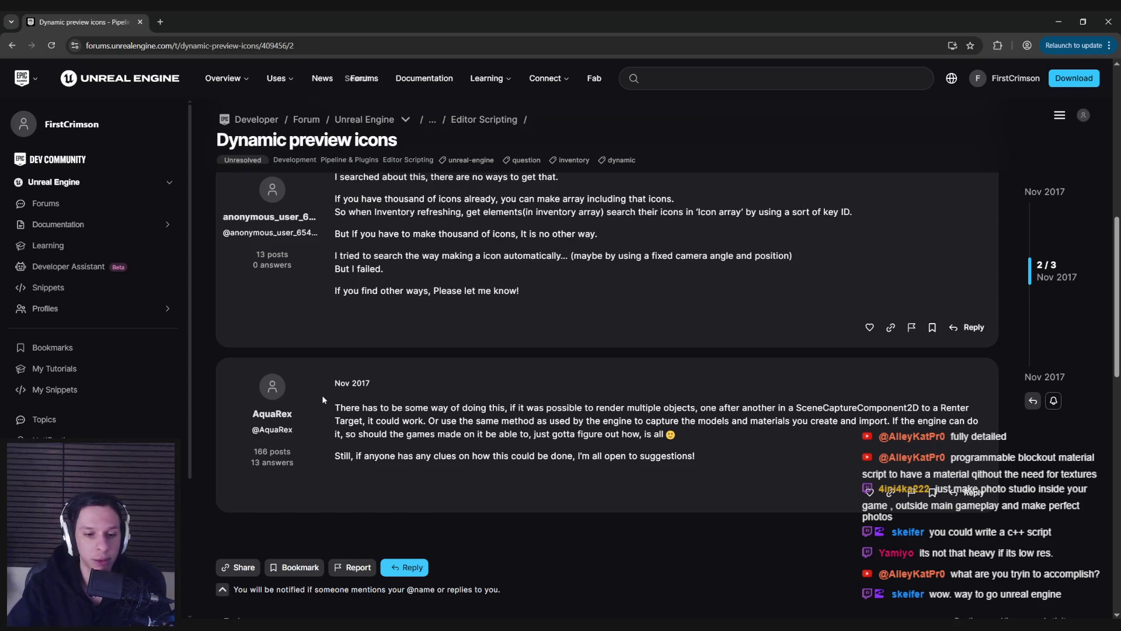
{"action": "key", "text": "alt+Tab"}
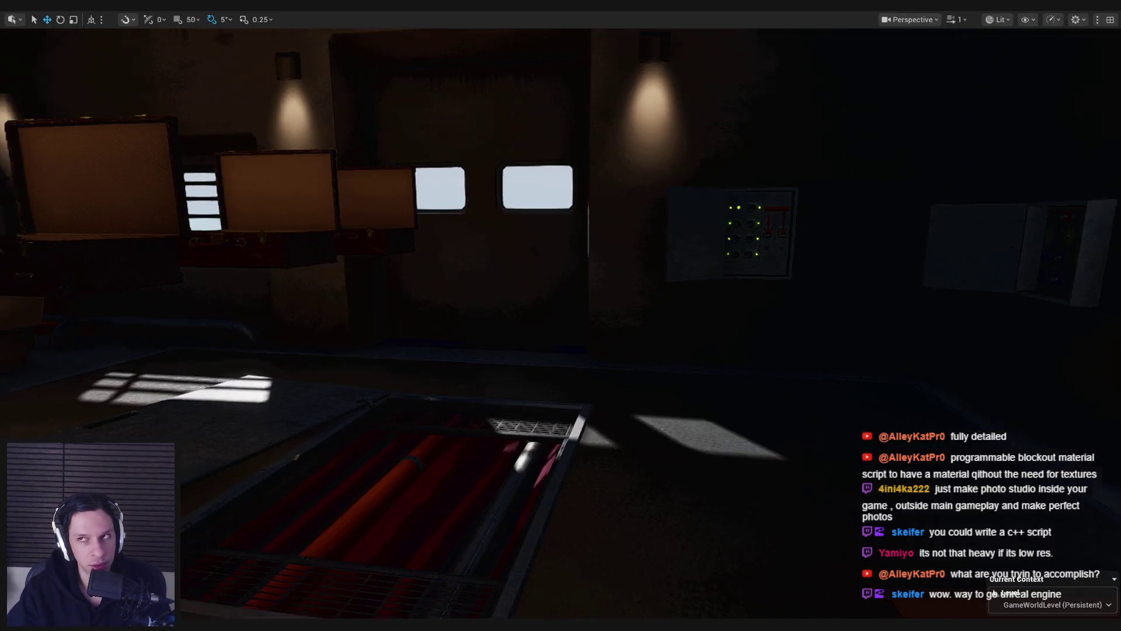
Step: Start a play session, equip the red item from hotbar slot 2, drop it and pick it back up
{"action": "key", "text": "alt+p"}
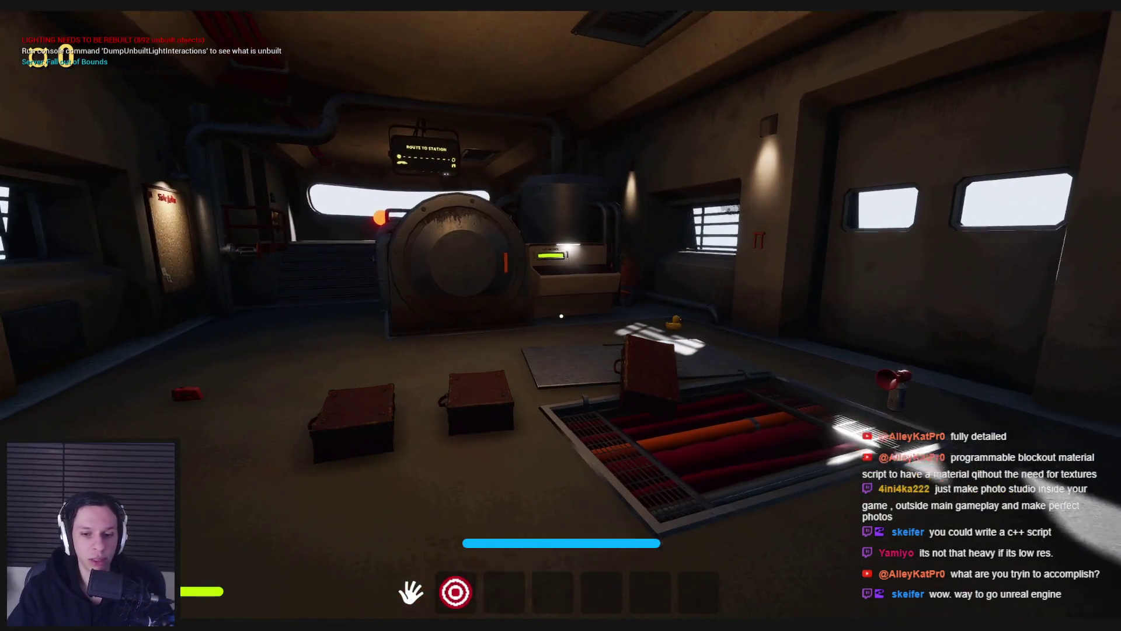
{"action": "key", "text": "2"}
{"action": "key", "text": "q"}
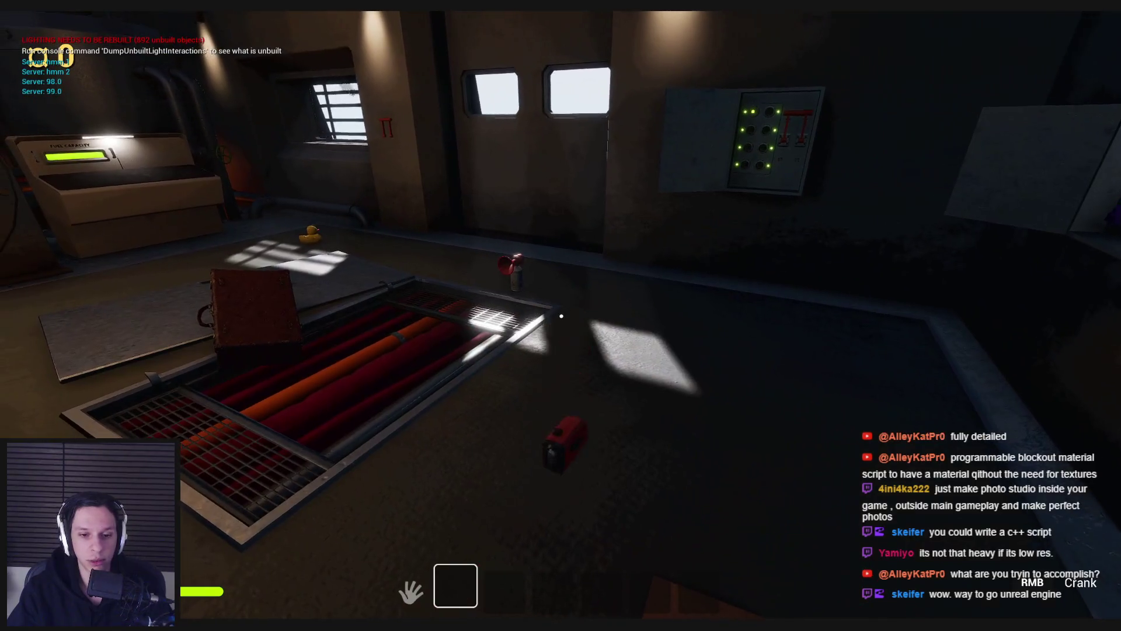
{"action": "key", "text": "e"}
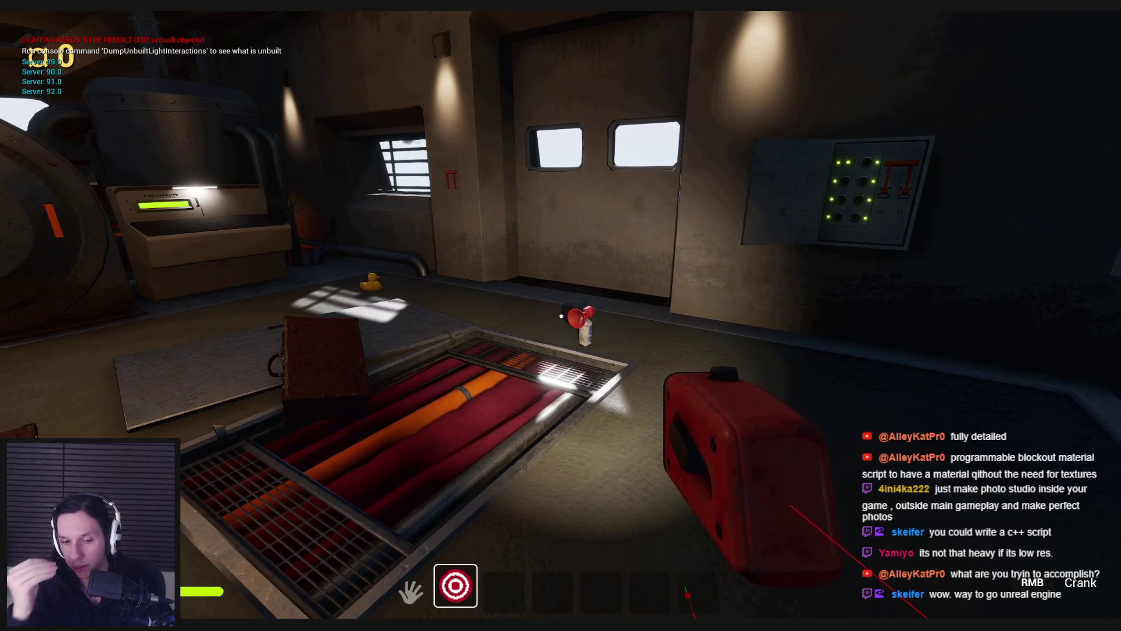
Step: Line up on the floor grate, drop the red device with G, and back away to view the room
{"action": "key", "text": "s"}
{"action": "key", "text": "s"}
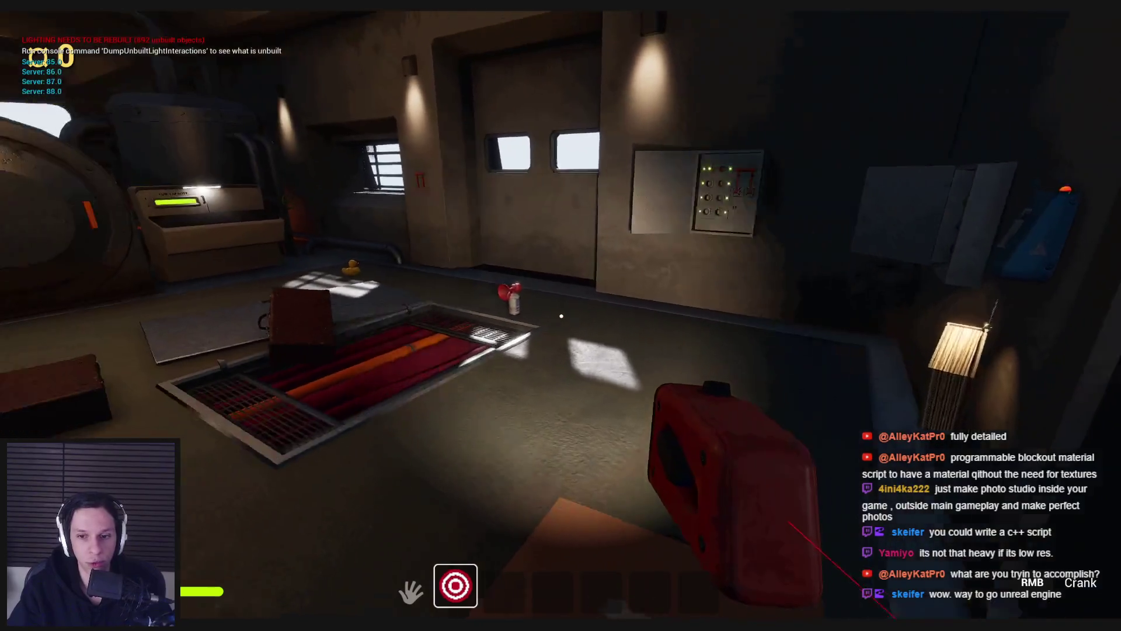
{"action": "key", "text": "w"}
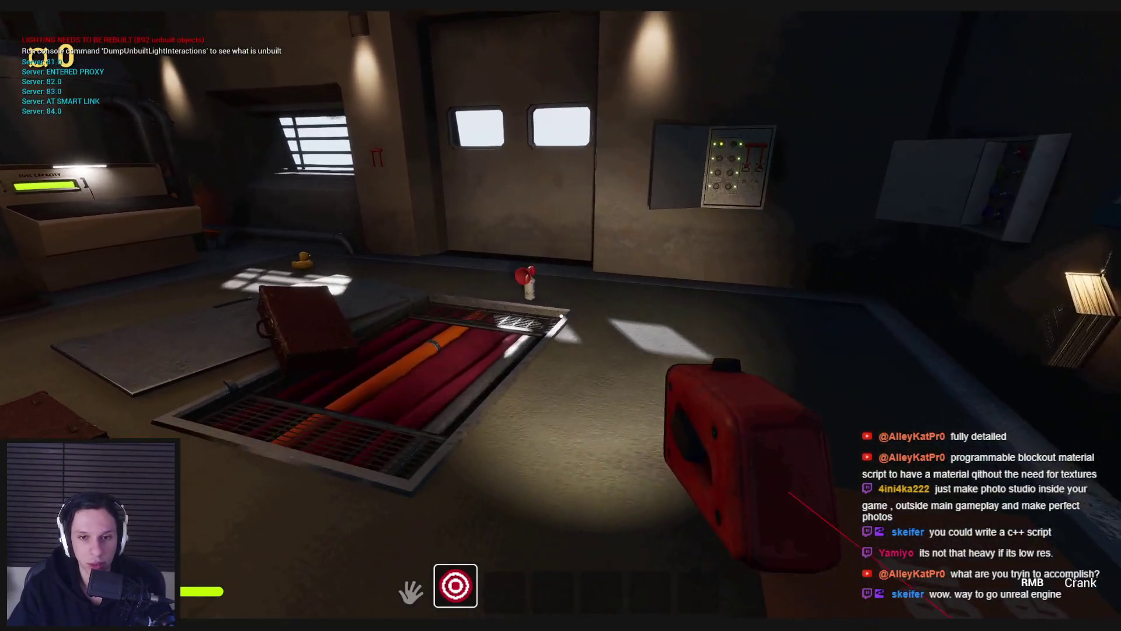
{"action": "key", "text": "s"}
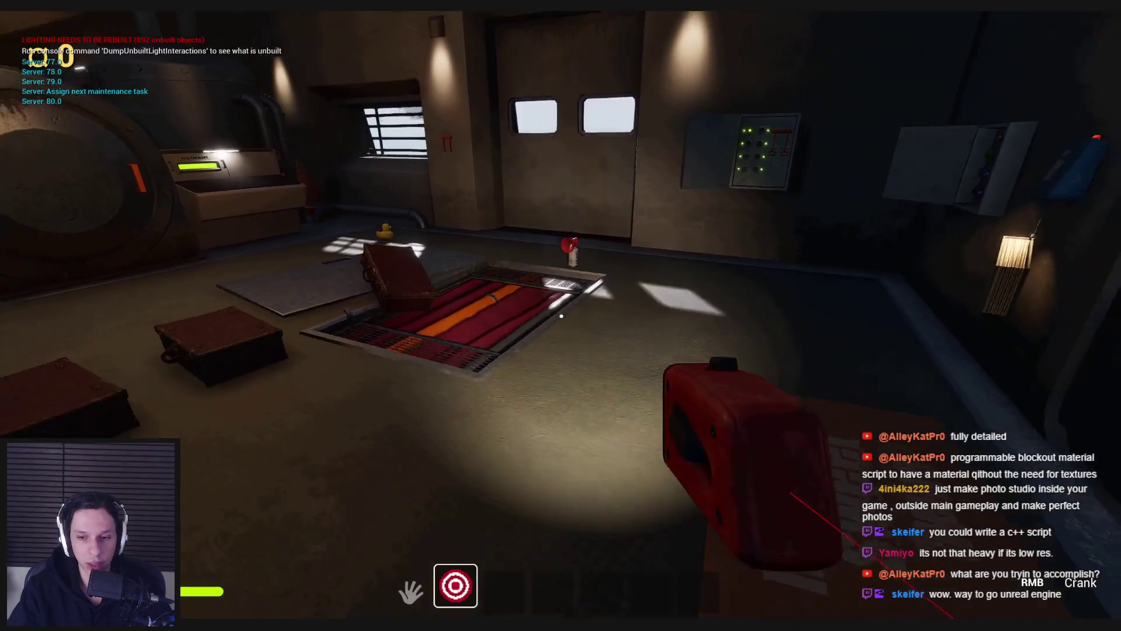
{"action": "key", "text": "w"}
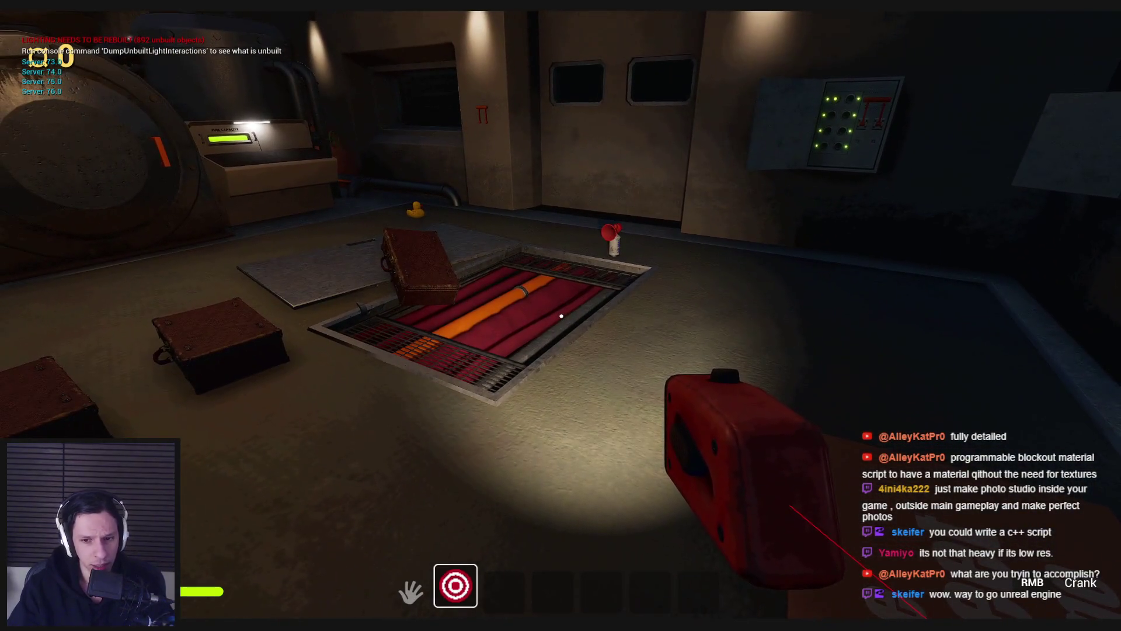
{"action": "key", "text": "g"}
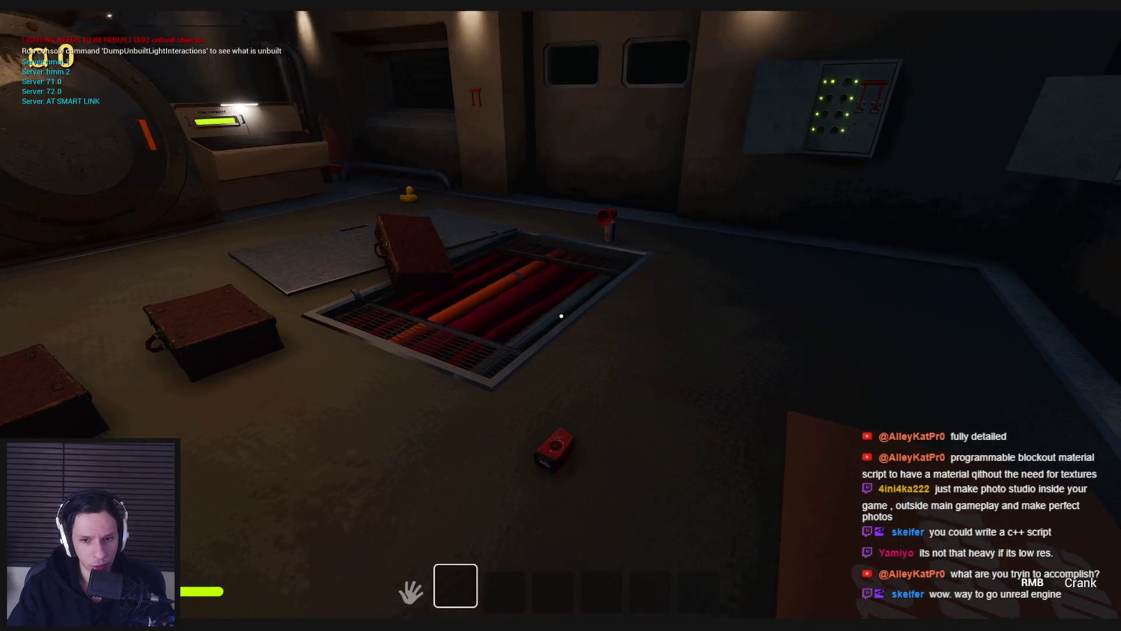
{"action": "key", "text": "s"}
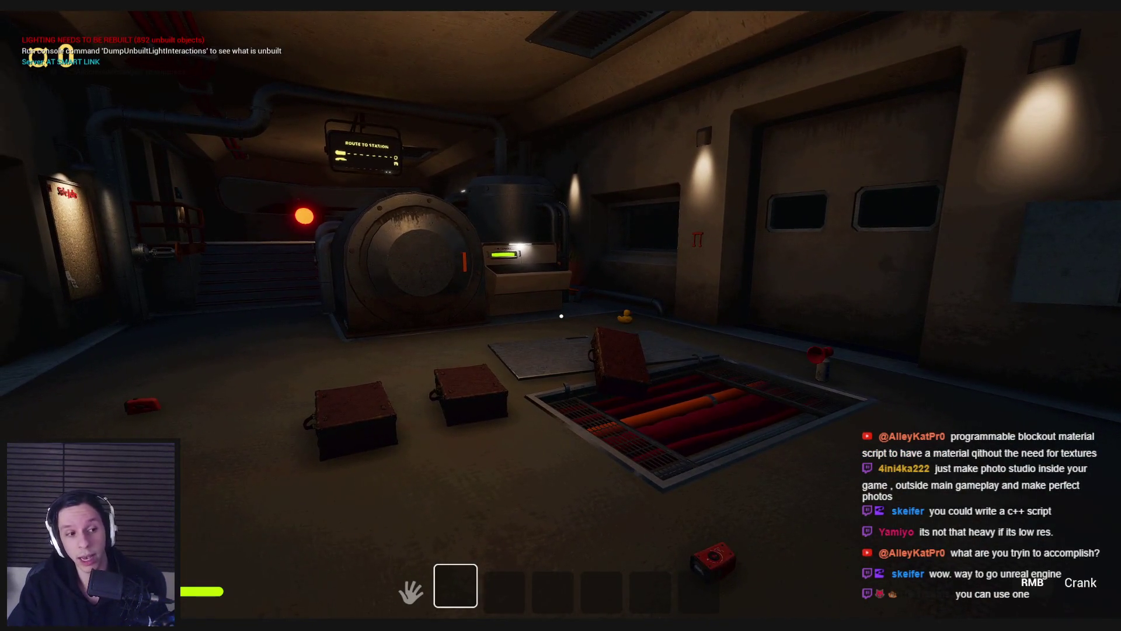
{"action": "key", "text": "Print"}
Step: Capture the room and draw a red box split into grid cells with a cube in the centre
{"action": "mouse_move", "coordinate": [480, 251]}
{"action": "left_mouse_down"}
{"action": "mouse_move", "coordinate": [863, 531]}
{"action": "mouse_move", "coordinate": [858, 572]}
{"action": "mouse_move", "coordinate": [853, 532]}
{"action": "left_mouse_up"}
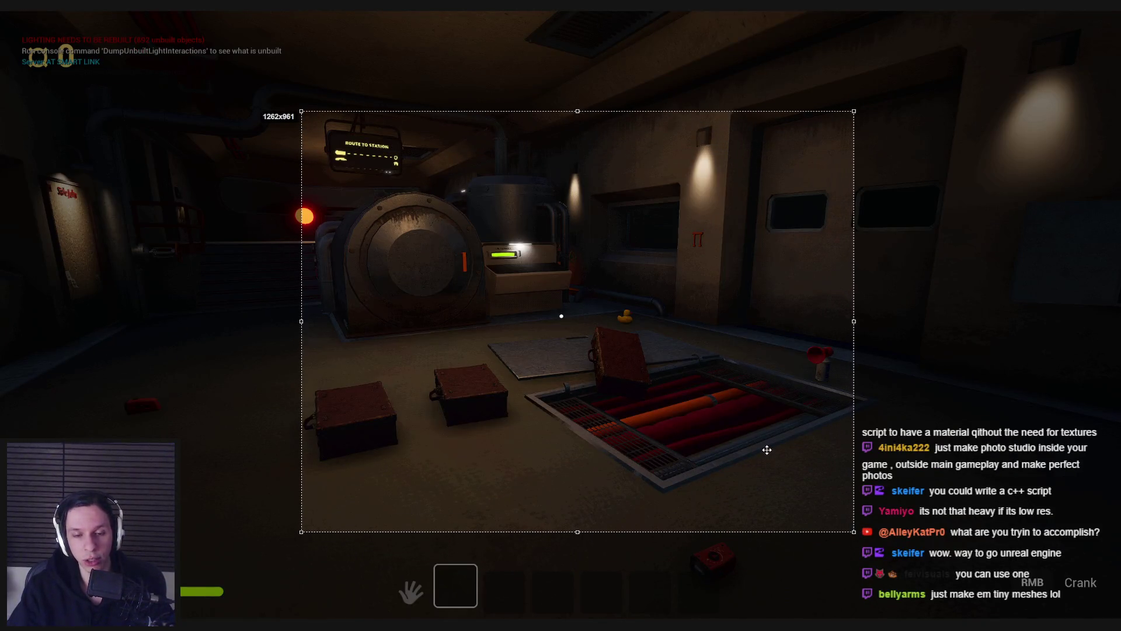
{"action": "left_click_drag", "start_coordinate": [411, 178], "coordinate": [750, 478]}
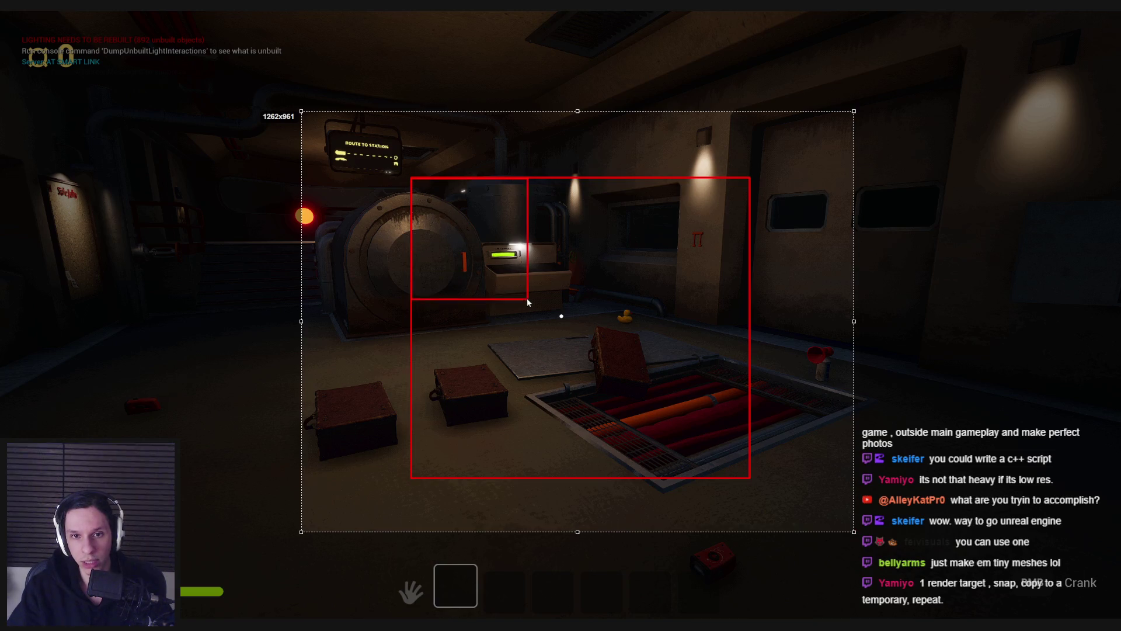
{"action": "mouse_move", "coordinate": [524, 292]}
{"action": "left_mouse_down"}
{"action": "mouse_move", "coordinate": [542, 297]}
{"action": "mouse_move", "coordinate": [528, 296]}
{"action": "mouse_move", "coordinate": [631, 175]}
{"action": "mouse_move", "coordinate": [752, 297]}
{"action": "mouse_move", "coordinate": [655, 469]}
{"action": "left_mouse_up"}
{"action": "mouse_move", "coordinate": [647, 390]}
{"action": "left_mouse_down"}
{"action": "mouse_move", "coordinate": [528, 296]}
{"action": "mouse_move", "coordinate": [412, 397]}
{"action": "left_mouse_up"}
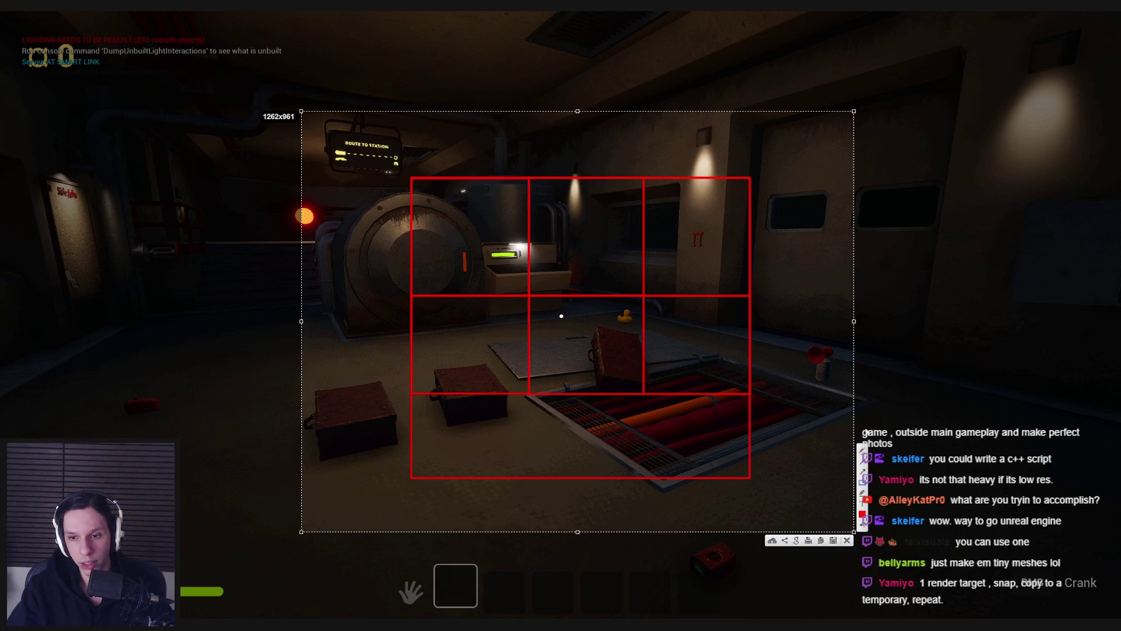
{"action": "mouse_move", "coordinate": [557, 329]}
{"action": "left_mouse_down"}
{"action": "mouse_move", "coordinate": [558, 350]}
{"action": "mouse_move", "coordinate": [600, 339]}
{"action": "left_mouse_up"}
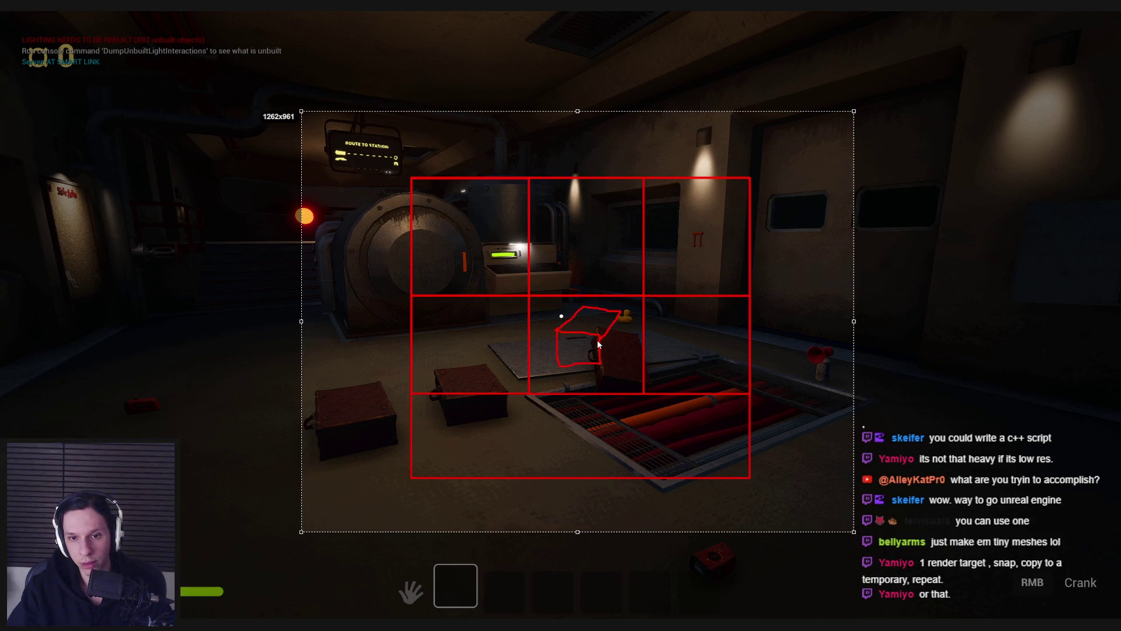
{"action": "left_click_drag", "start_coordinate": [617, 320], "coordinate": [617, 320]}
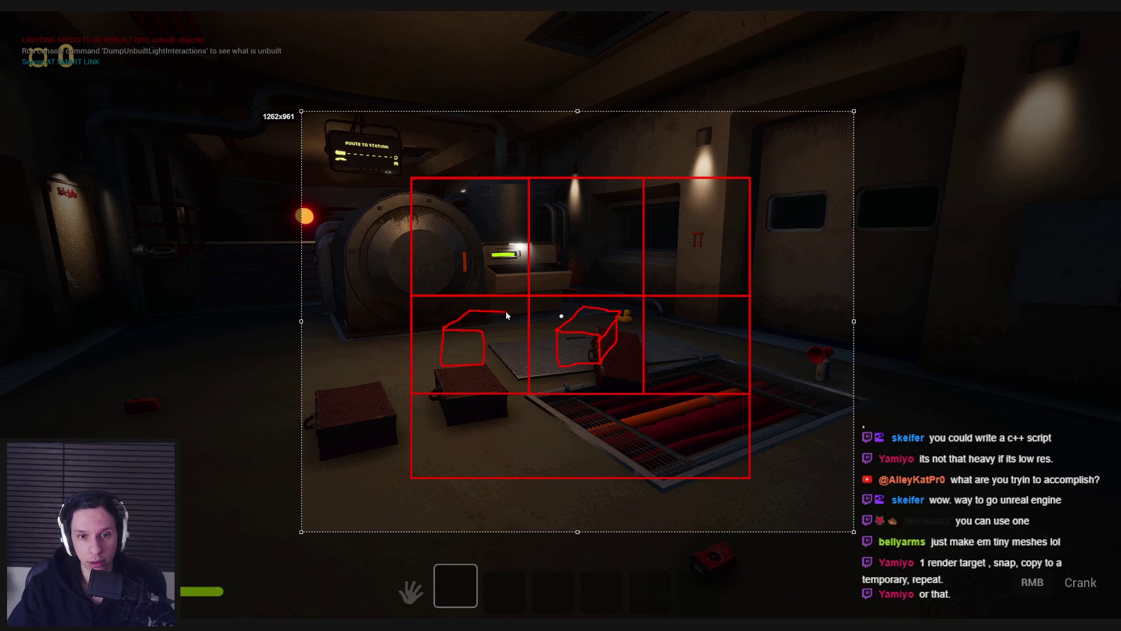
Step: Sketch a shape in the right middle cell, number the grid cells, and dismiss the capture
{"action": "left_click_drag", "start_coordinate": [699, 325], "coordinate": [729, 315]}
{"action": "left_click_drag", "start_coordinate": [630, 312], "coordinate": [624, 315]}
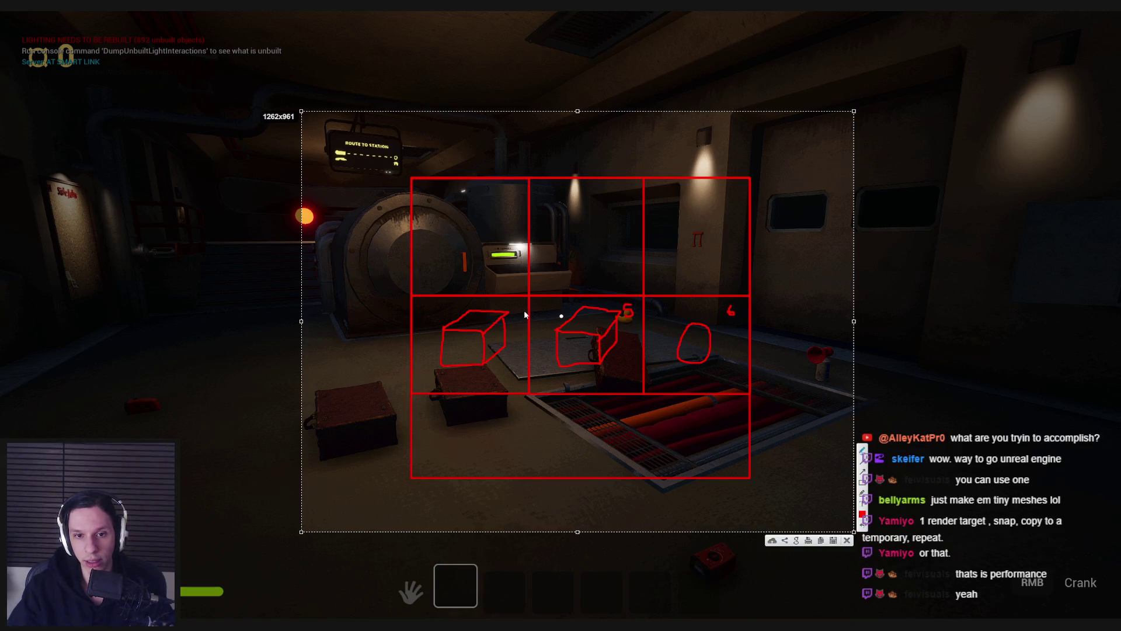
{"action": "left_click_drag", "start_coordinate": [514, 193], "coordinate": [516, 202]}
{"action": "left_click_drag", "start_coordinate": [623, 193], "coordinate": [634, 205]}
{"action": "left_click_drag", "start_coordinate": [734, 211], "coordinate": [734, 209]}
{"action": "key", "text": "Escape"}
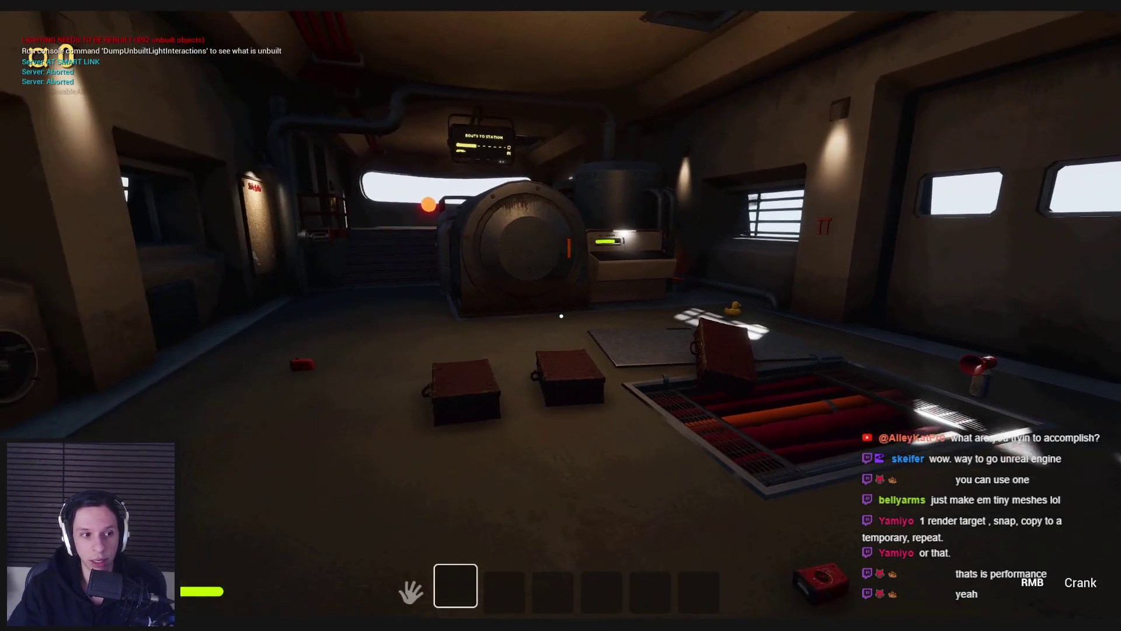
Step: Back away to face the barred windows, capture an enlarged screenshot area, and draw a red box at its centre
{"action": "key", "text": "s"}
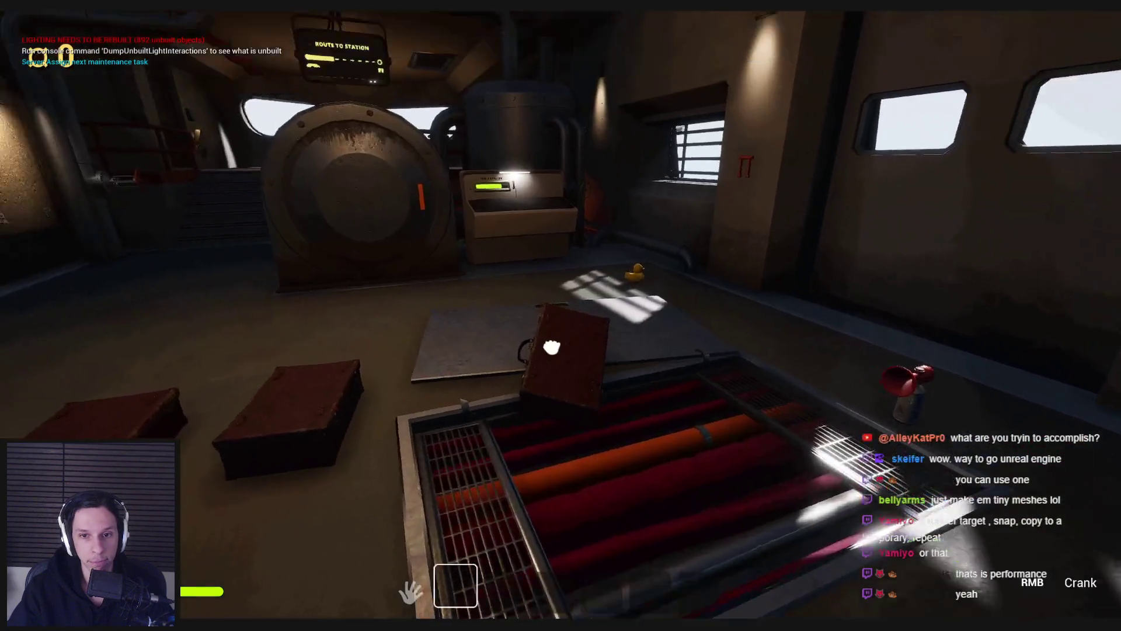
{"action": "mouse_move", "coordinate": [561, 316]}
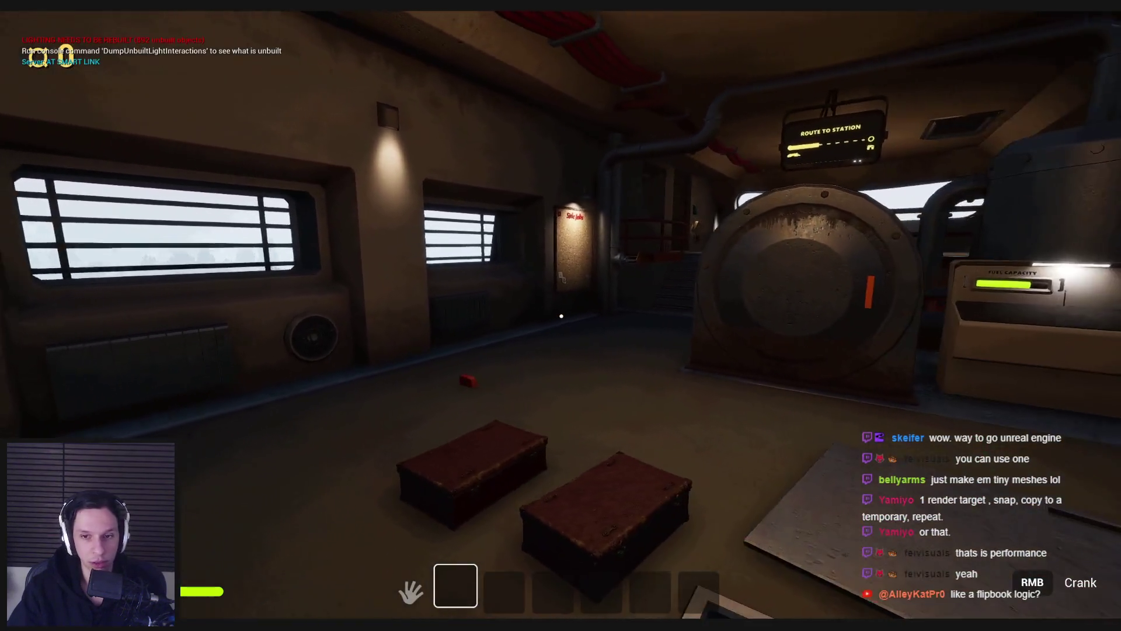
{"action": "key", "text": "Print"}
{"action": "mouse_move", "coordinate": [346, 152]}
{"action": "left_mouse_down"}
{"action": "mouse_move", "coordinate": [825, 459]}
{"action": "mouse_move", "coordinate": [845, 519]}
{"action": "left_mouse_up"}
{"action": "left_click_drag", "start_coordinate": [346, 305], "coordinate": [272, 329]}
{"action": "mouse_move", "coordinate": [382, 202]}
{"action": "left_mouse_down"}
{"action": "mouse_move", "coordinate": [728, 459]}
{"action": "mouse_move", "coordinate": [761, 458]}
{"action": "left_mouse_up"}
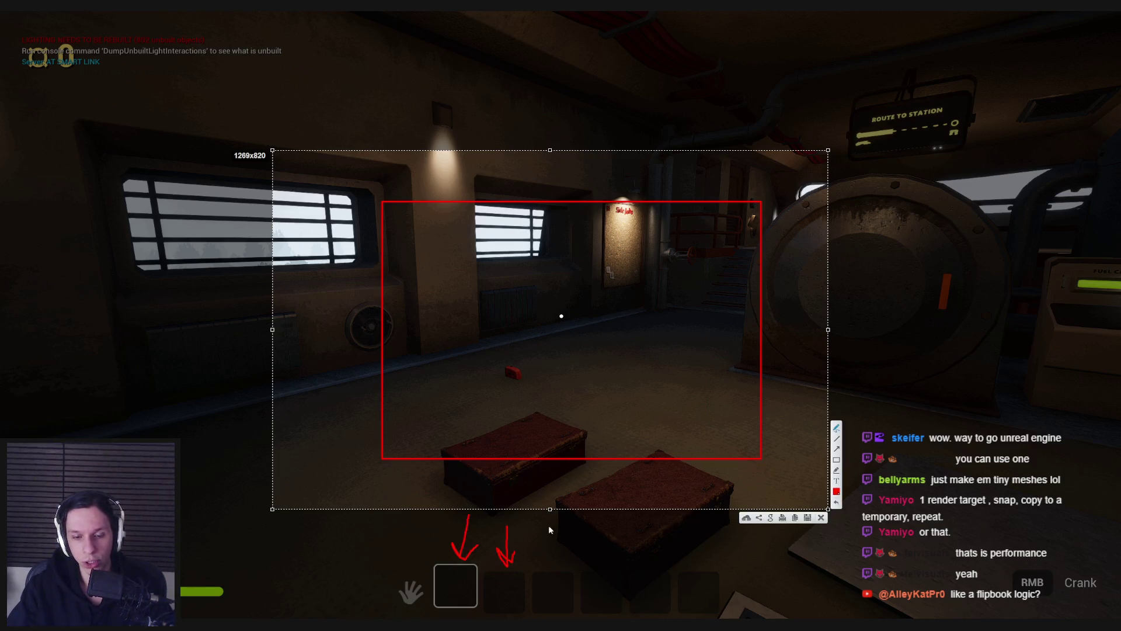
Step: Arrow the hotbar slots, label the first two 0,0 and 0,1, close the capture, and pick up the rubber duck
{"action": "mouse_move", "coordinate": [591, 522]}
{"action": "left_mouse_down"}
{"action": "mouse_move", "coordinate": [599, 560]}
{"action": "mouse_move", "coordinate": [606, 549]}
{"action": "mouse_move", "coordinate": [653, 561]}
{"action": "left_mouse_up"}
{"action": "mouse_move", "coordinate": [632, 546]}
{"action": "left_mouse_down"}
{"action": "mouse_move", "coordinate": [666, 534]}
{"action": "mouse_move", "coordinate": [698, 562]}
{"action": "mouse_move", "coordinate": [706, 548]}
{"action": "left_mouse_up"}
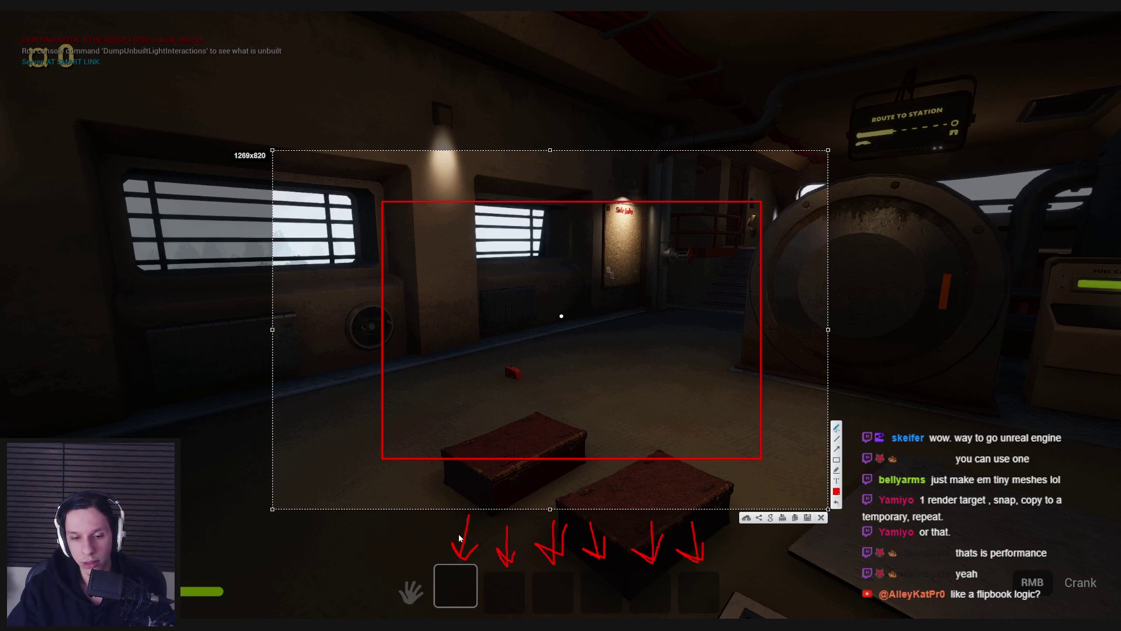
{"action": "left_click_drag", "start_coordinate": [456, 499], "coordinate": [506, 501]}
{"action": "left_click_drag", "start_coordinate": [516, 494], "coordinate": [517, 503]}
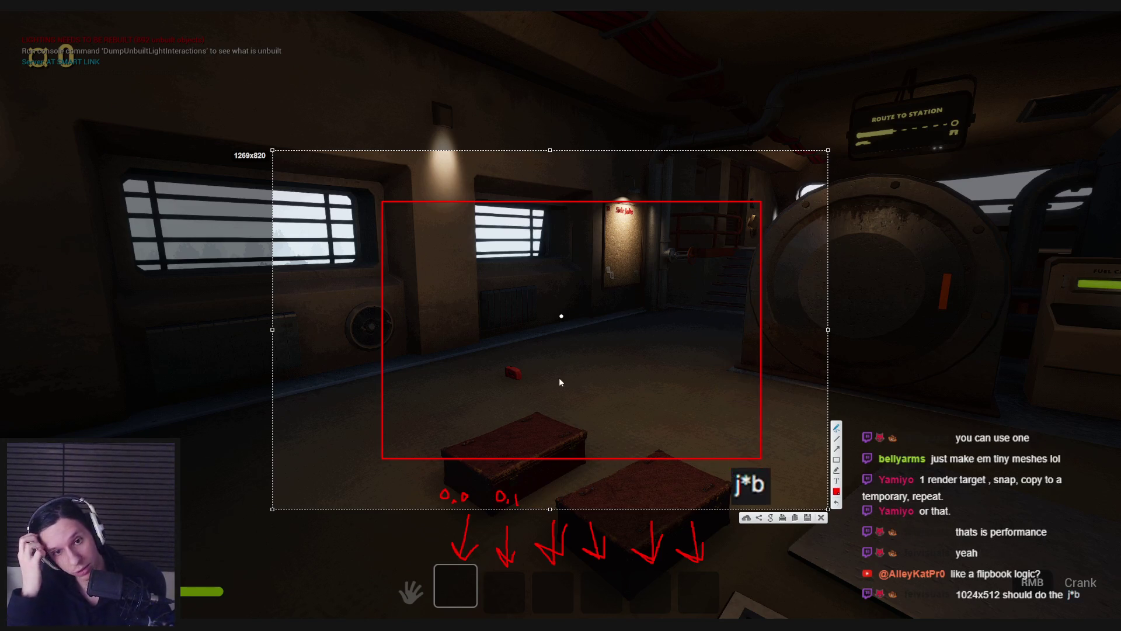
{"action": "key", "text": "Escape"}
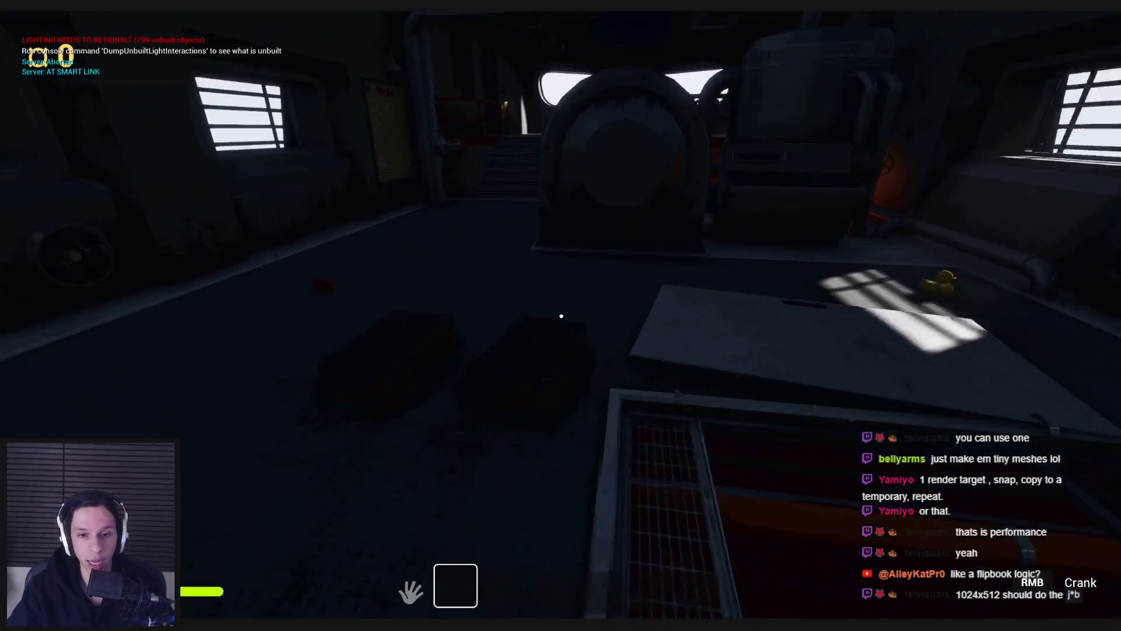
{"action": "left_click", "coordinate": [561, 316]}
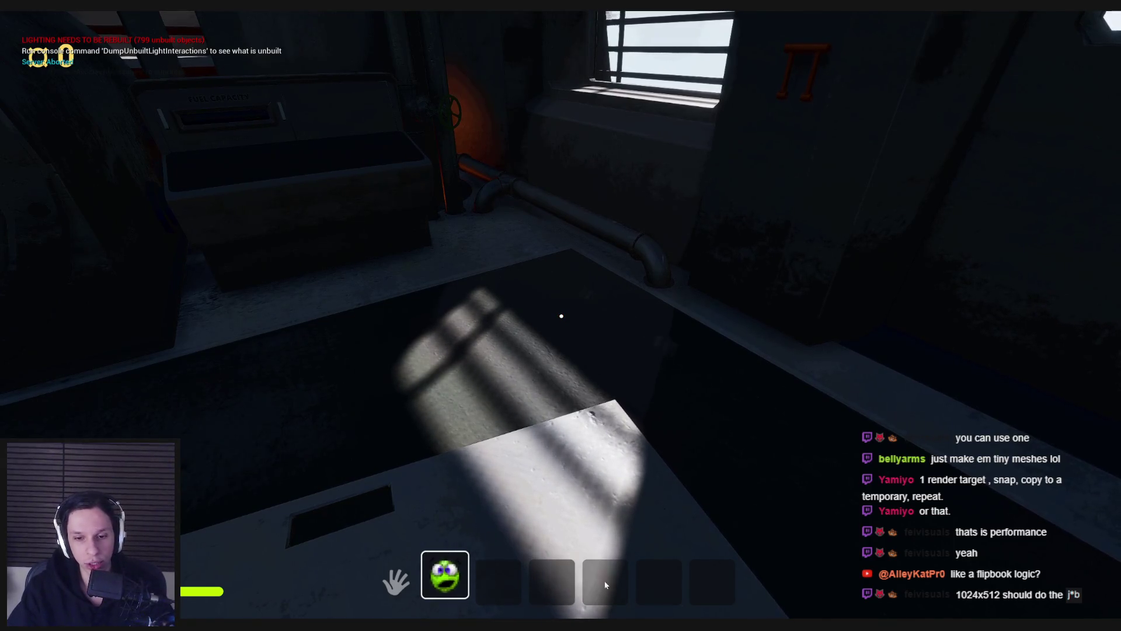
Step: Close the inventory and walk past the windows, console and stairs up to the lockers
{"action": "key", "text": "Tab"}
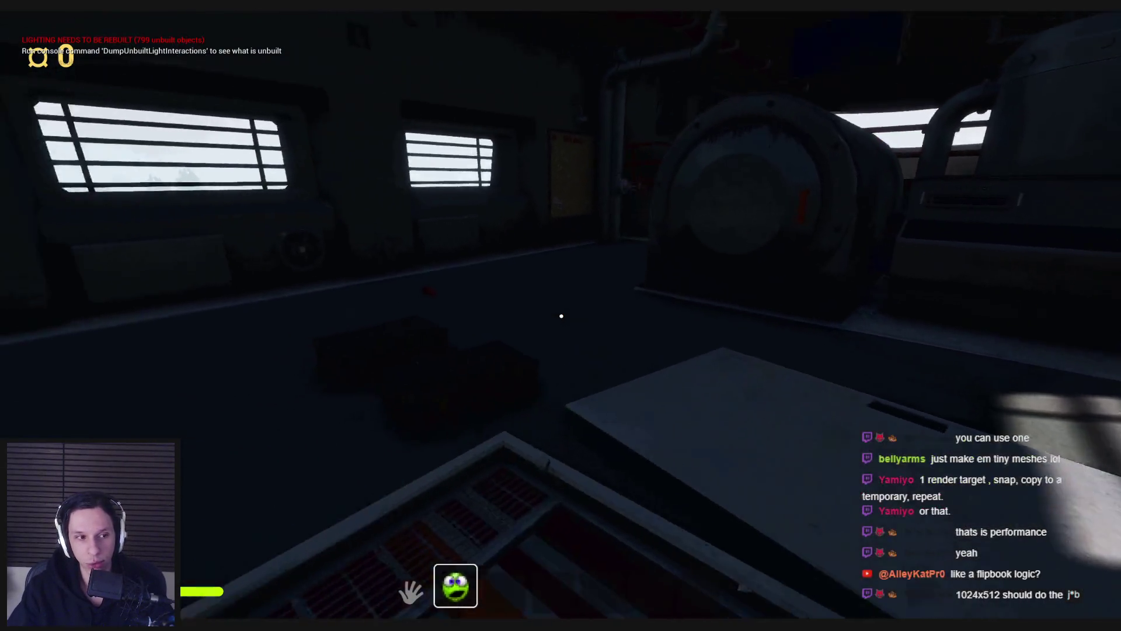
{"action": "key", "text": "w"}
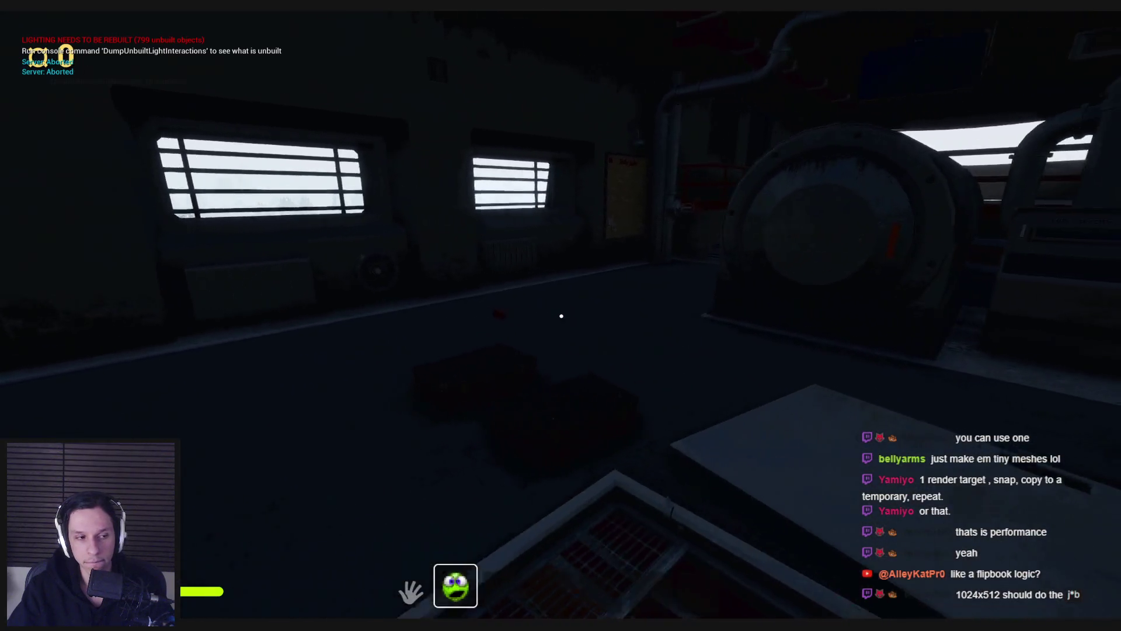
{"action": "key", "text": "shift+w"}
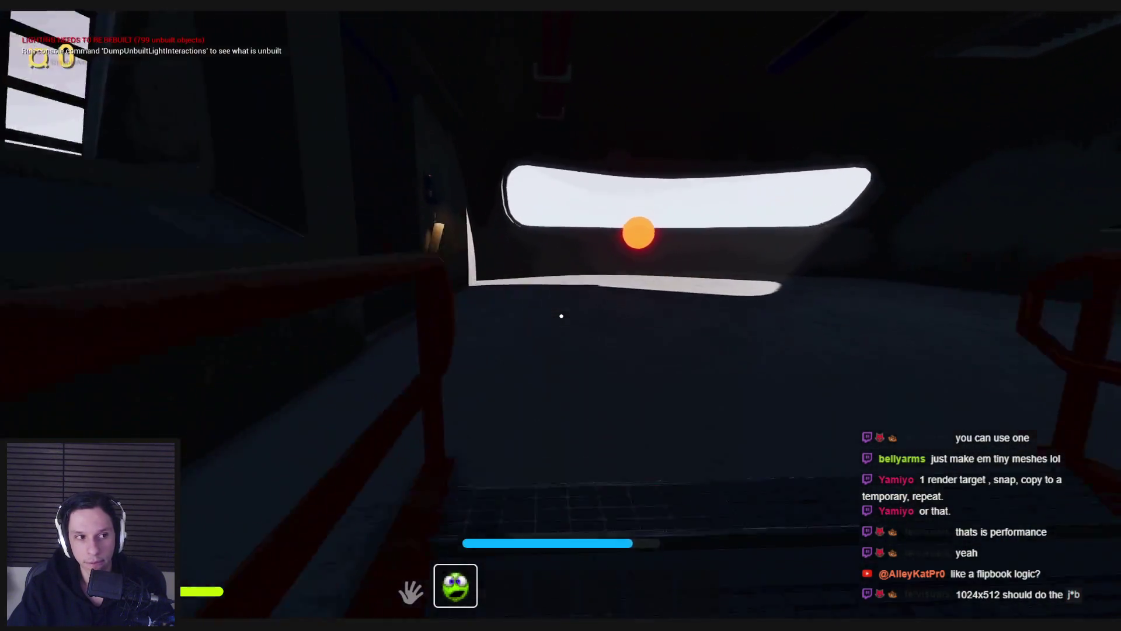
{"action": "key", "text": "shift+w"}
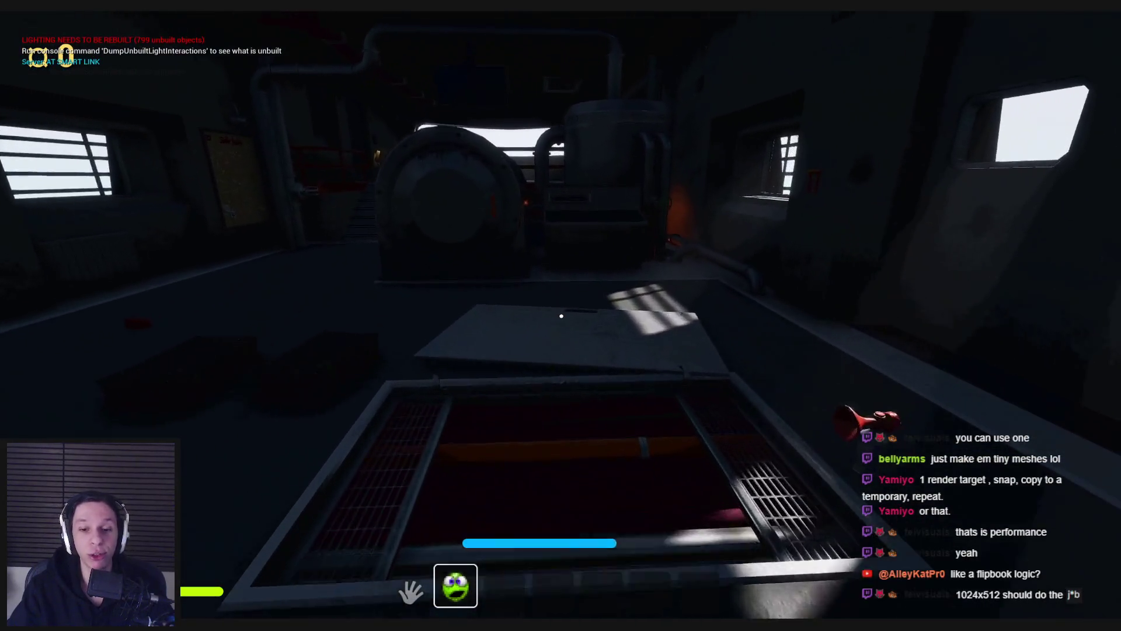
{"action": "mouse_move", "coordinate": [451, 579]}
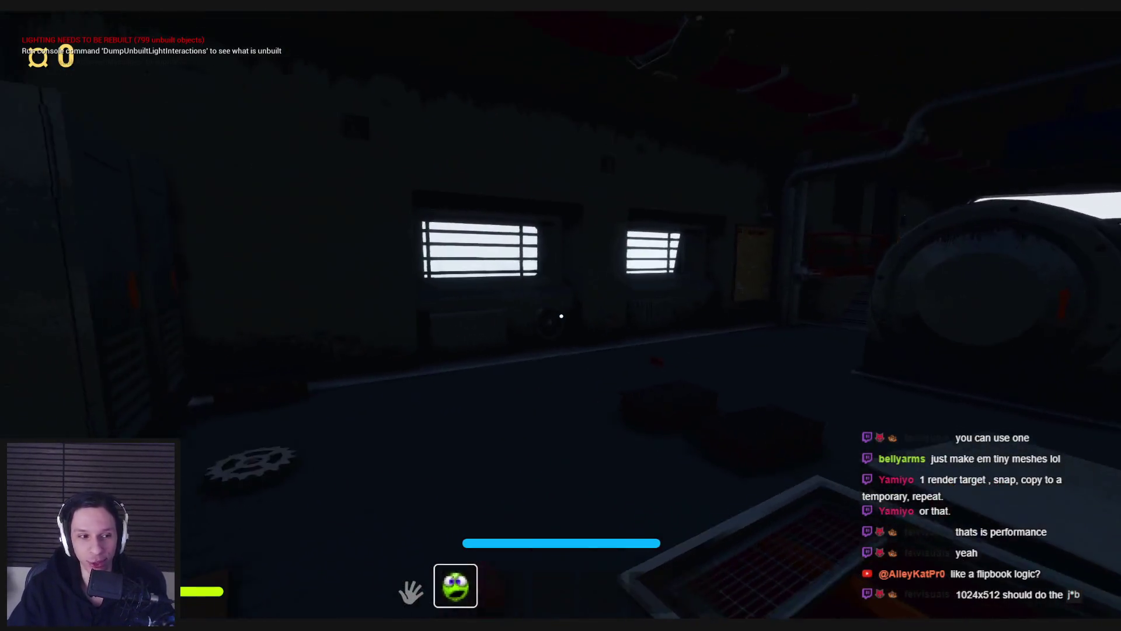
{"action": "key", "text": "shift+w"}
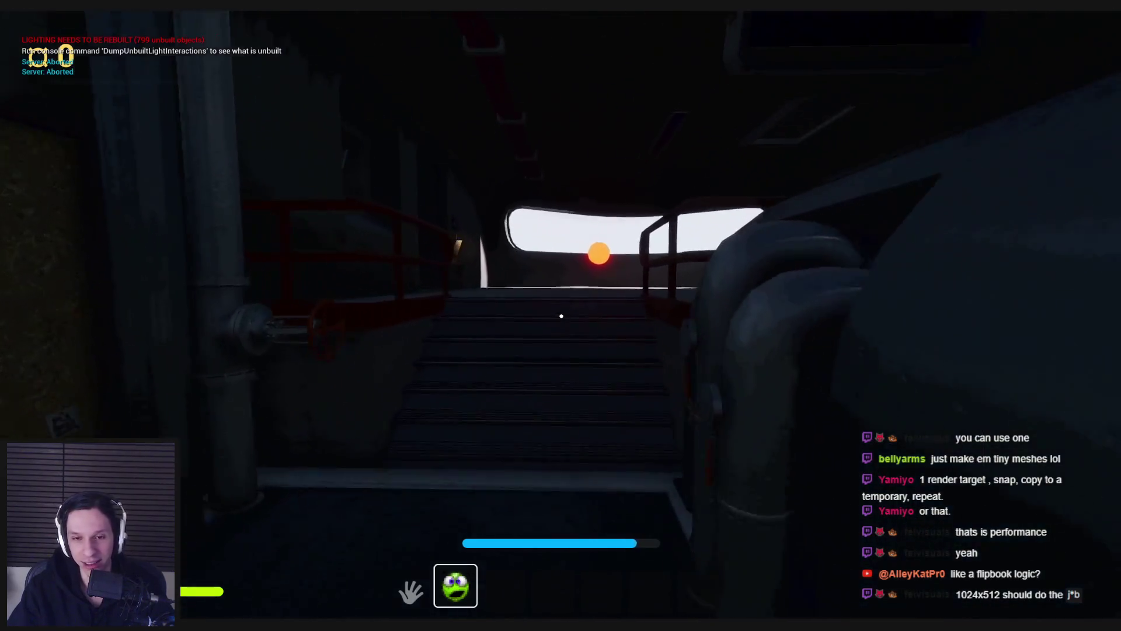
{"action": "key", "text": "shift+w"}
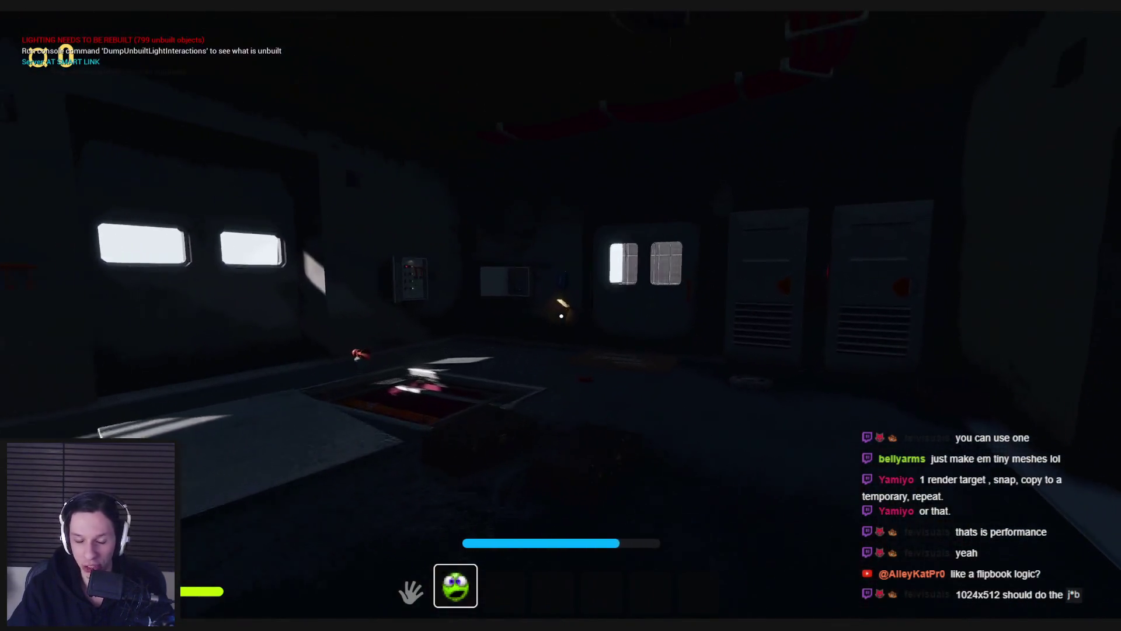
{"action": "key", "text": "w"}
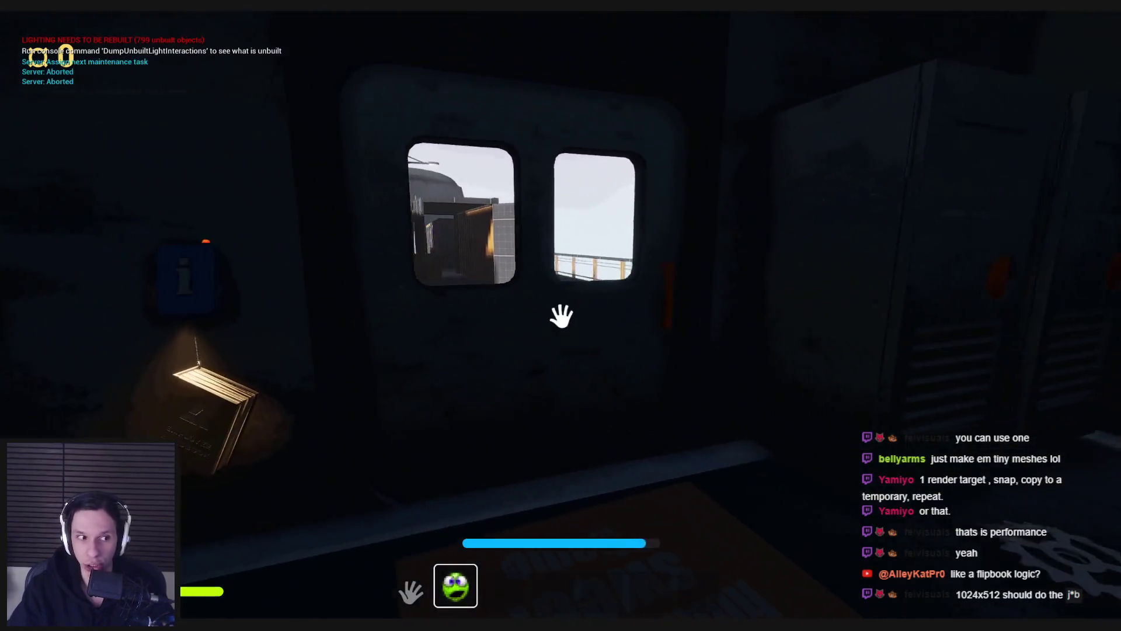
{"action": "key", "text": "s"}
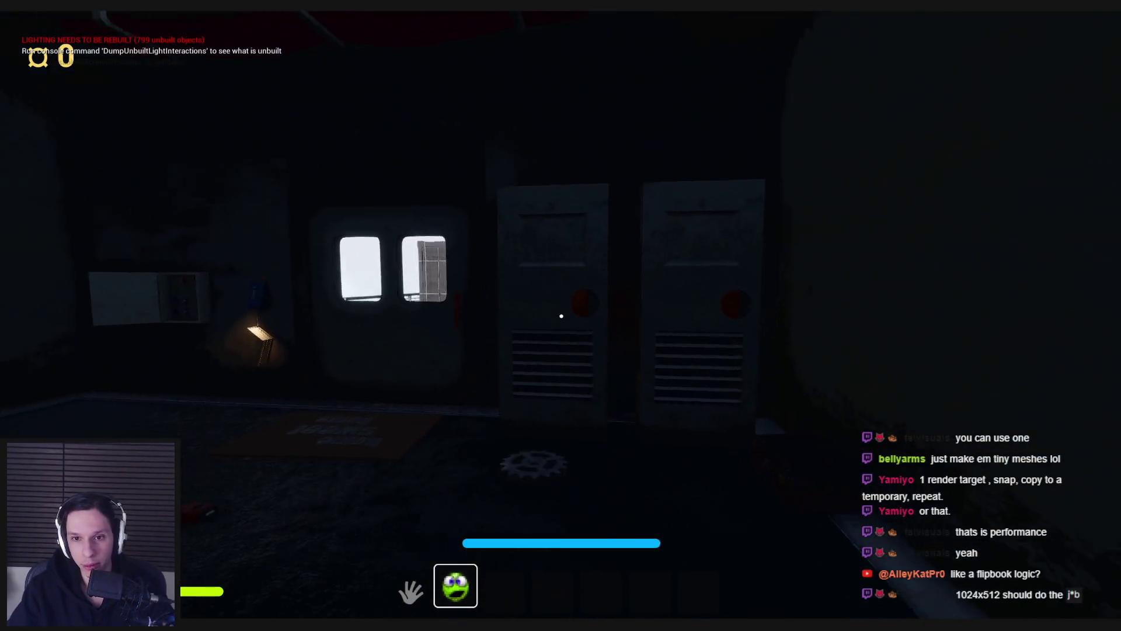
{"action": "key", "text": "w"}
Step: Open and close the locker doors, then turn the red valve in the engine room
{"action": "left_click", "coordinate": [563, 315]}
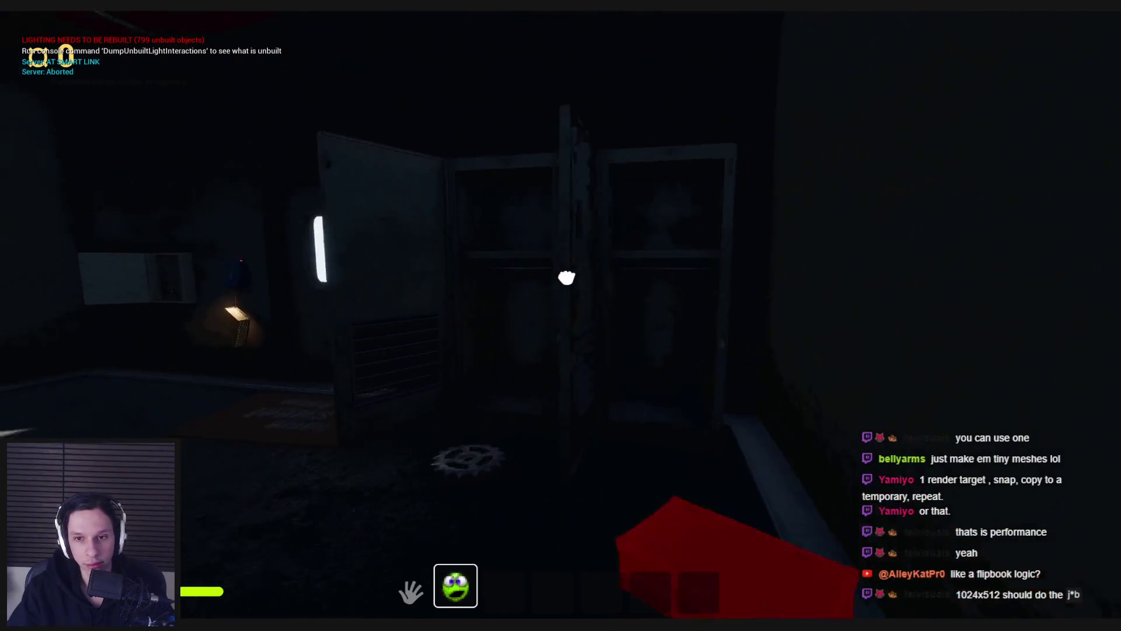
{"action": "left_click", "coordinate": [694, 272]}
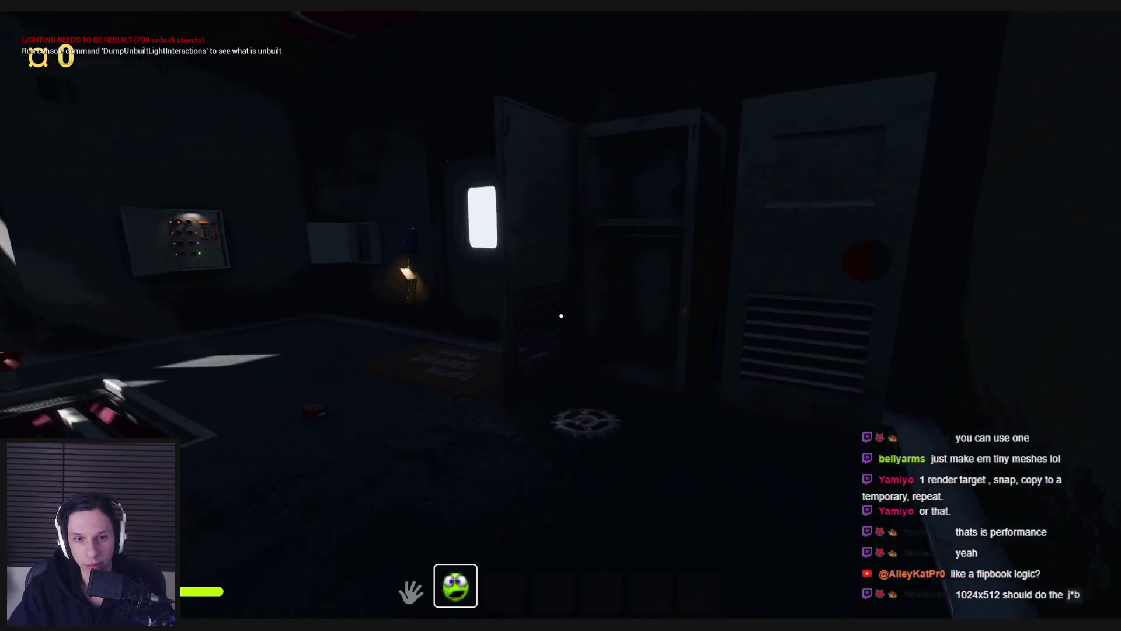
{"action": "key", "text": "w"}
{"action": "left_click", "coordinate": [562, 316]}
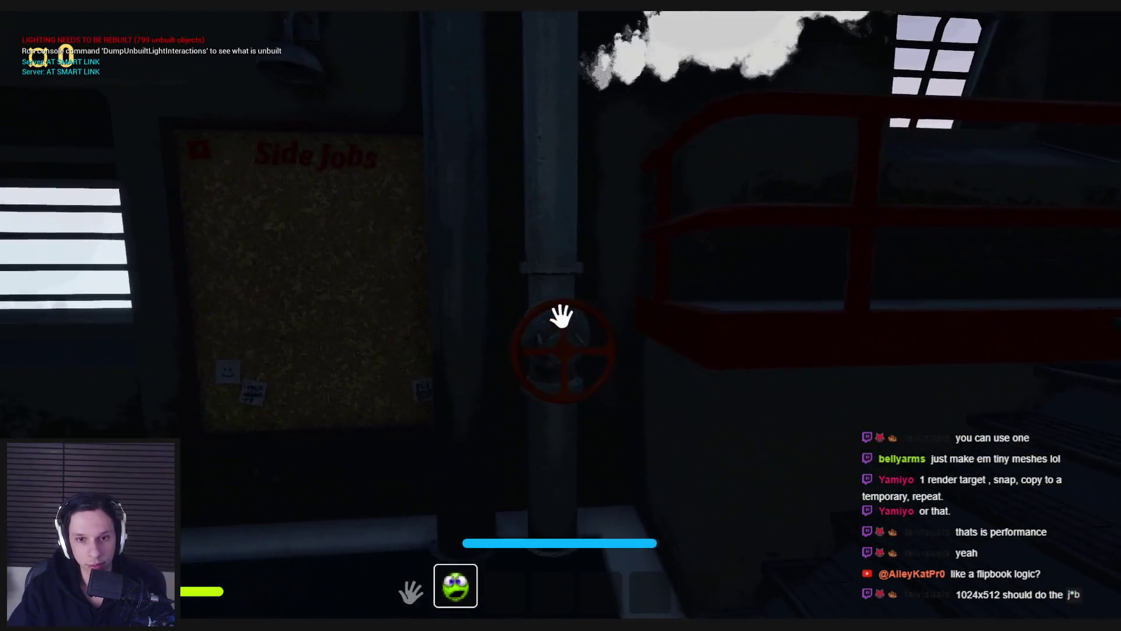
{"action": "left_click", "coordinate": [528, 363]}
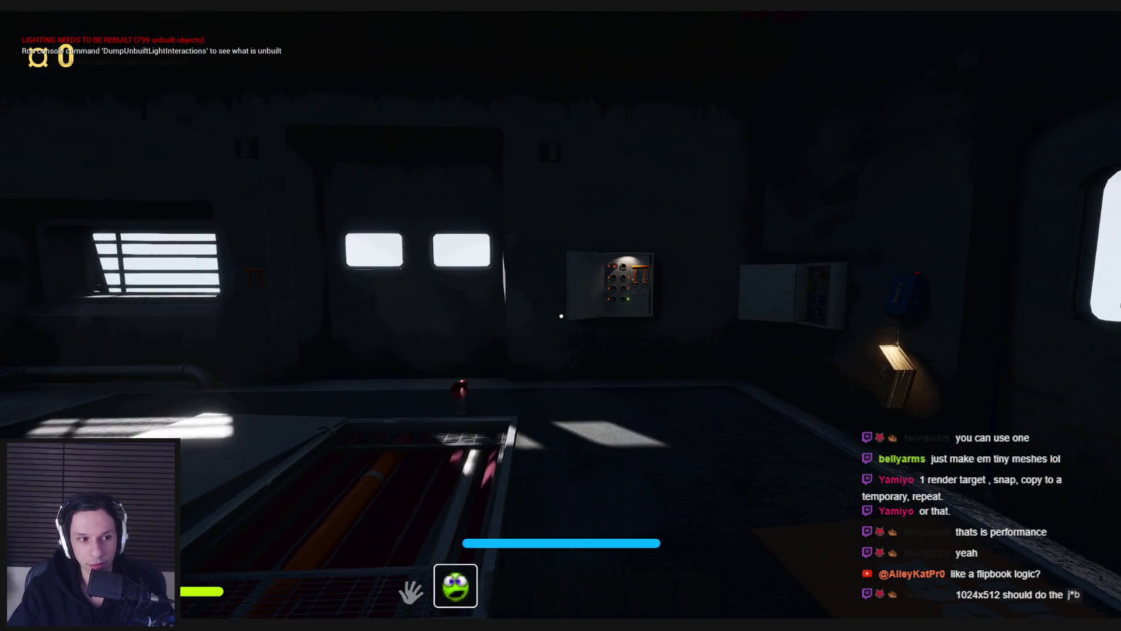
Step: Pull down the fuse panel lever, then back away and look around the room
{"action": "key", "text": "w"}
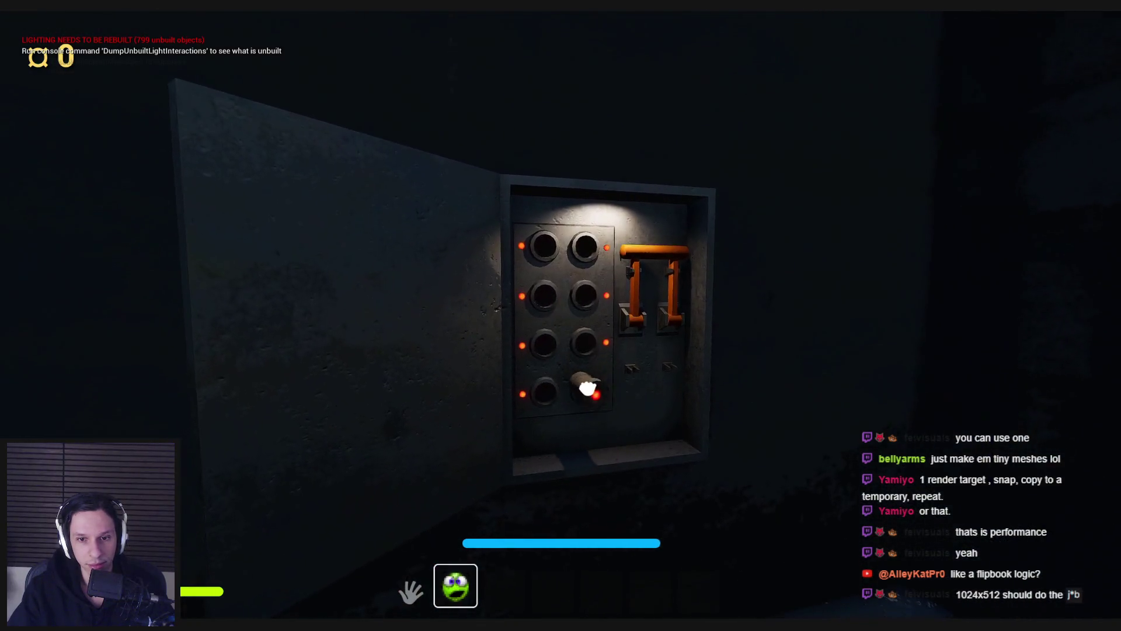
{"action": "left_click", "coordinate": [561, 316]}
{"action": "left_click", "coordinate": [561, 316]}
{"action": "key", "text": "s"}
{"action": "key", "text": "s"}
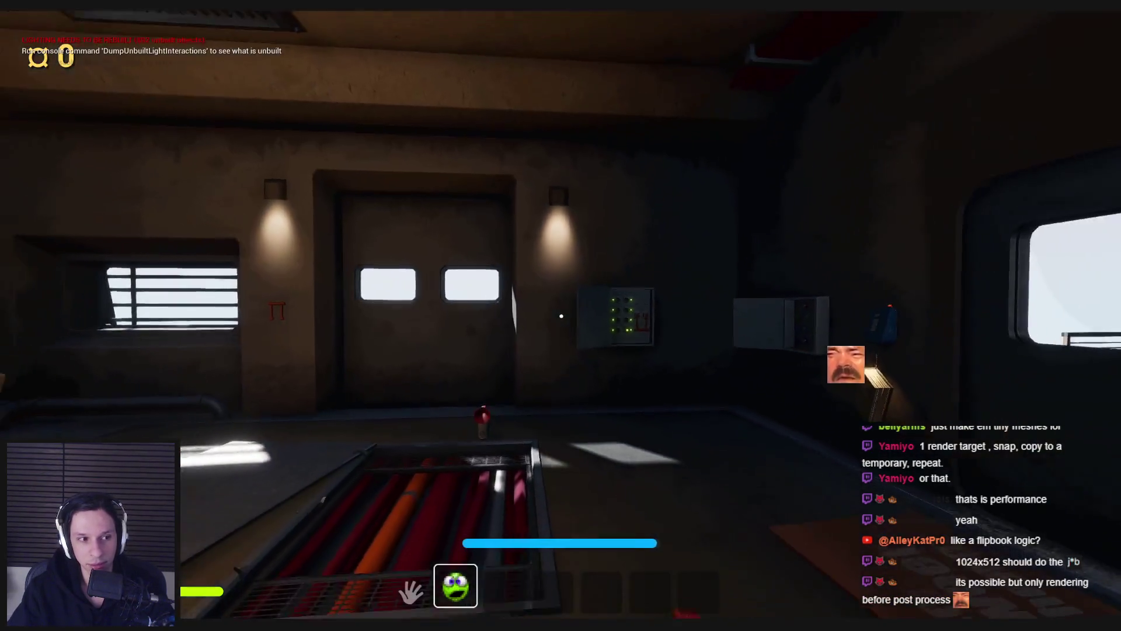
{"action": "key", "text": "d"}
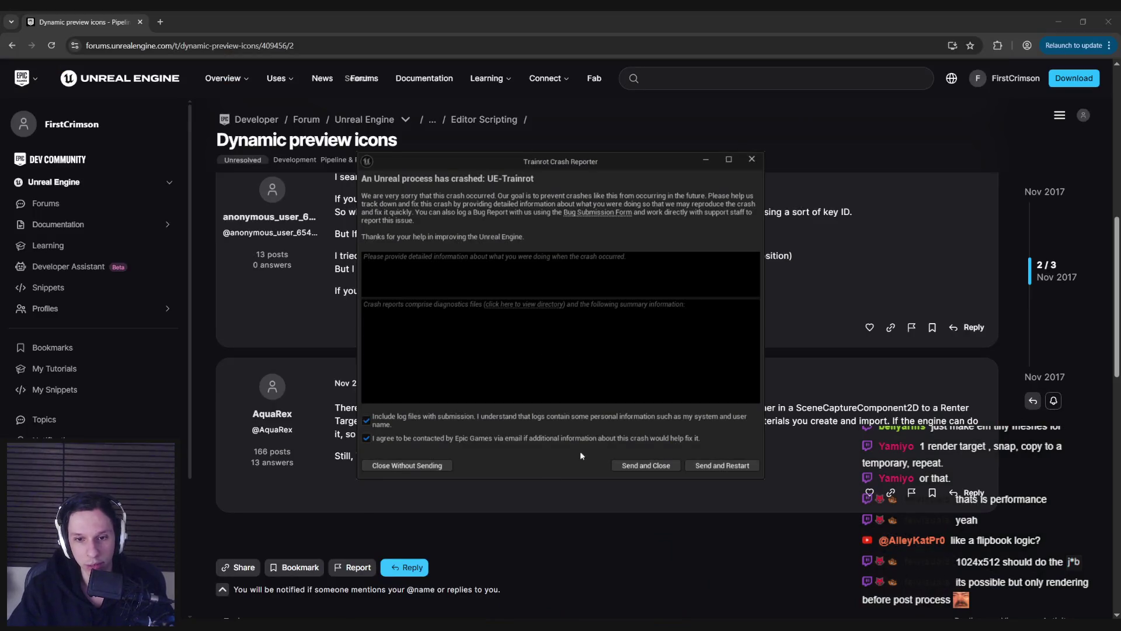
Step: Dismiss the Crash Reporter and run the Trainrot Development Editor build from Rider
{"action": "left_click", "coordinate": [412, 466]}
{"action": "key", "text": "alt+Tab"}
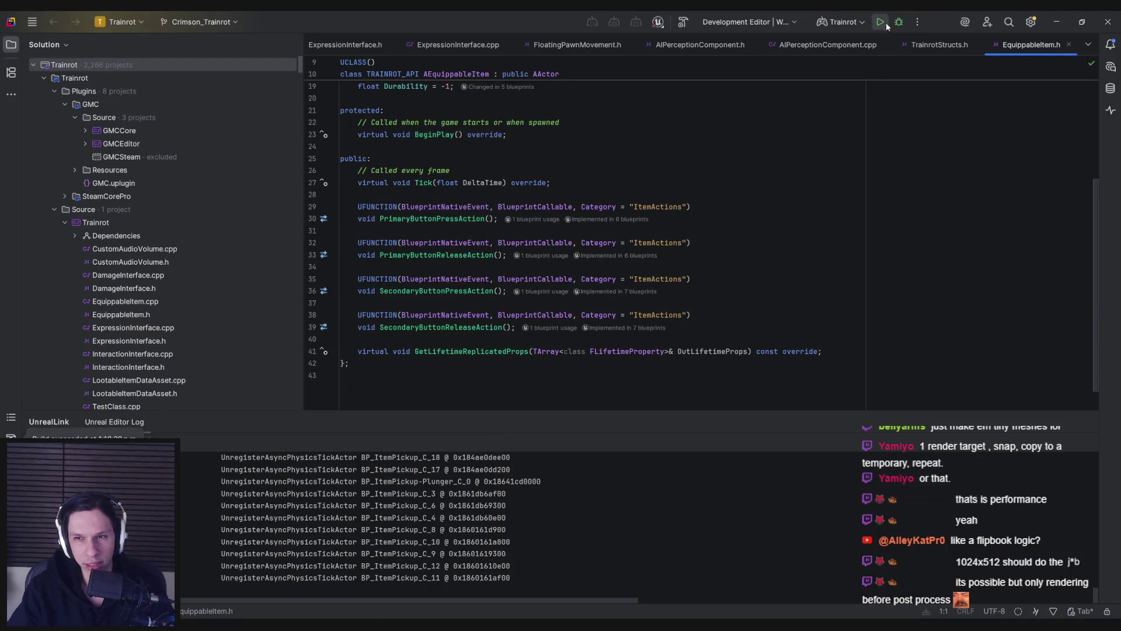
{"action": "left_click", "coordinate": [880, 23]}
{"action": "scroll", "coordinate": [590, 257], "scroll_direction": "up", "scroll_amount": 5}
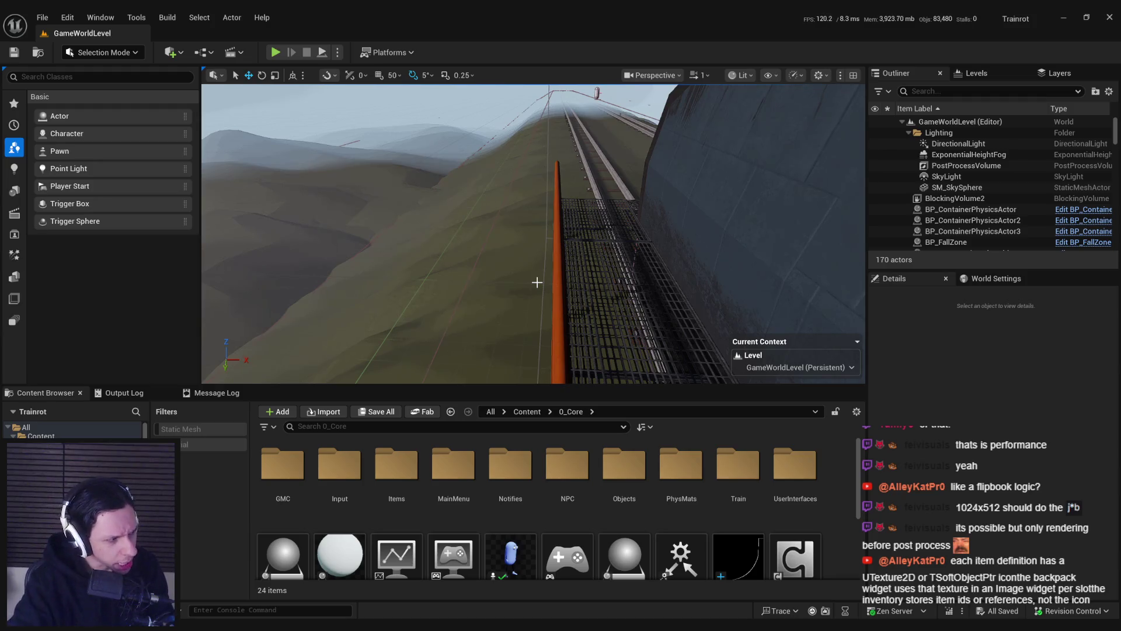
Step: Create a new folder named HotbarRenderer in the 0_Core Content Browser folder
{"action": "mouse_move", "coordinate": [572, 264]}
{"action": "left_mouse_down"}
{"action": "mouse_move", "coordinate": [561, 257]}
{"action": "mouse_move", "coordinate": [584, 266]}
{"action": "mouse_move", "coordinate": [572, 274]}
{"action": "mouse_move", "coordinate": [556, 260]}
{"action": "left_mouse_up"}
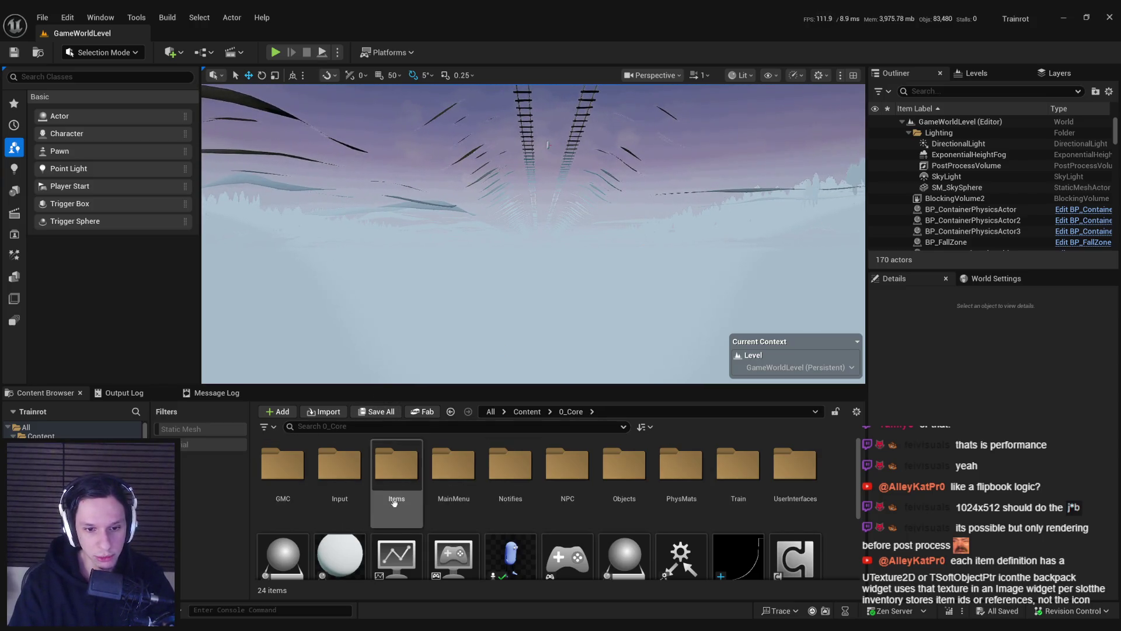
{"action": "scroll", "coordinate": [584, 554], "scroll_direction": "down", "scroll_amount": 3}
{"action": "right_click", "coordinate": [584, 554]}
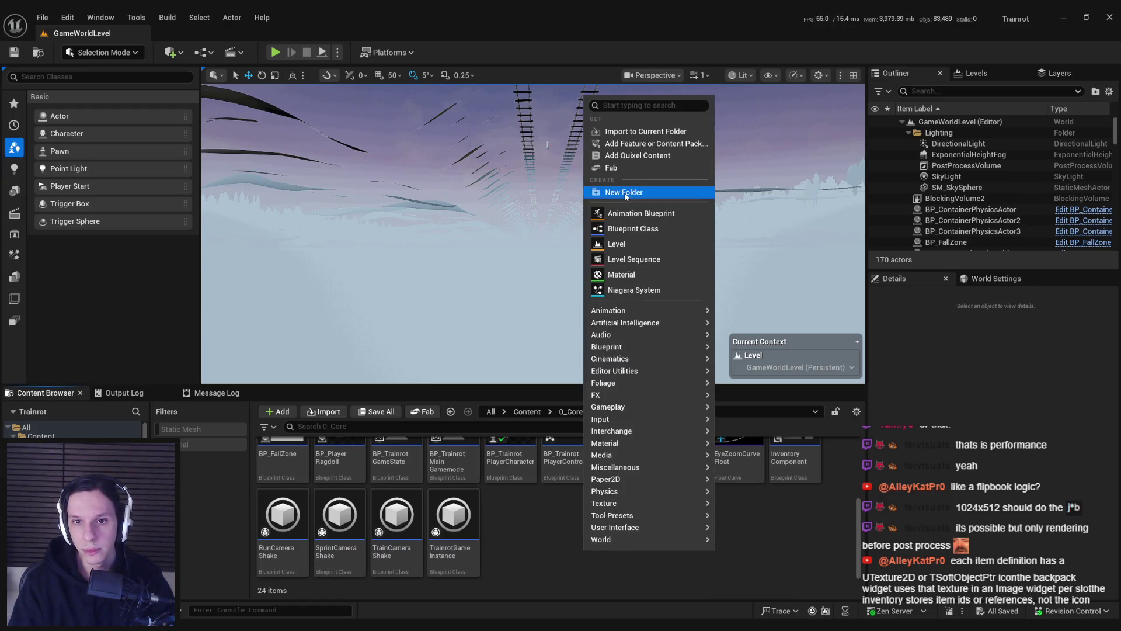
{"action": "left_click", "coordinate": [607, 192]}
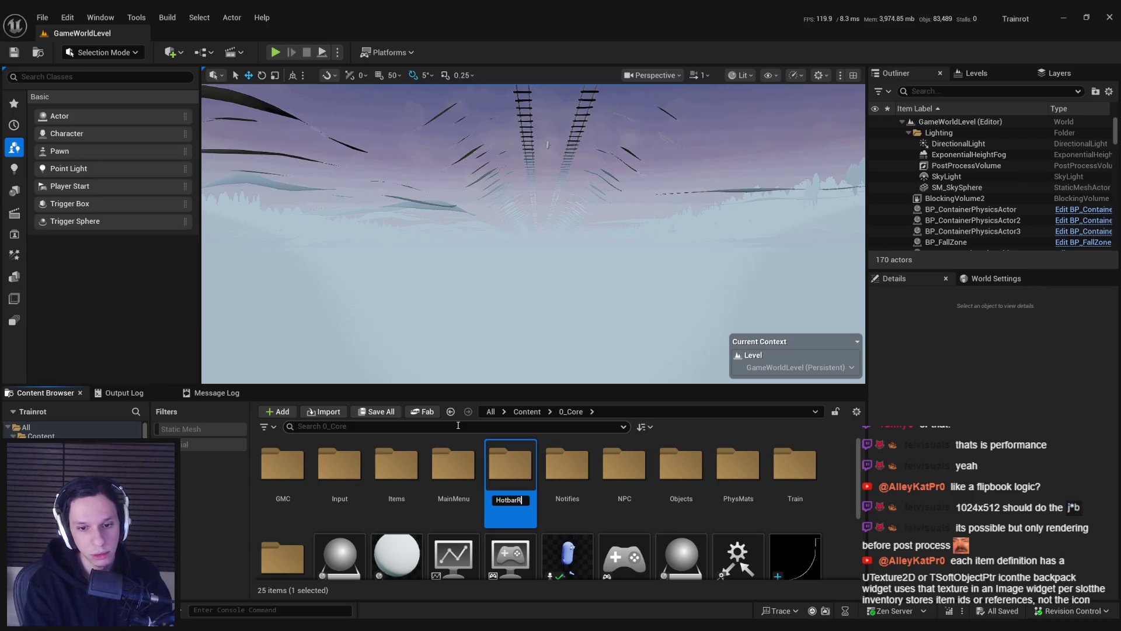
{"action": "type", "text": "enderer"}
{"action": "key", "text": "Return"}
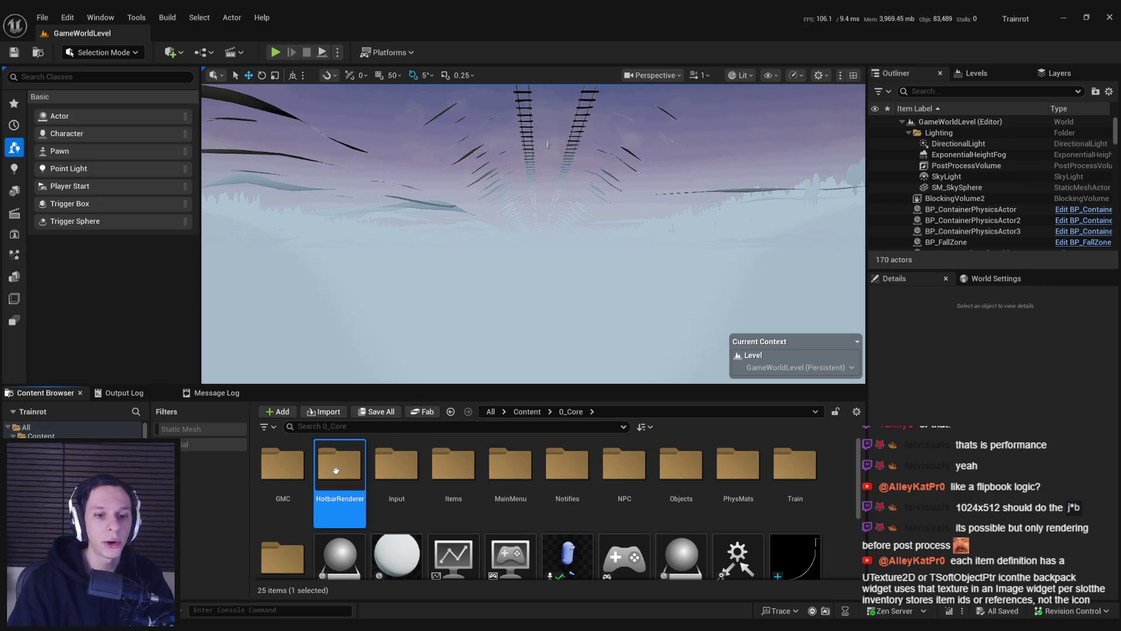
Step: Check the HotbarRenderer folder, then return to 0_Core and open BP_TrainrotPlayerCharacter
{"action": "double_click", "coordinate": [336, 470]}
{"action": "key", "text": "alt+Left"}
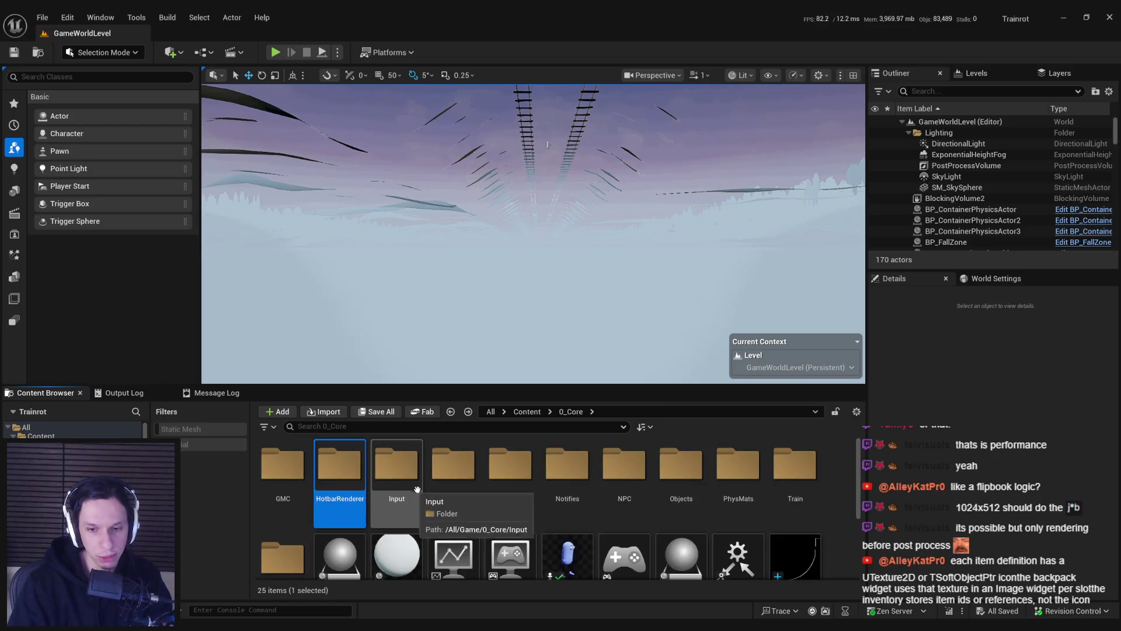
{"action": "double_click", "coordinate": [548, 540]}
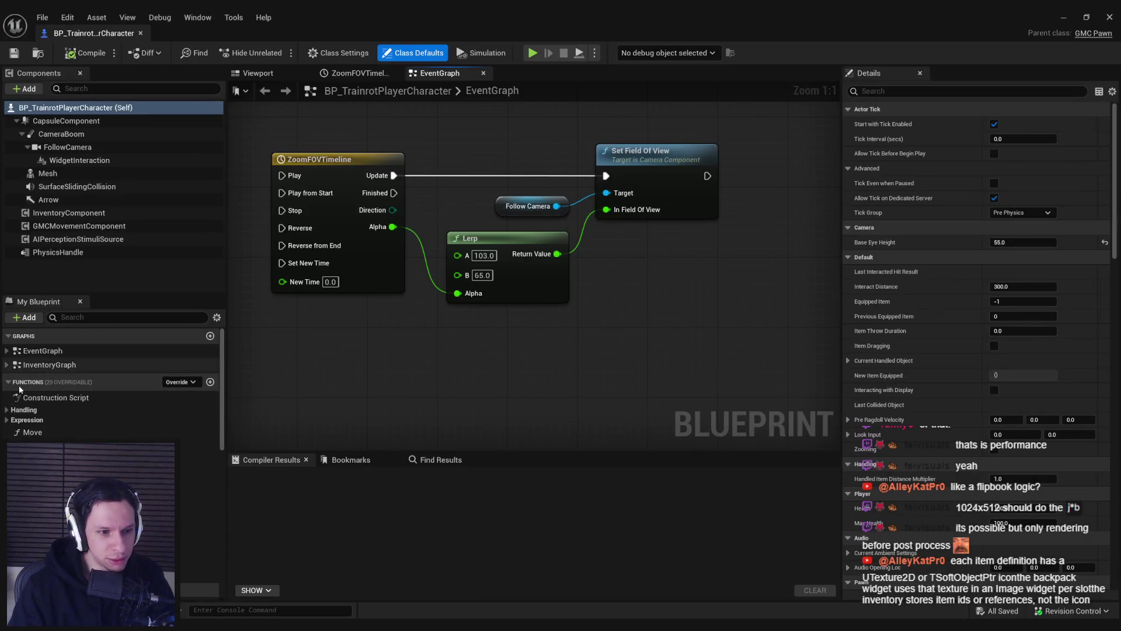
Step: Back in the level editor, create Actor Blueprint BP_HotbarRenderer in HotbarRenderer and open it
{"action": "scroll", "coordinate": [18, 415], "scroll_direction": "down", "scroll_amount": 5}
{"action": "scroll", "coordinate": [25, 430], "scroll_direction": "down", "scroll_amount": 3}
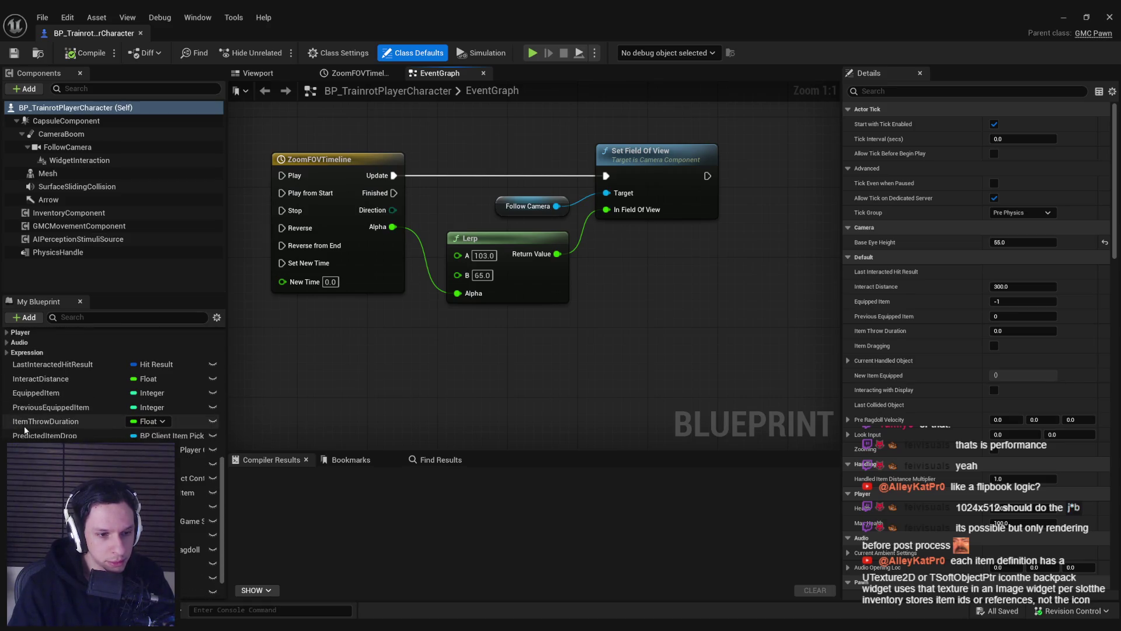
{"action": "key", "text": "alt+Tab"}
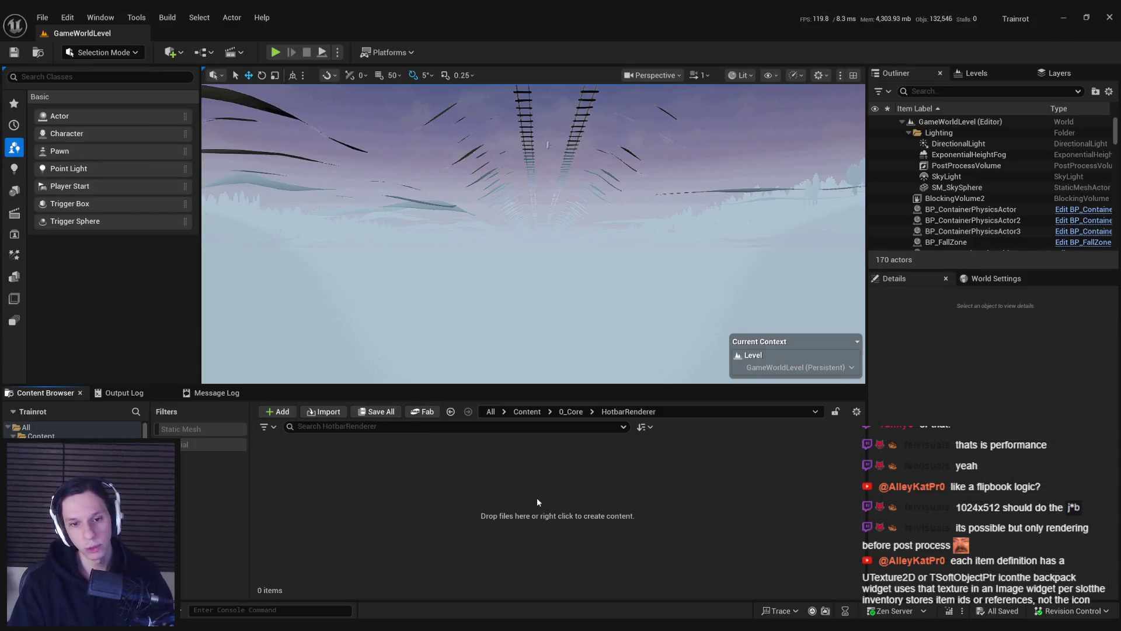
{"action": "right_click", "coordinate": [537, 497]}
{"action": "left_click", "coordinate": [604, 183]}
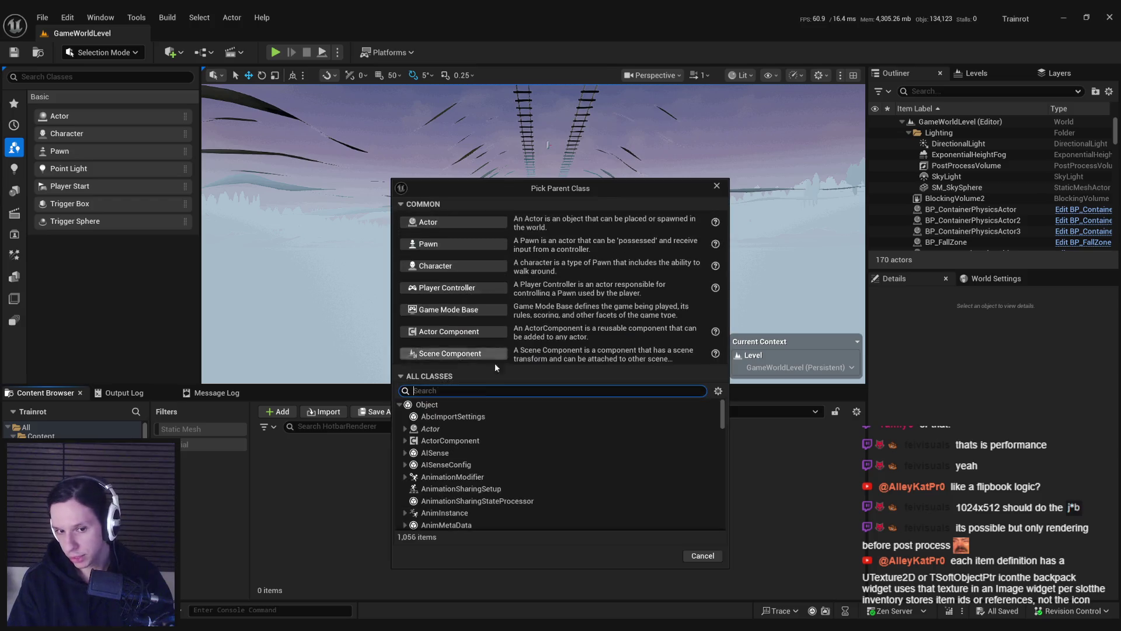
{"action": "left_click", "coordinate": [452, 229]}
{"action": "type", "text": "BP_"}
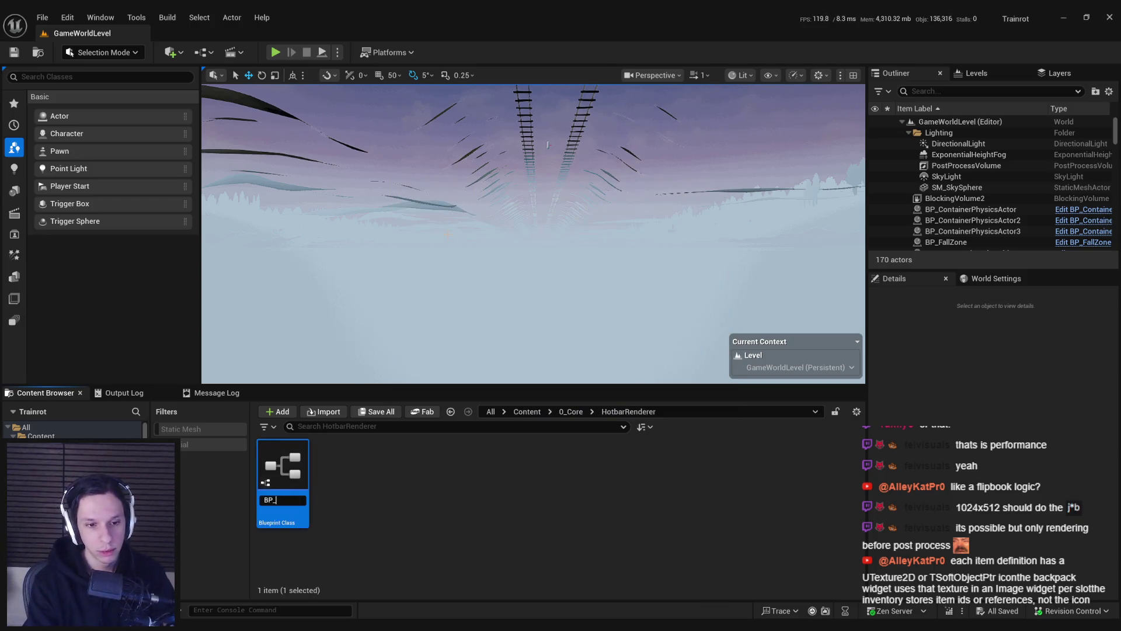
{"action": "type", "text": "er"}
{"action": "key", "text": "Return"}
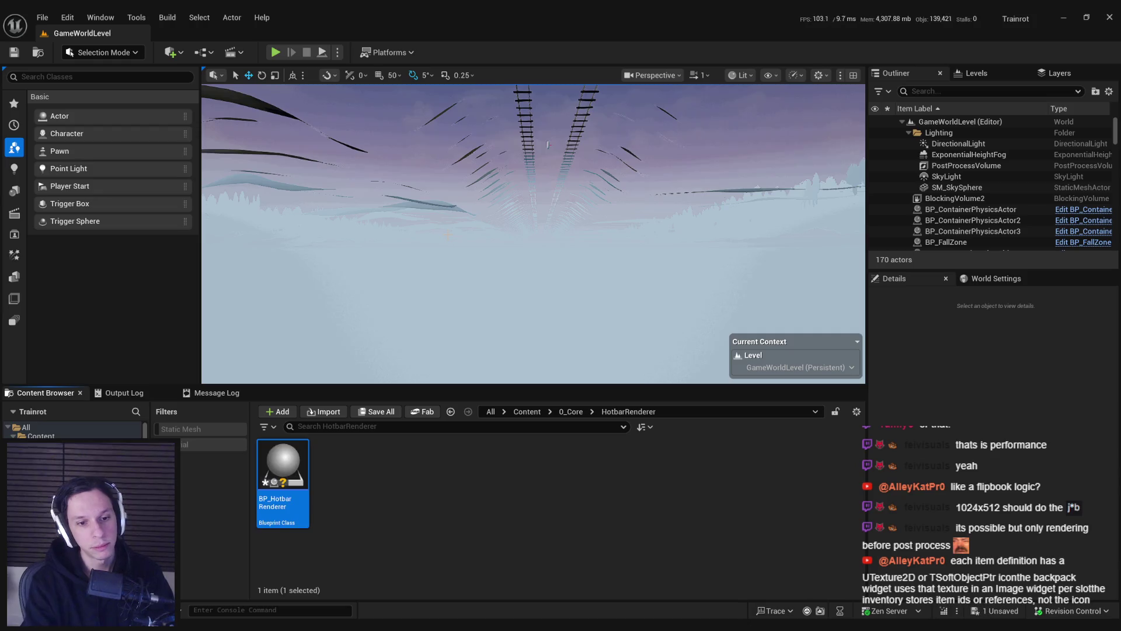
{"action": "double_click", "coordinate": [283, 473]}
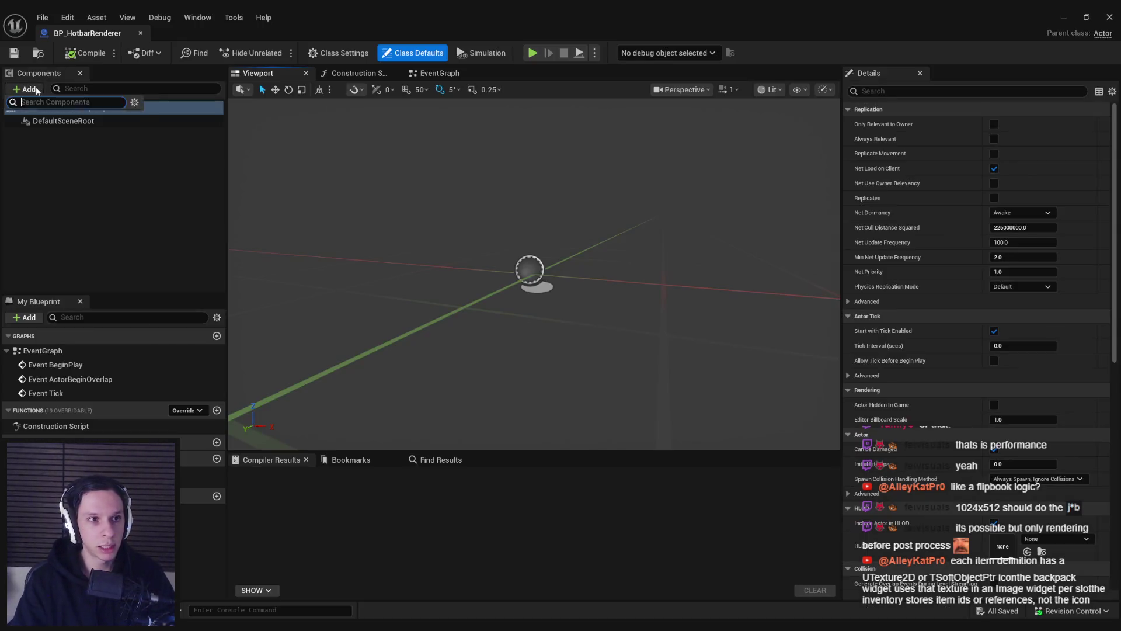
Step: Add a Scene Capture Component 2D, found by searching 'scene comp', keeping its default name
{"action": "left_click", "coordinate": [28, 89]}
{"action": "type", "text": "scene comp"}
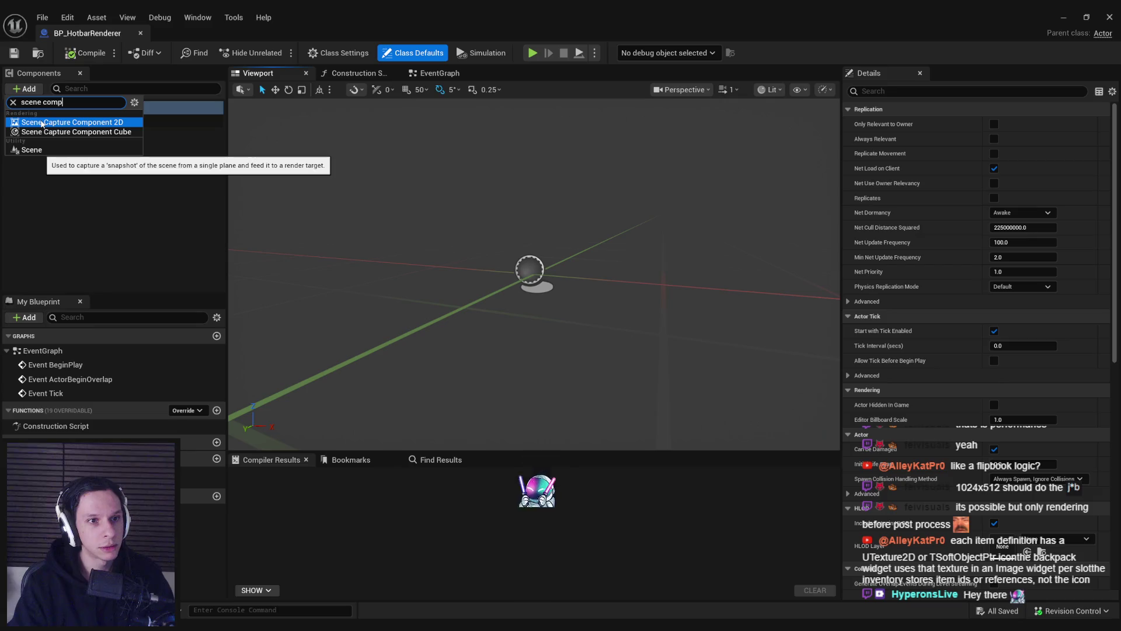
{"action": "left_click", "coordinate": [42, 123]}
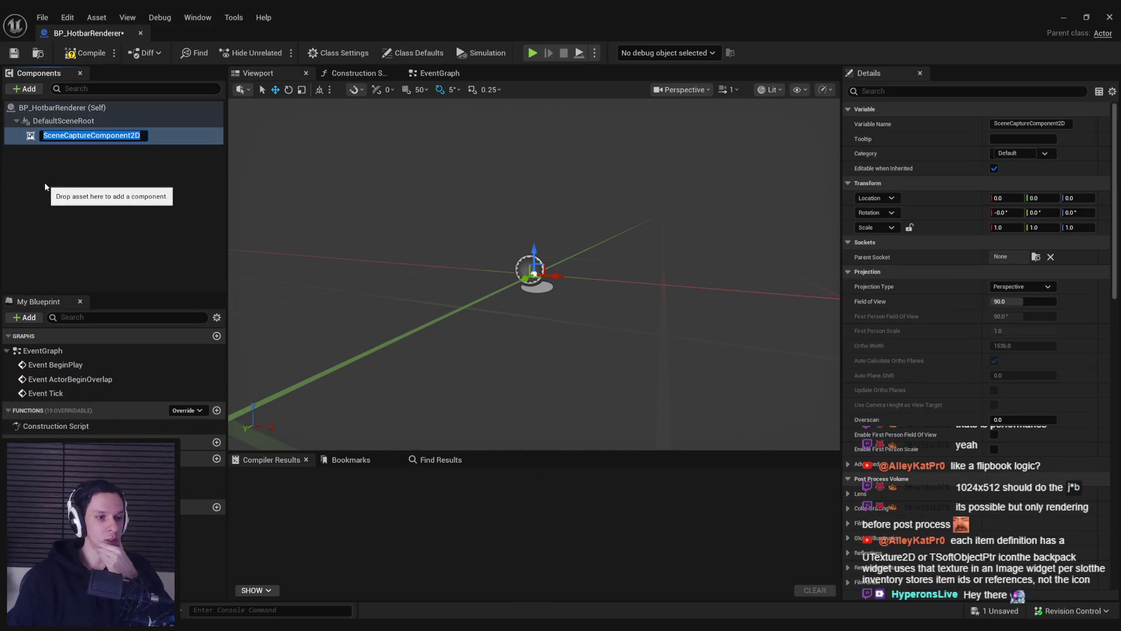
{"action": "left_click", "coordinate": [46, 135]}
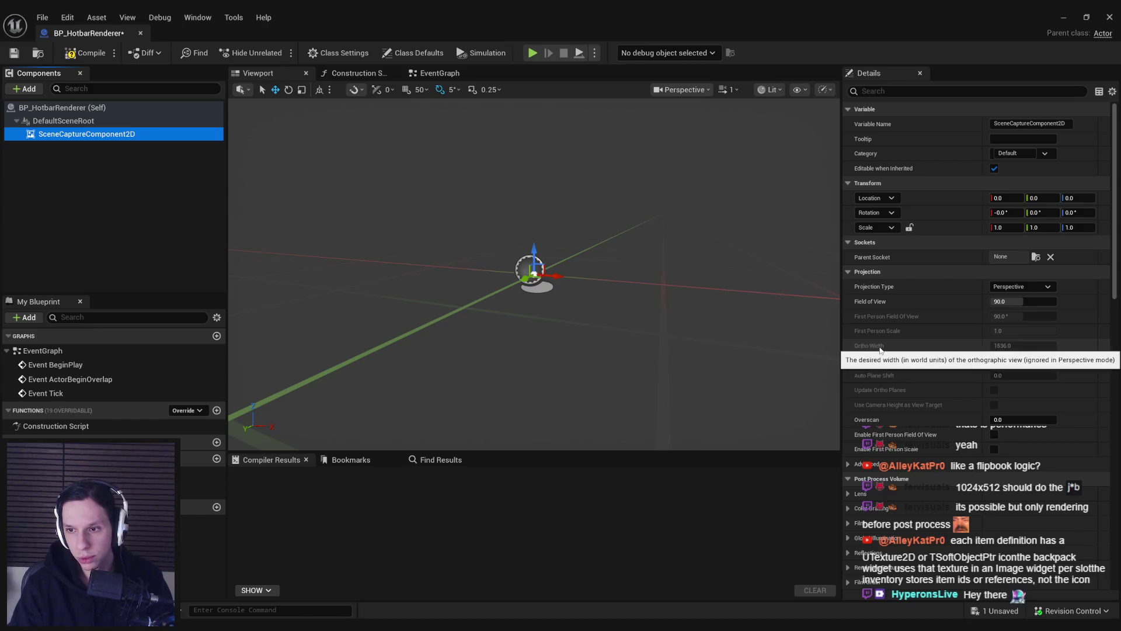
Step: Compile BP_HotbarRenderer and reselect the scene capture component
{"action": "scroll", "coordinate": [876, 397], "scroll_direction": "down", "scroll_amount": 3}
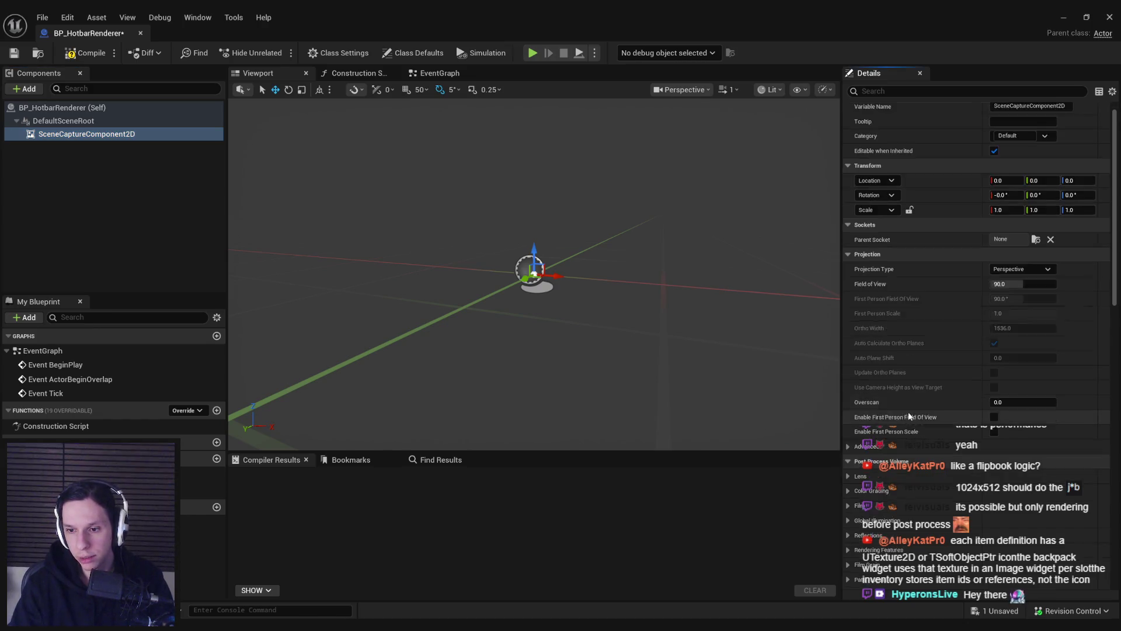
{"action": "scroll", "coordinate": [863, 407], "scroll_direction": "down", "scroll_amount": 1}
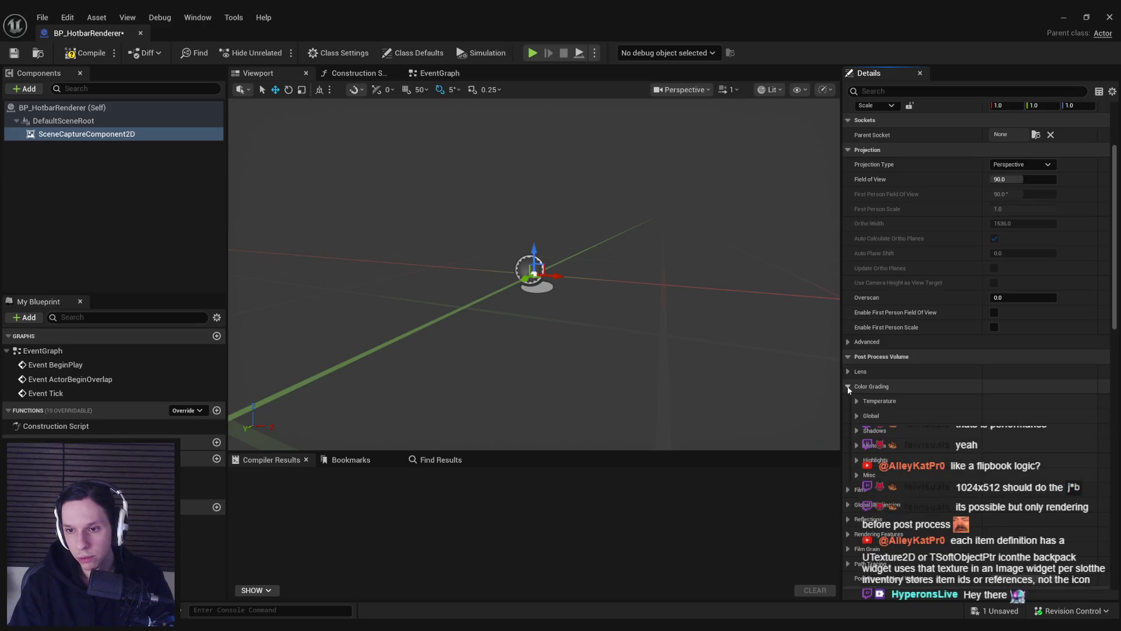
{"action": "scroll", "coordinate": [860, 444], "scroll_direction": "down", "scroll_amount": 3}
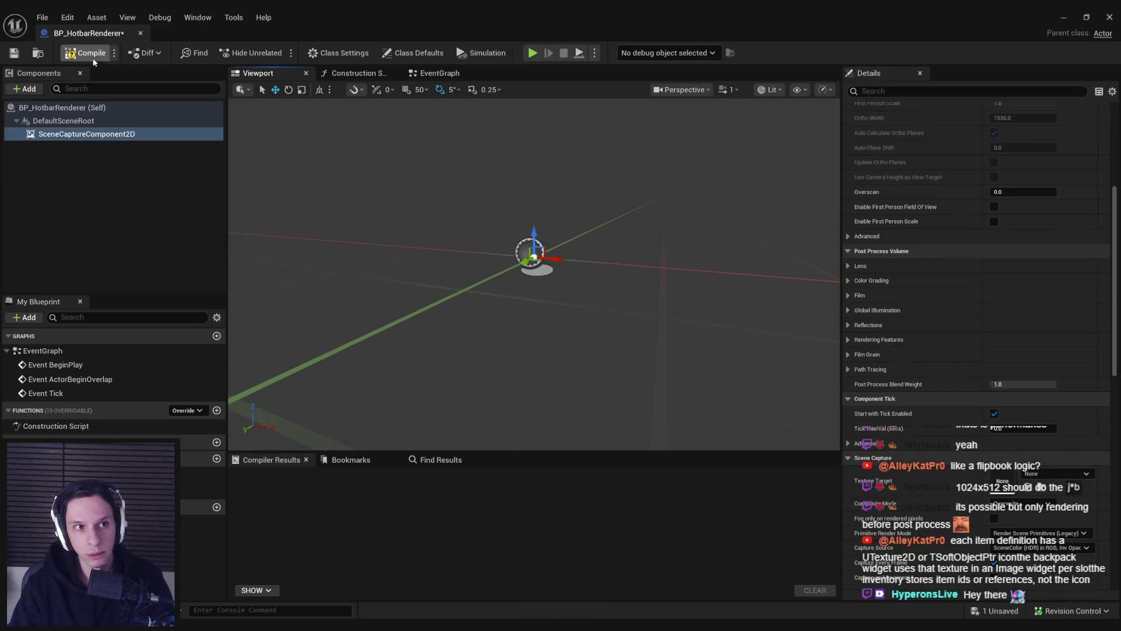
{"action": "left_click_drag", "start_coordinate": [525, 292], "coordinate": [654, 292]}
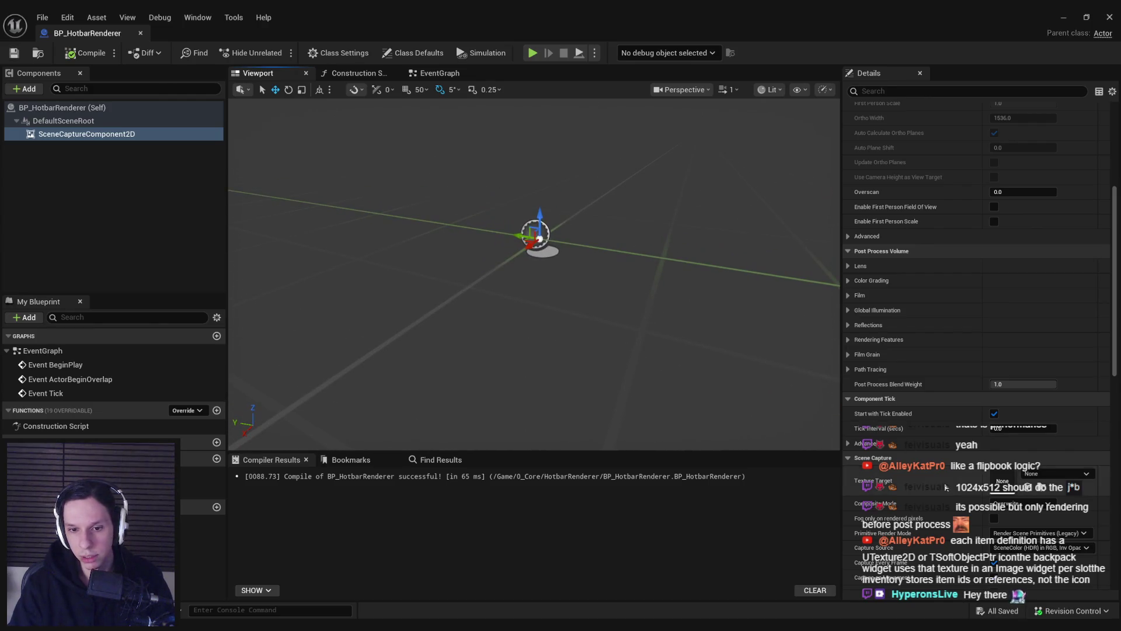
{"action": "scroll", "coordinate": [937, 478], "scroll_direction": "down", "scroll_amount": 2}
{"action": "scroll", "coordinate": [937, 478], "scroll_direction": "down", "scroll_amount": 1}
{"action": "left_click_drag", "start_coordinate": [577, 305], "coordinate": [578, 319]}
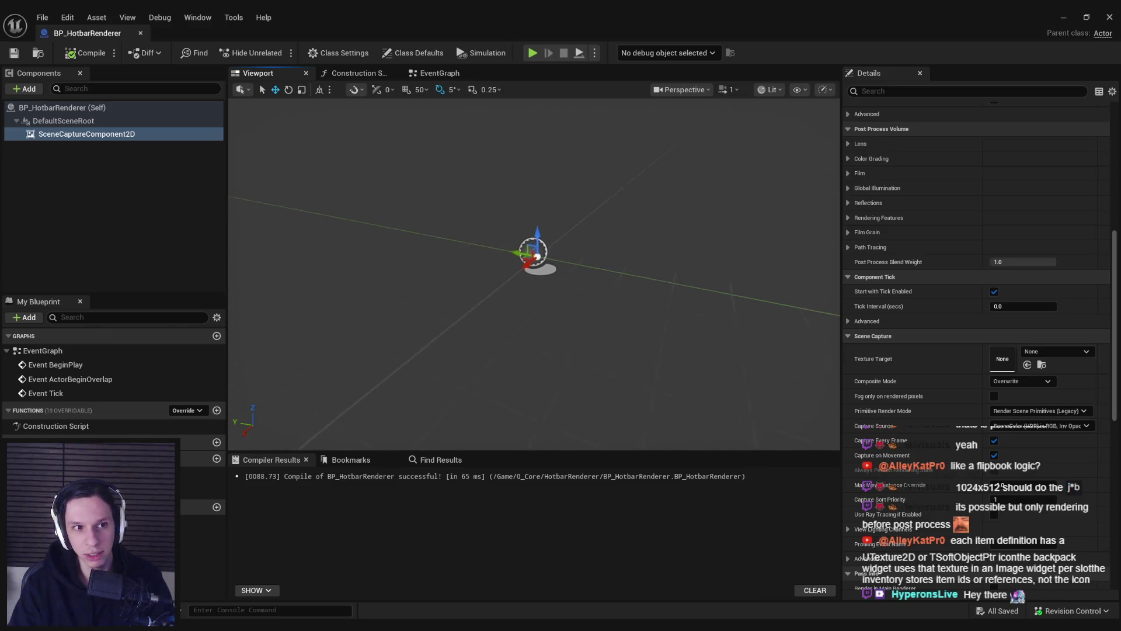
{"action": "left_click", "coordinate": [70, 133]}
{"action": "left_click", "coordinate": [29, 89]}
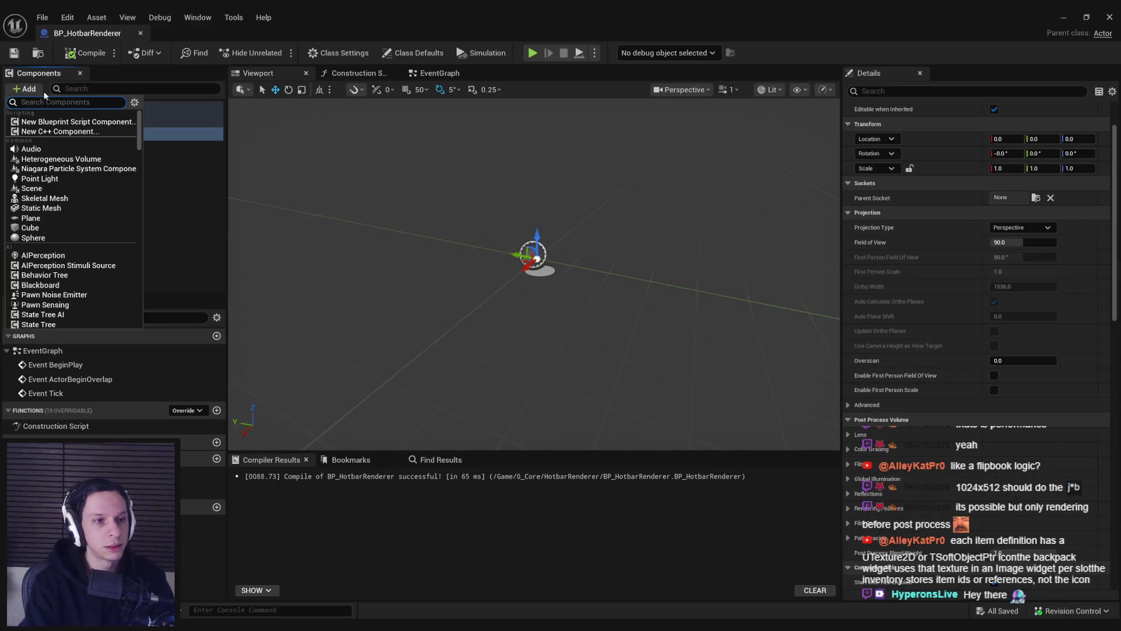
Step: Add a Scene Capture Component 2D by searching 'capture', then refining to '2d'
{"action": "type", "text": "capture"}
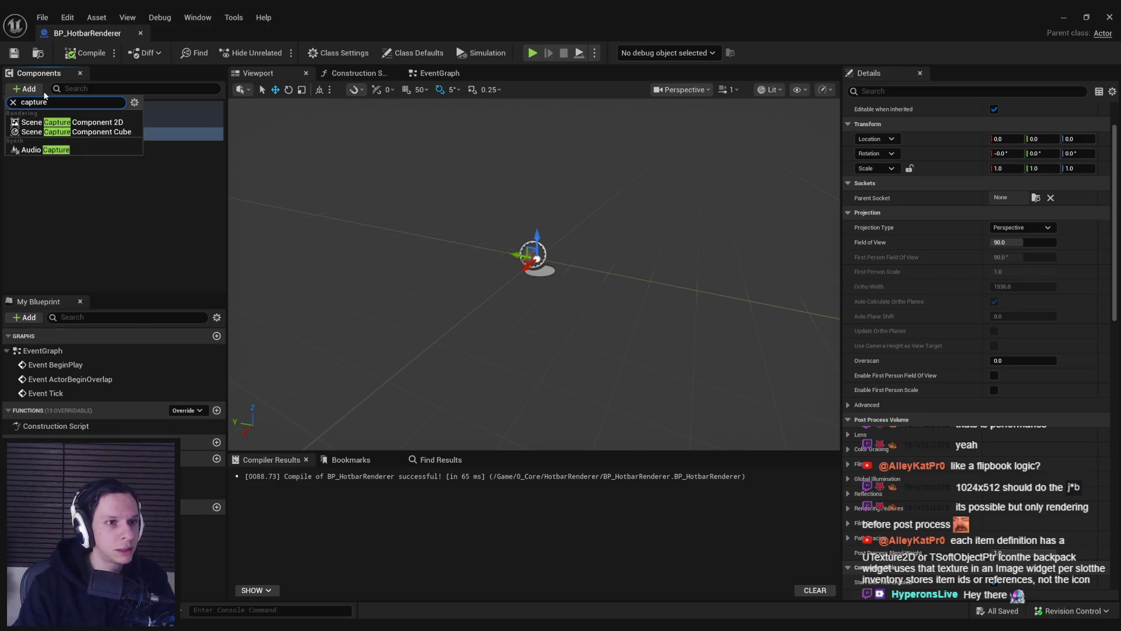
{"action": "double_click", "coordinate": [66, 102]}
{"action": "type", "text": "2d"}
{"action": "left_click", "coordinate": [64, 139]}
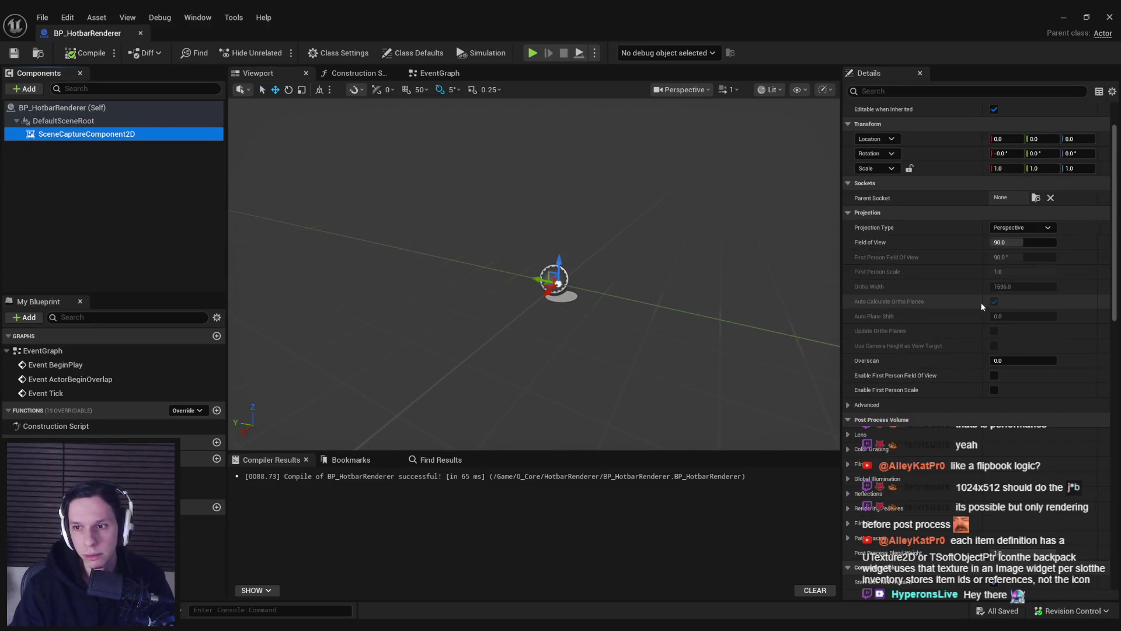
Step: Create a new Canvas Render Target from the Scene Capture's Texture Target dropdown
{"action": "scroll", "coordinate": [975, 324], "scroll_direction": "down", "scroll_amount": 5}
{"action": "scroll", "coordinate": [973, 321], "scroll_direction": "down", "scroll_amount": 3}
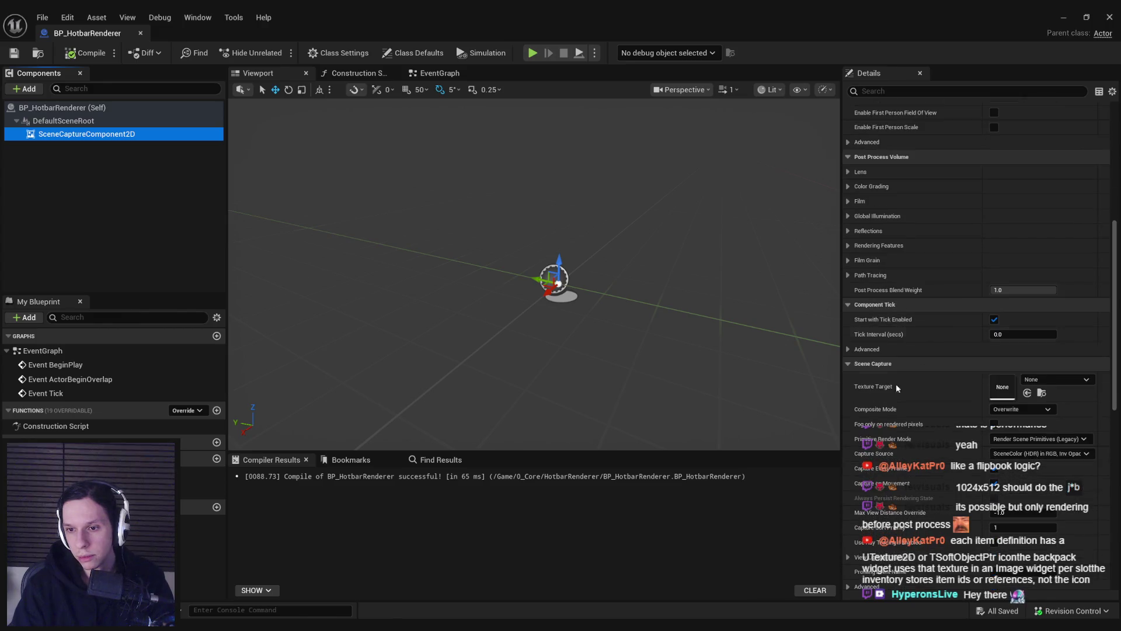
{"action": "left_click", "coordinate": [1045, 380]}
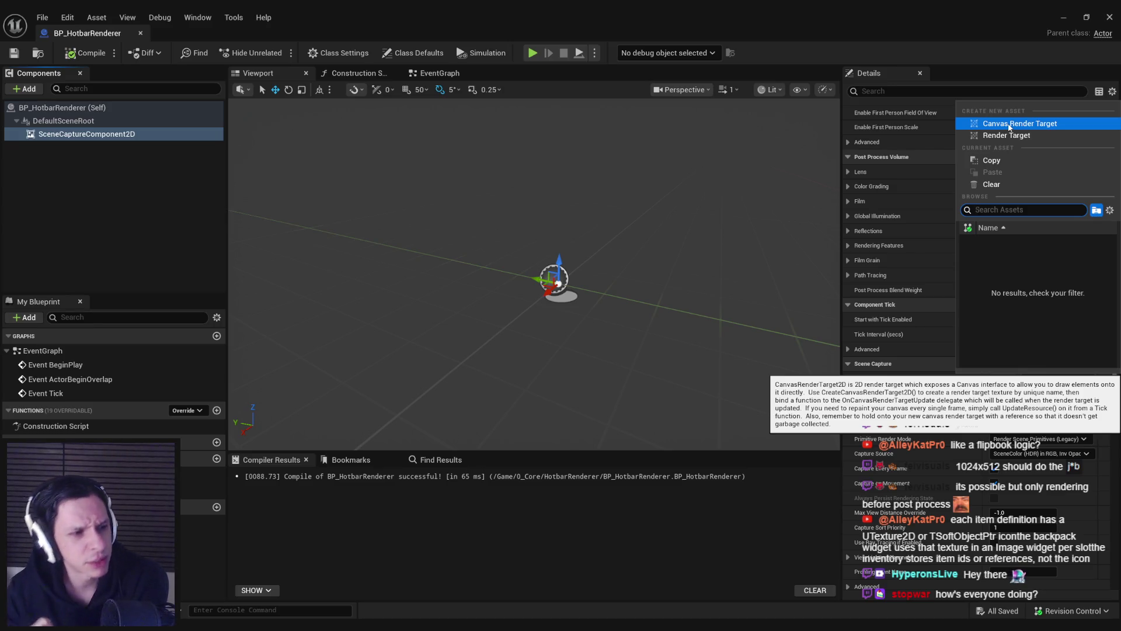
{"action": "left_click", "coordinate": [1008, 125]}
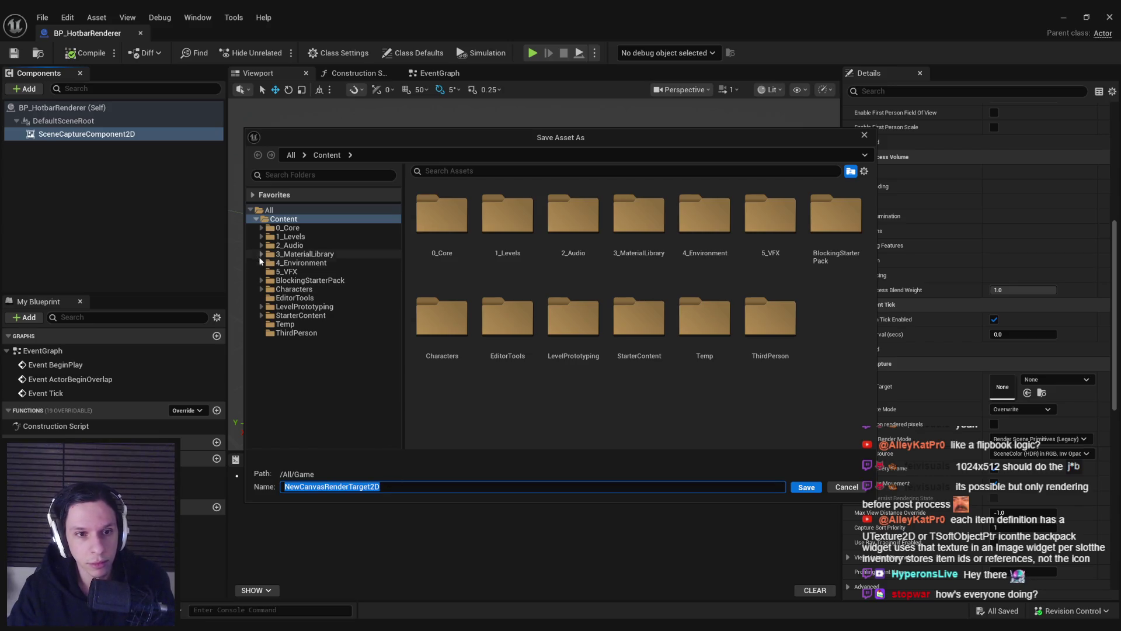
Step: Save the render target as T_HotbarRenderTarget in 0_Core/HotbarRenderer
{"action": "left_click", "coordinate": [258, 228]}
{"action": "left_click", "coordinate": [258, 228]}
{"action": "left_click", "coordinate": [308, 245]}
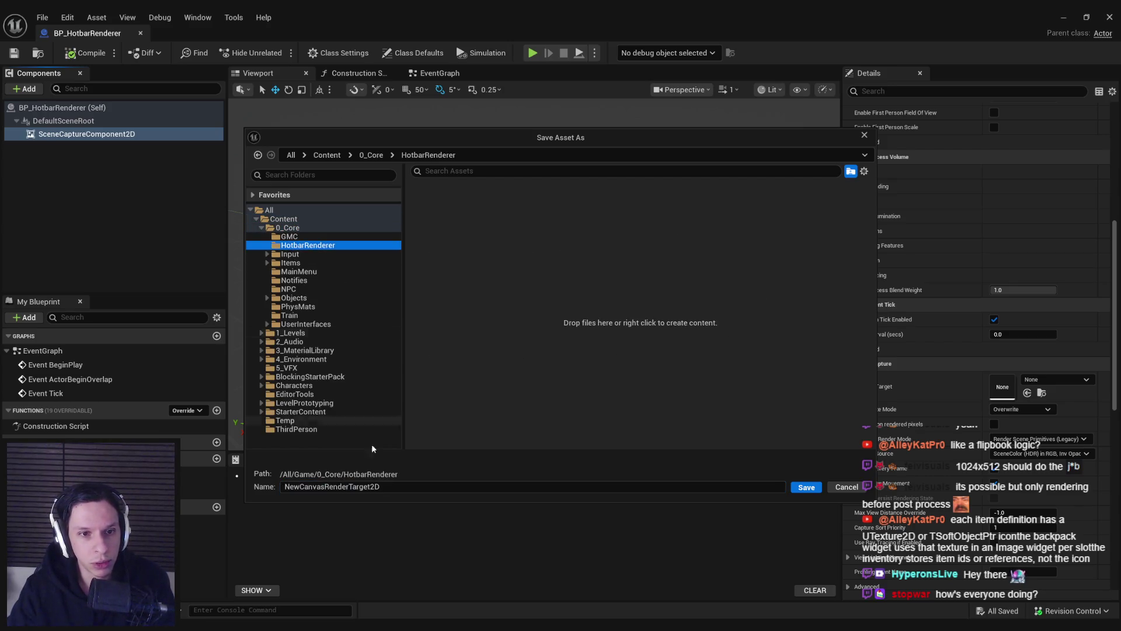
{"action": "left_click", "coordinate": [388, 486]}
{"action": "type", "text": "T_"}
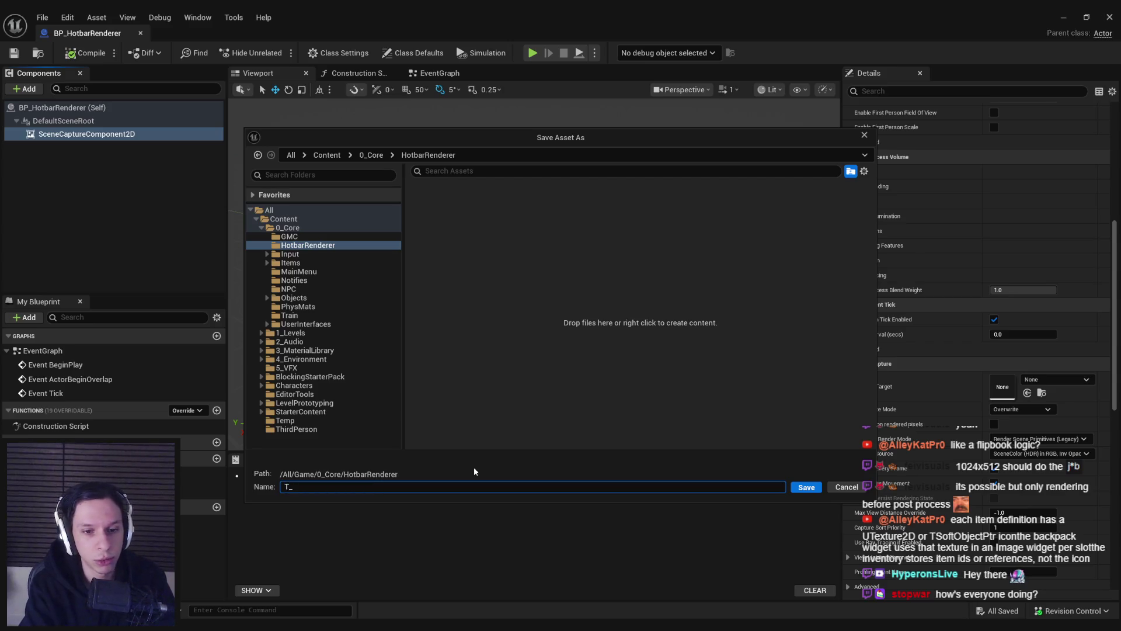
{"action": "type", "text": "HotbarRenderTarget2"}
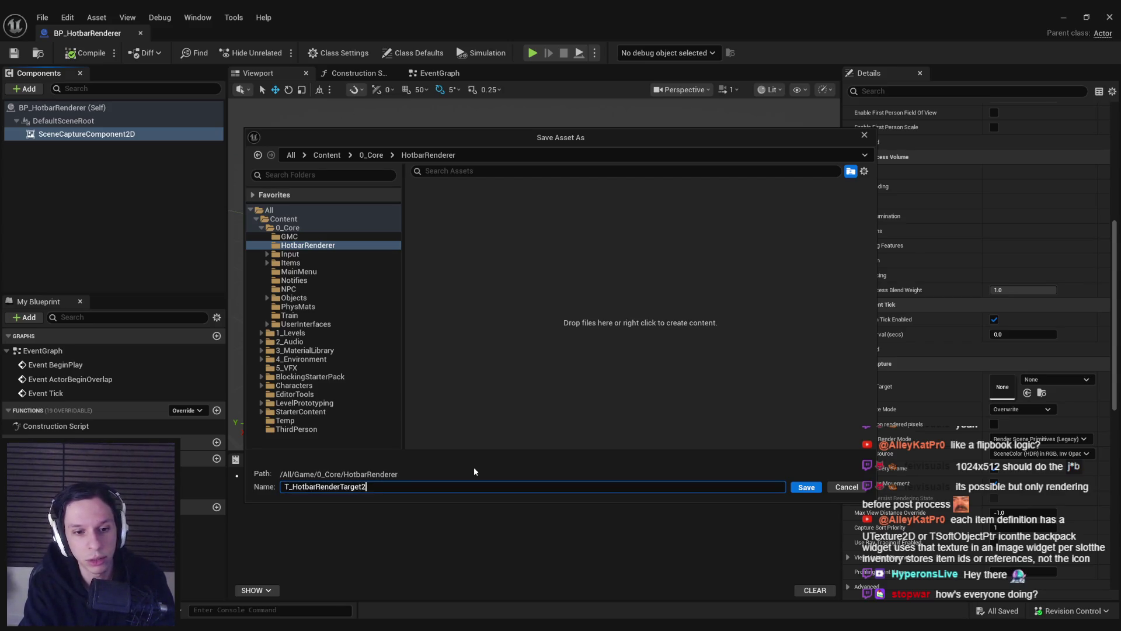
{"action": "key", "text": "Return"}
Step: Set T_HotbarRenderTarget's Size X and Size Y to 512, then save all assets
{"action": "double_click", "coordinate": [1007, 388]}
{"action": "left_click", "coordinate": [981, 296]}
{"action": "type", "text": "512"}
{"action": "key", "text": "Tab"}
{"action": "type", "text": "512"}
{"action": "key", "text": "Return"}
{"action": "key", "text": "ctrl+shift+s"}
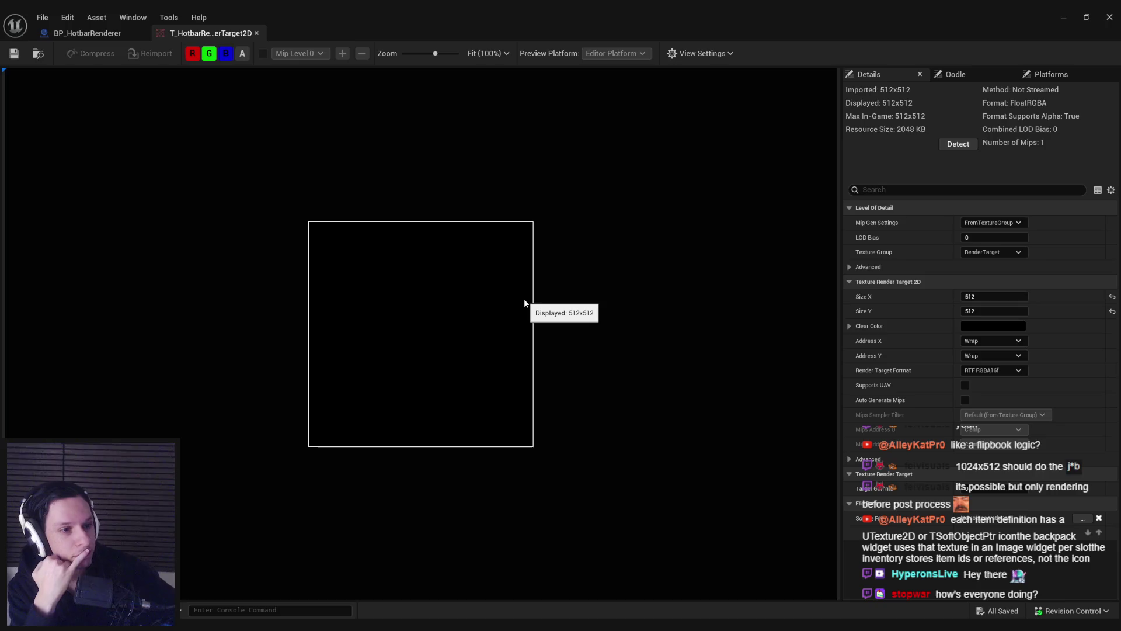
Step: Switch back to BP_HotbarRenderer and compile it successfully with the new texture target
{"action": "left_click", "coordinate": [85, 37]}
{"action": "left_click", "coordinate": [85, 52]}
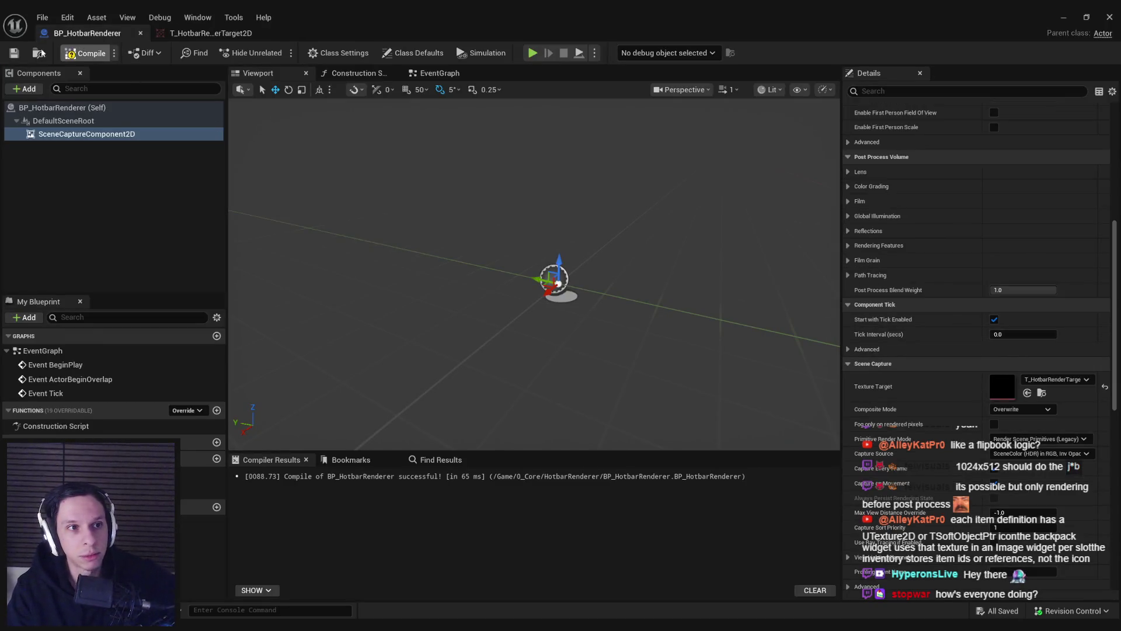
{"action": "left_click_drag", "start_coordinate": [526, 263], "coordinate": [584, 269]}
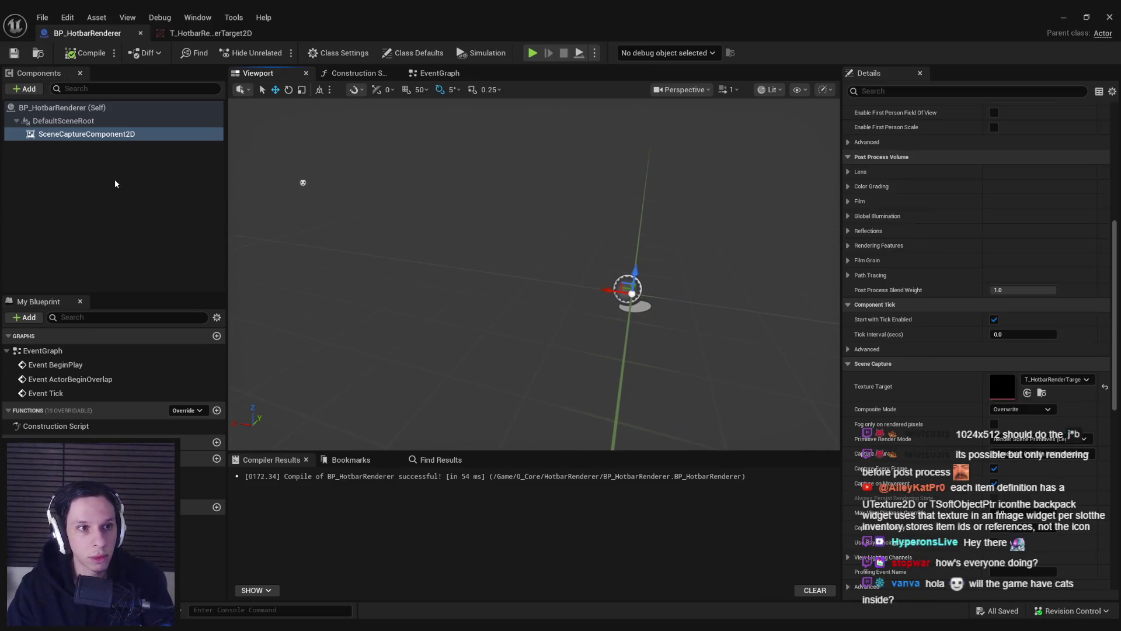
{"action": "left_click", "coordinate": [30, 89]}
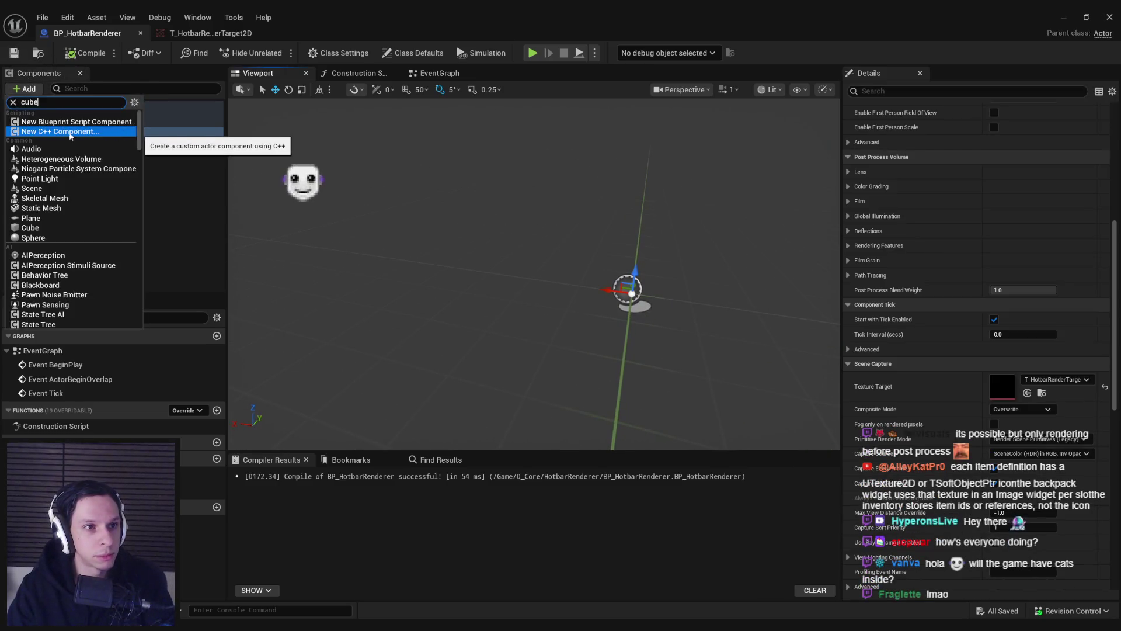
Step: Add a cube component named Item1 and move it left along X
{"action": "left_click", "coordinate": [144, 131]}
{"action": "type", "text": "Item1"}
{"action": "key", "text": "Return"}
{"action": "left_click_drag", "start_coordinate": [610, 289], "coordinate": [398, 257]}
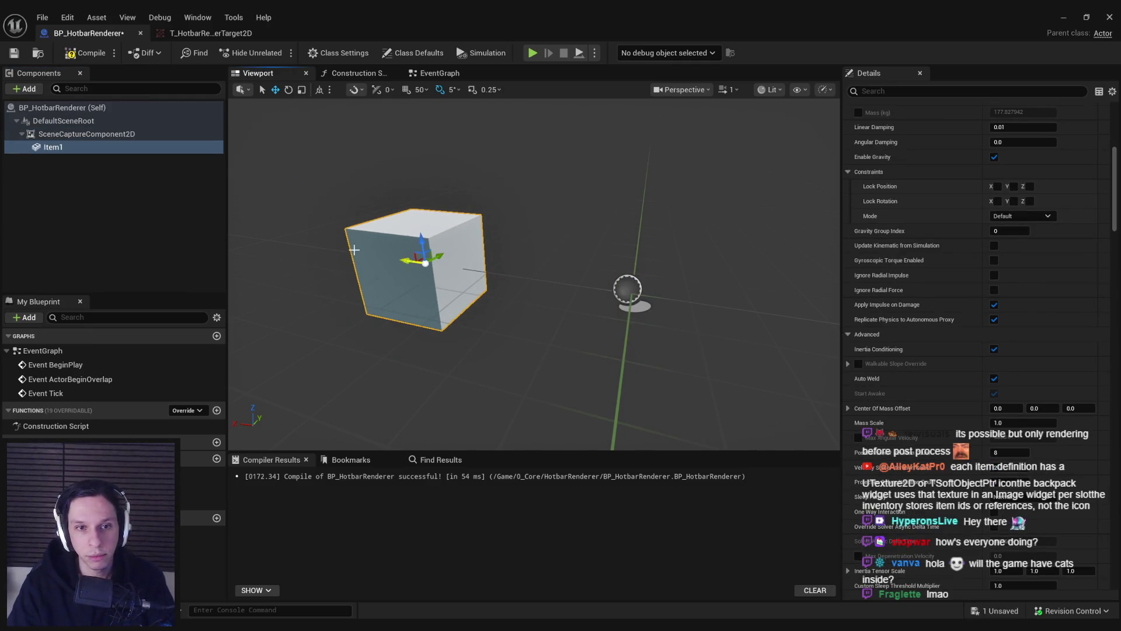
Step: Open the render target in its own window and tile it right of the Blueprint editor
{"action": "left_click", "coordinate": [631, 292]}
{"action": "double_click", "coordinate": [995, 395]}
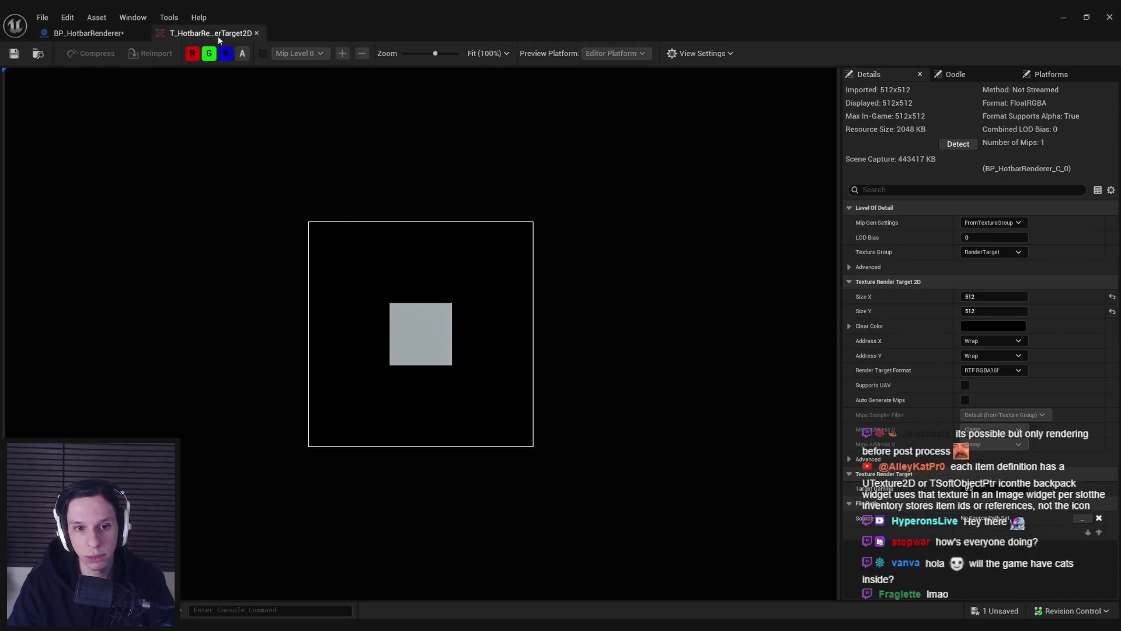
{"action": "mouse_move", "coordinate": [195, 38]}
{"action": "left_mouse_down"}
{"action": "mouse_move", "coordinate": [730, 143]}
{"action": "mouse_move", "coordinate": [770, 169]}
{"action": "mouse_move", "coordinate": [1118, 245]}
{"action": "left_mouse_up"}
{"action": "left_click_drag", "start_coordinate": [579, 263], "coordinate": [561, 264]}
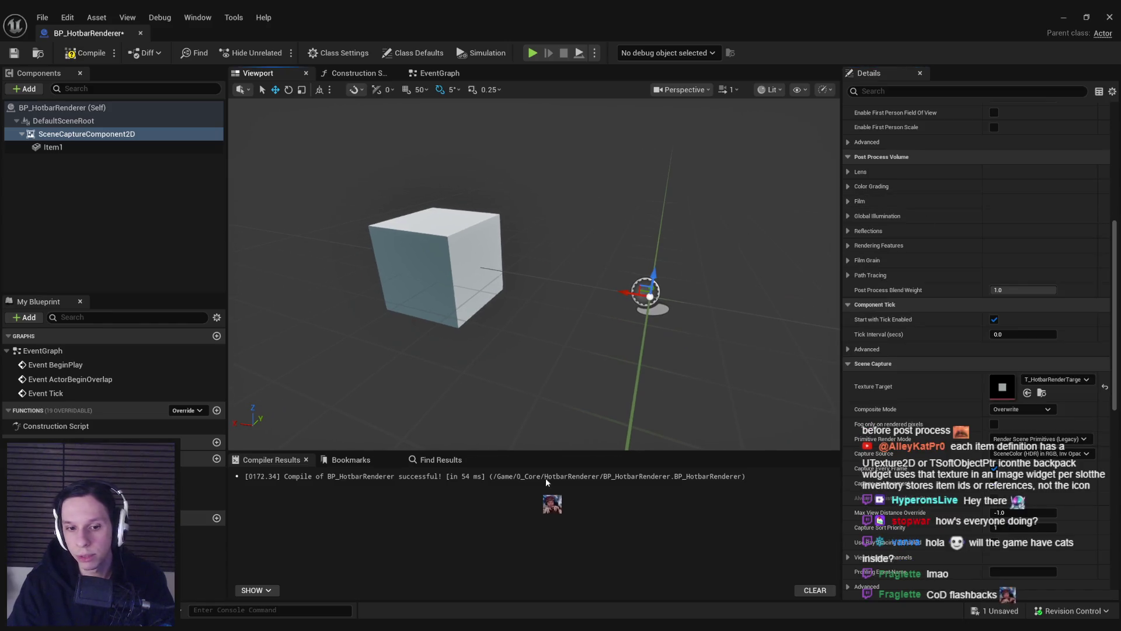
{"action": "left_click_drag", "start_coordinate": [362, 17], "coordinate": [2, 163]}
{"action": "left_click", "coordinate": [793, 159]}
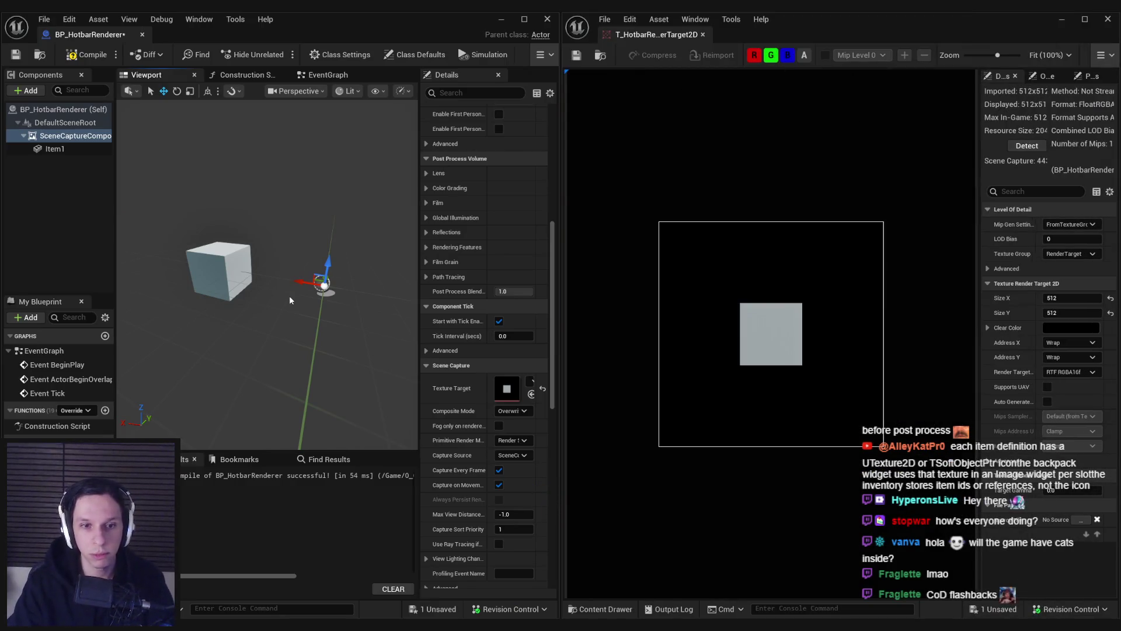
Step: Reposition the Item1 cube left and closer to the capture camera
{"action": "left_click", "coordinate": [55, 148]}
{"action": "left_click_drag", "start_coordinate": [254, 255], "coordinate": [216, 251]}
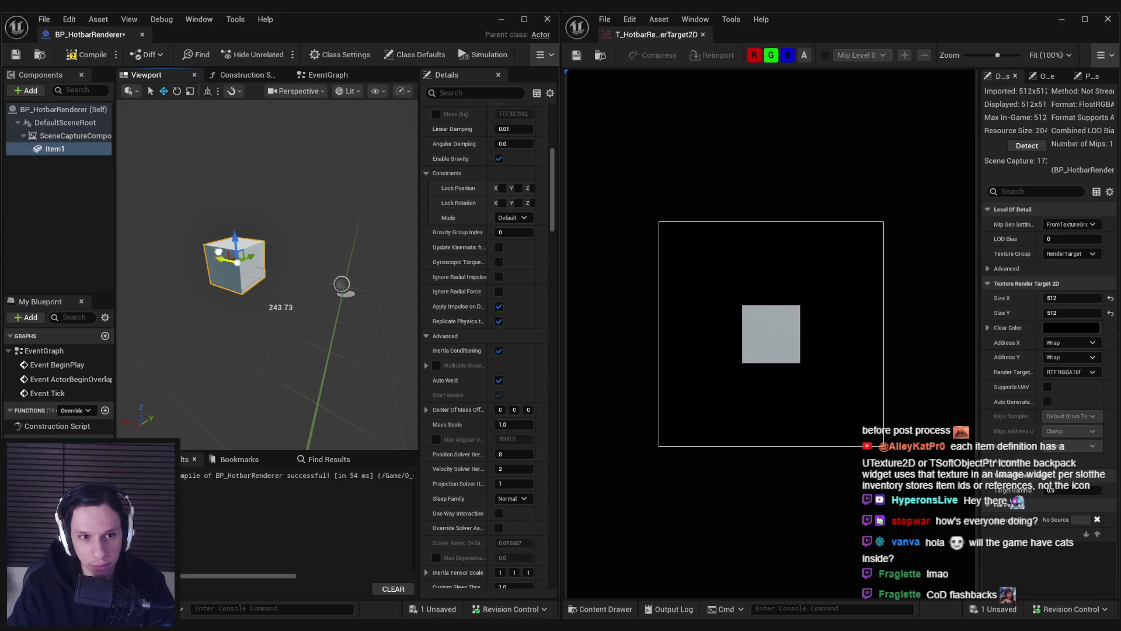
{"action": "key", "text": "f"}
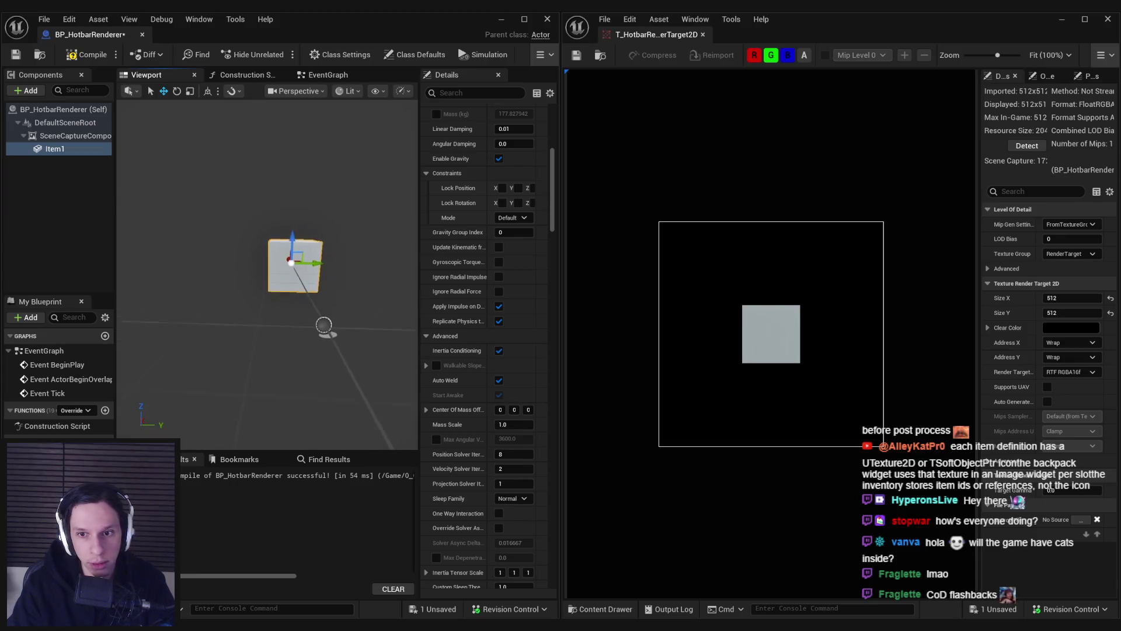
{"action": "left_click_drag", "start_coordinate": [289, 255], "coordinate": [293, 258]}
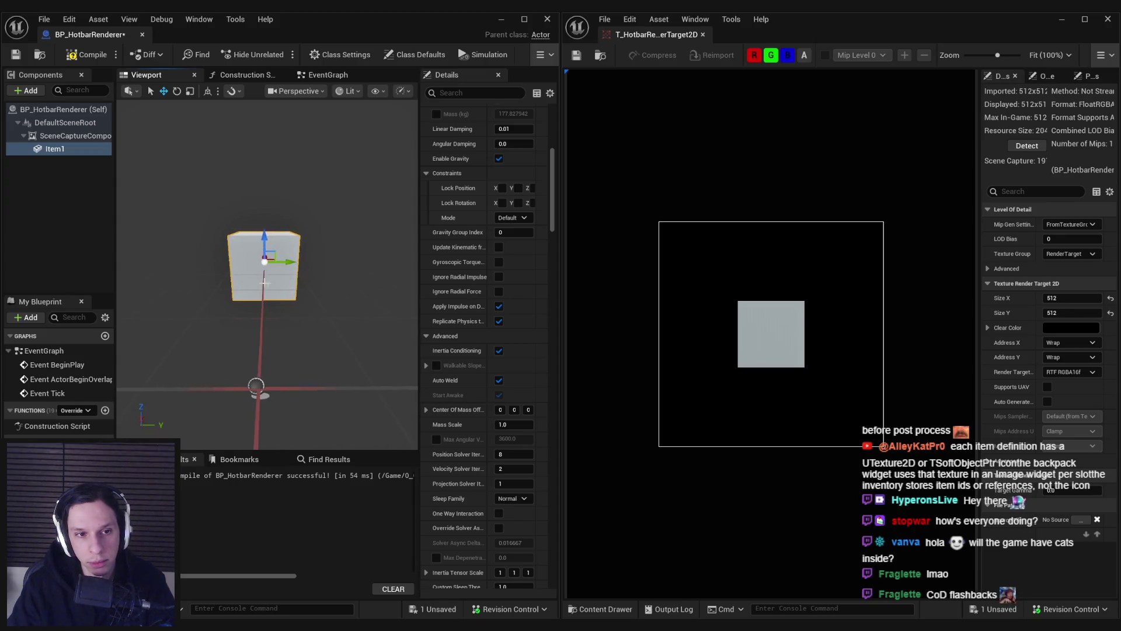
Step: Duplicate Item1 as Item2 and place it just right of Item1
{"action": "left_click", "coordinate": [61, 150]}
{"action": "key", "text": "ctrl+d"}
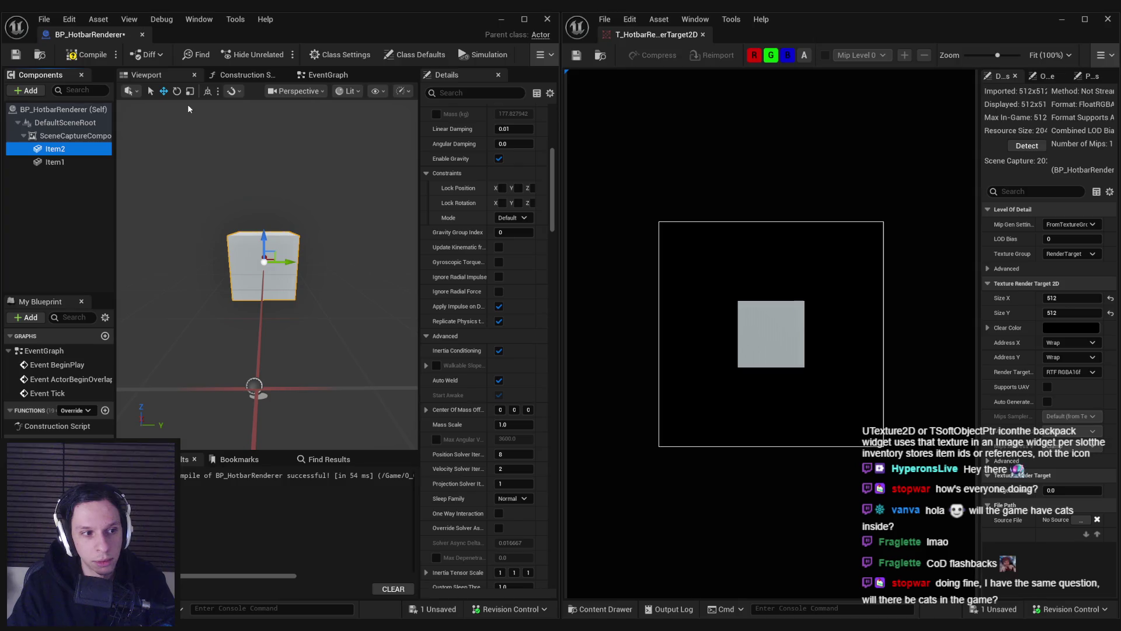
{"action": "mouse_move", "coordinate": [303, 261]}
{"action": "left_mouse_down"}
{"action": "mouse_move", "coordinate": [388, 259]}
{"action": "mouse_move", "coordinate": [351, 258]}
{"action": "left_mouse_up"}
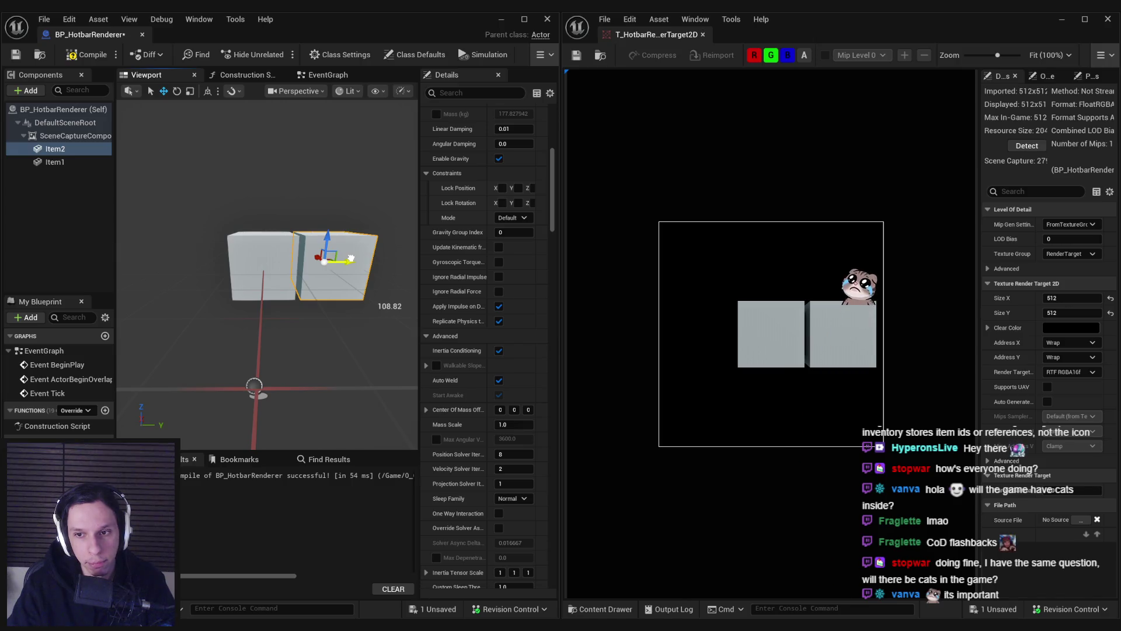
{"action": "left_click_drag", "start_coordinate": [351, 258], "coordinate": [352, 258]}
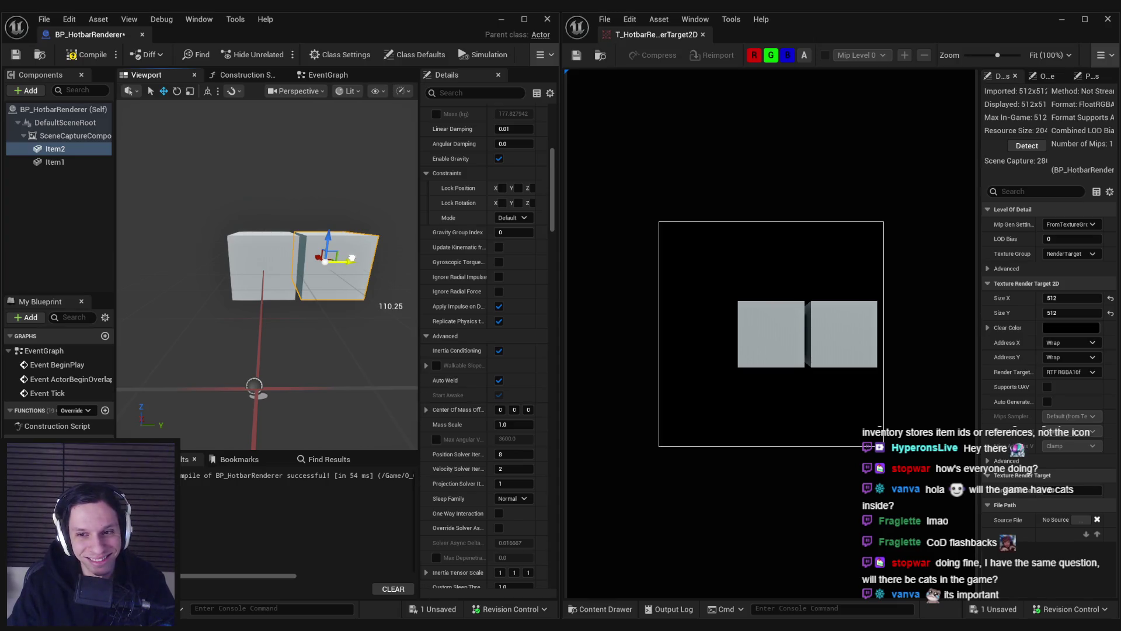
{"action": "left_click_drag", "start_coordinate": [351, 257], "coordinate": [352, 257]}
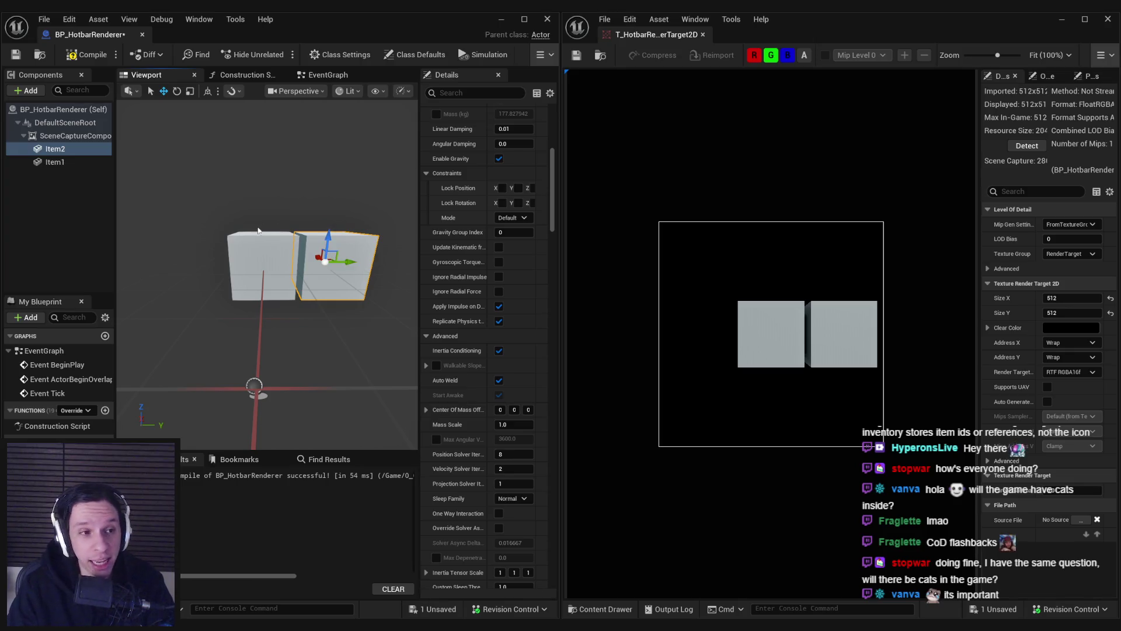
{"action": "left_click", "coordinate": [70, 136]}
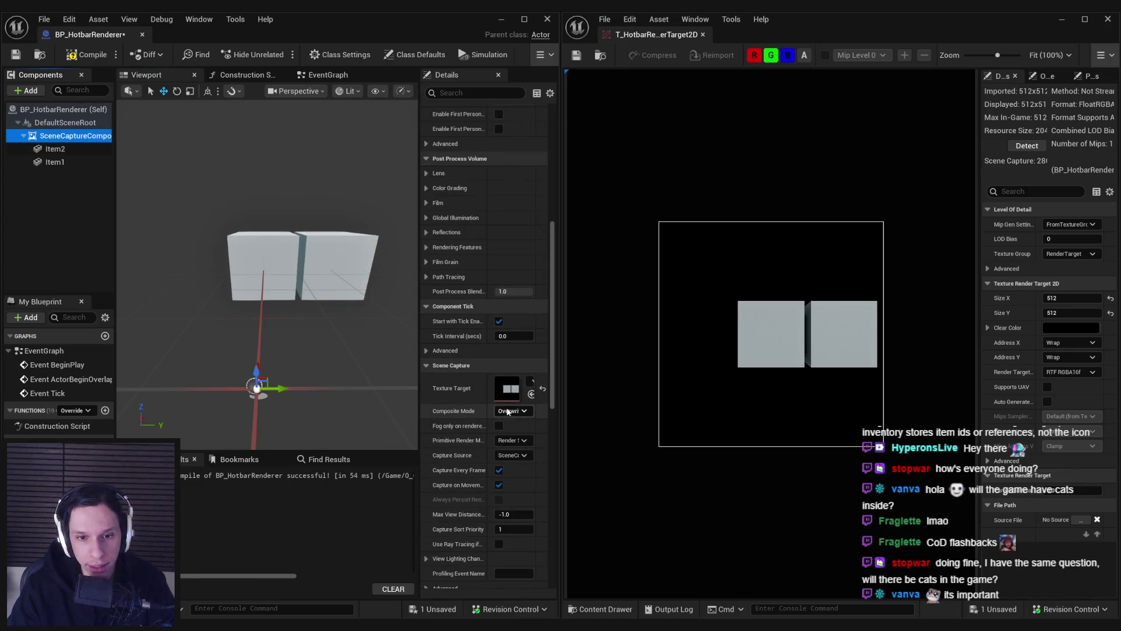
Step: Scrub the scene capture's Ortho Width down from 1536 to about 1403
{"action": "scroll", "coordinate": [507, 410], "scroll_direction": "down", "scroll_amount": 5}
{"action": "scroll", "coordinate": [507, 410], "scroll_direction": "up", "scroll_amount": 3}
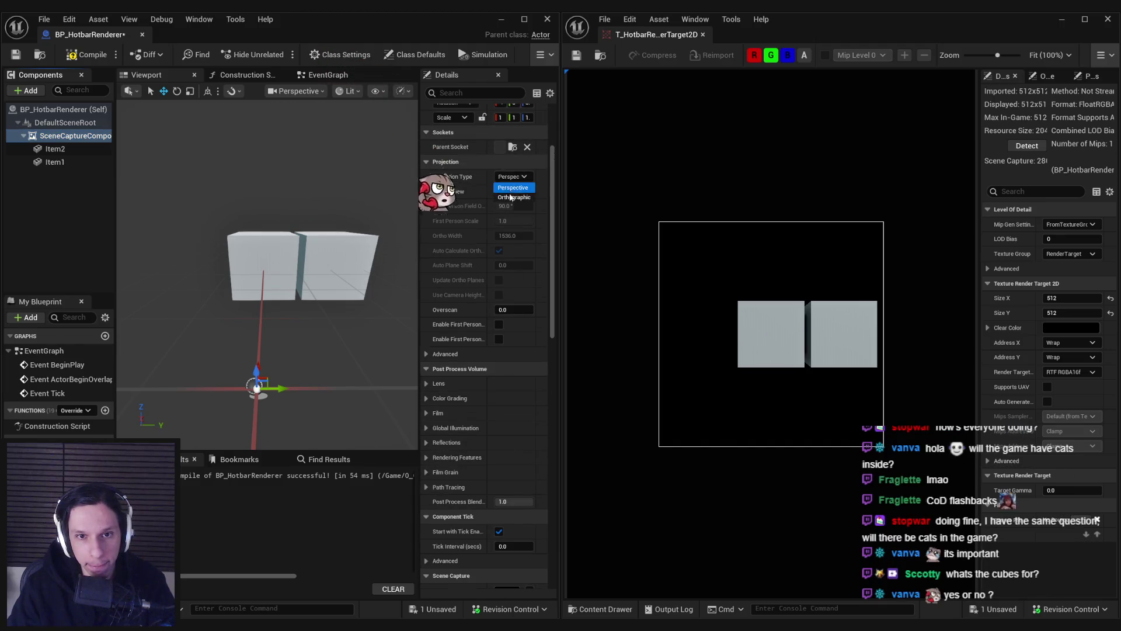
{"action": "left_click_drag", "start_coordinate": [514, 236], "coordinate": [458, 236]}
{"action": "left_click", "coordinate": [327, 263]}
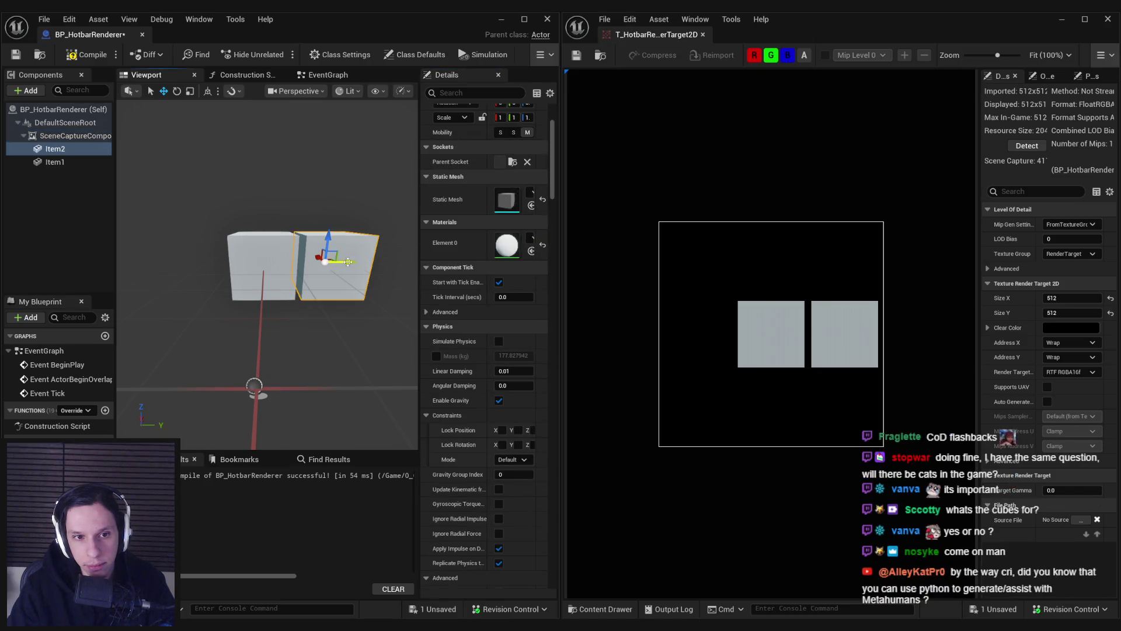
Step: Duplicate the cube as Item3 on the left and compare the three cubes' positions
{"action": "mouse_move", "coordinate": [353, 261]}
{"action": "left_mouse_down"}
{"action": "mouse_move", "coordinate": [217, 261]}
{"action": "mouse_move", "coordinate": [229, 259]}
{"action": "left_mouse_up"}
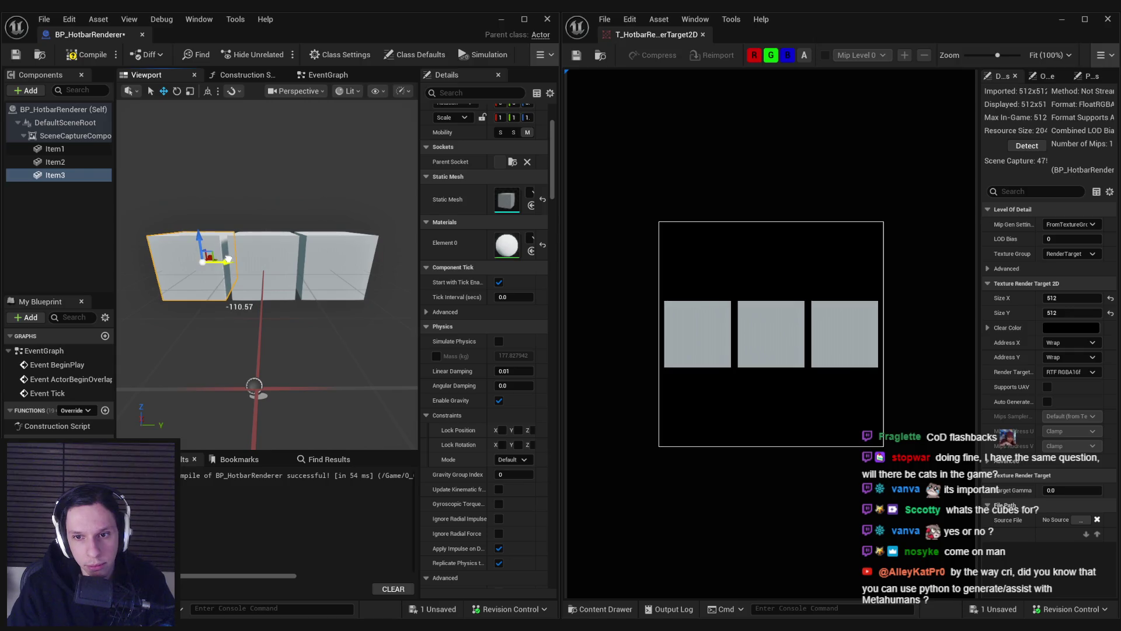
{"action": "left_click", "coordinate": [336, 266]}
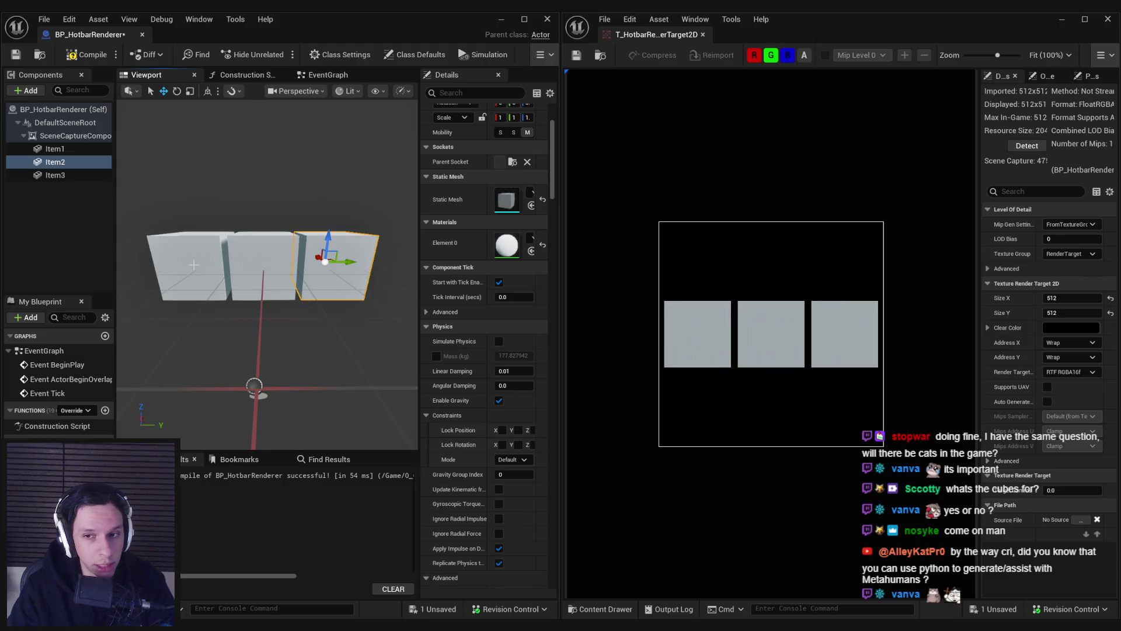
{"action": "left_click", "coordinate": [192, 264]}
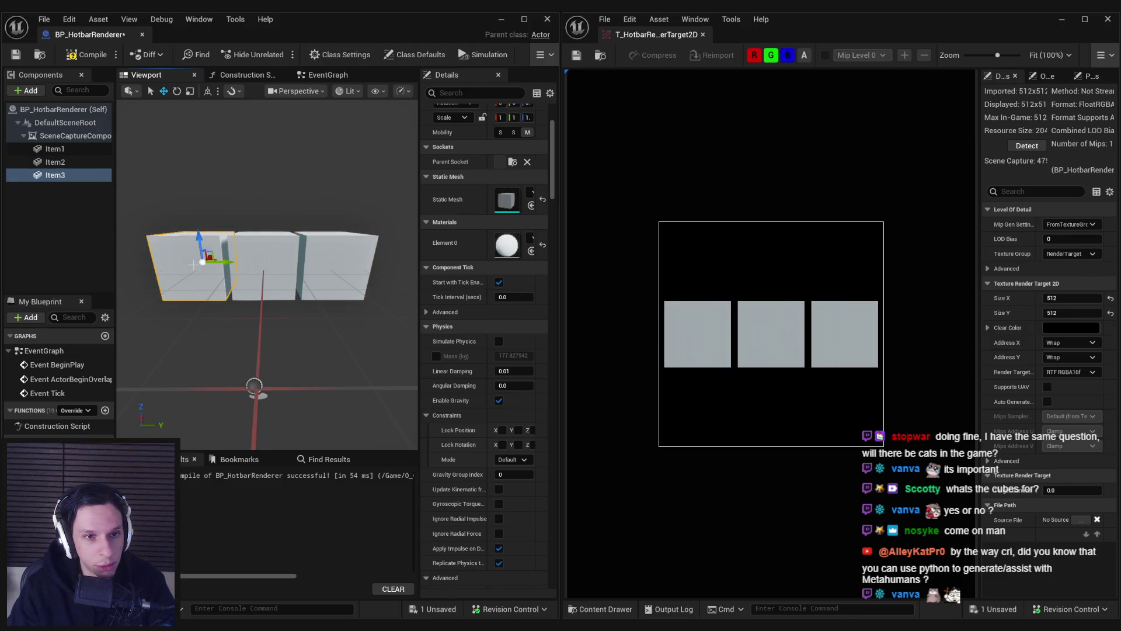
{"action": "left_click", "coordinate": [248, 269]}
{"action": "left_click", "coordinate": [225, 269]}
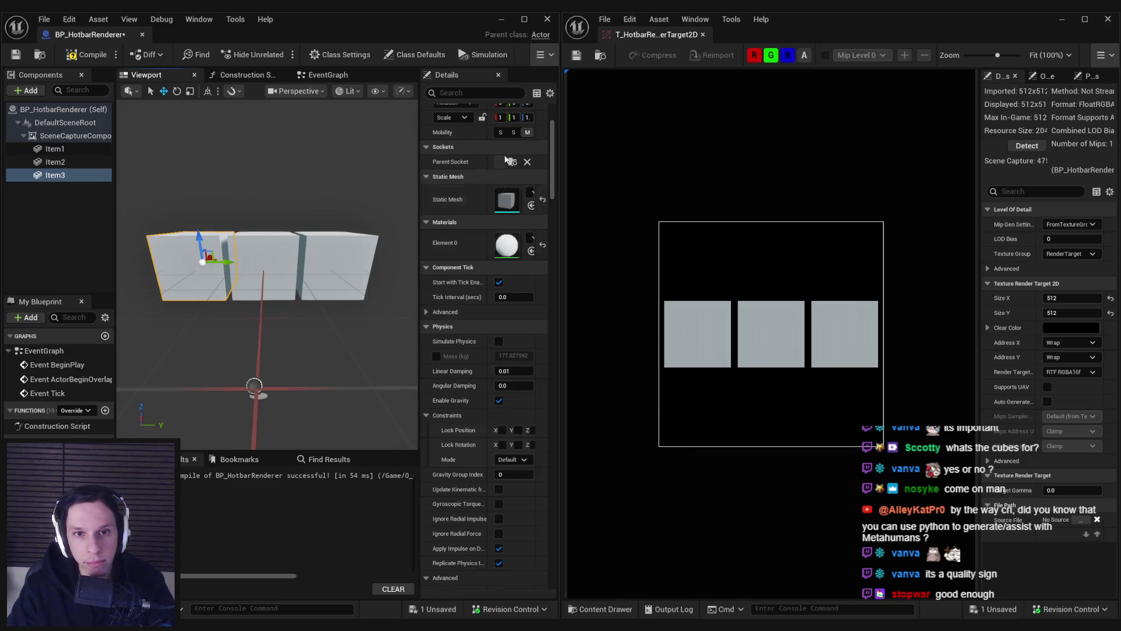
{"action": "scroll", "coordinate": [503, 166], "scroll_direction": "up", "scroll_amount": 3}
{"action": "left_click", "coordinate": [336, 266]}
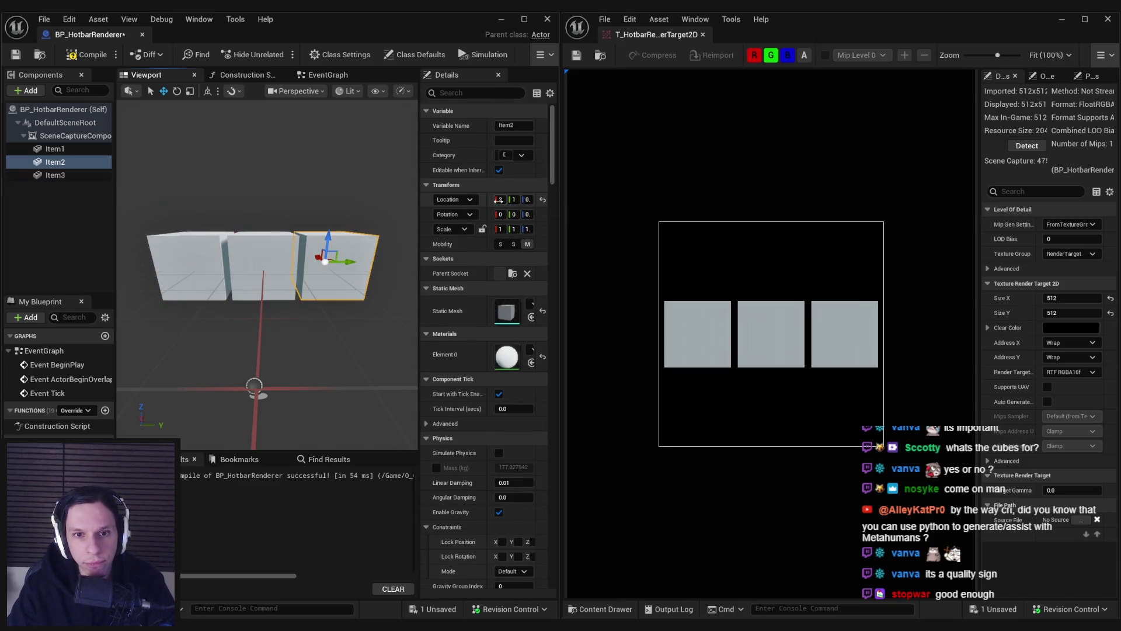
{"action": "left_click_drag", "start_coordinate": [410, 205], "coordinate": [357, 205]}
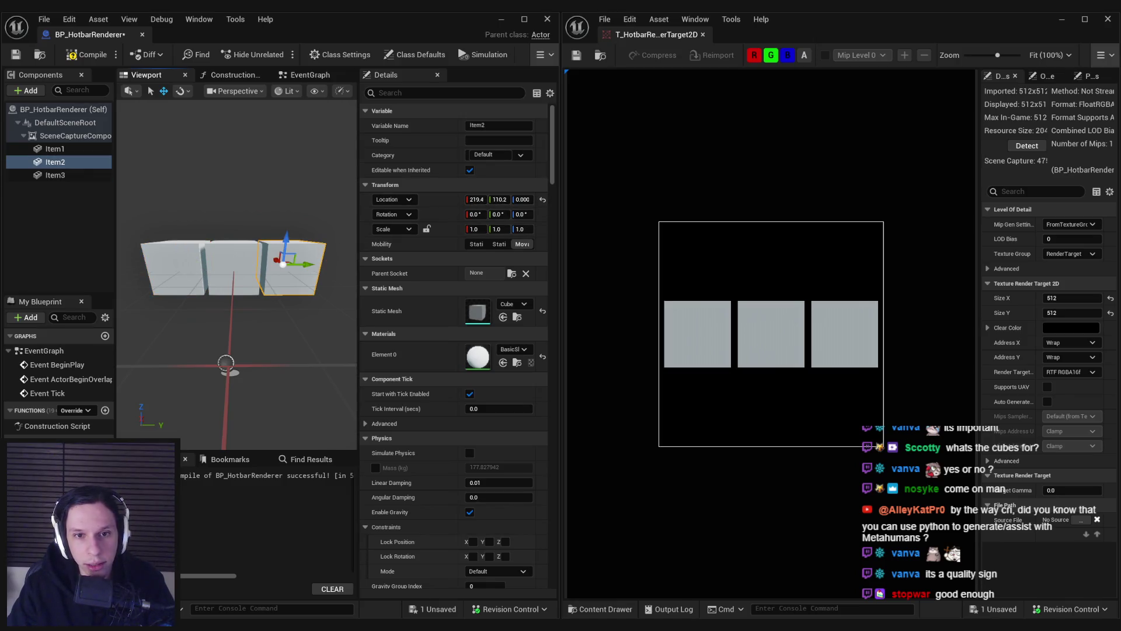
Step: Try a negative Y location on Item2, undo it, then select Item1 through Item3
{"action": "left_click", "coordinate": [201, 270]}
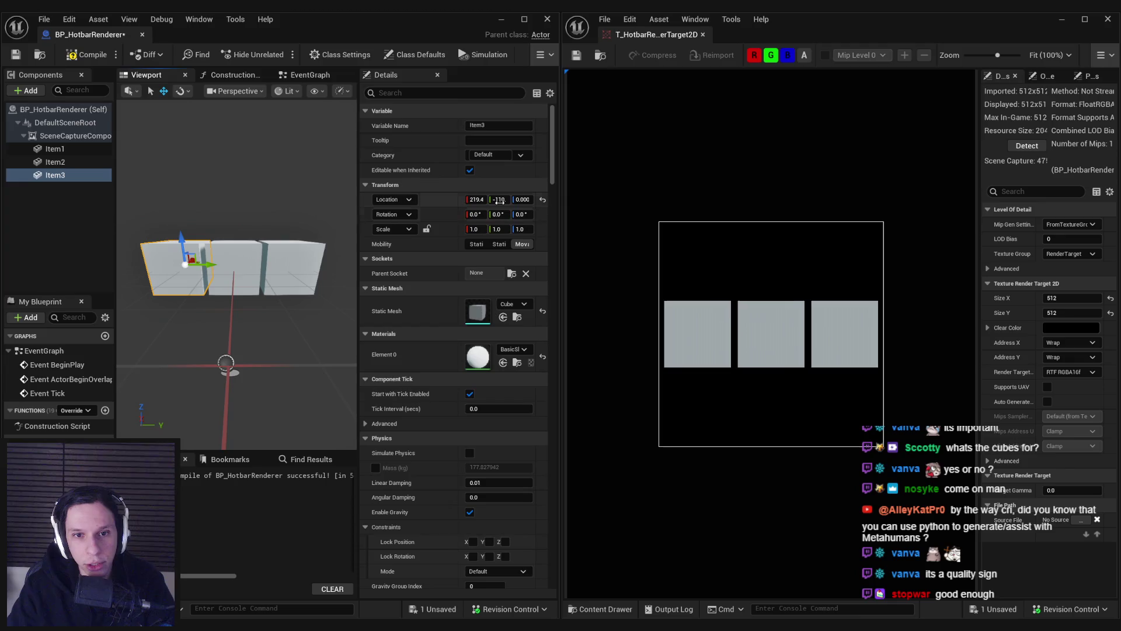
{"action": "left_click", "coordinate": [313, 263]}
{"action": "left_click", "coordinate": [500, 200]}
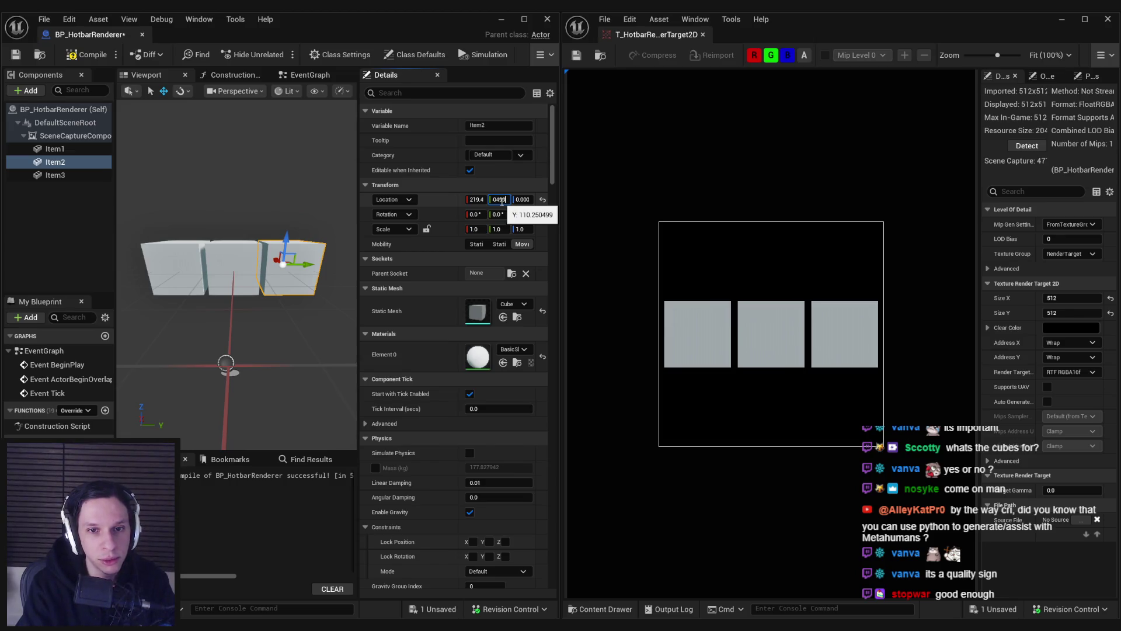
{"action": "key", "text": "Home"}
{"action": "type", "text": "-"}
{"action": "key", "text": "Return"}
{"action": "key", "text": "ctrl+z"}
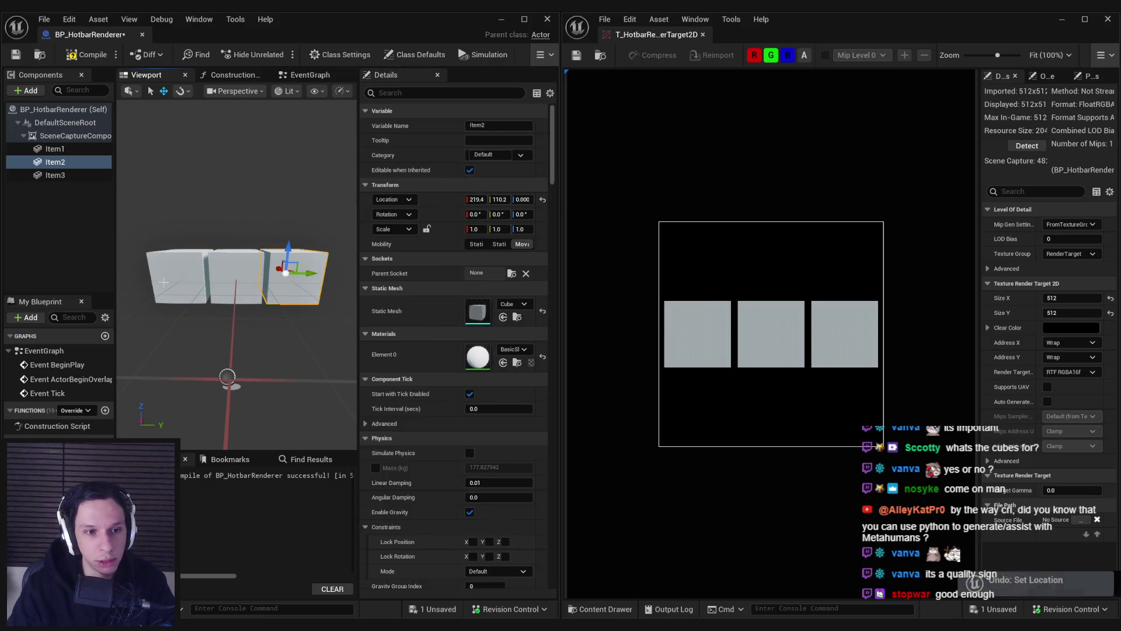
{"action": "left_click", "coordinate": [500, 199]}
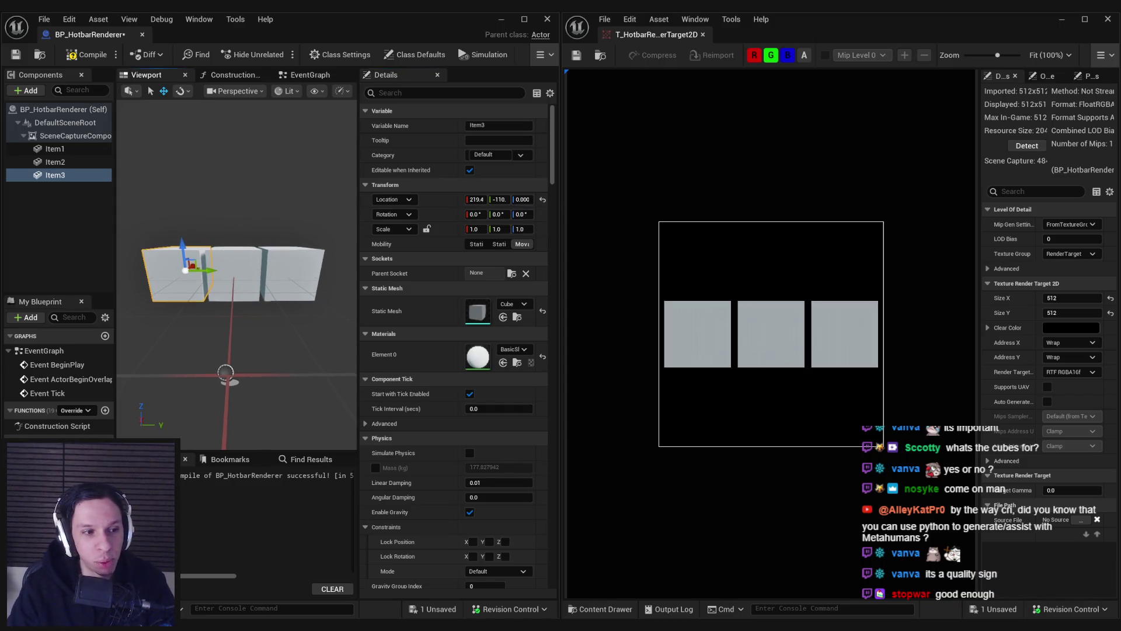
{"action": "left_click", "coordinate": [295, 283]}
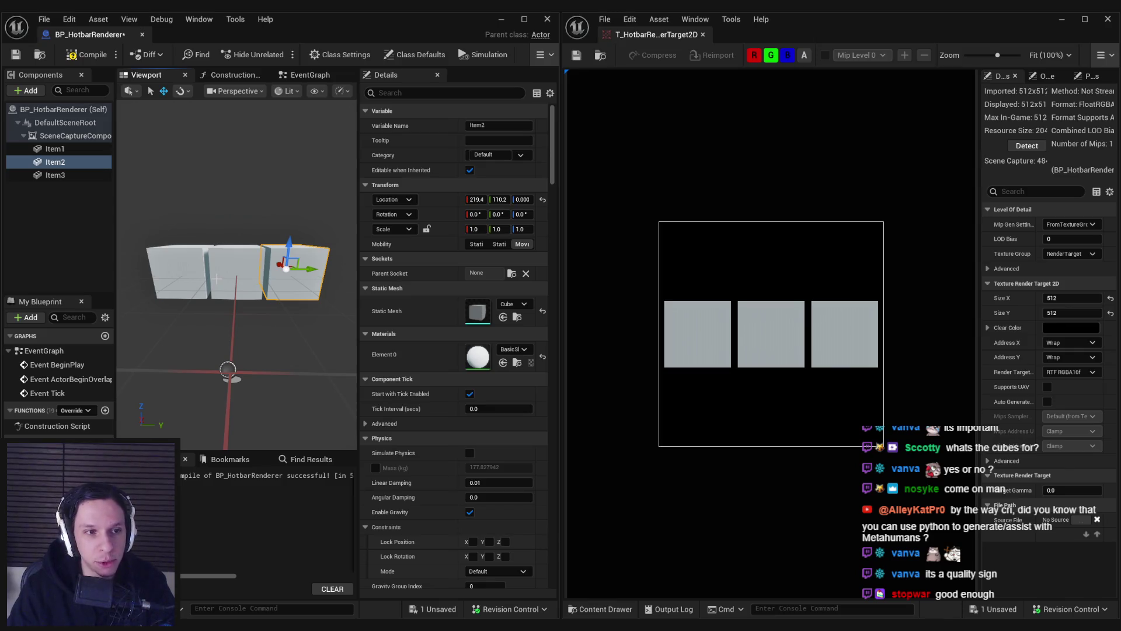
{"action": "left_click", "coordinate": [55, 148]}
{"action": "left_click", "coordinate": [55, 175], "text": "shift"}
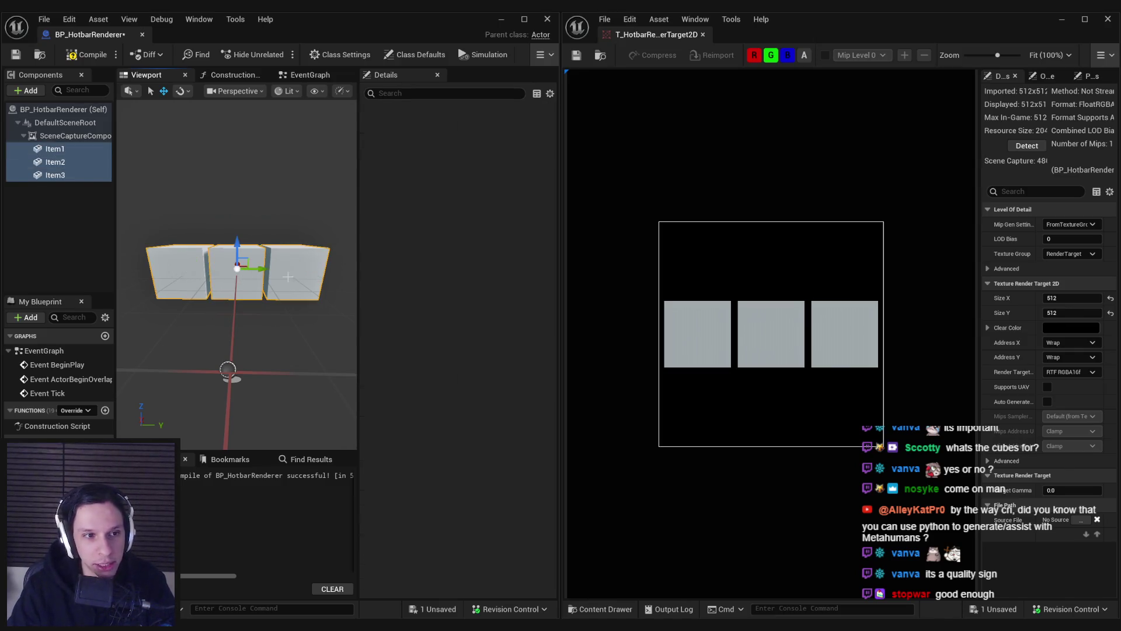
Step: Duplicate Item1–Item3 and raise the copies about 100 units as a second row, Item4–Item6
{"action": "key", "text": "ctrl+d"}
{"action": "left_click_drag", "start_coordinate": [291, 240], "coordinate": [283, 184]}
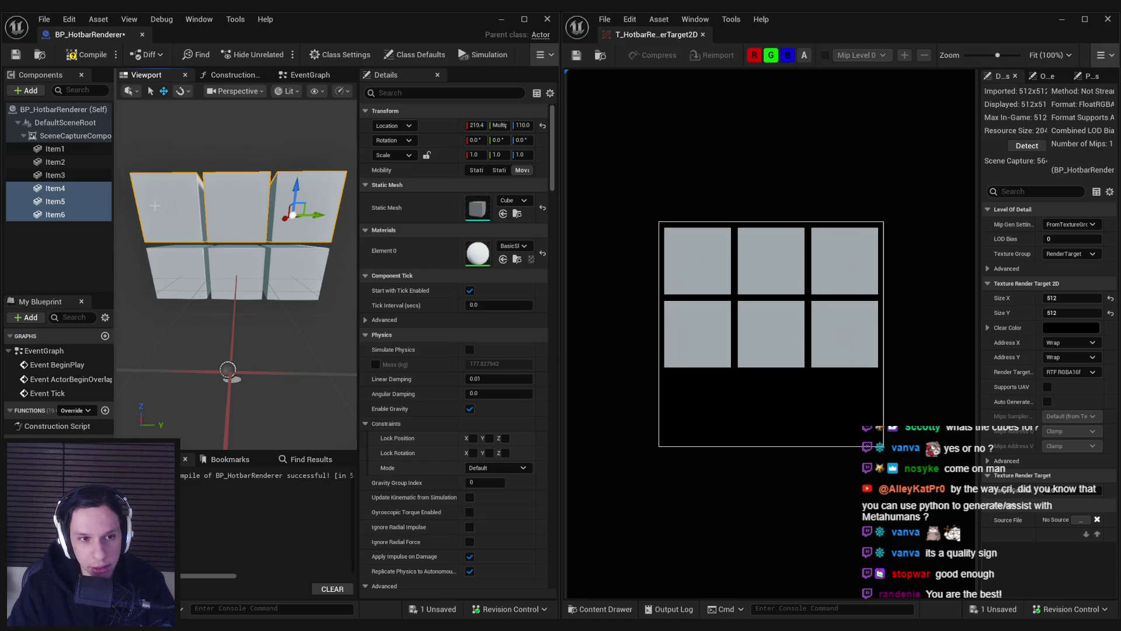
{"action": "left_click", "coordinate": [55, 214]}
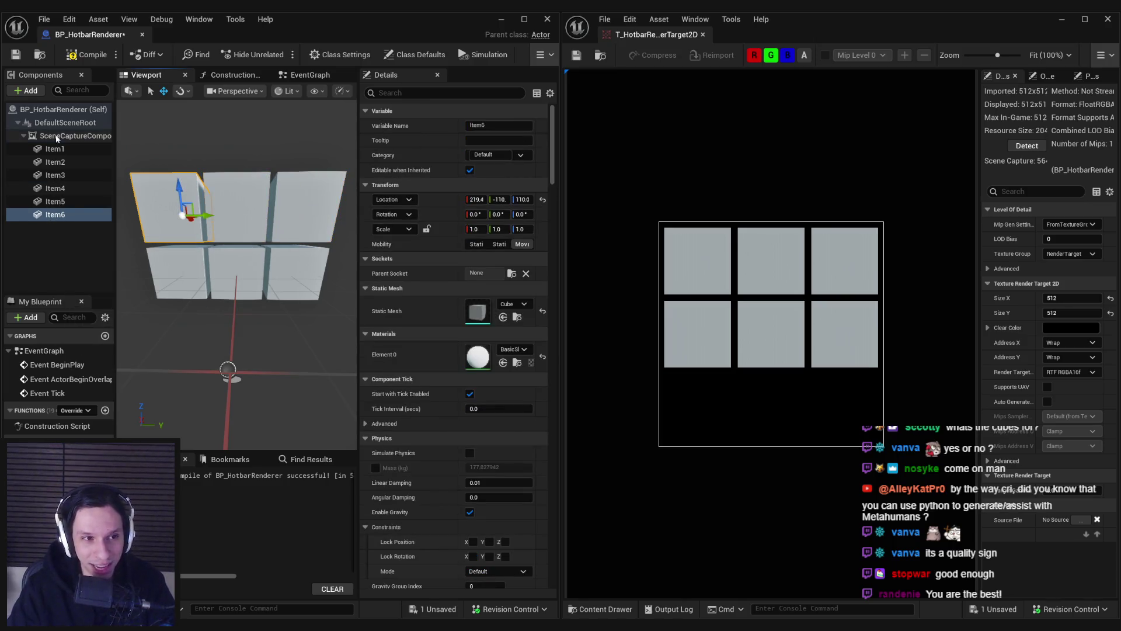
{"action": "left_click", "coordinate": [56, 150]}
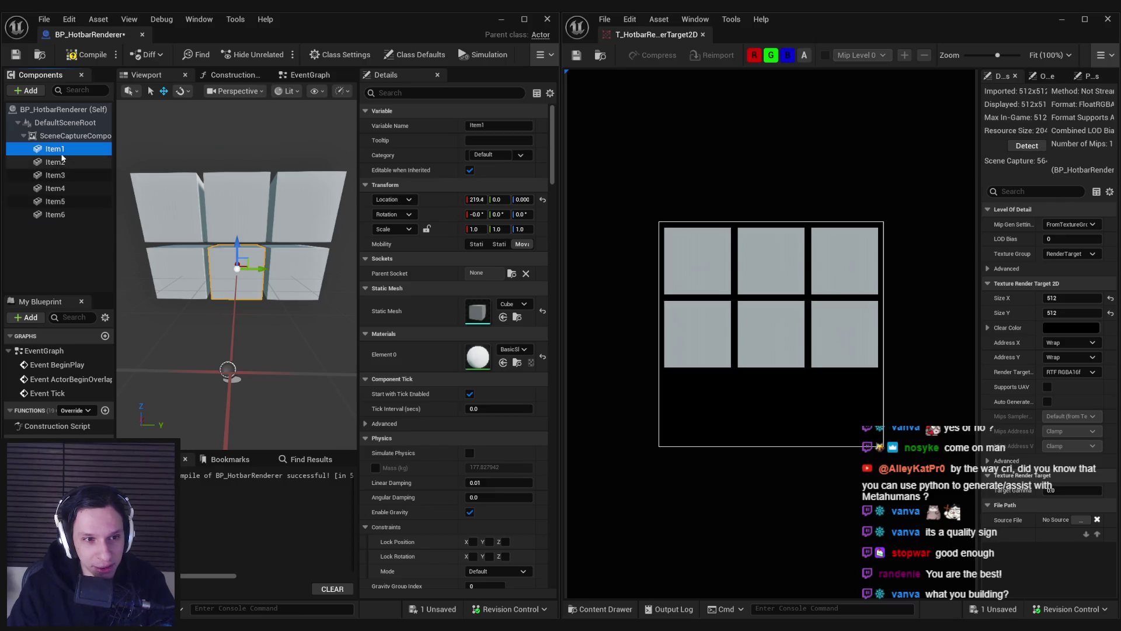
{"action": "key", "text": "F2"}
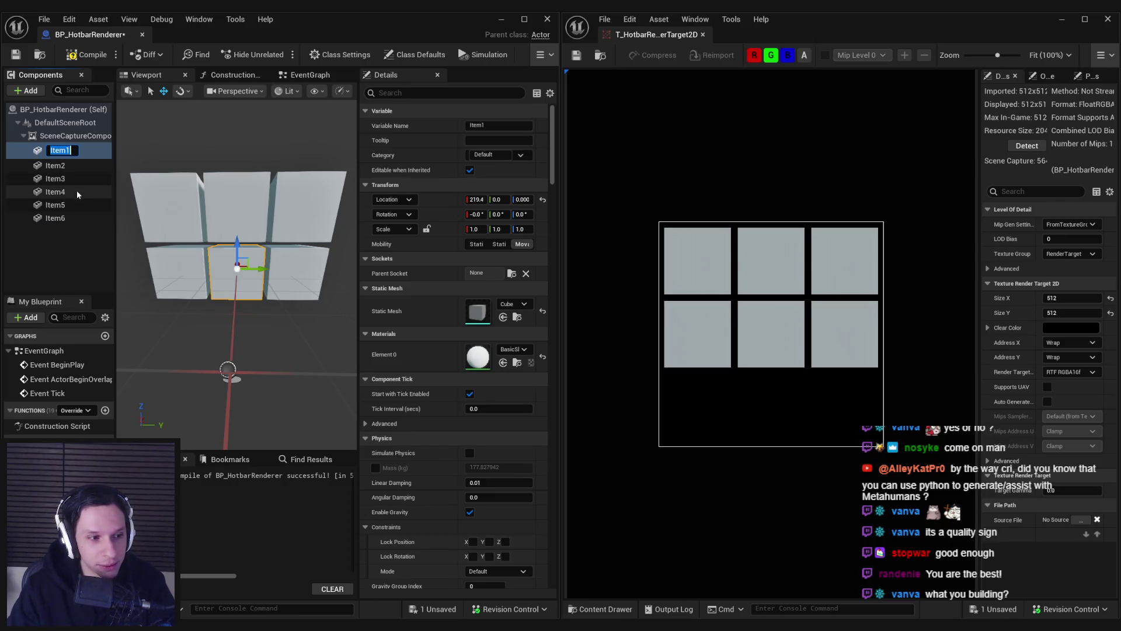
{"action": "left_click", "coordinate": [77, 242]}
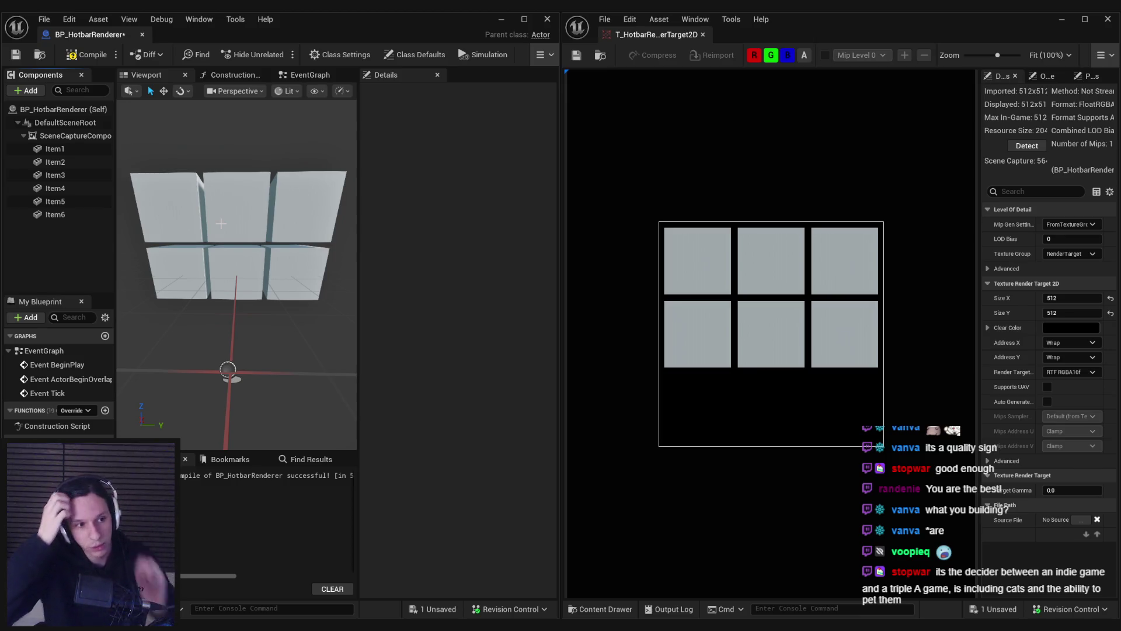
Step: Compile and save BP_HotbarRenderer with its six cubes
{"action": "left_click", "coordinate": [87, 55]}
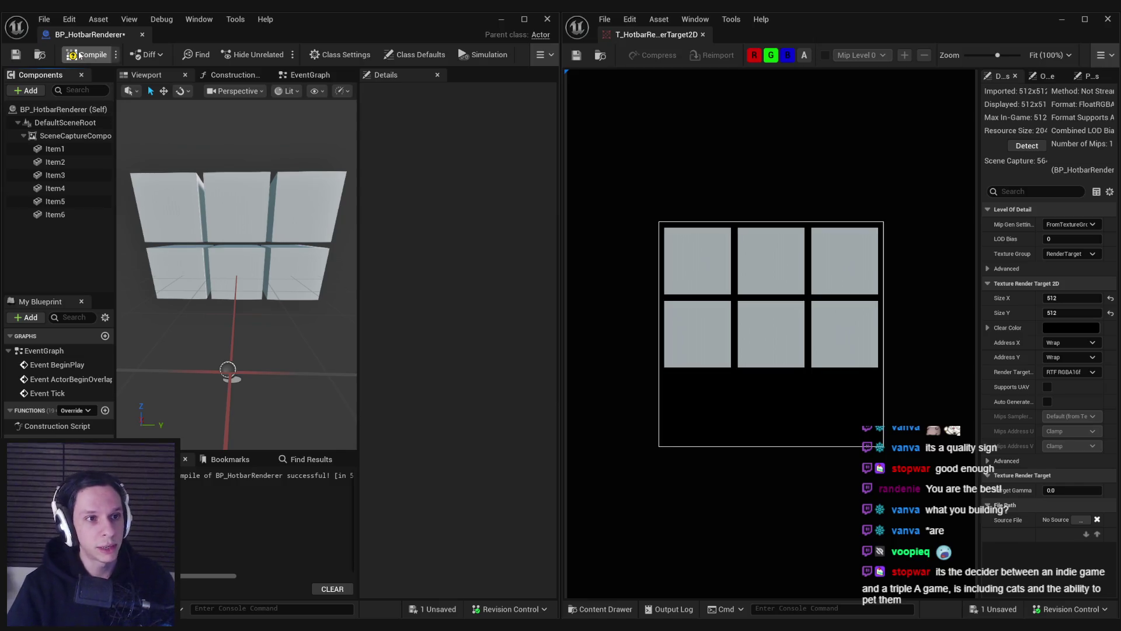
{"action": "left_click", "coordinate": [16, 54]}
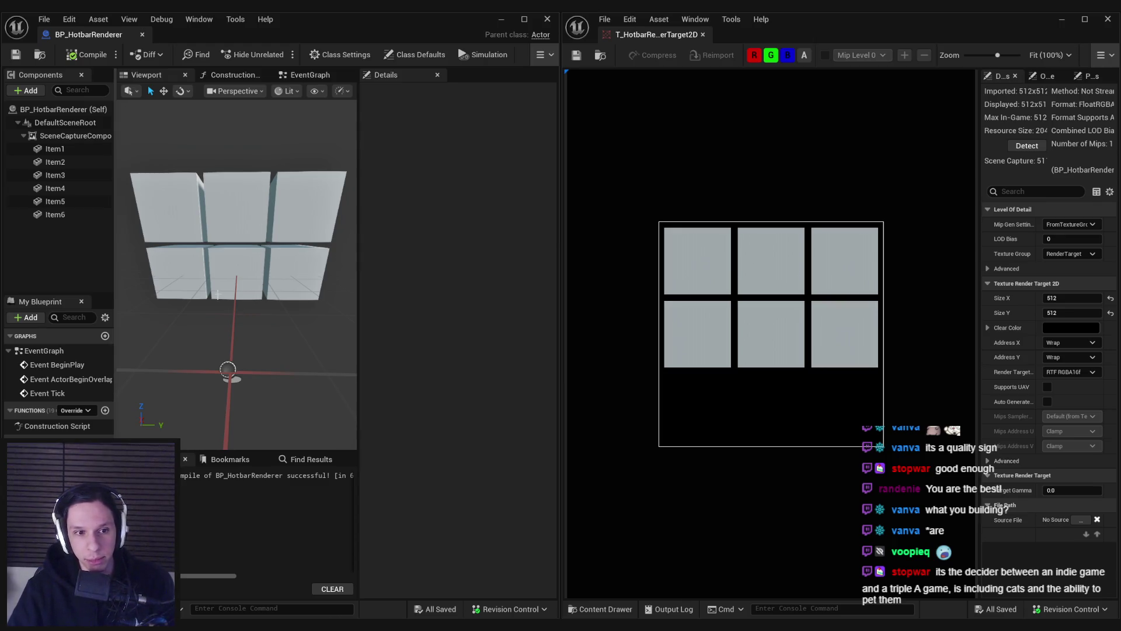
{"action": "left_click", "coordinate": [68, 189]}
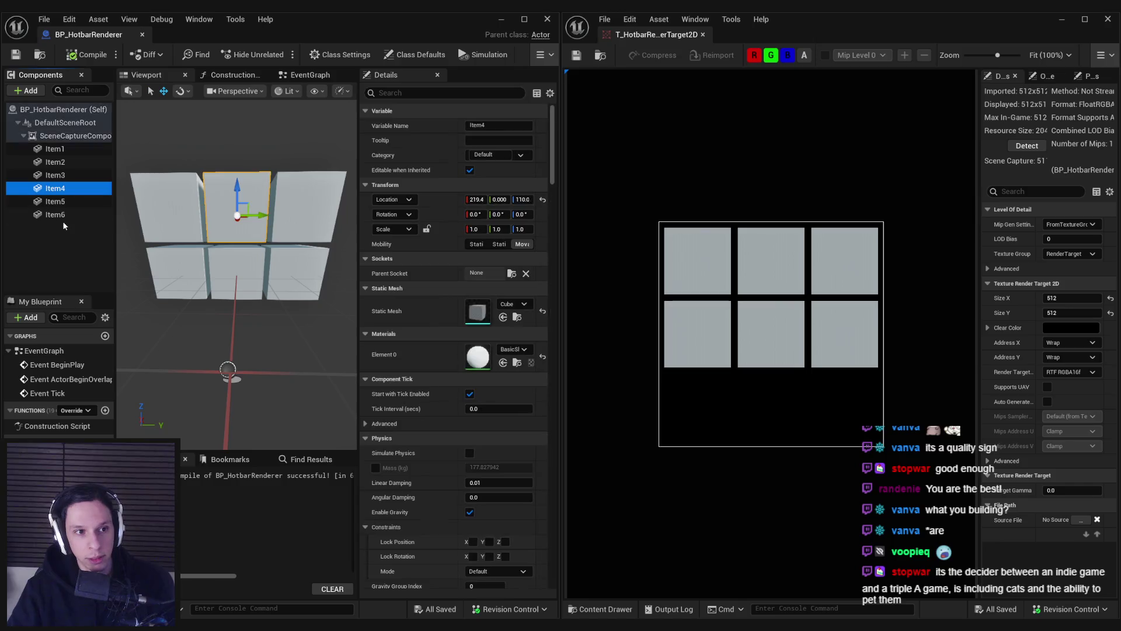
Step: Duplicate the Item4–Item6 row and move the copies down to about Z -108 as Item7–Item9
{"action": "left_click", "coordinate": [64, 217], "text": "shift"}
{"action": "key", "text": "ctrl+d"}
{"action": "left_click_drag", "start_coordinate": [181, 191], "coordinate": [175, 299]}
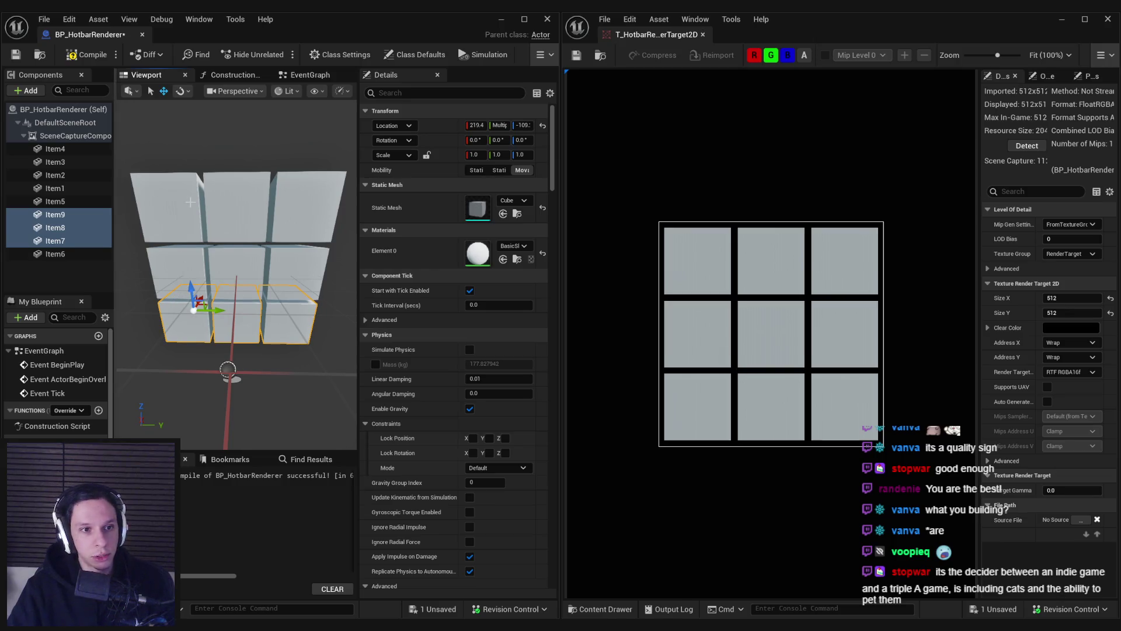
{"action": "left_click", "coordinate": [58, 254]}
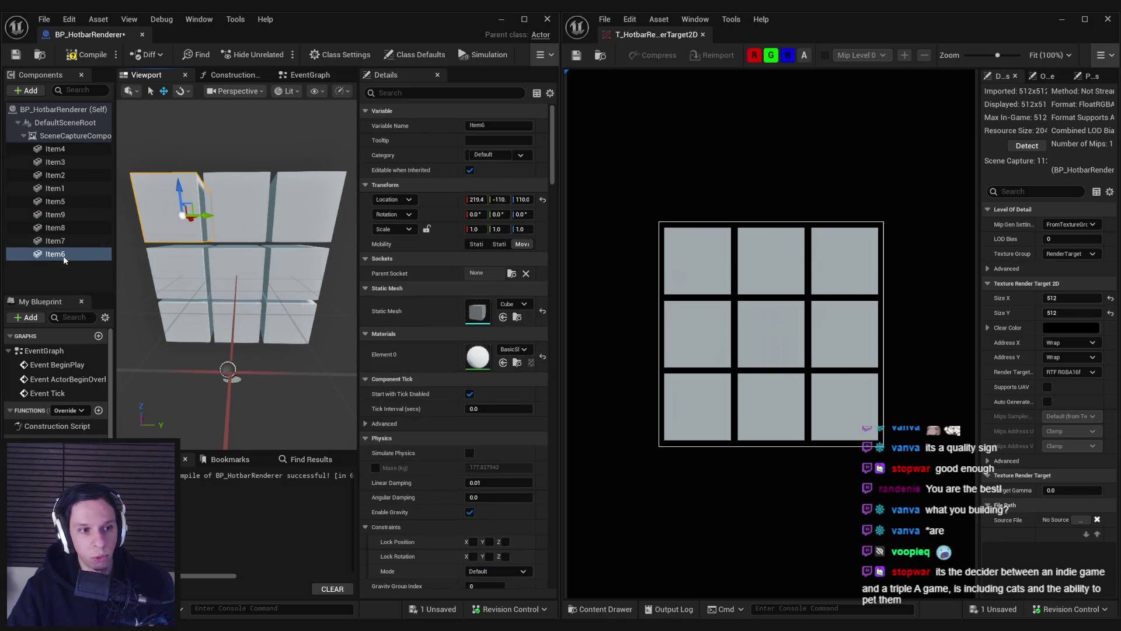
{"action": "key", "text": "F2"}
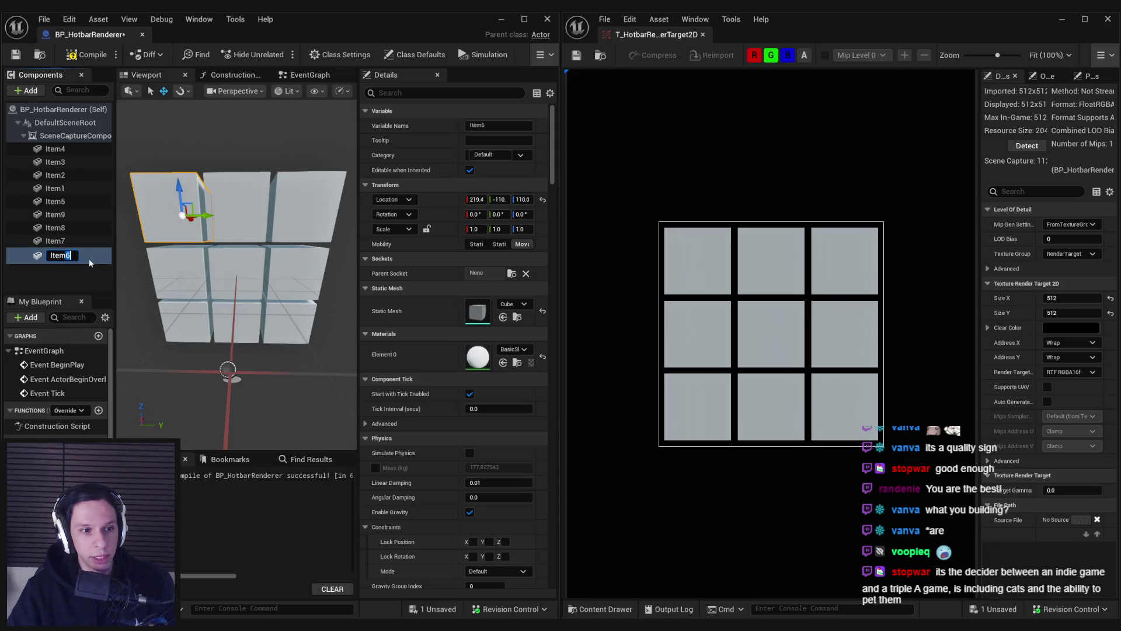
{"action": "type", "text": "1"}
{"action": "left_click", "coordinate": [72, 273]}
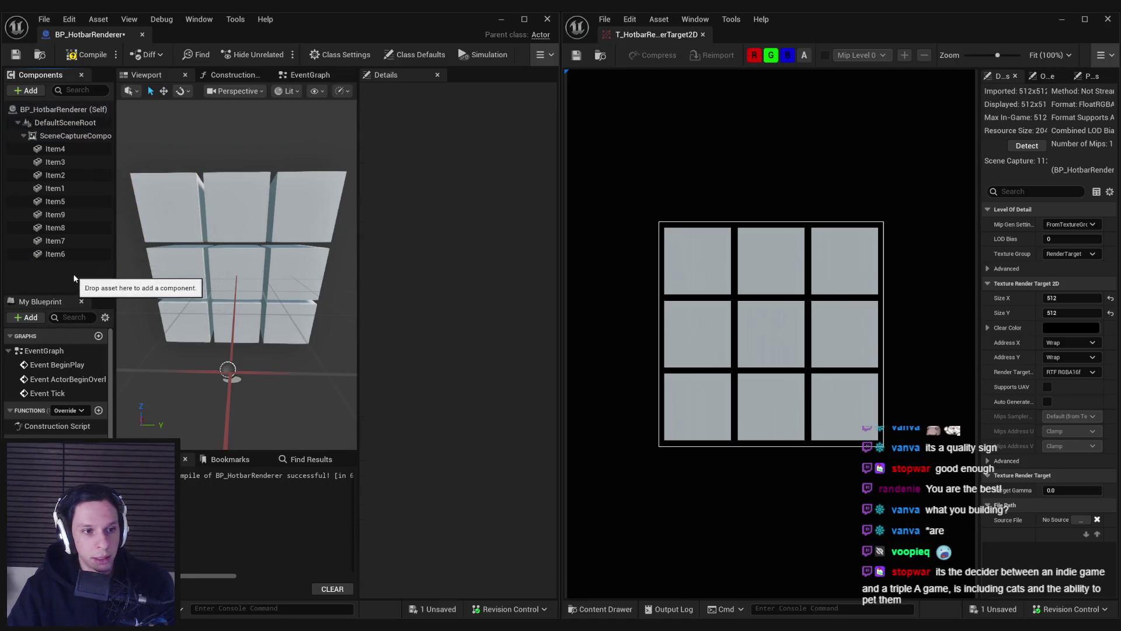
Step: Rename the centre cube to placeholder Itemd and the top-left cube Item6 to Item1
{"action": "left_click", "coordinate": [65, 189]}
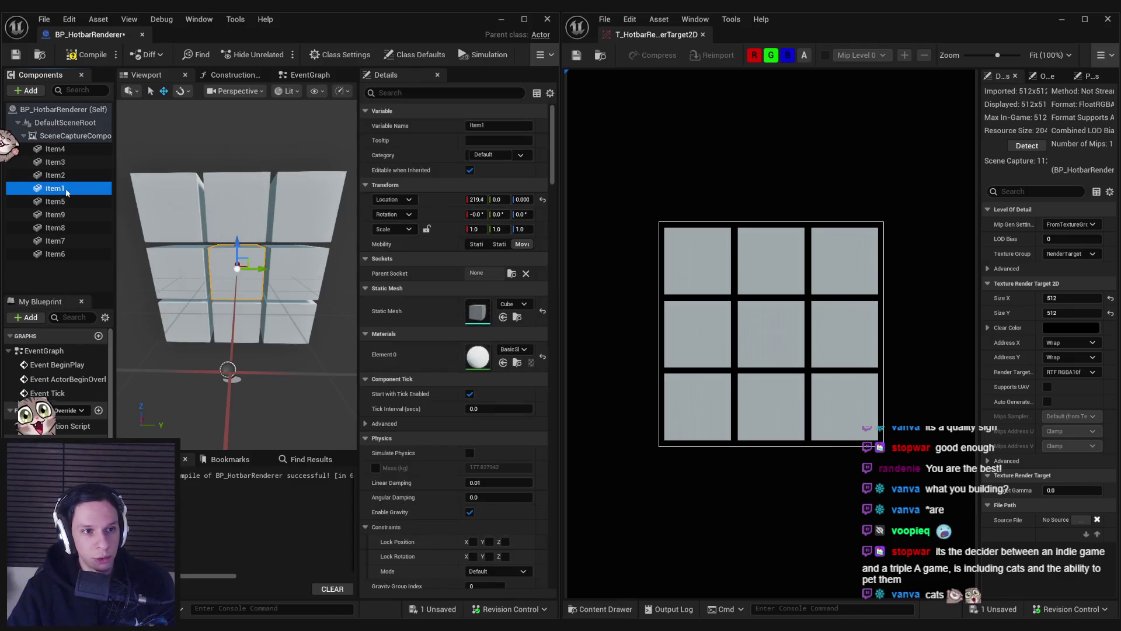
{"action": "key", "text": "F2"}
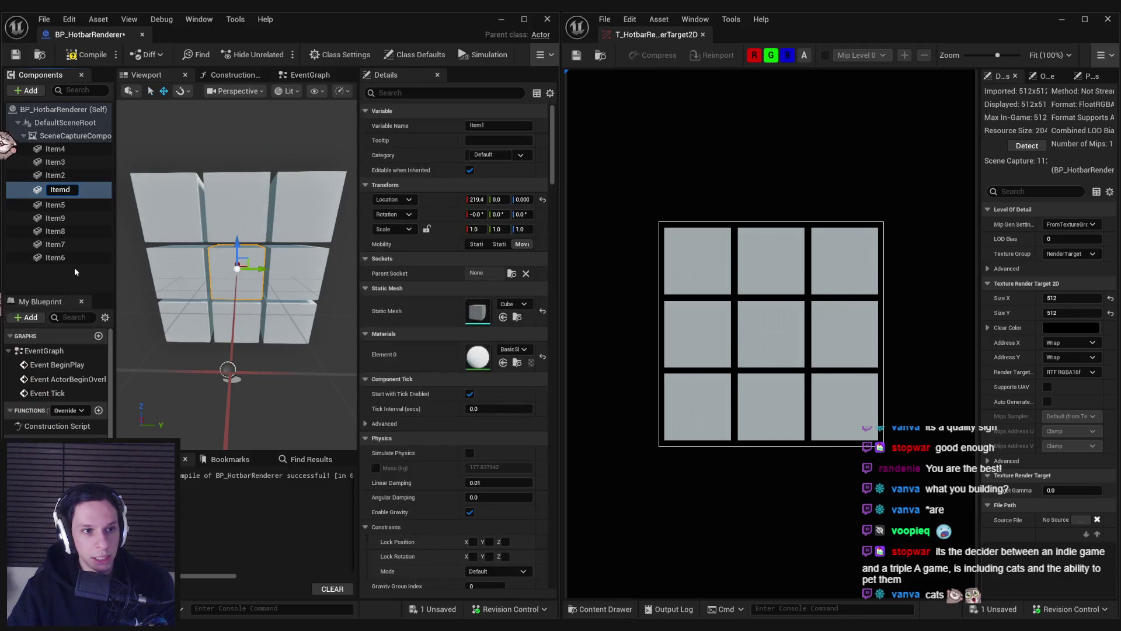
{"action": "left_click", "coordinate": [73, 268]}
{"action": "left_click", "coordinate": [62, 254]}
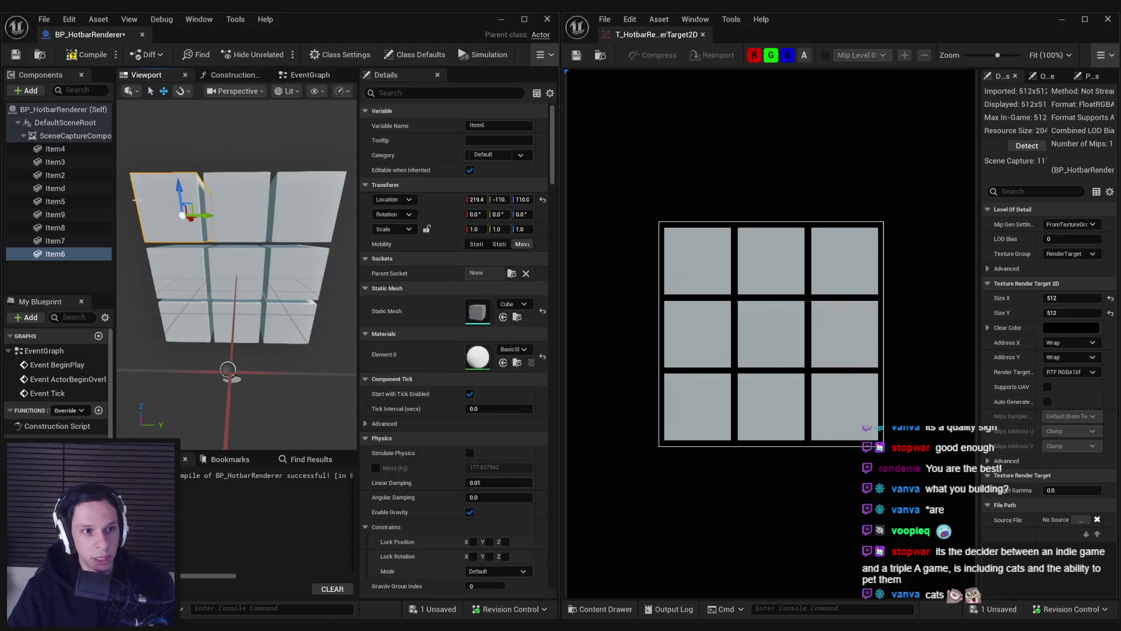
{"action": "left_click", "coordinate": [62, 255]}
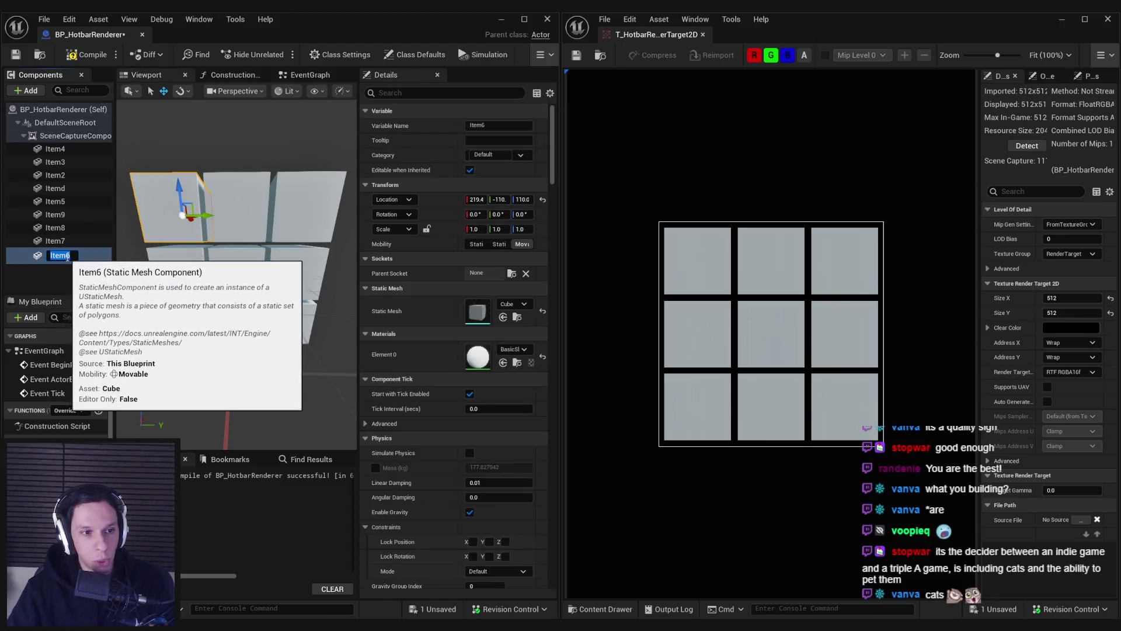
{"action": "type", "text": "Item1"}
{"action": "key", "text": "Return"}
Step: Rename Item2 to placeholder Itemc and the top-middle cube Item4 to Item2
{"action": "left_click", "coordinate": [236, 206]}
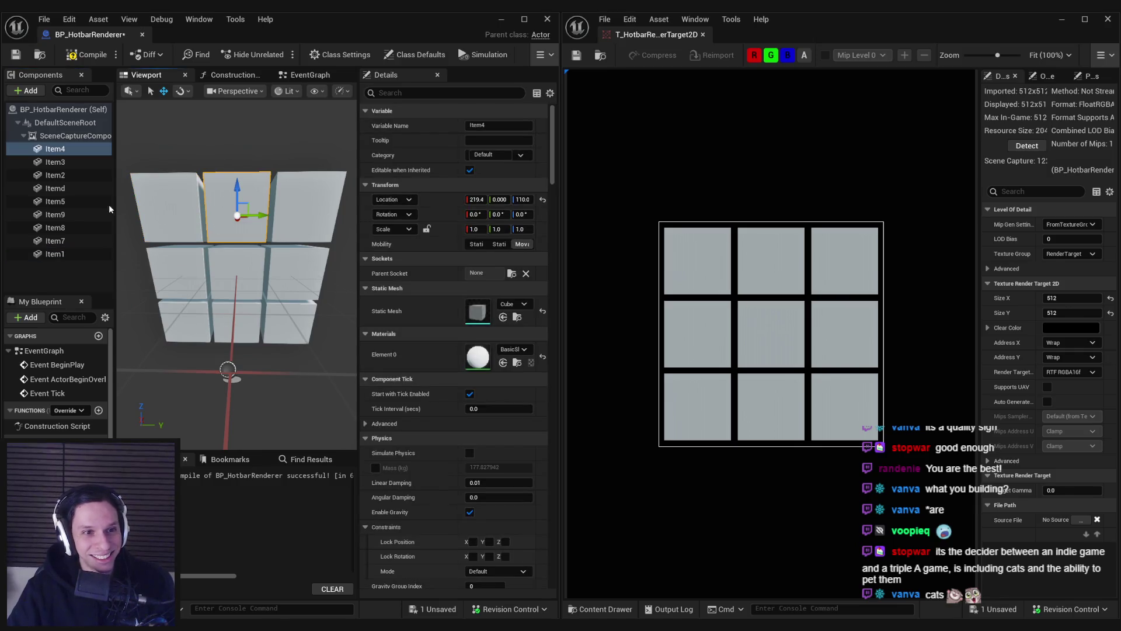
{"action": "left_click", "coordinate": [58, 175]}
{"action": "left_click", "coordinate": [65, 175]}
{"action": "type", "text": "Itemc"}
{"action": "key", "text": "Return"}
{"action": "left_click", "coordinate": [221, 209]}
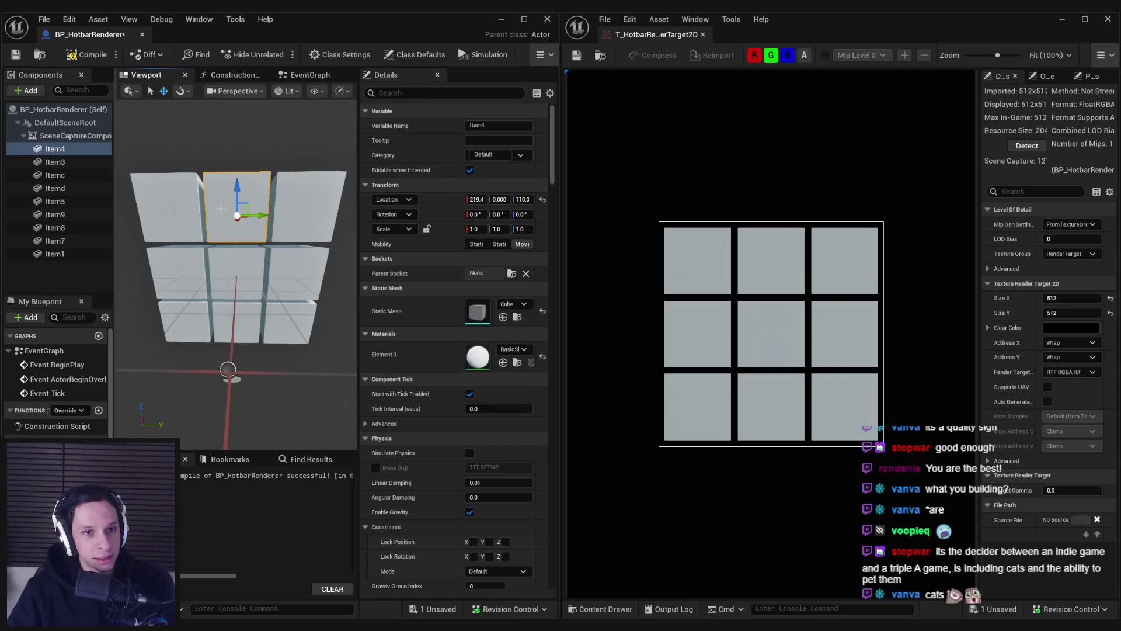
{"action": "left_click", "coordinate": [59, 149]}
{"action": "left_click", "coordinate": [66, 151]}
{"action": "type", "text": "Item2"}
{"action": "key", "text": "Return"}
Step: Rename Item3 to placeholder Iteme and the top-right cube Item5 to Item3
{"action": "left_click", "coordinate": [76, 201]}
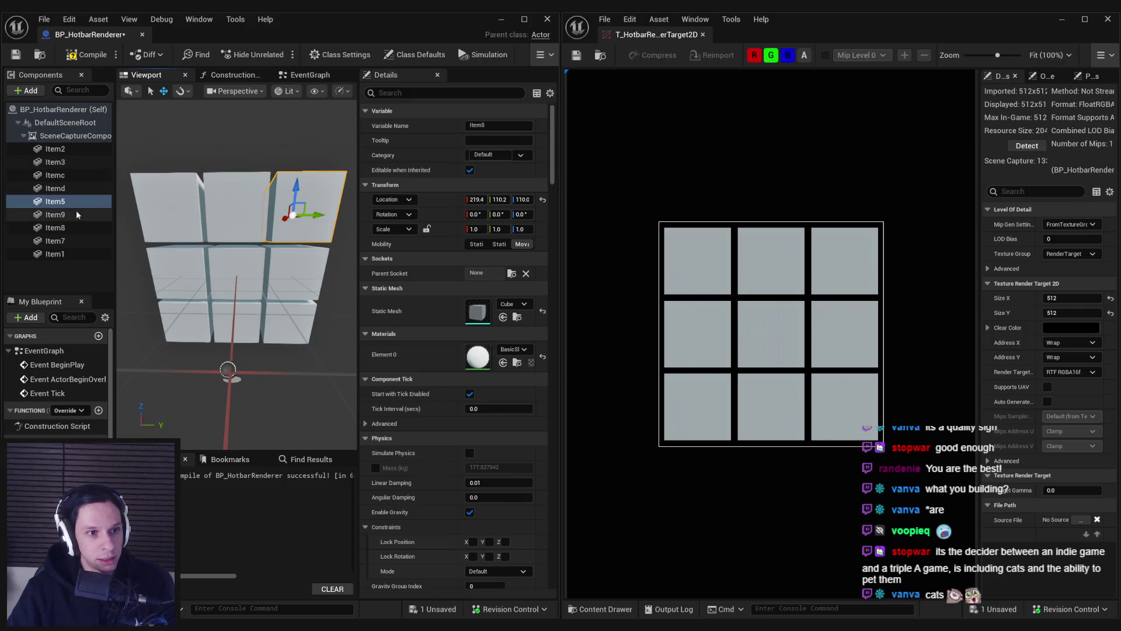
{"action": "left_click", "coordinate": [64, 163]}
{"action": "left_click", "coordinate": [67, 164]}
{"action": "type", "text": "Iteme"}
{"action": "key", "text": "Return"}
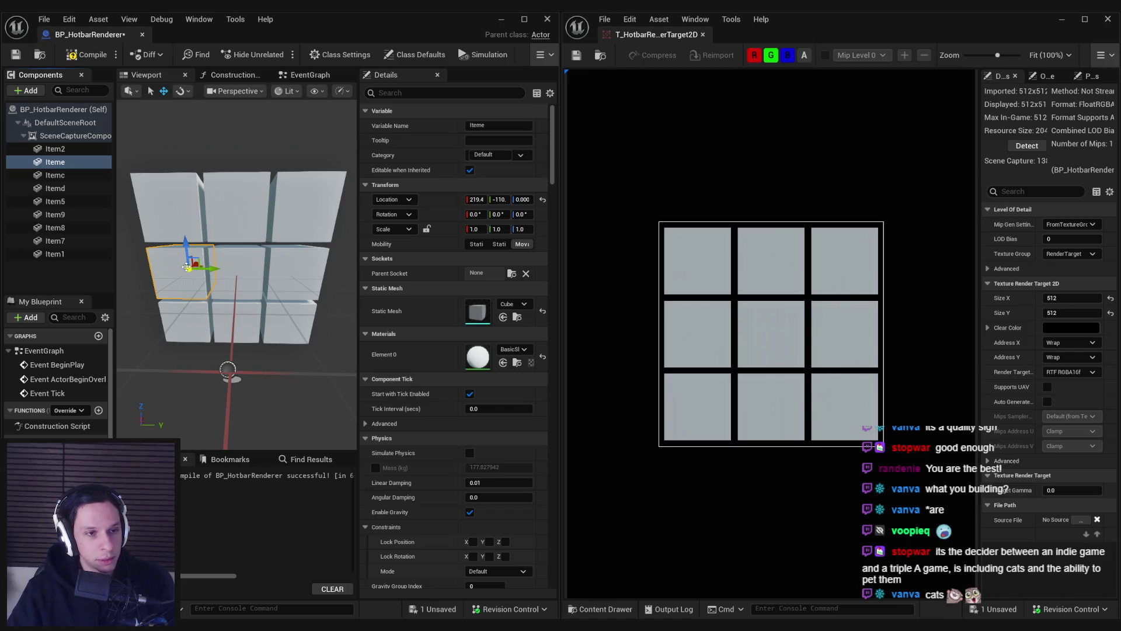
{"action": "left_click", "coordinate": [64, 202]}
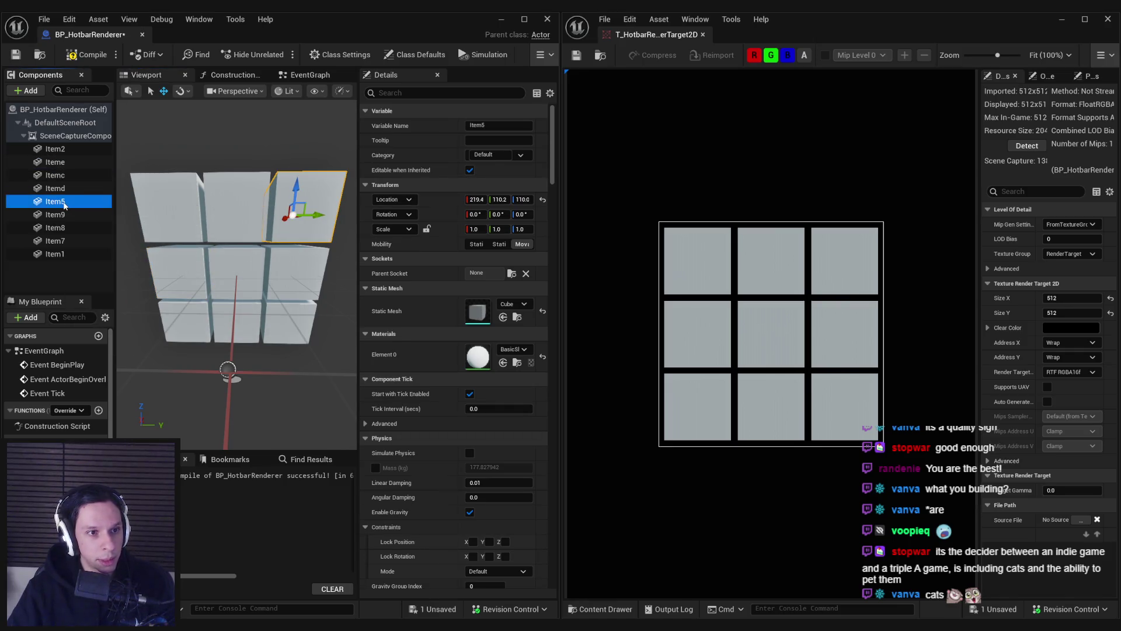
{"action": "left_click", "coordinate": [65, 201]}
{"action": "type", "text": "Item3"}
{"action": "key", "text": "Return"}
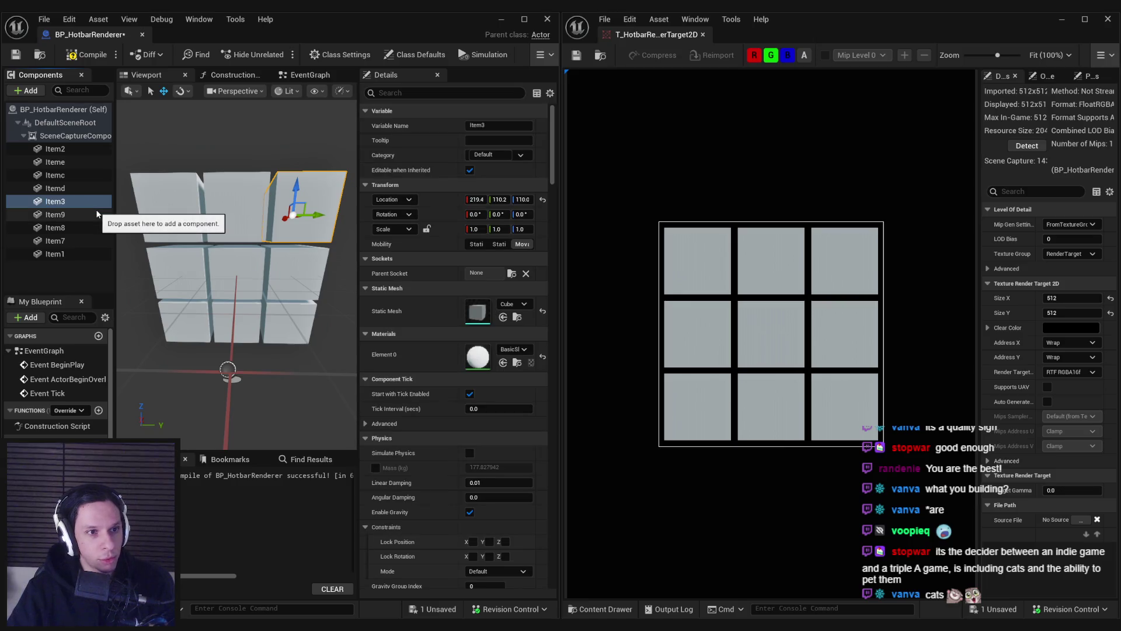
Step: Rename the middle row's Iteme, Itemd and Itemc to Item4, Item5 and Item6
{"action": "left_click", "coordinate": [58, 162]}
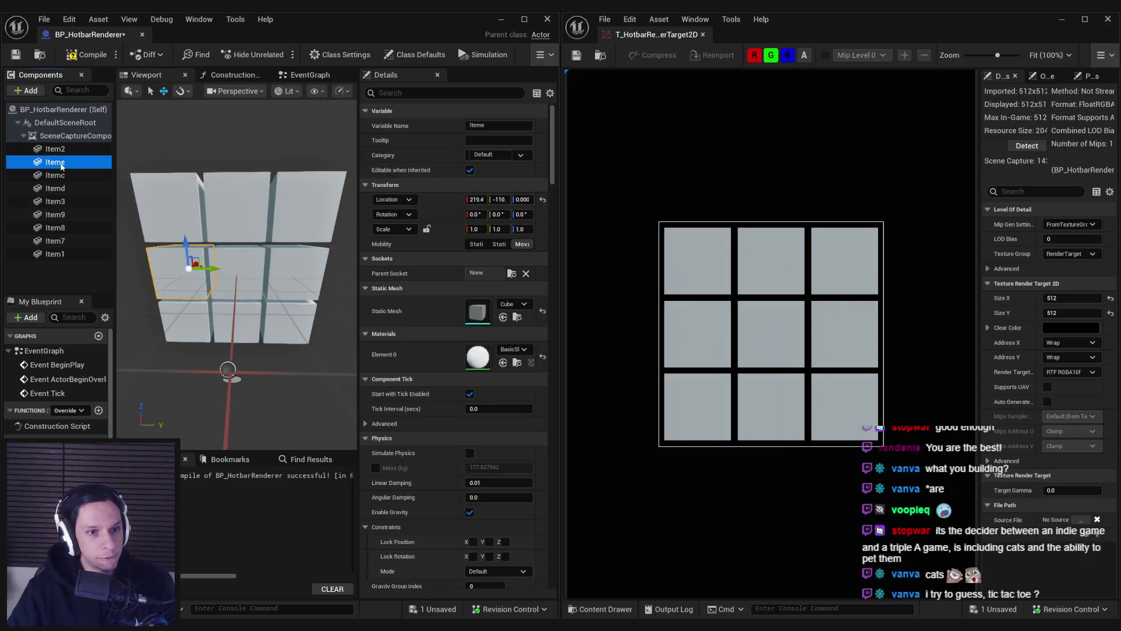
{"action": "left_click", "coordinate": [58, 163]}
{"action": "type", "text": "Item4"}
{"action": "key", "text": "Return"}
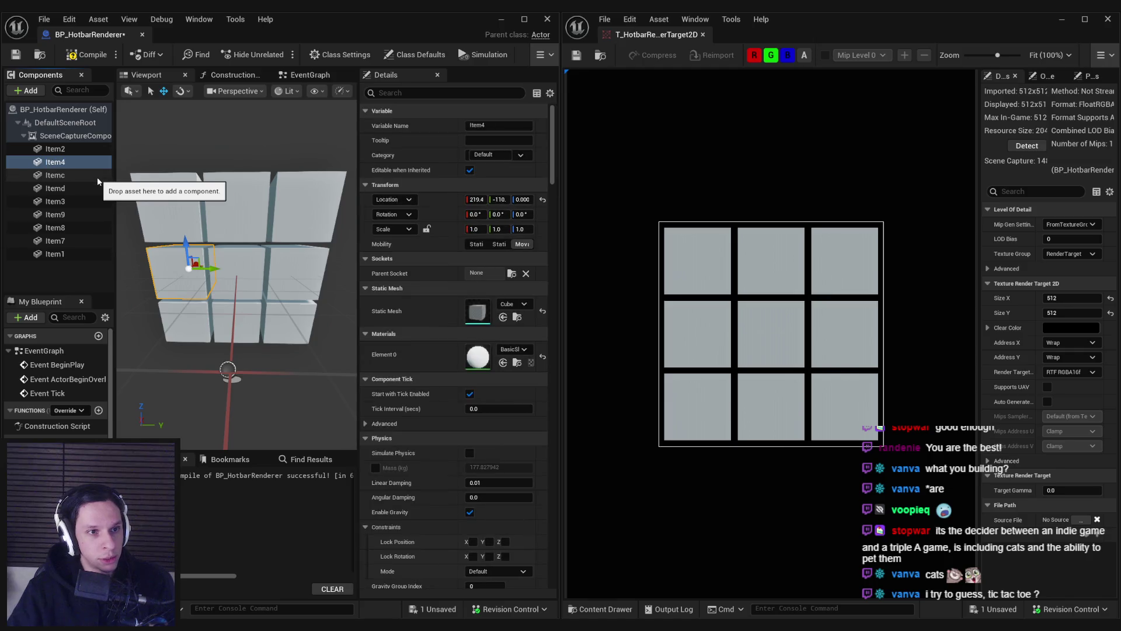
{"action": "left_click", "coordinate": [58, 188]}
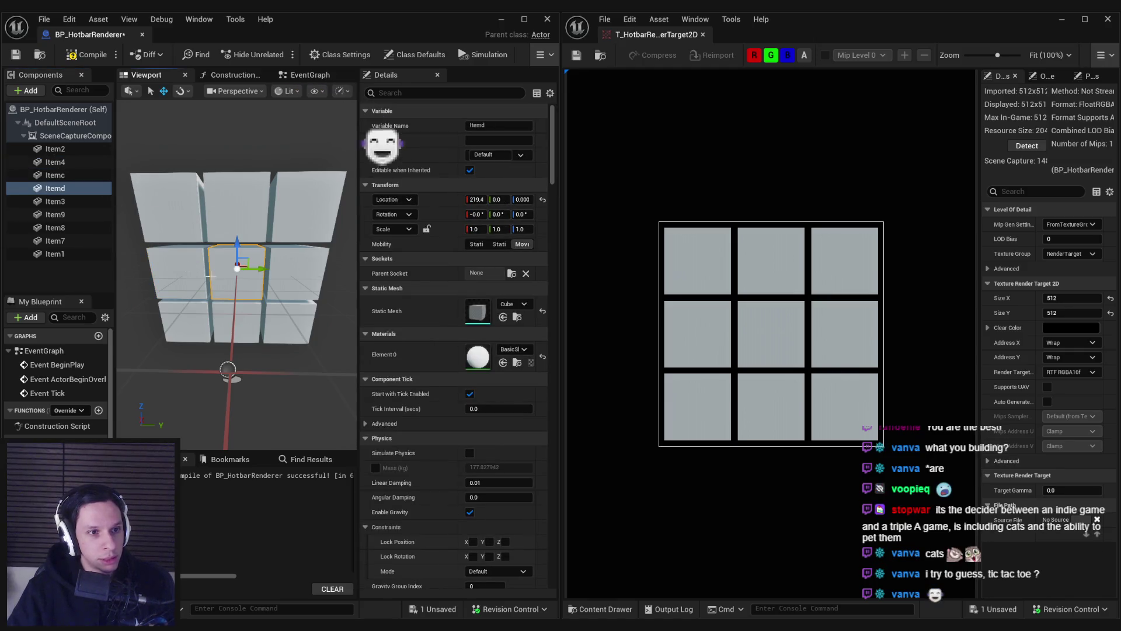
{"action": "left_click", "coordinate": [59, 188]}
{"action": "type", "text": "Item5"}
{"action": "key", "text": "Return"}
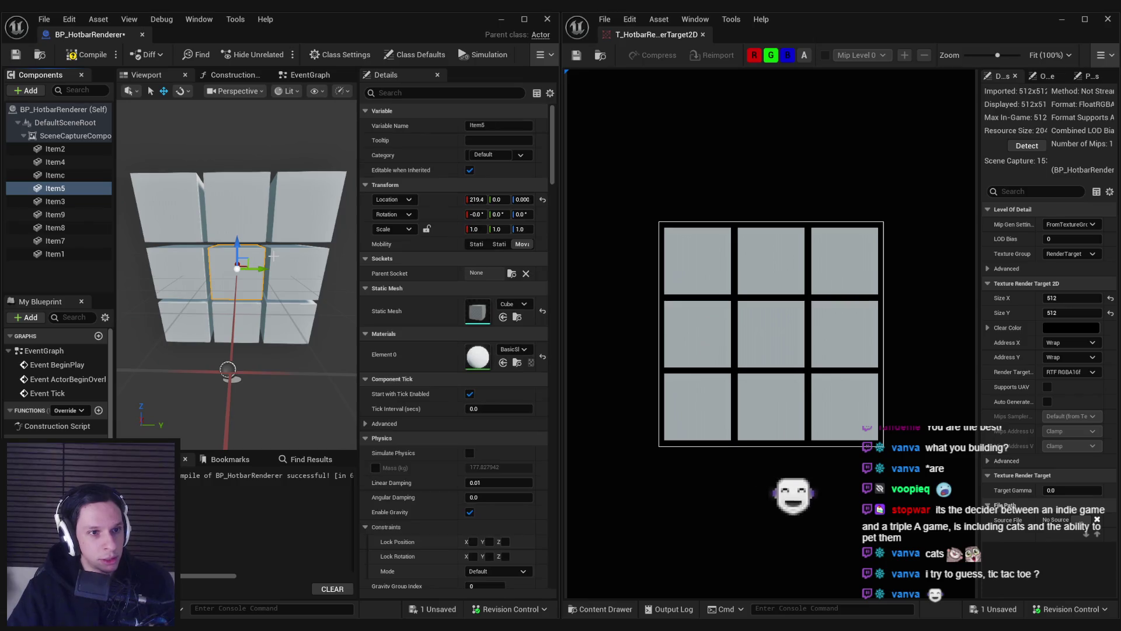
{"action": "left_click", "coordinate": [297, 269]}
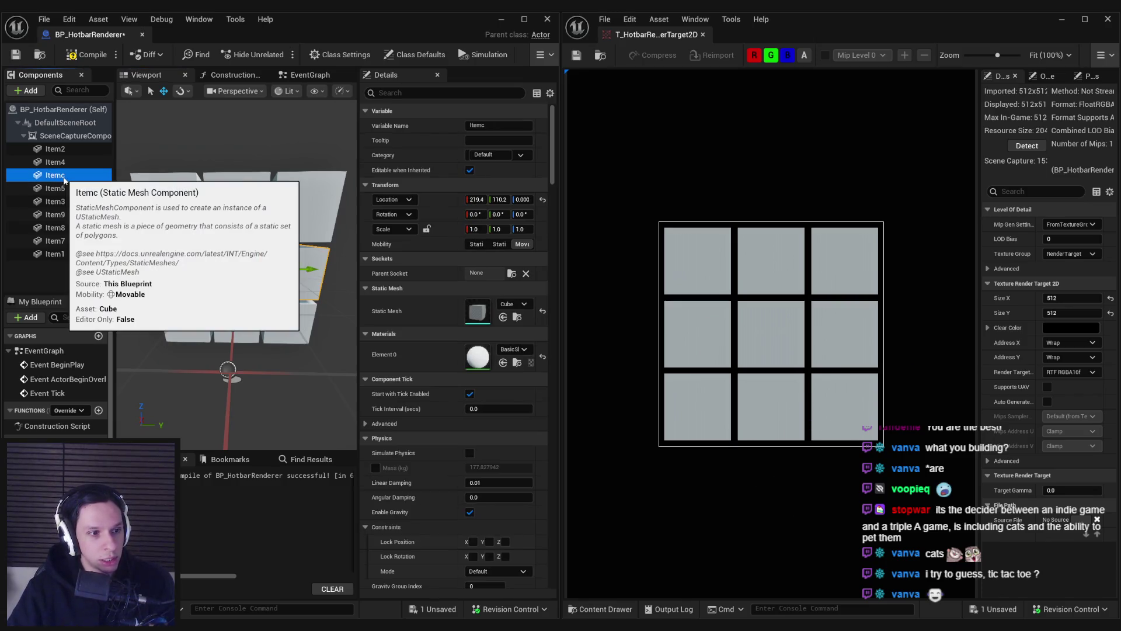
{"action": "type", "text": "Item6"}
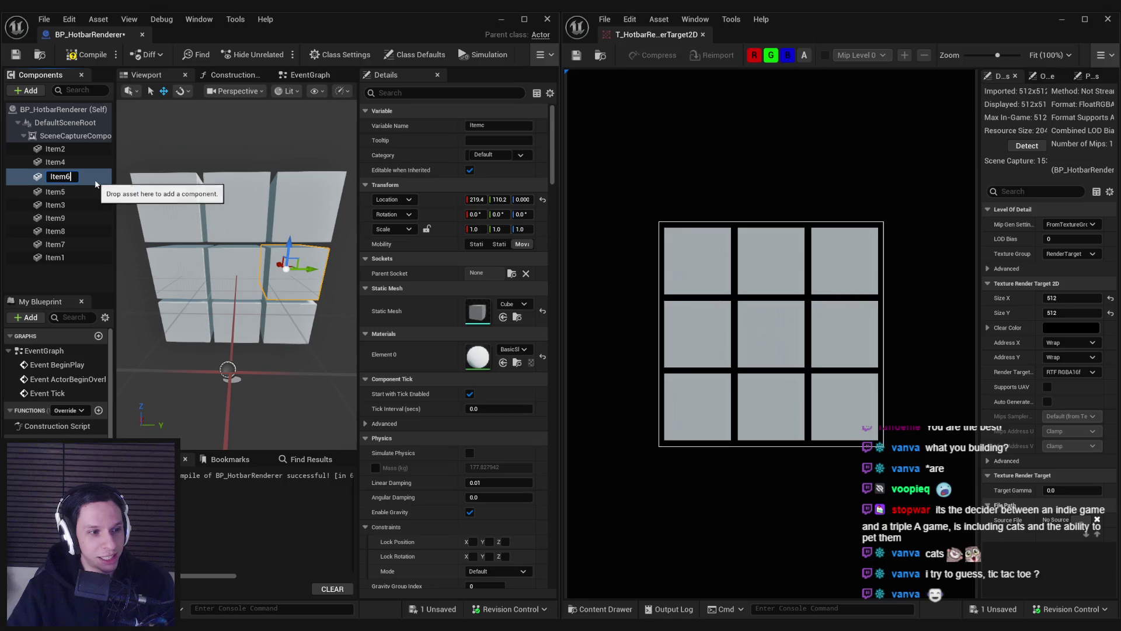
{"action": "key", "text": "Return"}
{"action": "left_click", "coordinate": [197, 312]}
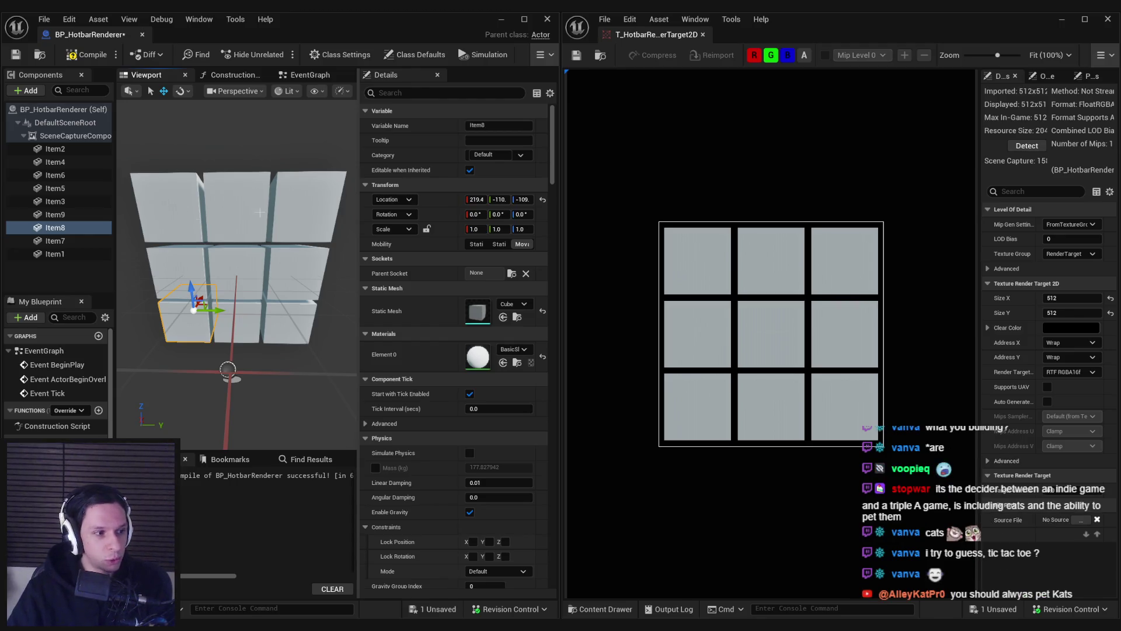
{"action": "left_click", "coordinate": [152, 191]}
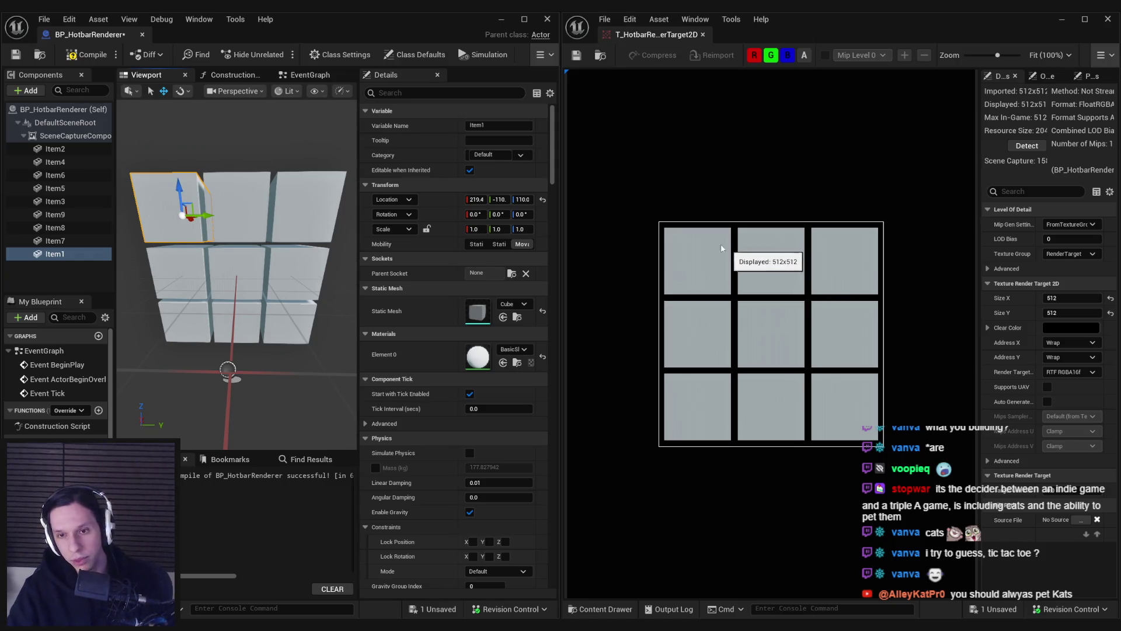
{"action": "key", "text": "Print"}
{"action": "left_click_drag", "start_coordinate": [617, 176], "coordinate": [910, 474]}
{"action": "key", "text": "Escape"}
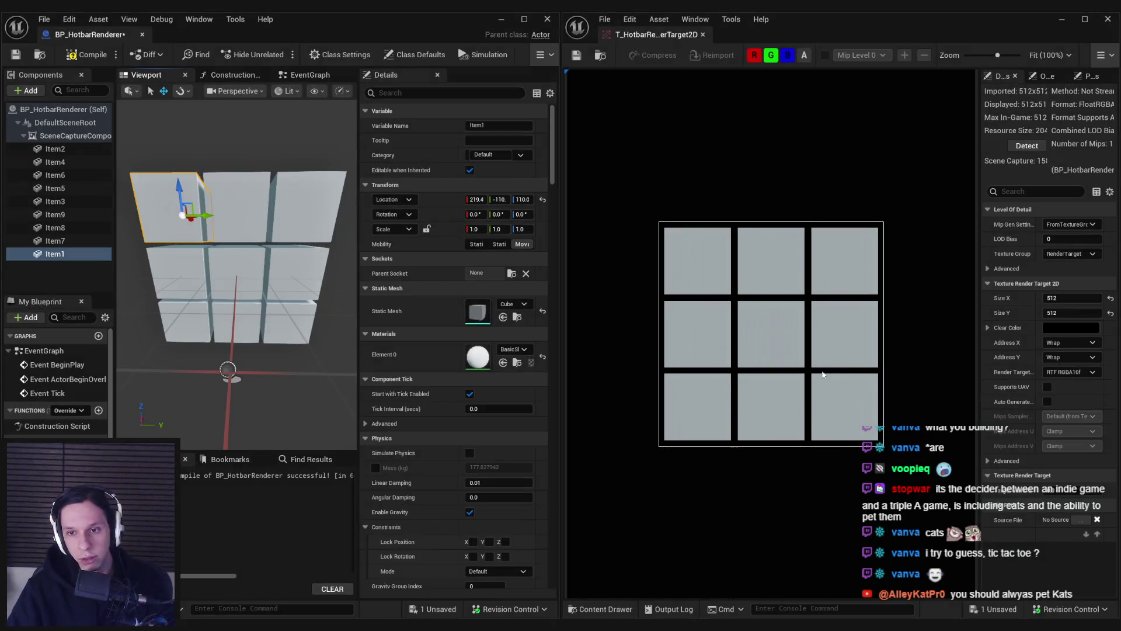
{"action": "key", "text": "Print"}
{"action": "left_click_drag", "start_coordinate": [592, 158], "coordinate": [952, 513]}
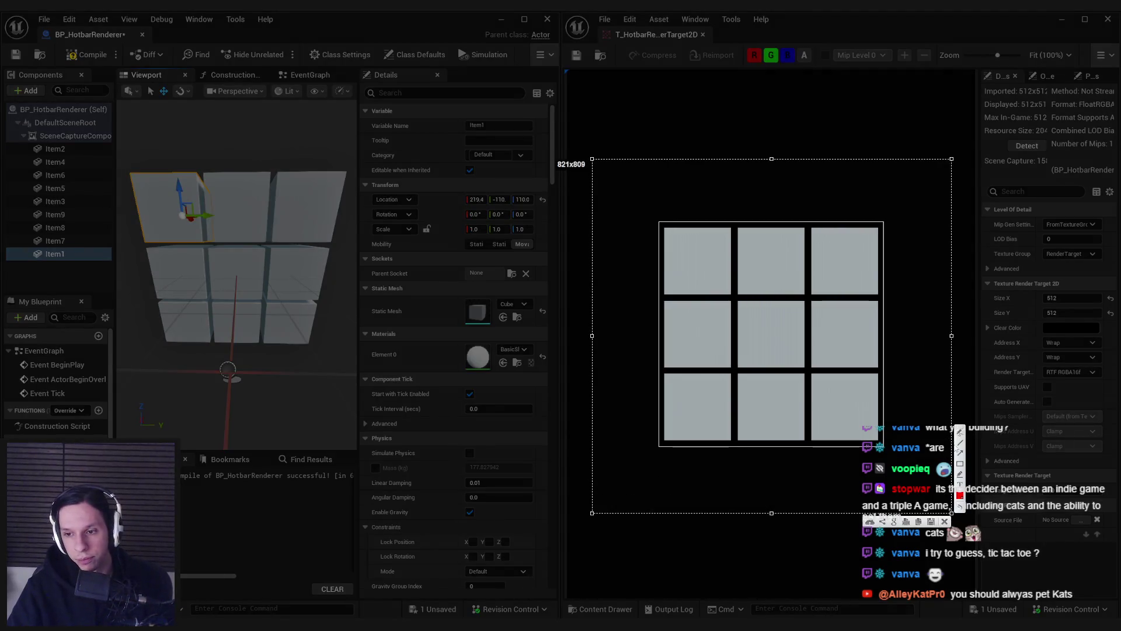
{"action": "left_click_drag", "start_coordinate": [694, 256], "coordinate": [703, 266]}
{"action": "mouse_move", "coordinate": [770, 253]}
{"action": "left_mouse_down"}
{"action": "mouse_move", "coordinate": [783, 266]}
{"action": "mouse_move", "coordinate": [842, 273]}
{"action": "left_mouse_up"}
{"action": "mouse_move", "coordinate": [695, 325]}
{"action": "left_mouse_down"}
{"action": "mouse_move", "coordinate": [708, 342]}
{"action": "mouse_move", "coordinate": [768, 327]}
{"action": "left_mouse_up"}
{"action": "left_click_drag", "start_coordinate": [850, 322], "coordinate": [844, 333]}
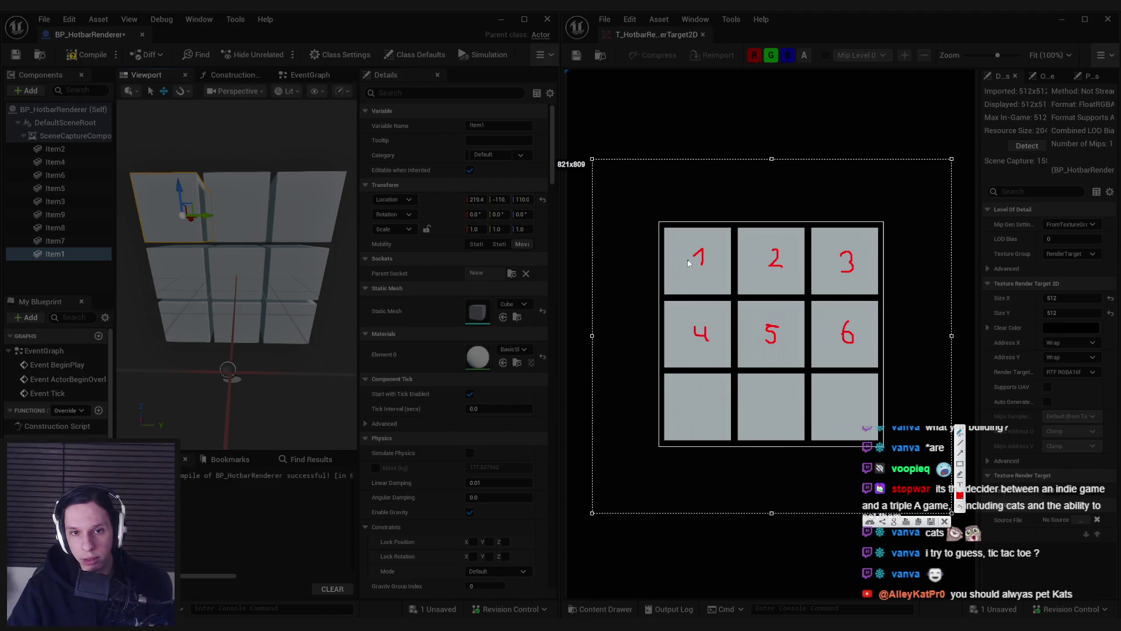
{"action": "key", "text": "Escape"}
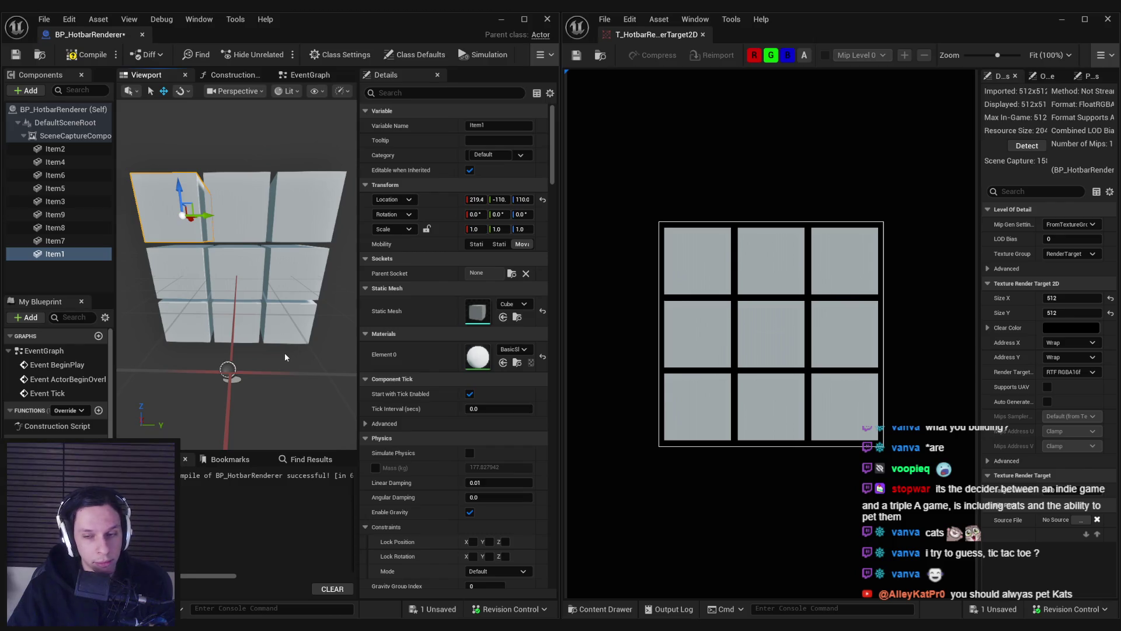
Step: Check which grid position each remaining cube component occupies
{"action": "left_click", "coordinate": [217, 217]}
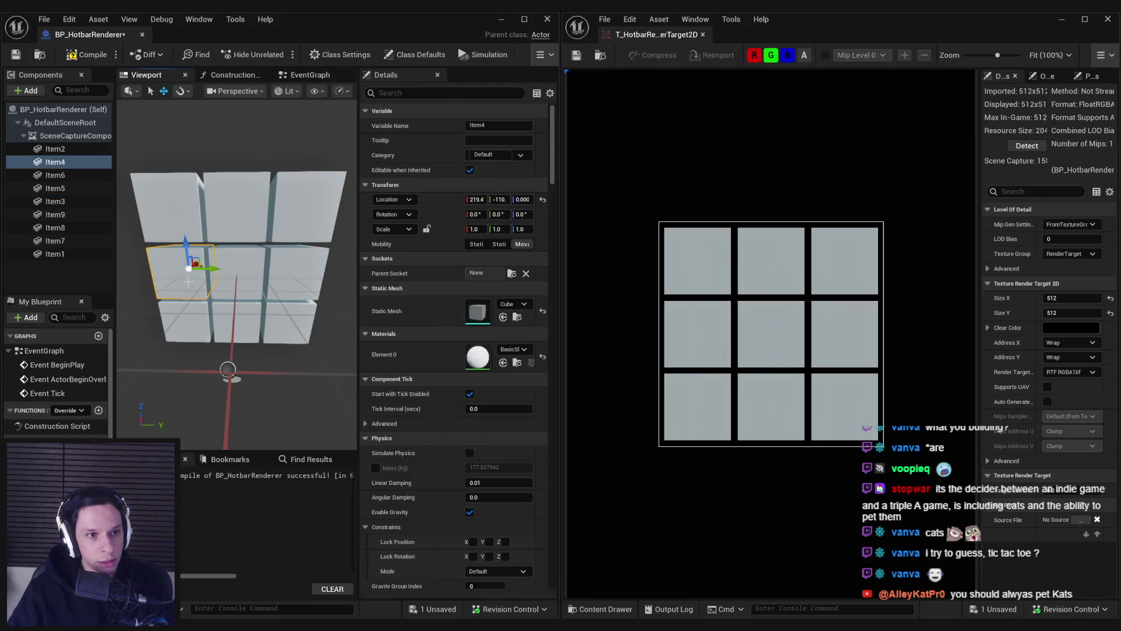
{"action": "left_click", "coordinate": [252, 274]}
{"action": "left_click", "coordinate": [303, 284]}
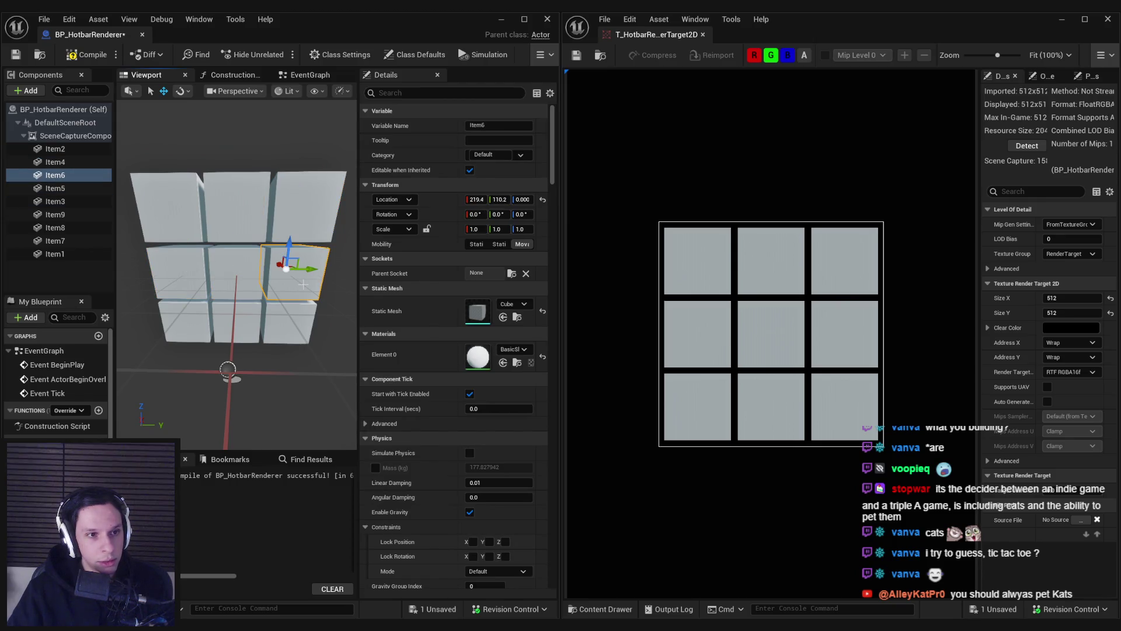
{"action": "left_click", "coordinate": [185, 314]}
{"action": "left_click", "coordinate": [61, 228]}
{"action": "left_click", "coordinate": [62, 242]}
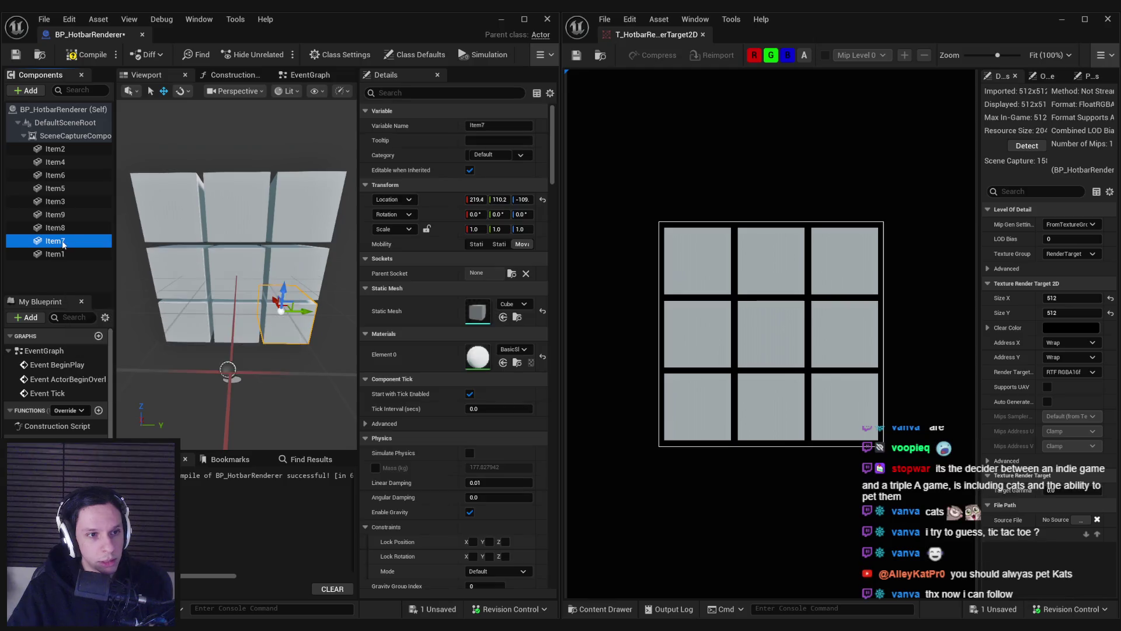
{"action": "left_click", "coordinate": [61, 241]}
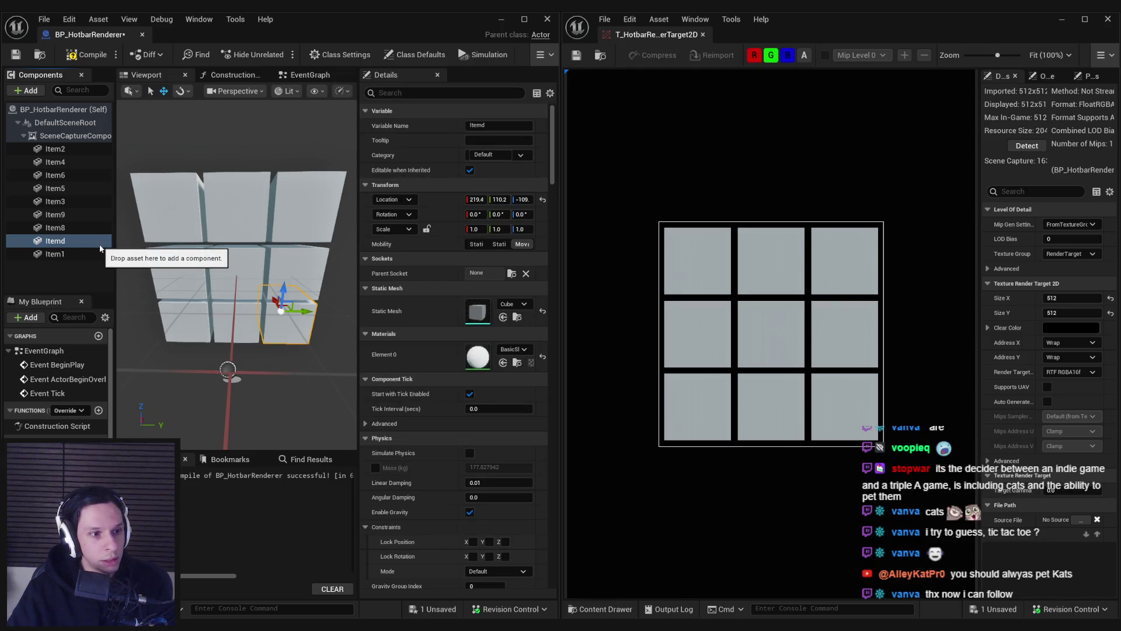
Step: Rename Item8→Item7, Item9→Item8 and Itemd→Item9, then save the Blueprint
{"action": "left_click", "coordinate": [56, 228]}
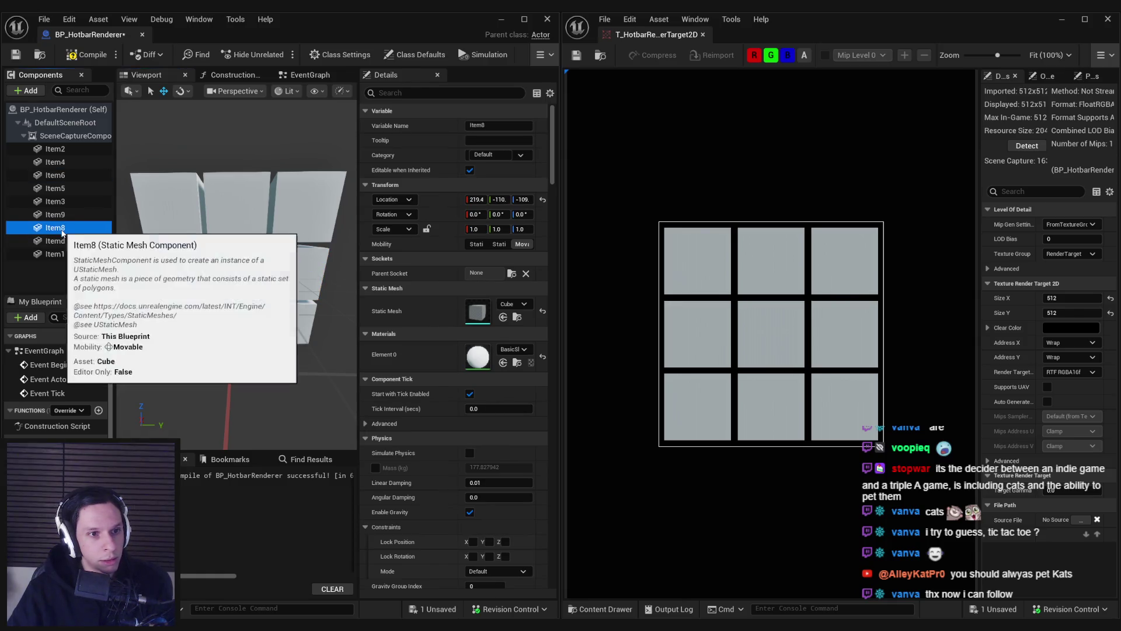
{"action": "key", "text": "F2"}
{"action": "type", "text": "Item7"}
{"action": "key", "text": "Return"}
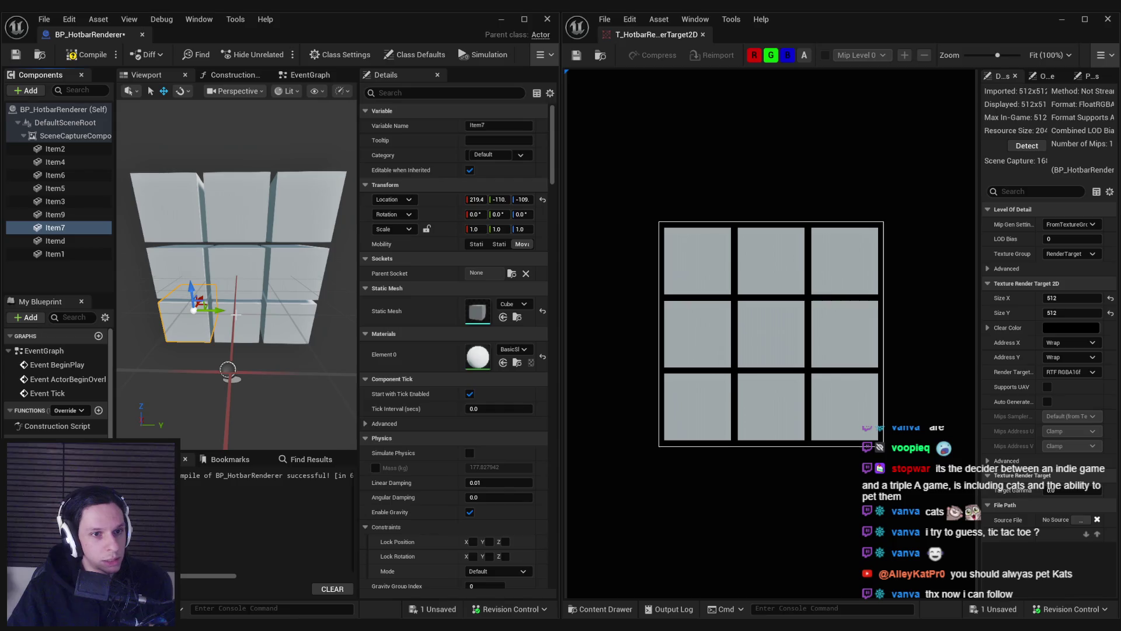
{"action": "left_click", "coordinate": [59, 215]}
{"action": "key", "text": "F2"}
{"action": "key", "text": "Return"}
{"action": "left_click", "coordinate": [58, 244]}
{"action": "key", "text": "F2"}
{"action": "type", "text": "Item9"}
{"action": "key", "text": "Return"}
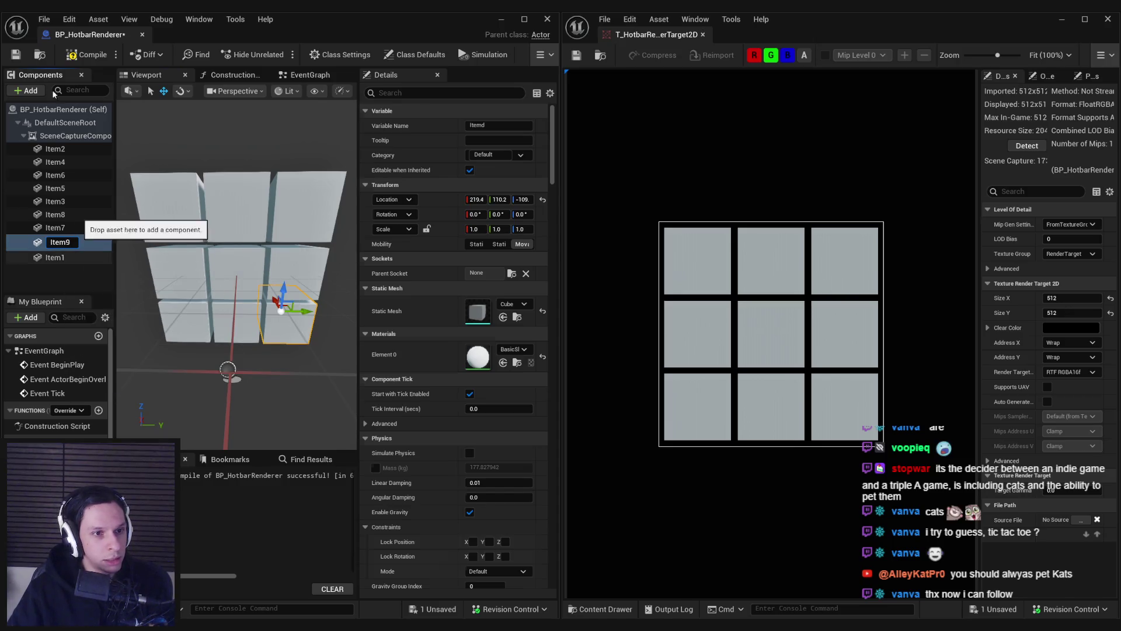
{"action": "left_click", "coordinate": [16, 55]}
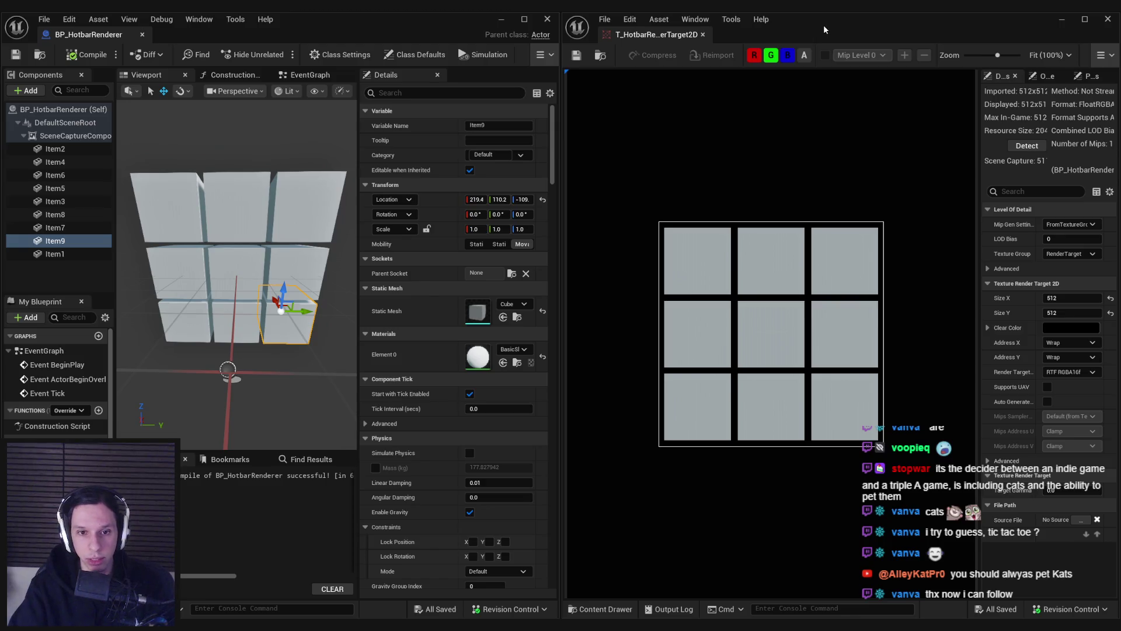
{"action": "left_click", "coordinate": [65, 278]}
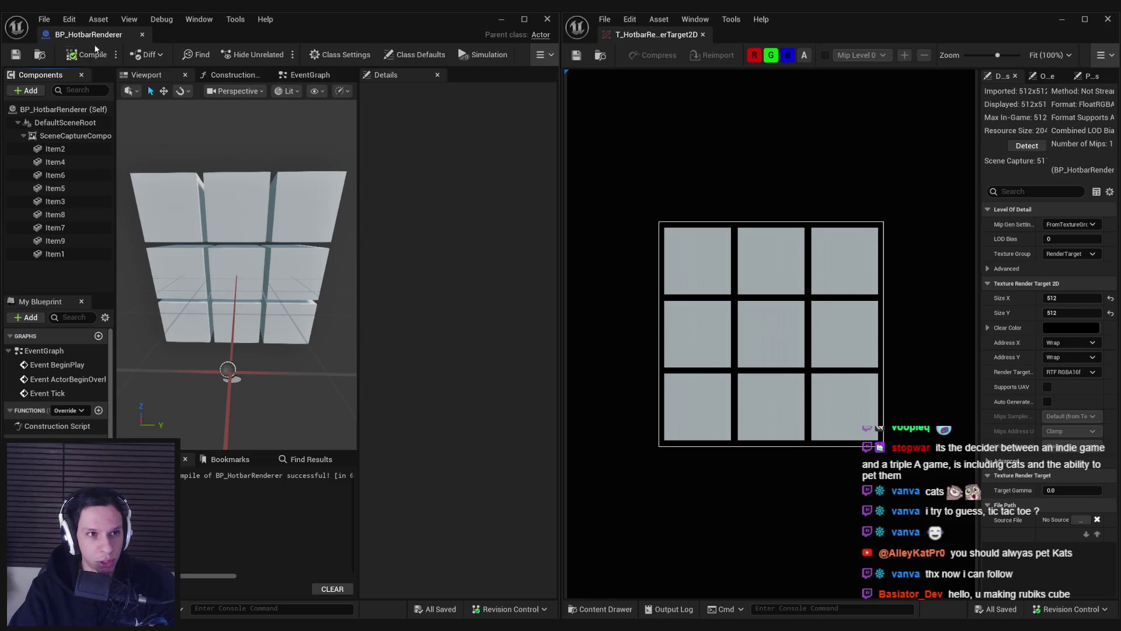
Step: Dock the render target texture as a tab beside BP_HotbarRenderer, then minimise that editor
{"action": "mouse_move", "coordinate": [770, 29]}
{"action": "left_mouse_down"}
{"action": "mouse_move", "coordinate": [635, 63]}
{"action": "mouse_move", "coordinate": [336, 185]}
{"action": "left_mouse_up"}
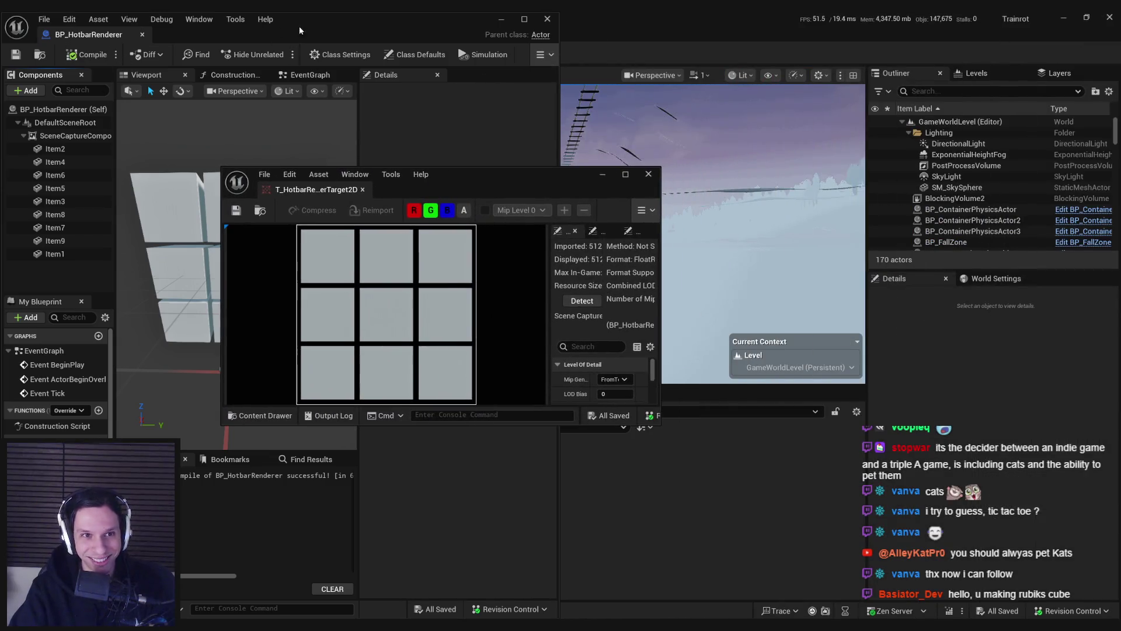
{"action": "double_click", "coordinate": [290, 26]}
{"action": "mouse_move", "coordinate": [268, 623]}
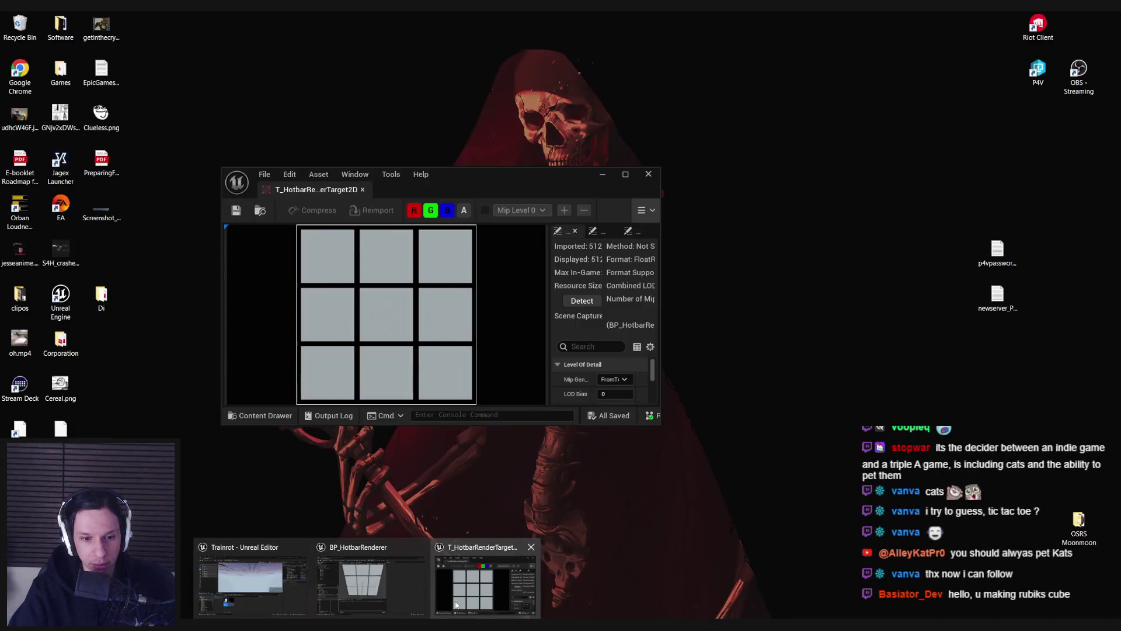
{"action": "left_click", "coordinate": [456, 605]}
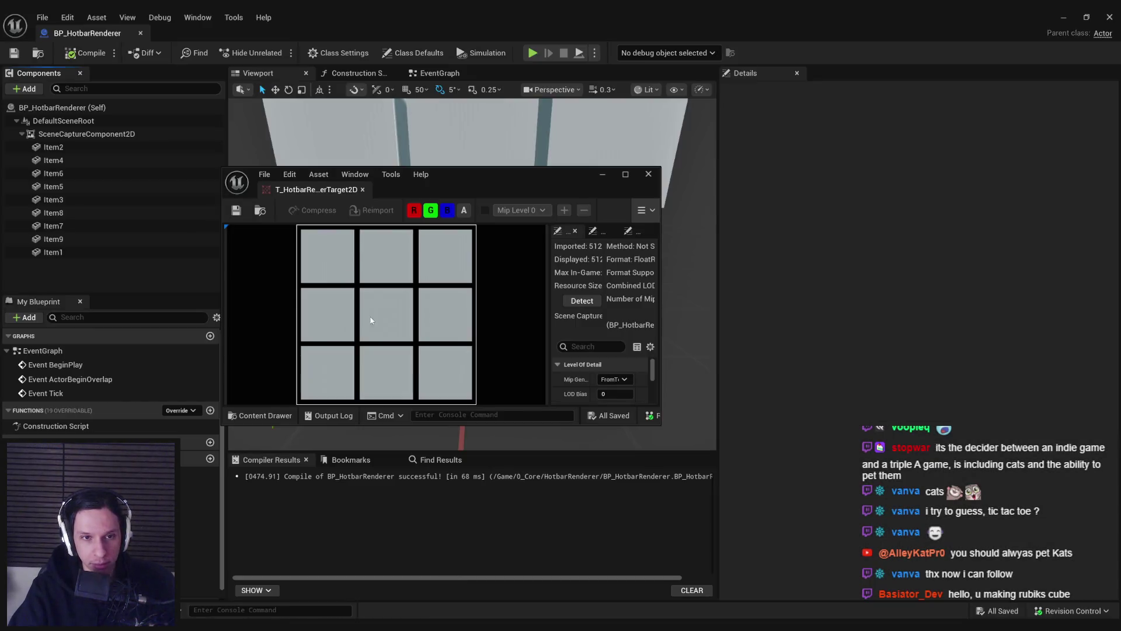
{"action": "left_click_drag", "start_coordinate": [322, 189], "coordinate": [202, 33]}
{"action": "left_click", "coordinate": [110, 33]}
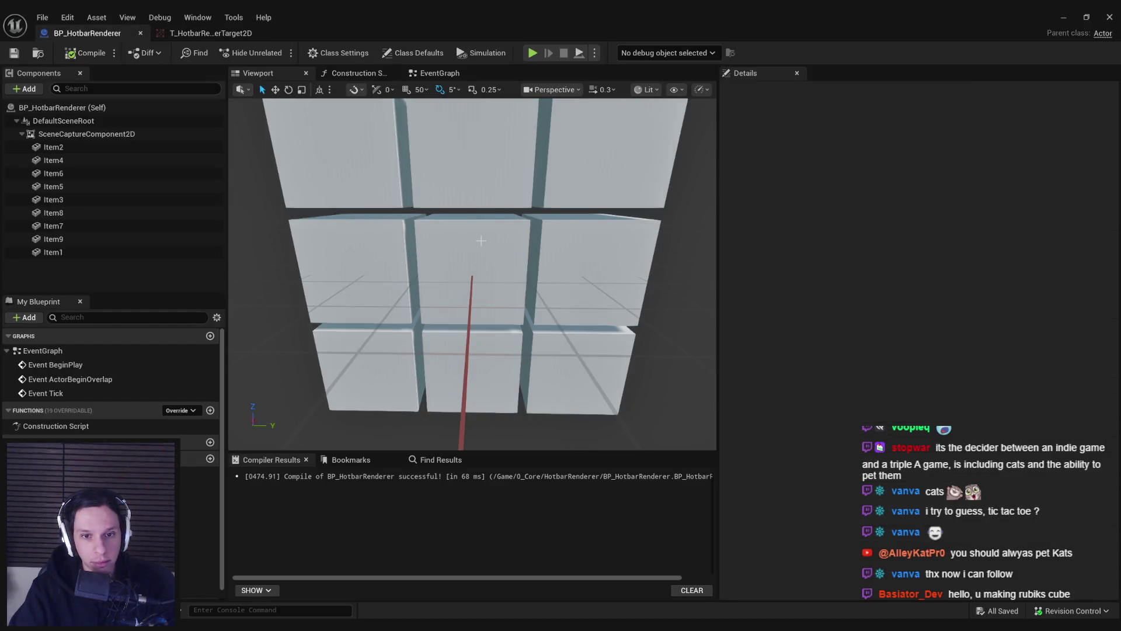
{"action": "scroll", "coordinate": [481, 240], "scroll_direction": "down", "scroll_amount": 5}
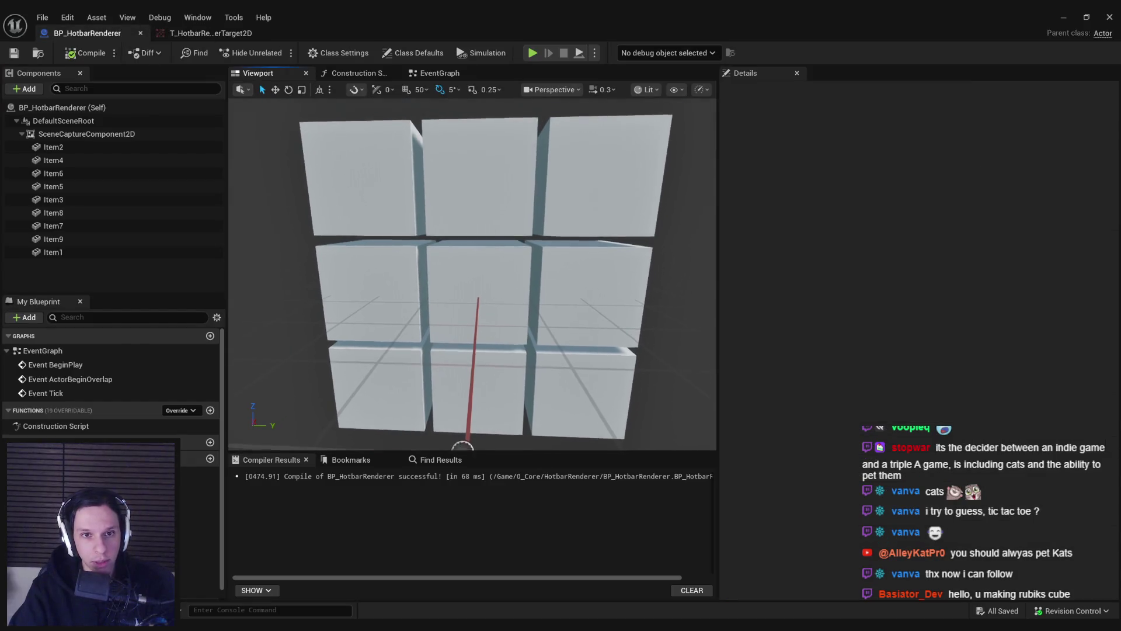
{"action": "left_click", "coordinate": [1065, 20]}
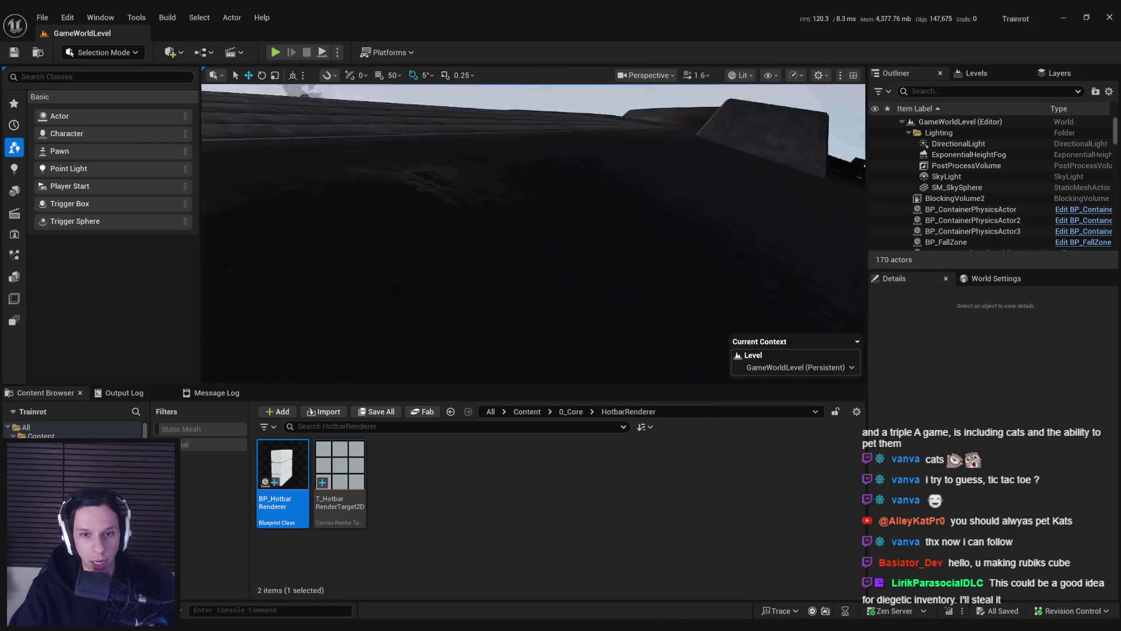
{"action": "scroll", "coordinate": [585, 292], "scroll_direction": "down", "scroll_amount": 2}
{"action": "scroll", "coordinate": [533, 233], "scroll_direction": "down", "scroll_amount": 2}
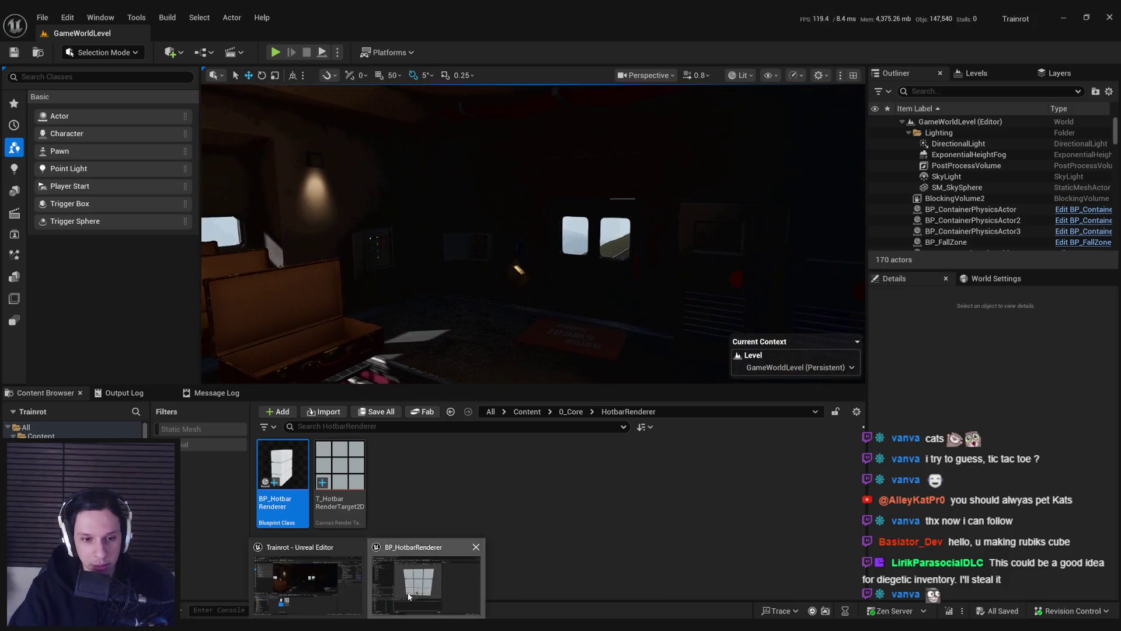
Step: Open BP_HotbarRenderer, select the Item2 and Item1 cubes, and recompile the Blueprint
{"action": "double_click", "coordinate": [282, 467]}
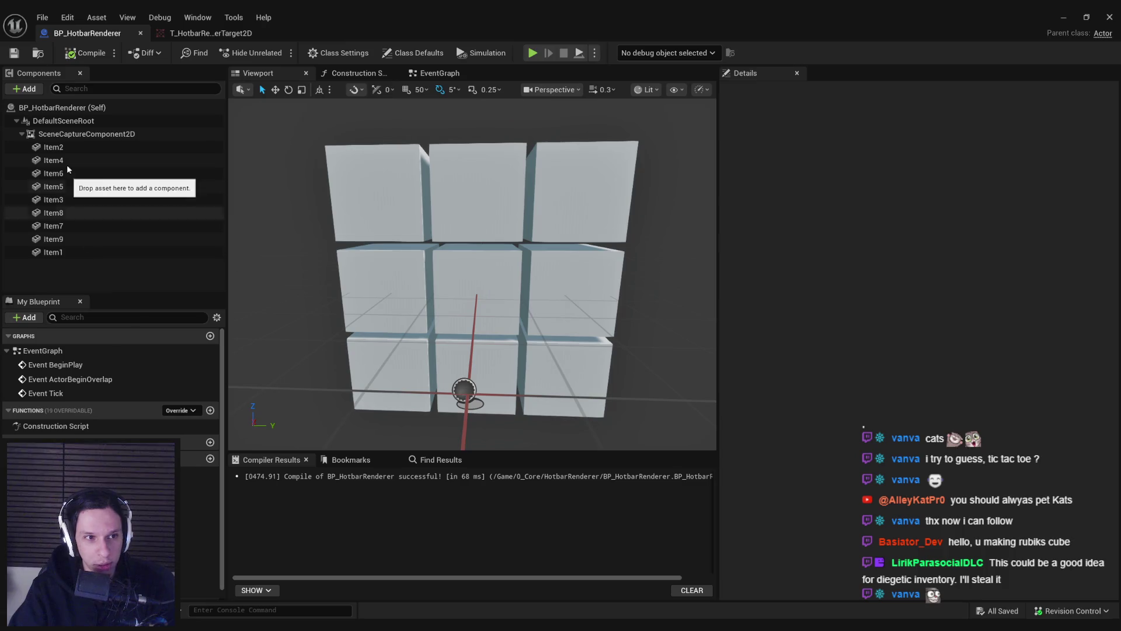
{"action": "left_click", "coordinate": [65, 151]}
{"action": "left_click", "coordinate": [65, 253]}
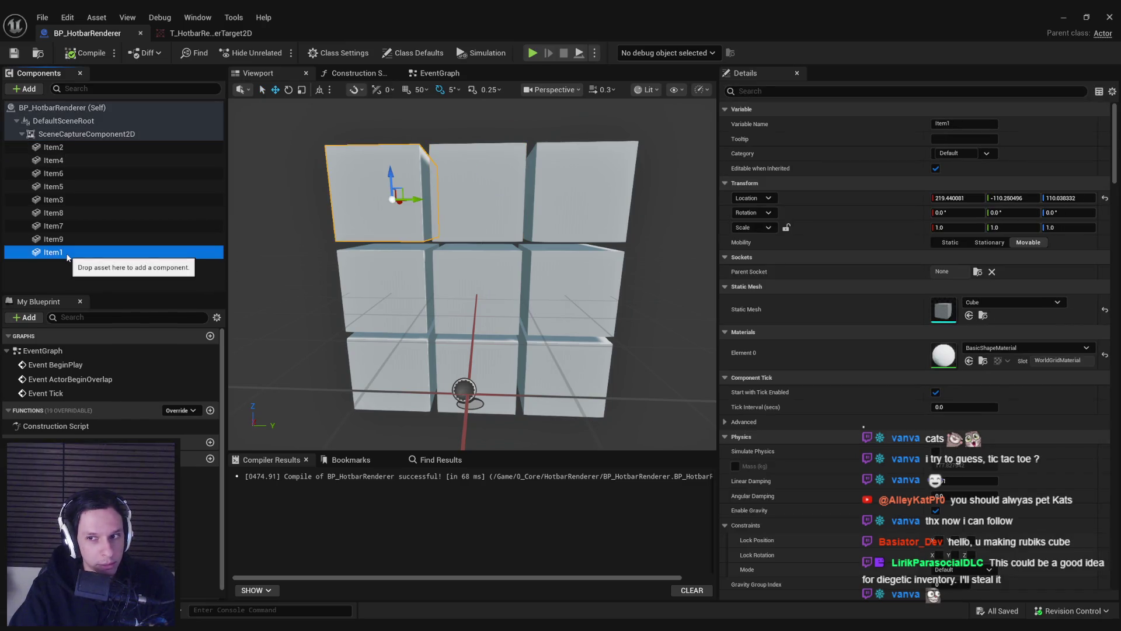
{"action": "left_click", "coordinate": [84, 53]}
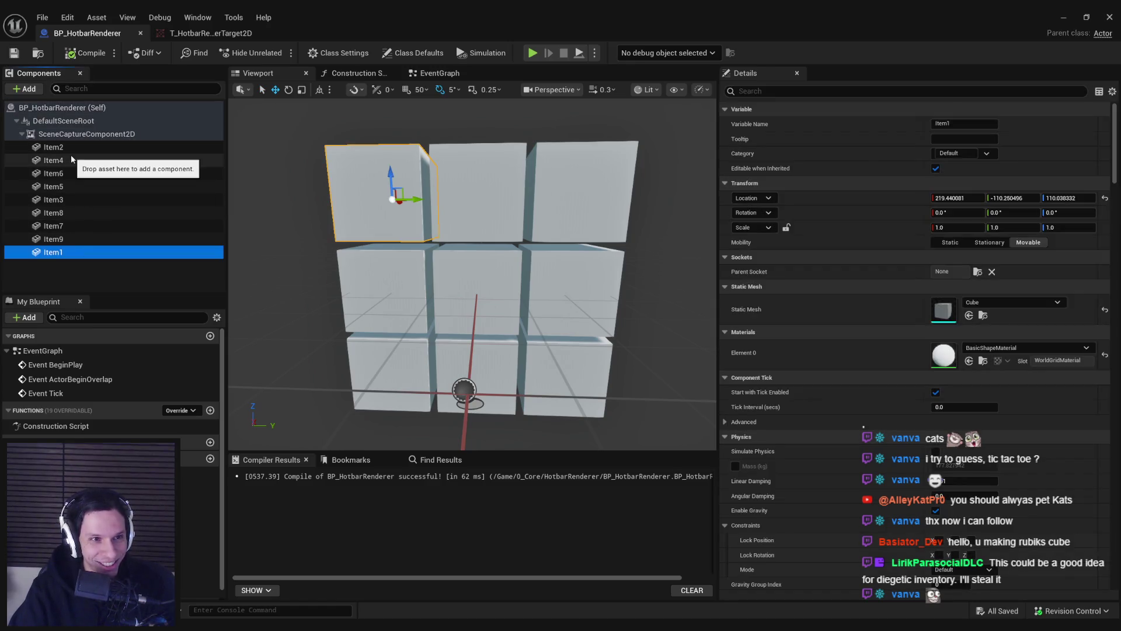
Step: Check the Item2, Item3 and middle Item5 cubes, then view T_HotbarRenderTarget2D
{"action": "left_click", "coordinate": [65, 150]}
{"action": "left_click", "coordinate": [65, 200]}
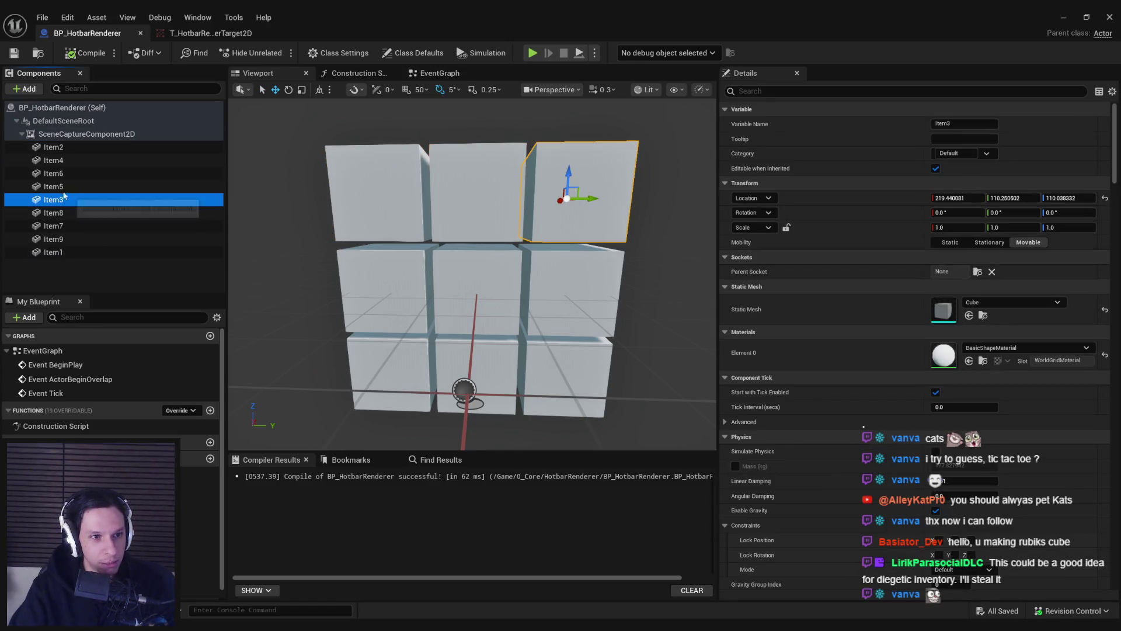
{"action": "left_click", "coordinate": [65, 187]}
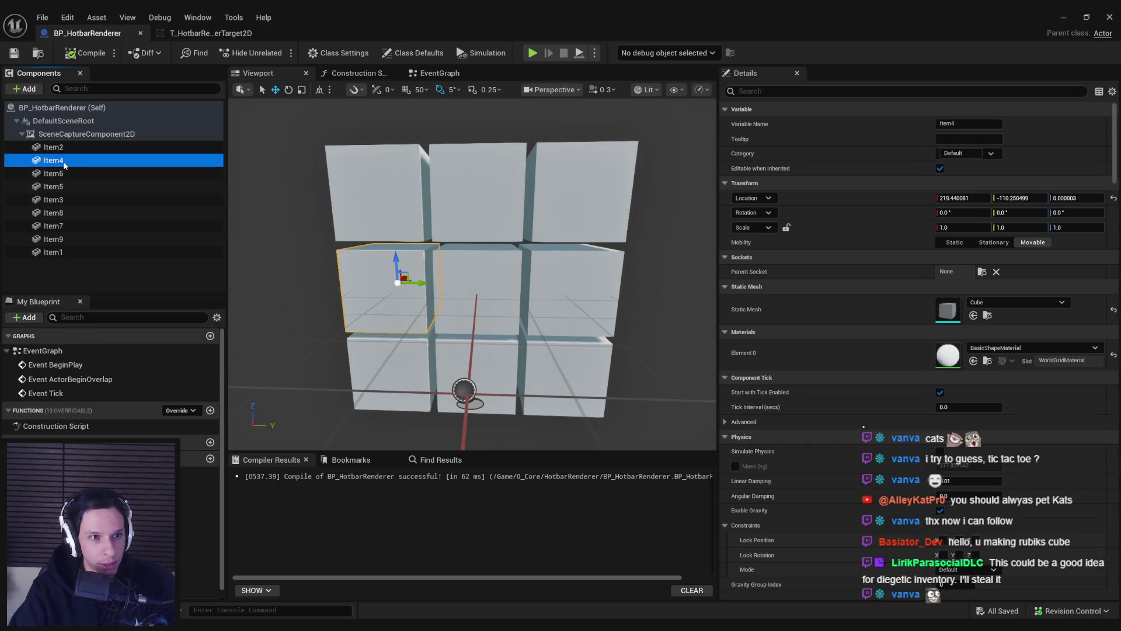
{"action": "left_click", "coordinate": [191, 35]}
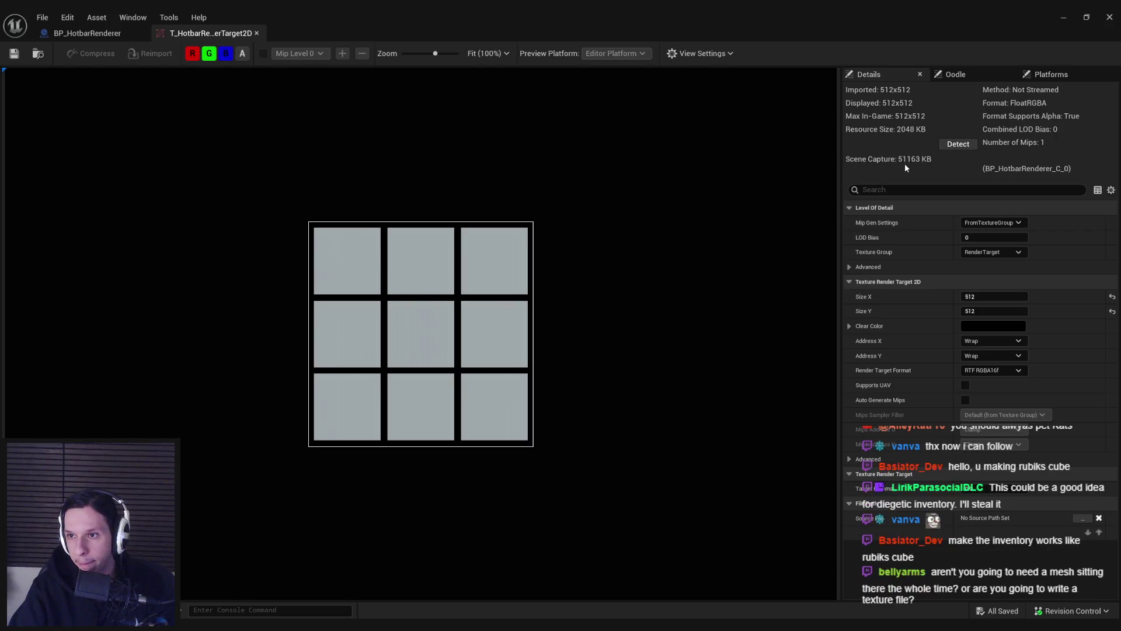
Step: Refresh the render target's resource size, toggle automatic mip generation on and off, and save it
{"action": "left_click", "coordinate": [956, 146]}
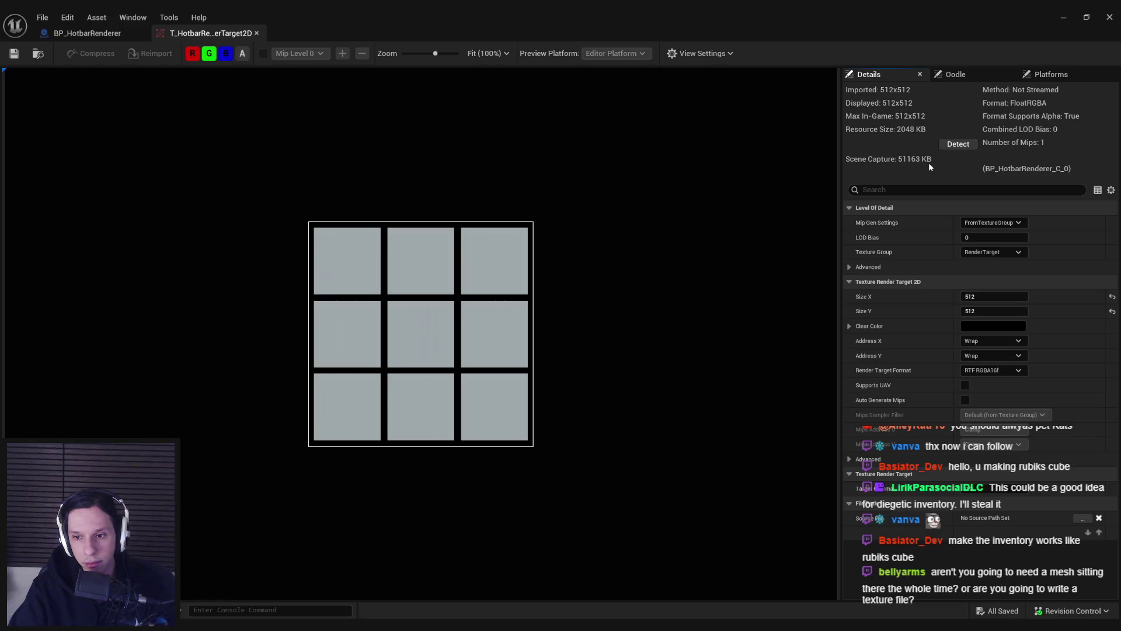
{"action": "left_click", "coordinate": [965, 400]}
{"action": "left_click", "coordinate": [965, 400]}
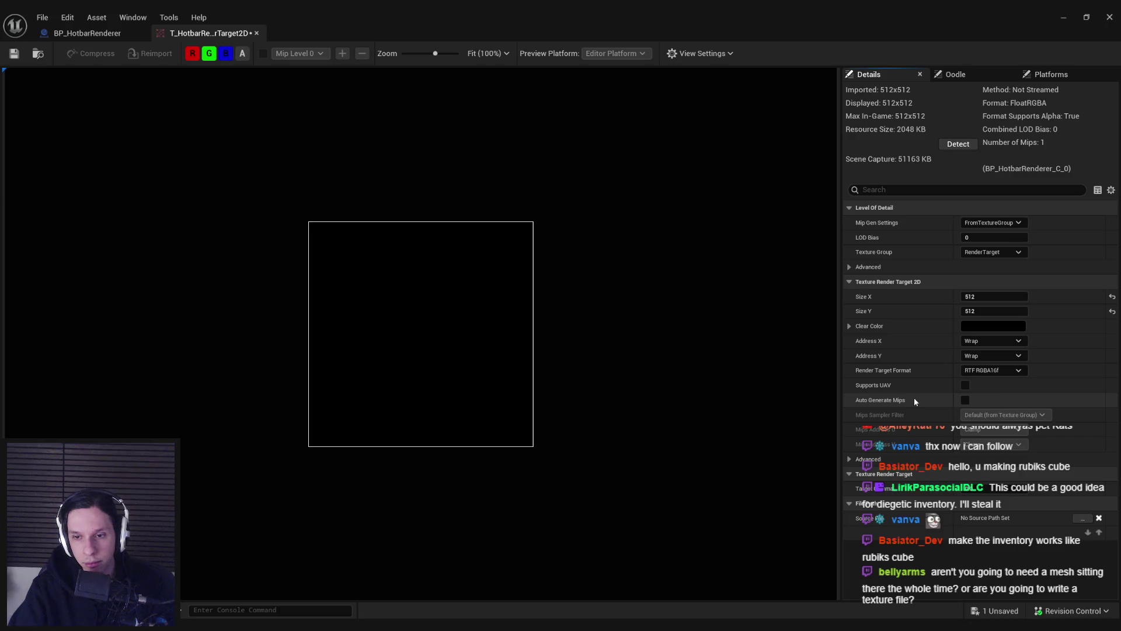
{"action": "left_click", "coordinate": [14, 53]}
Step: Compare the Blueprint against the render target, then minimize and reopen BP_HotbarRenderer
{"action": "left_click", "coordinate": [87, 34]}
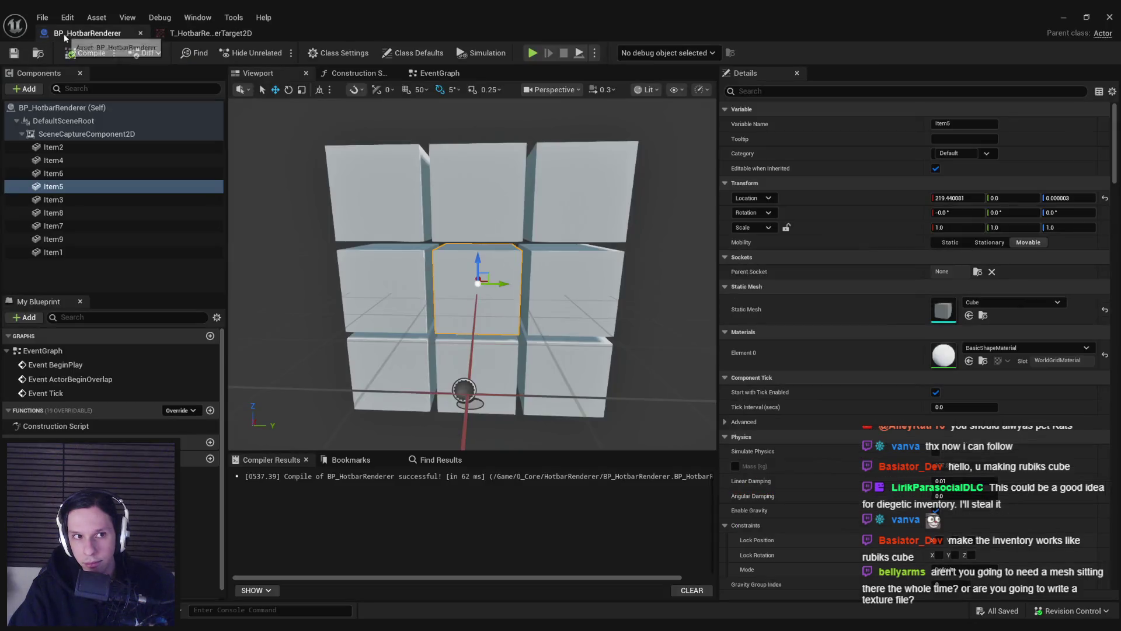
{"action": "left_click", "coordinate": [207, 33]}
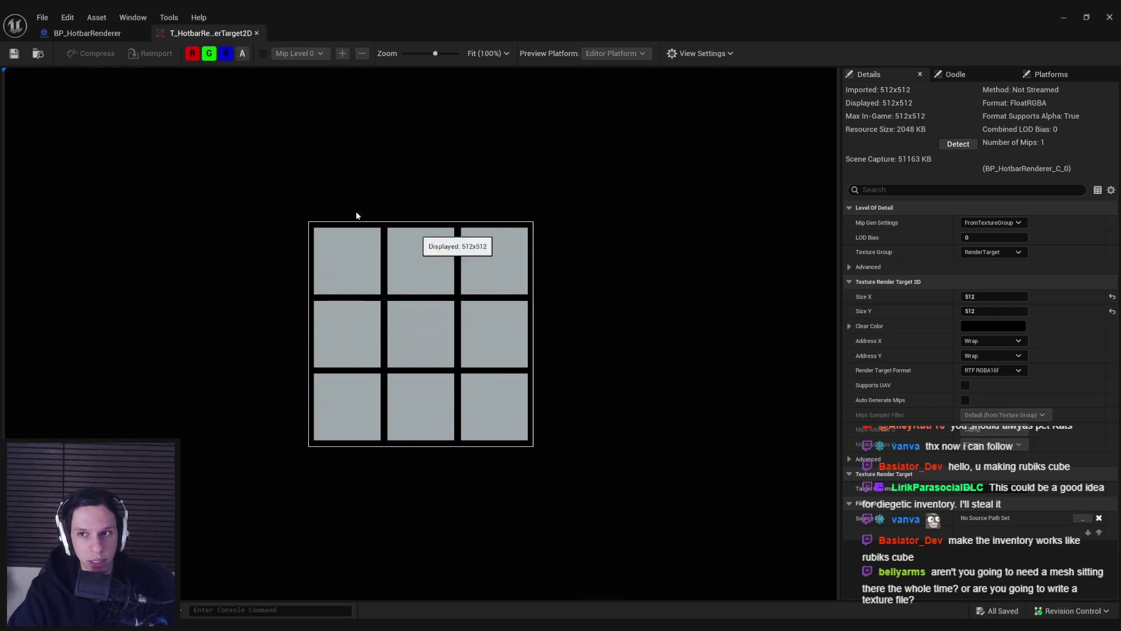
{"action": "left_click", "coordinate": [87, 34]}
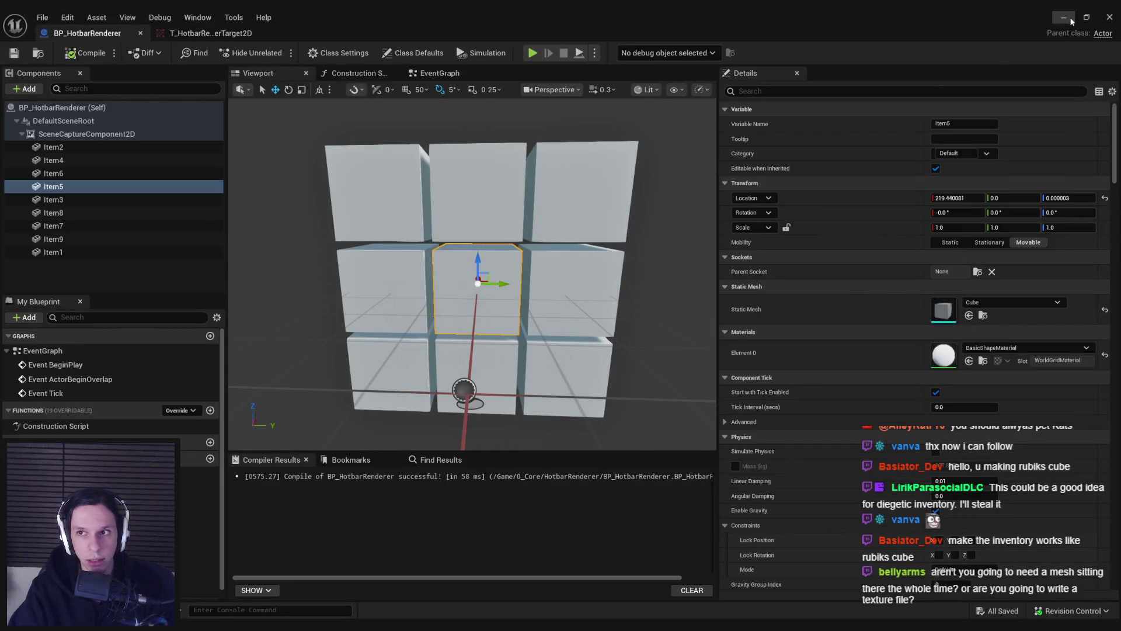
{"action": "left_click", "coordinate": [1063, 17]}
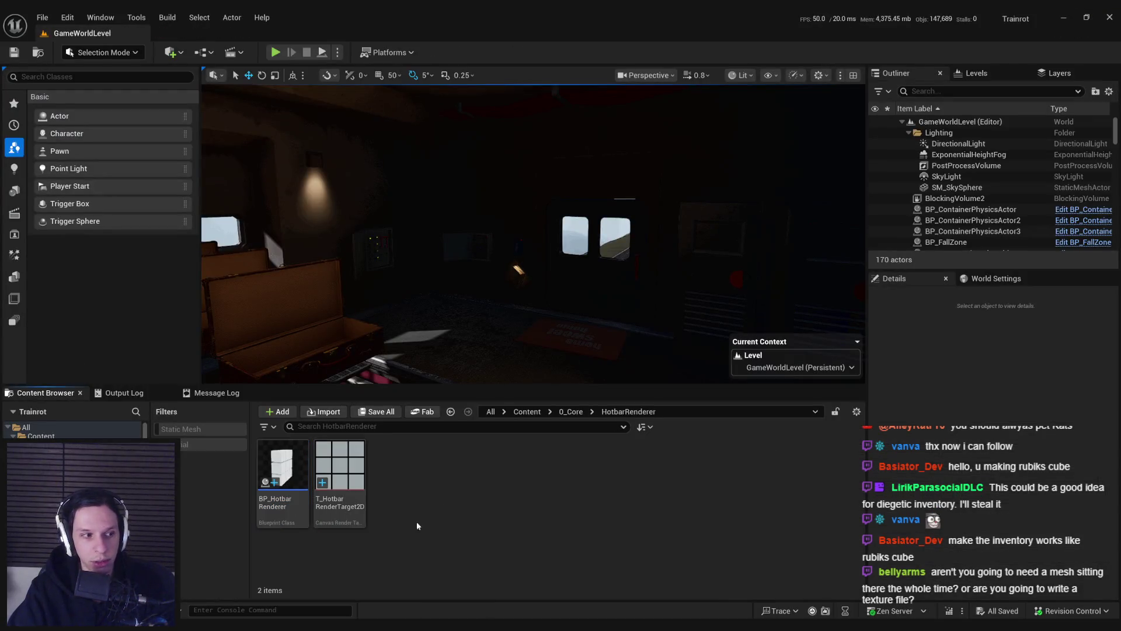
{"action": "double_click", "coordinate": [282, 467]}
Step: Deselect Item5, recheck the render target, and select the top-left cube Item1 in the Blueprint
{"action": "left_click", "coordinate": [121, 276]}
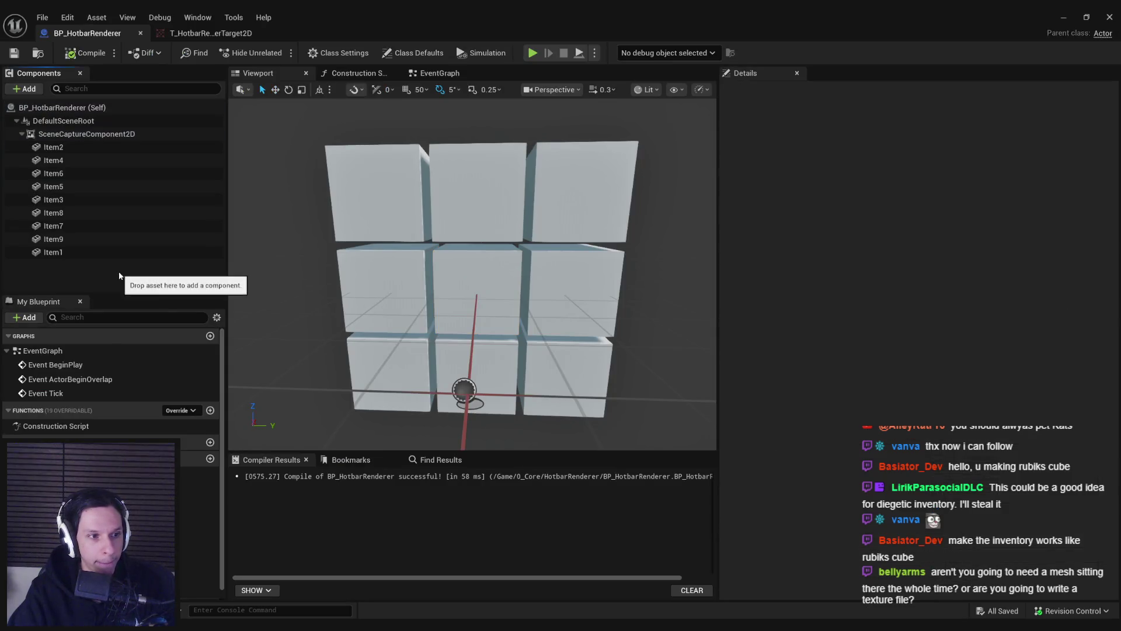
{"action": "left_click", "coordinate": [188, 32]}
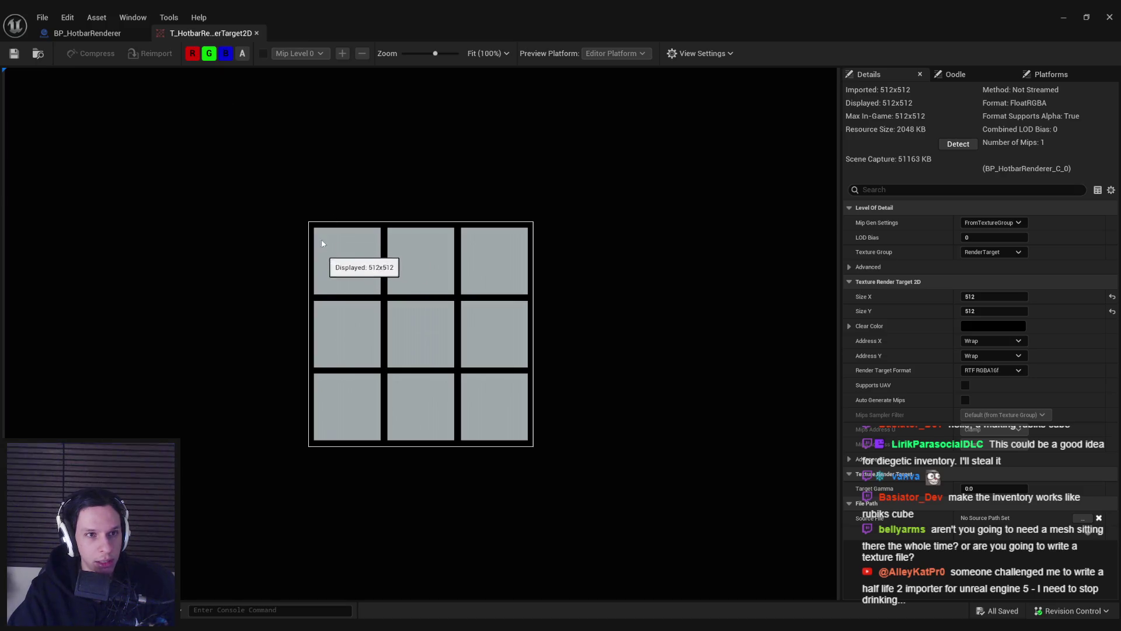
{"action": "left_click", "coordinate": [84, 36]}
{"action": "left_click", "coordinate": [378, 192]}
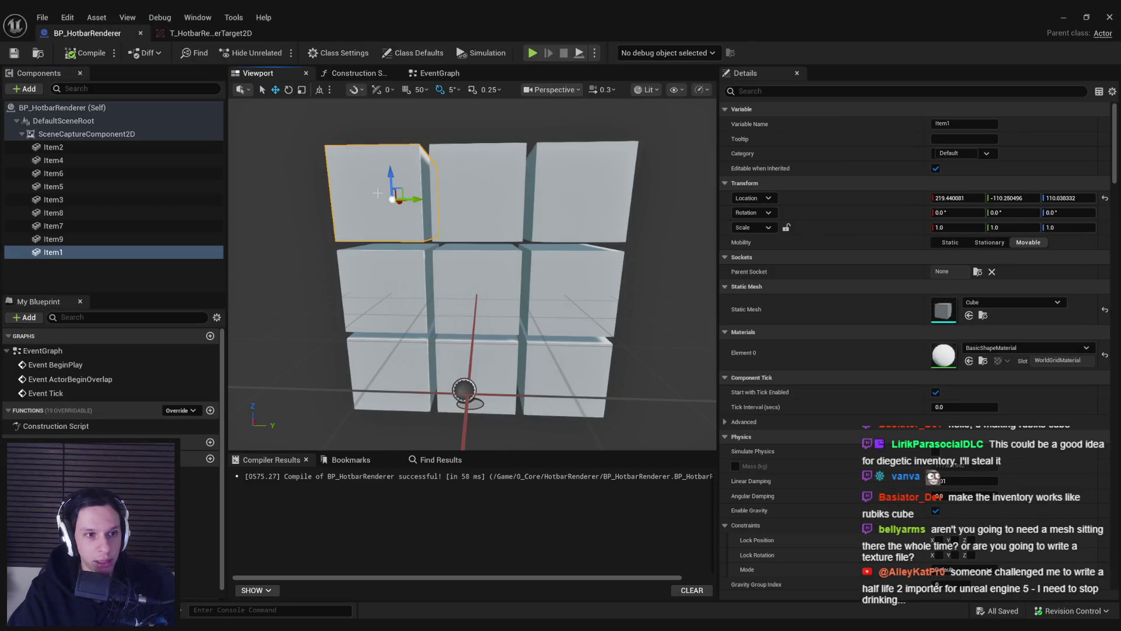
{"action": "left_click", "coordinate": [990, 302]}
{"action": "left_click", "coordinate": [993, 366]}
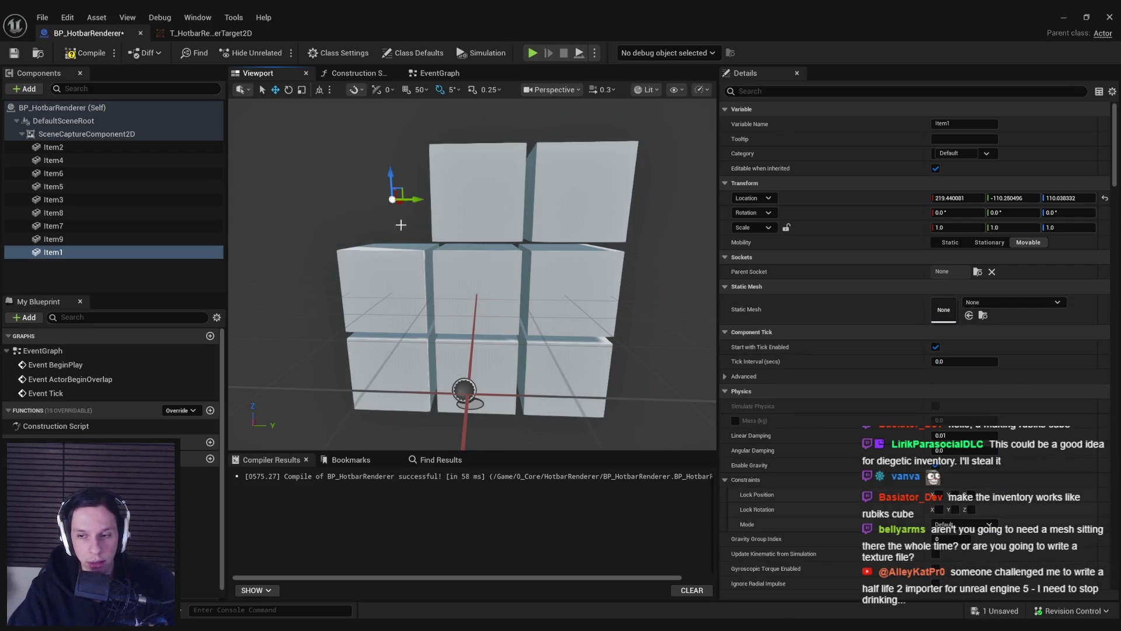
{"action": "key", "text": "ctrl+z"}
{"action": "key", "text": "ctrl+s"}
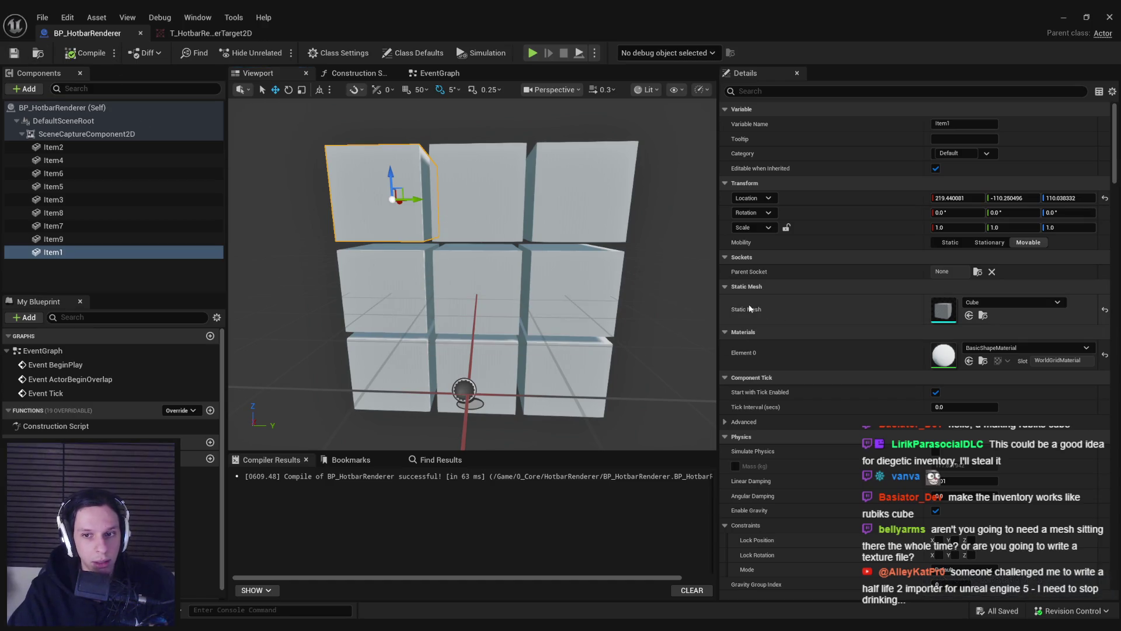
{"action": "left_click", "coordinate": [439, 73]}
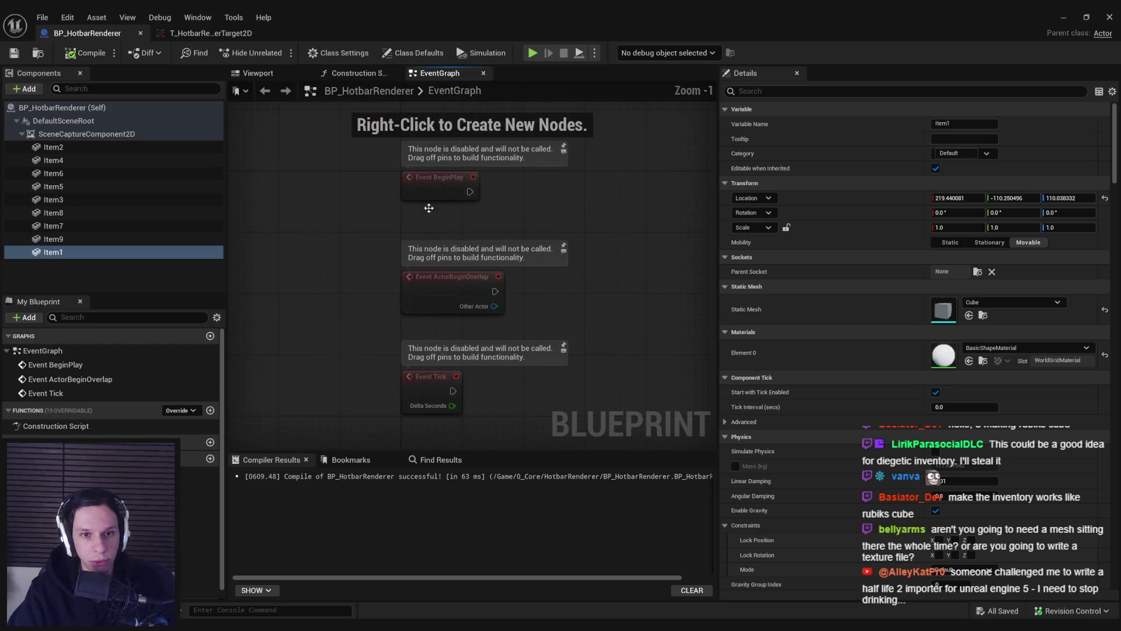
{"action": "mouse_move", "coordinate": [377, 285]}
{"action": "left_mouse_down"}
{"action": "mouse_move", "coordinate": [521, 379]}
{"action": "mouse_move", "coordinate": [525, 402]}
{"action": "left_mouse_up"}
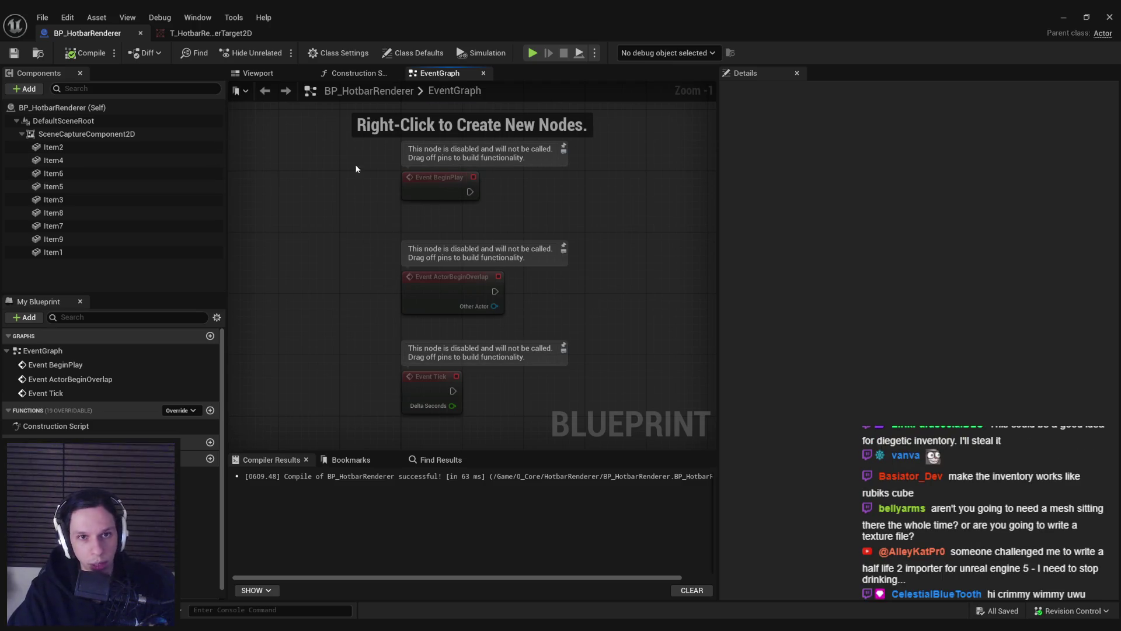
{"action": "left_click", "coordinate": [256, 72]}
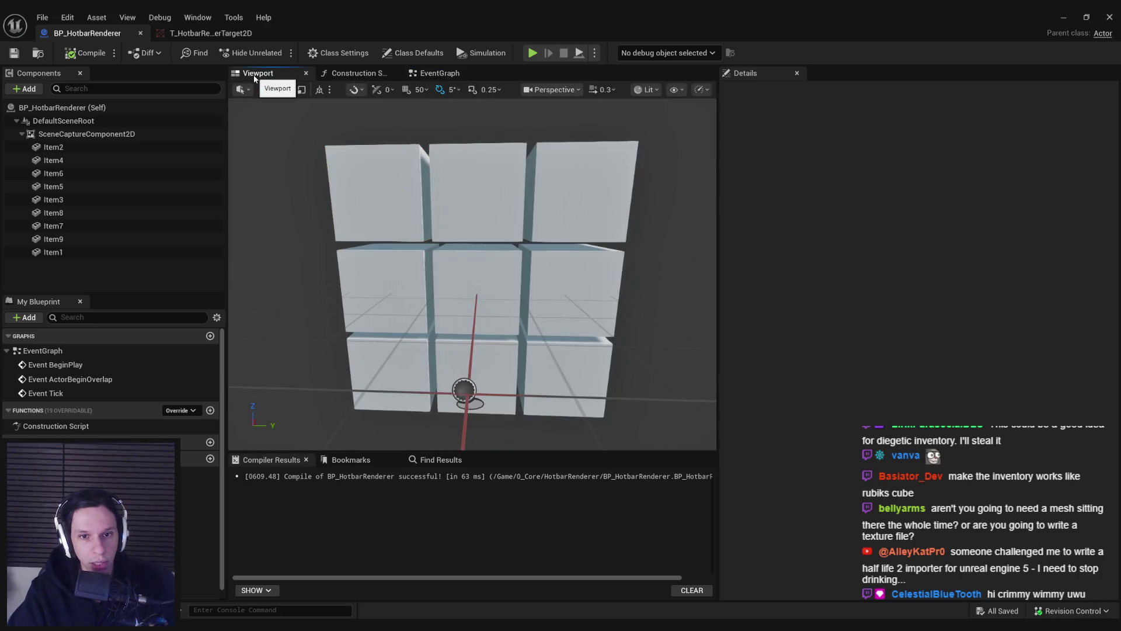
Step: Browse the EventGraph and Construction Script, then select SceneCaptureComponent2D in the viewport
{"action": "left_click", "coordinate": [435, 73]}
{"action": "left_click", "coordinate": [345, 73]}
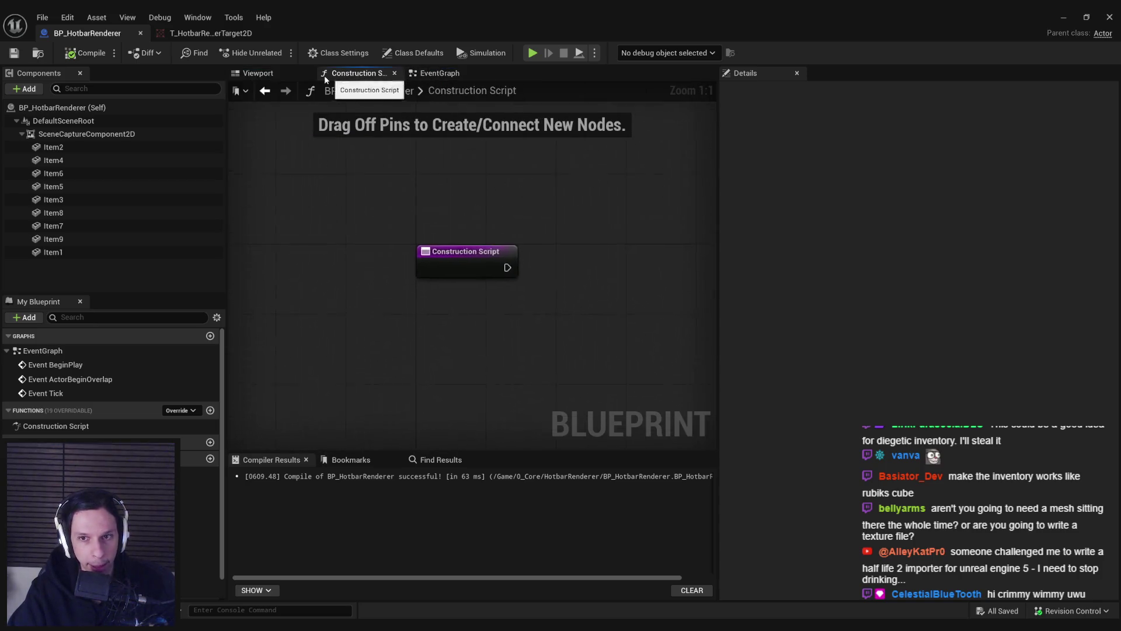
{"action": "left_click", "coordinate": [266, 74]}
{"action": "left_click", "coordinate": [108, 134]}
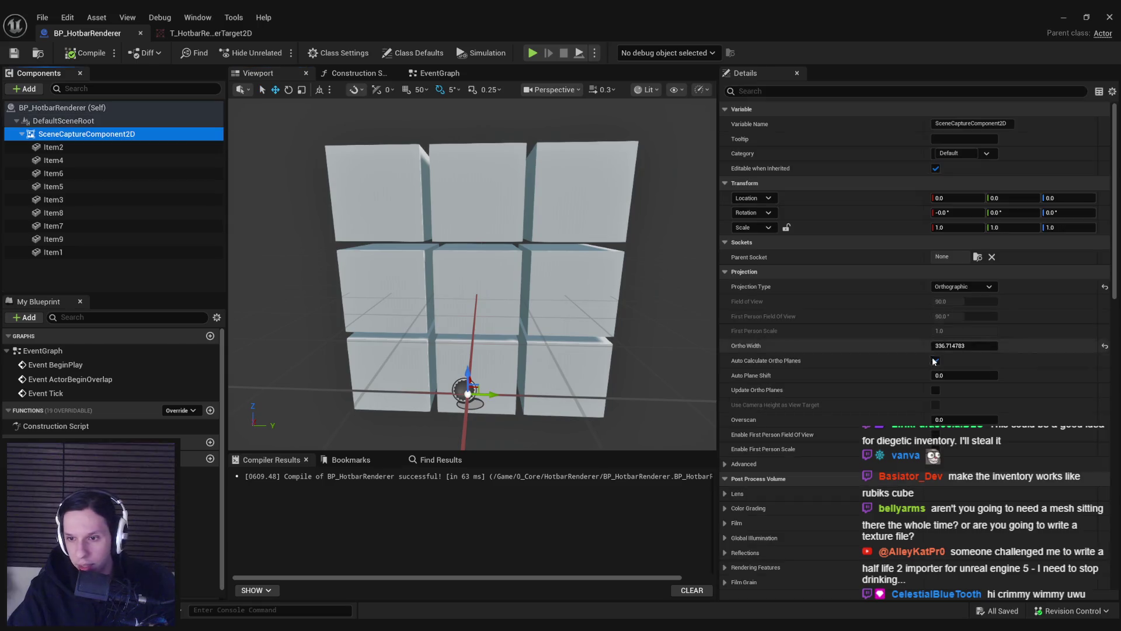
Step: Inspect Primitive Render Mode without changing it, then open the Texture Target T_HotbarRenderTarget2D
{"action": "scroll", "coordinate": [772, 345], "scroll_direction": "down", "scroll_amount": 1}
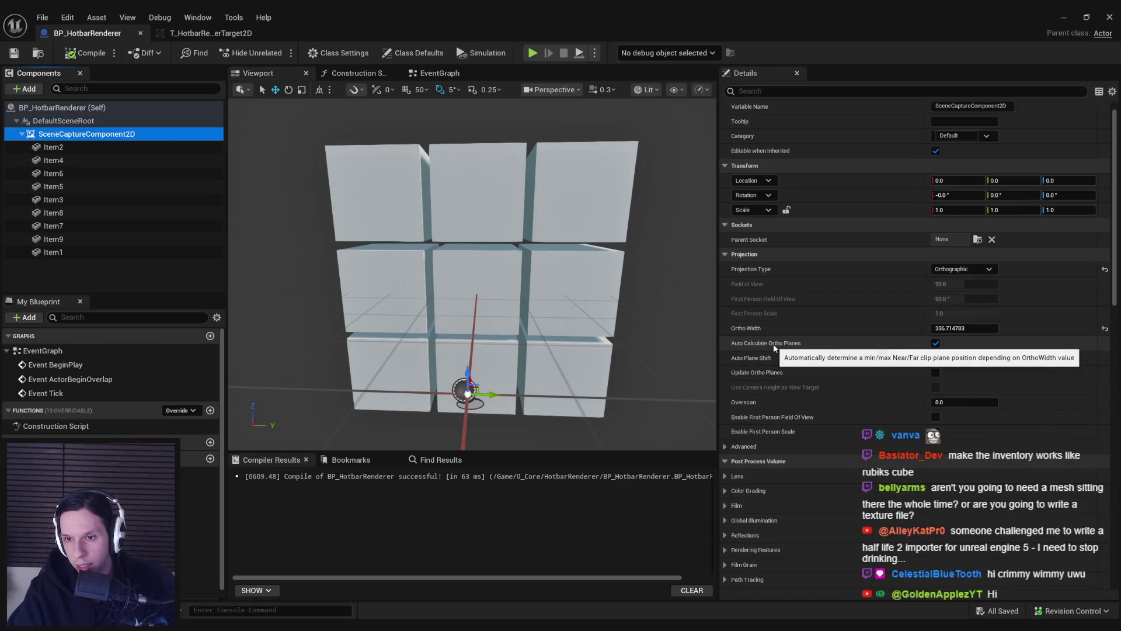
{"action": "scroll", "coordinate": [774, 347], "scroll_direction": "down", "scroll_amount": 8}
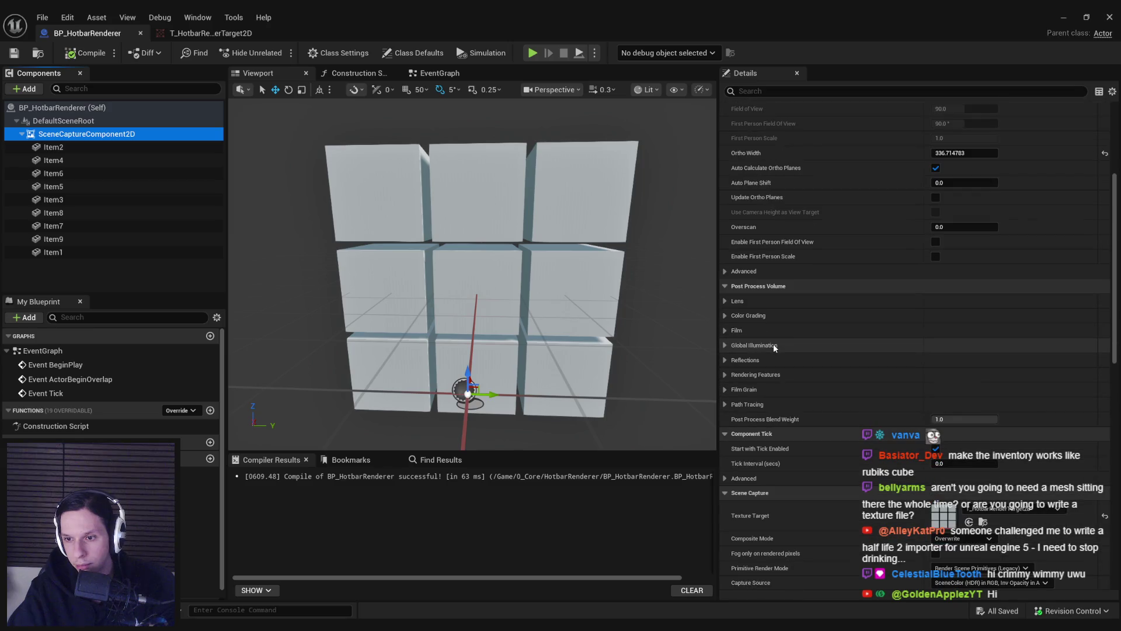
{"action": "scroll", "coordinate": [774, 349], "scroll_direction": "down", "scroll_amount": 3}
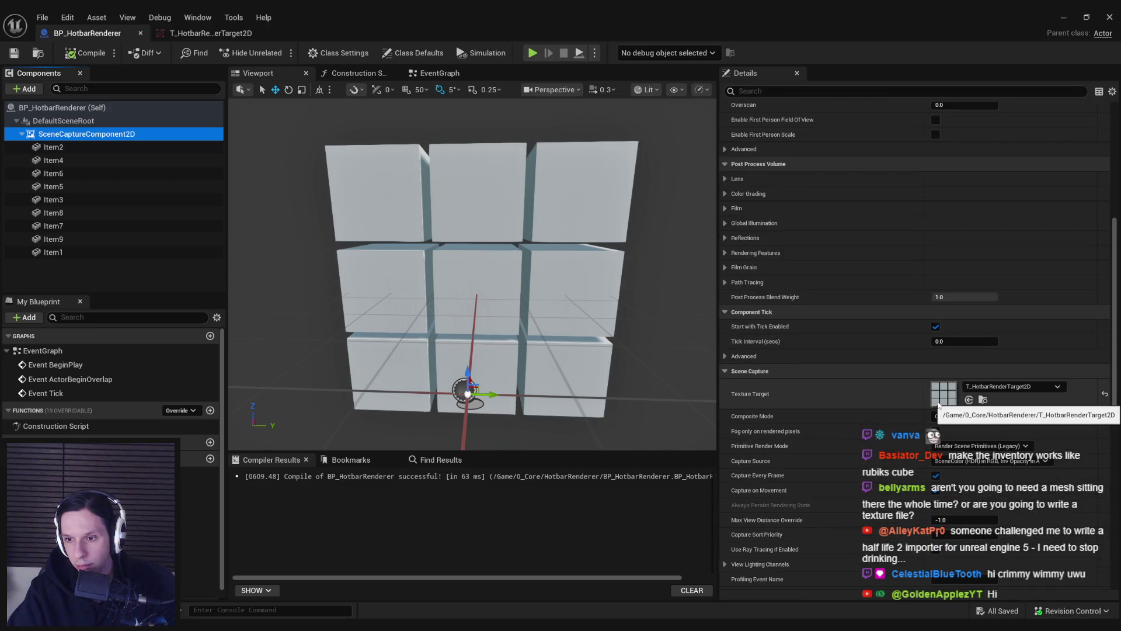
{"action": "scroll", "coordinate": [874, 456], "scroll_direction": "down", "scroll_amount": 1}
{"action": "left_click", "coordinate": [972, 428]}
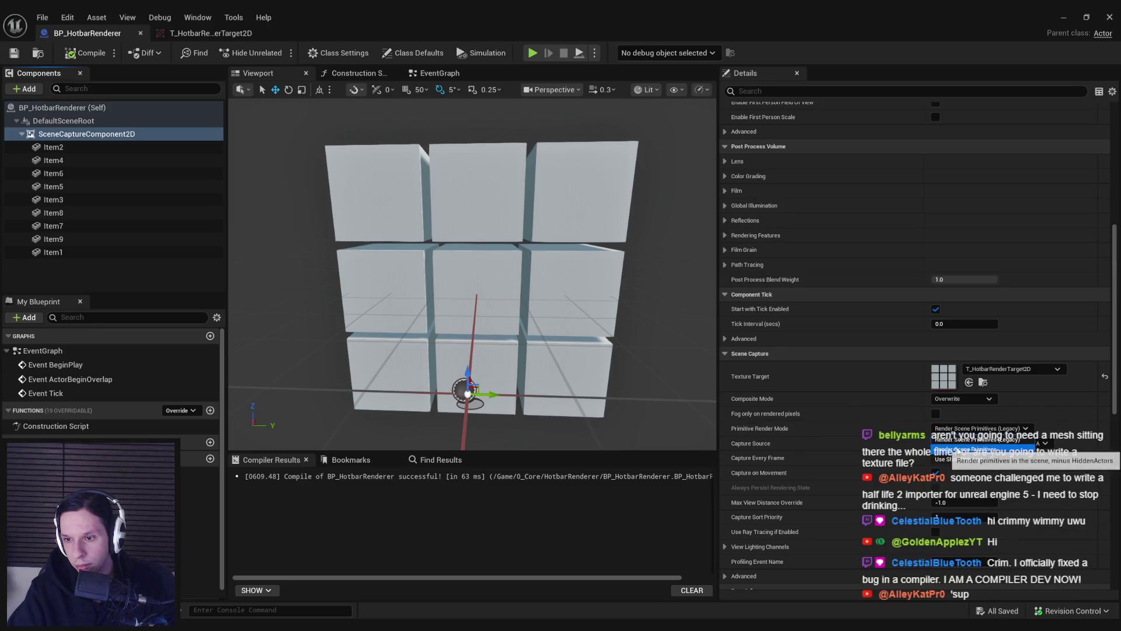
{"action": "left_click", "coordinate": [958, 450]}
{"action": "double_click", "coordinate": [944, 383]}
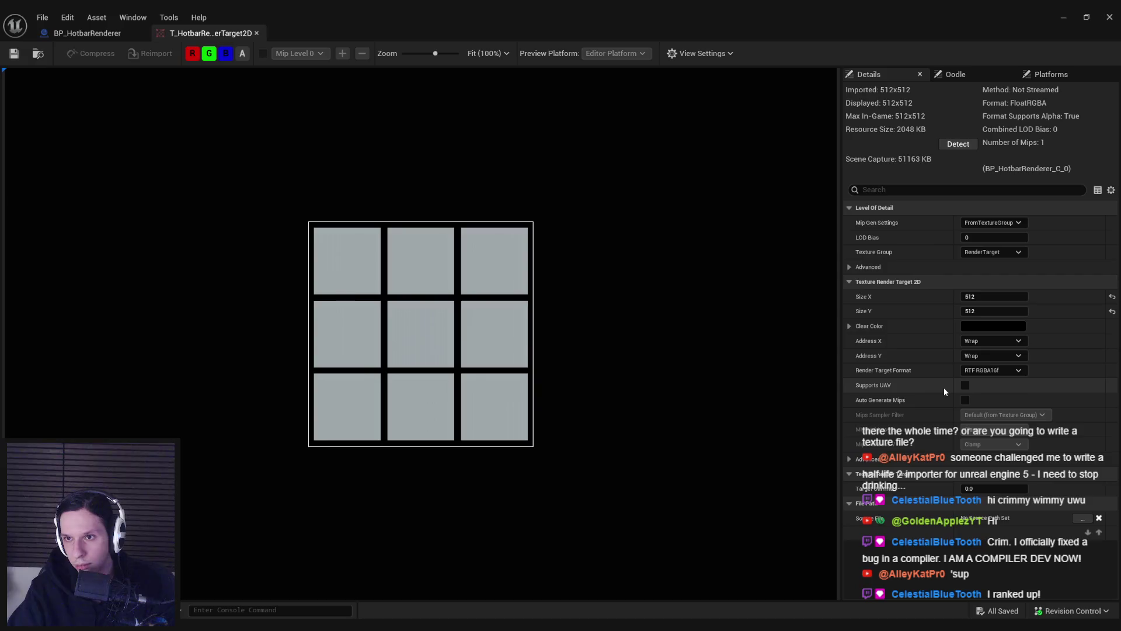
{"action": "left_click", "coordinate": [1063, 17]}
Step: View T_HotbarRenderTarget2D's Size Map (2 MiB), toggling disk/memory size and including all dependencies
{"action": "right_click", "coordinate": [346, 489]}
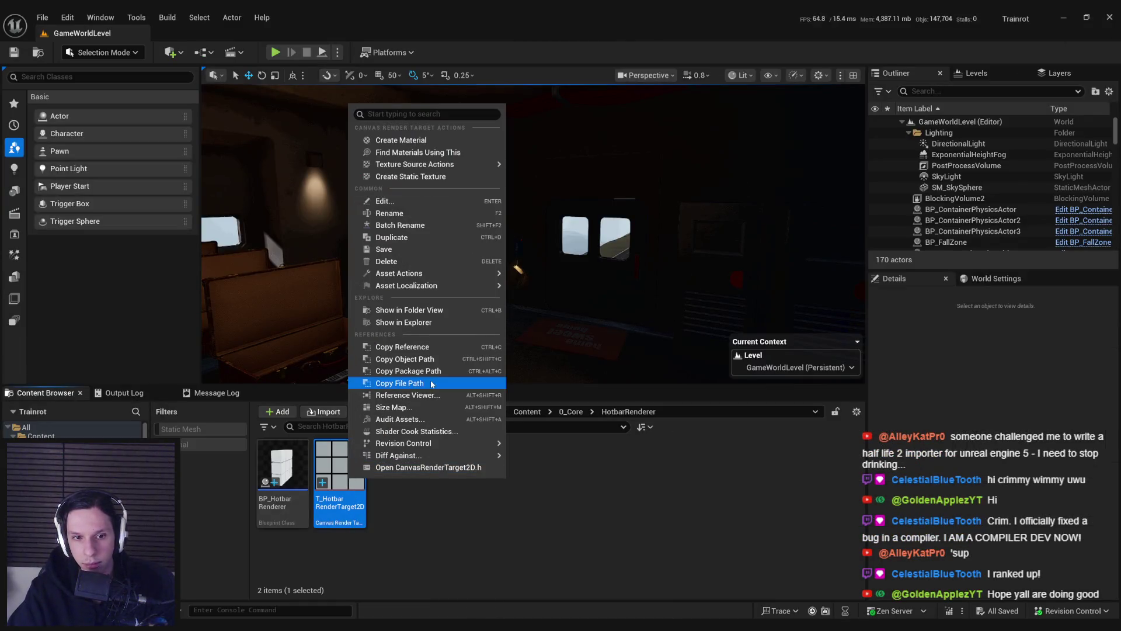
{"action": "left_click", "coordinate": [416, 409]}
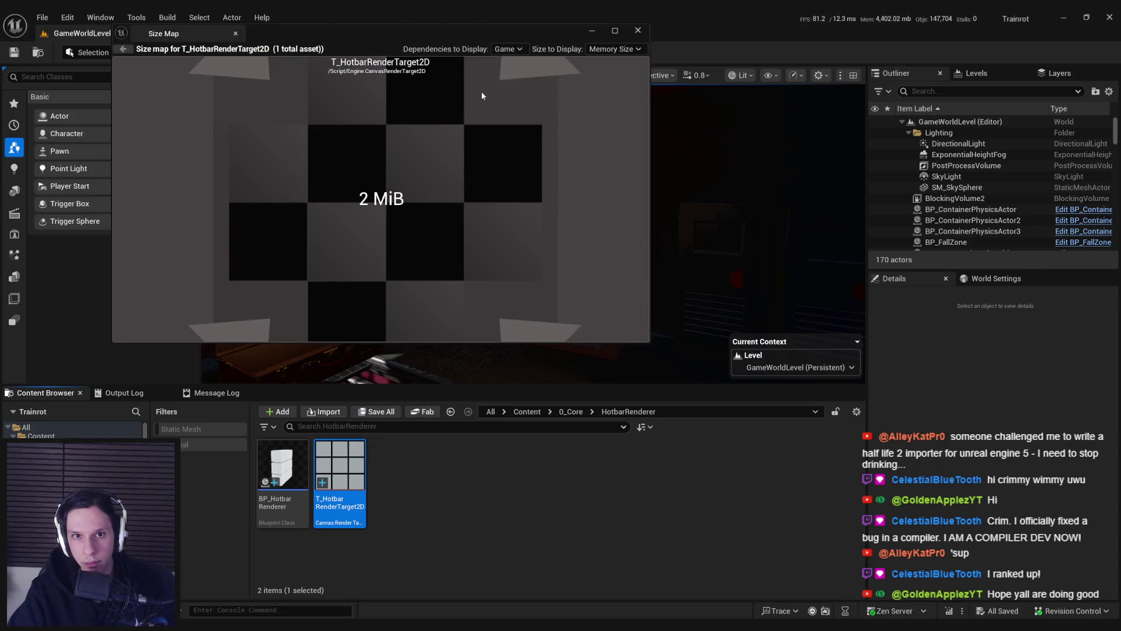
{"action": "left_click", "coordinate": [614, 49]}
{"action": "left_click", "coordinate": [609, 66]}
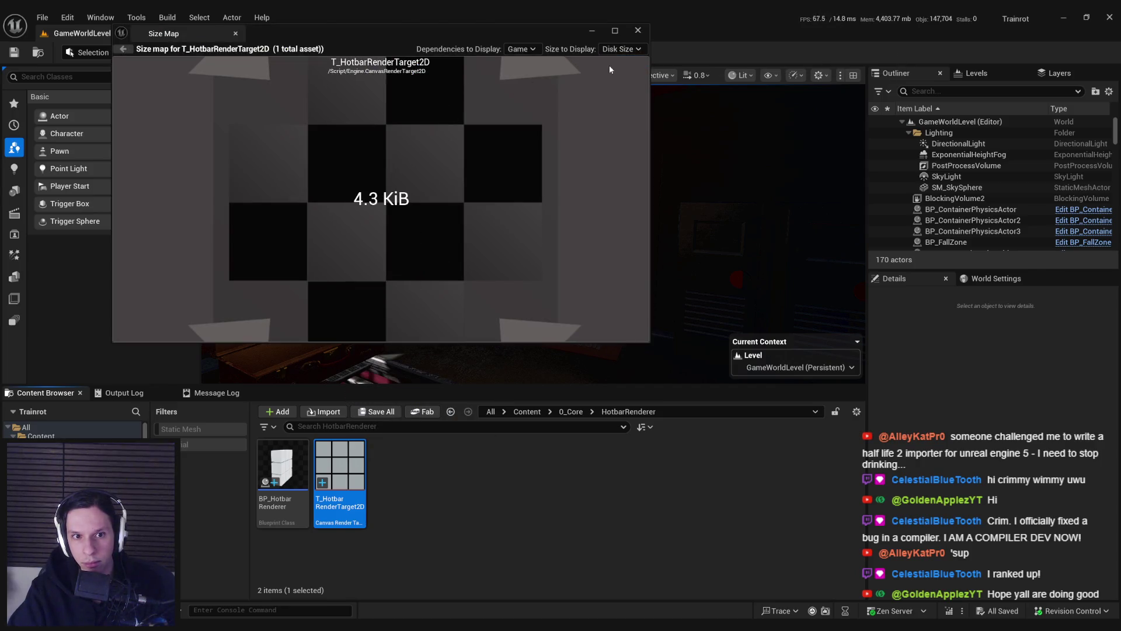
{"action": "left_click", "coordinate": [608, 52]}
{"action": "left_click", "coordinate": [607, 61]}
{"action": "left_click", "coordinate": [507, 49]}
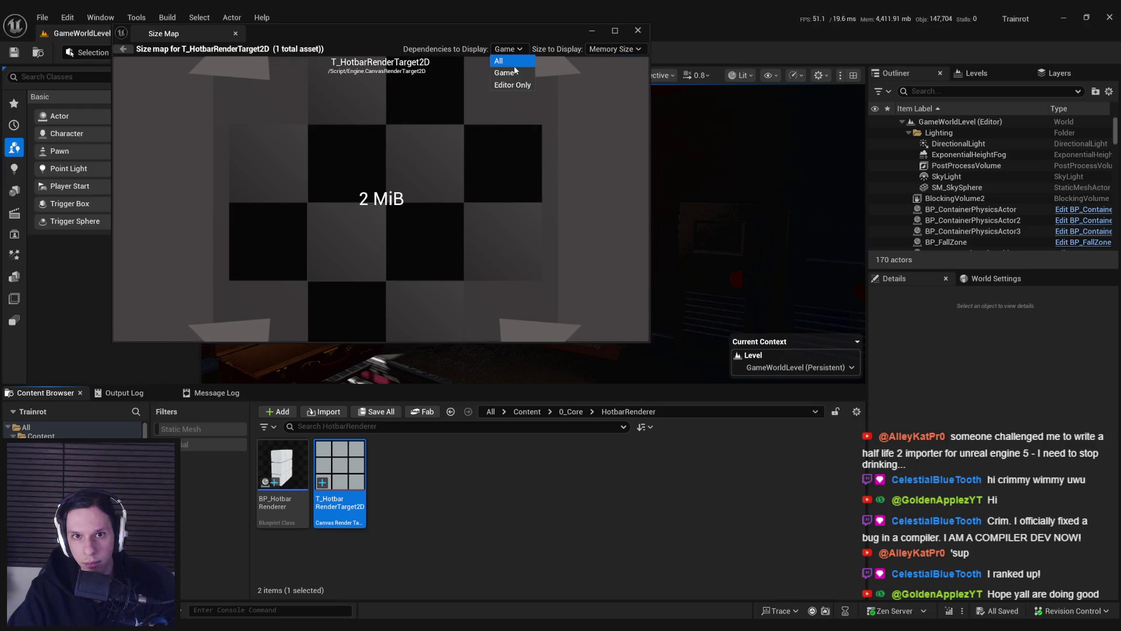
{"action": "left_click", "coordinate": [513, 62]}
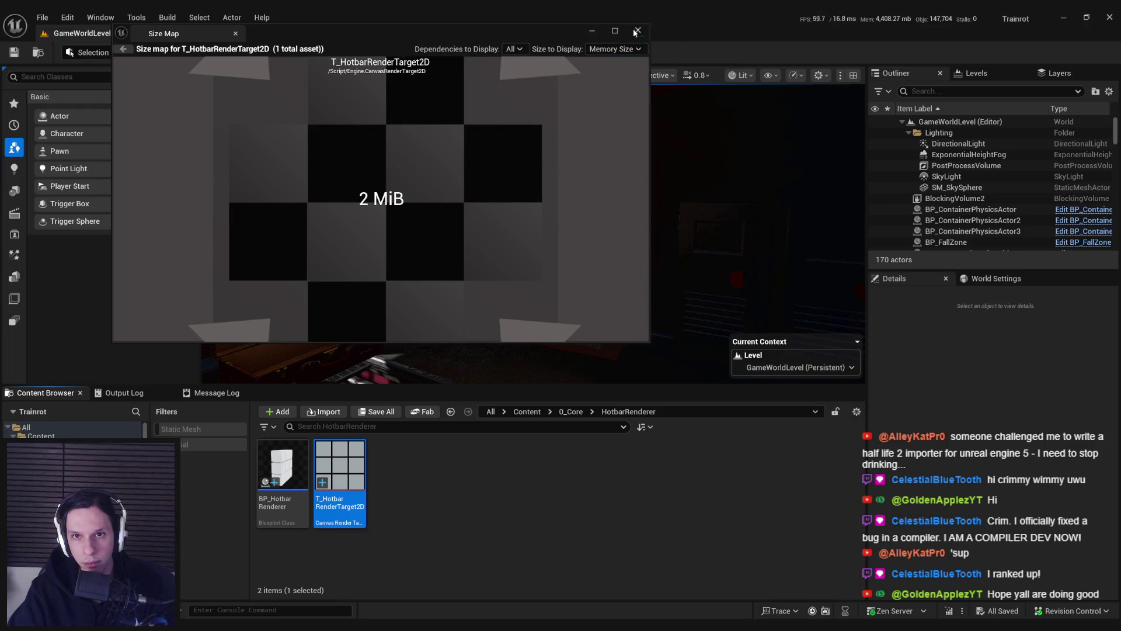
{"action": "left_click", "coordinate": [638, 30]}
Step: Check BP_HotbarRenderer's Size Map (3.9 MiB), reopen the render target, then return to the Blueprint
{"action": "mouse_move", "coordinate": [347, 461]}
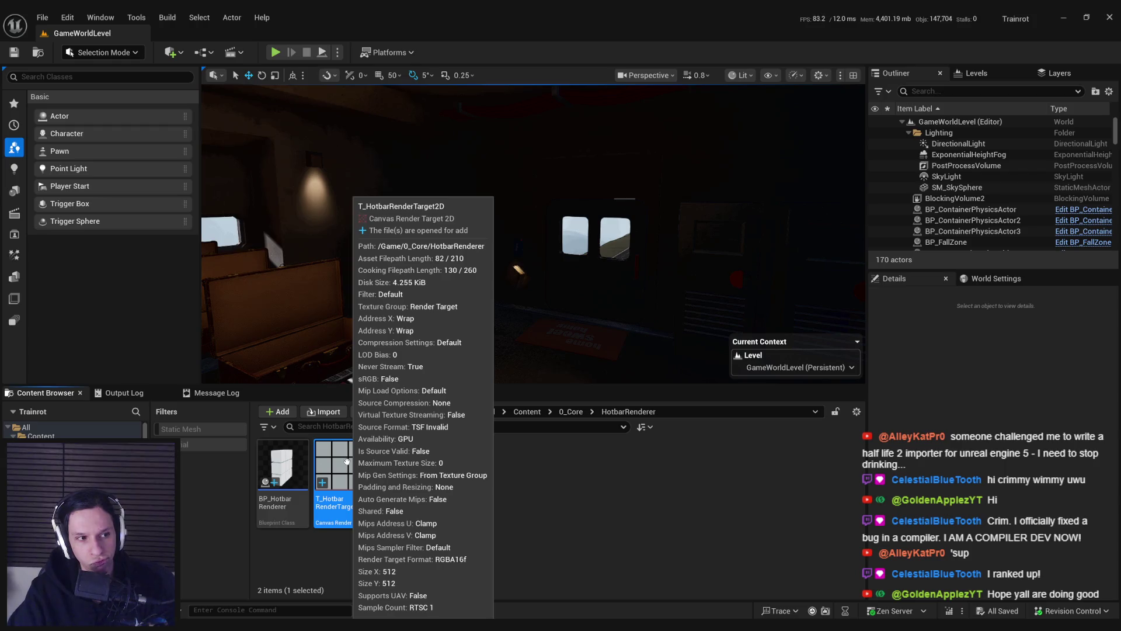
{"action": "right_click", "coordinate": [301, 467]}
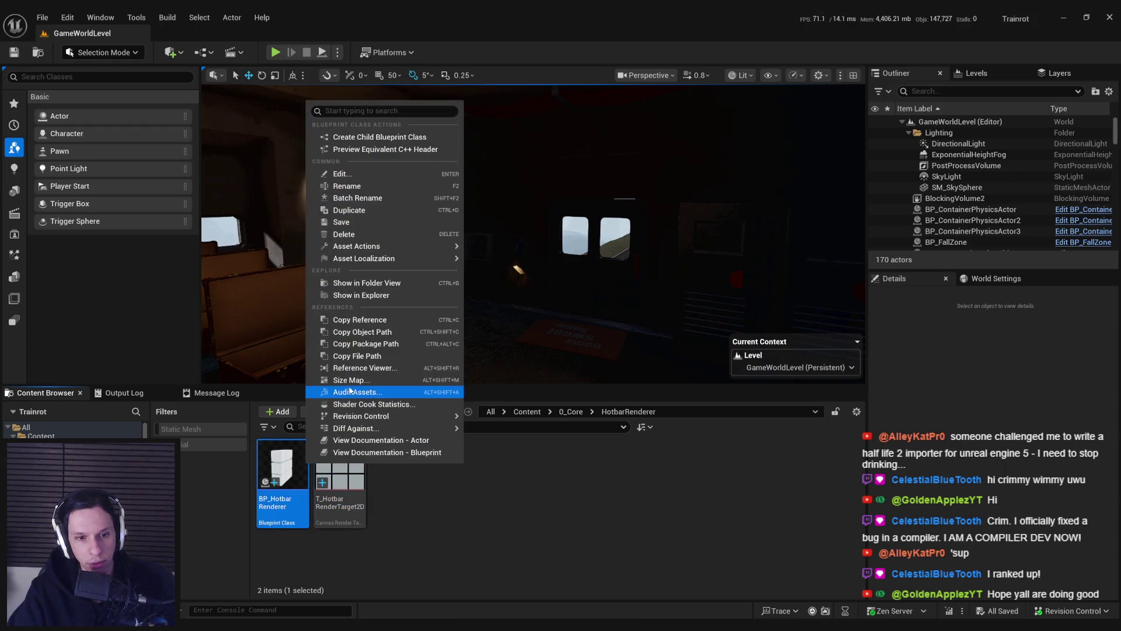
{"action": "left_click", "coordinate": [349, 380]}
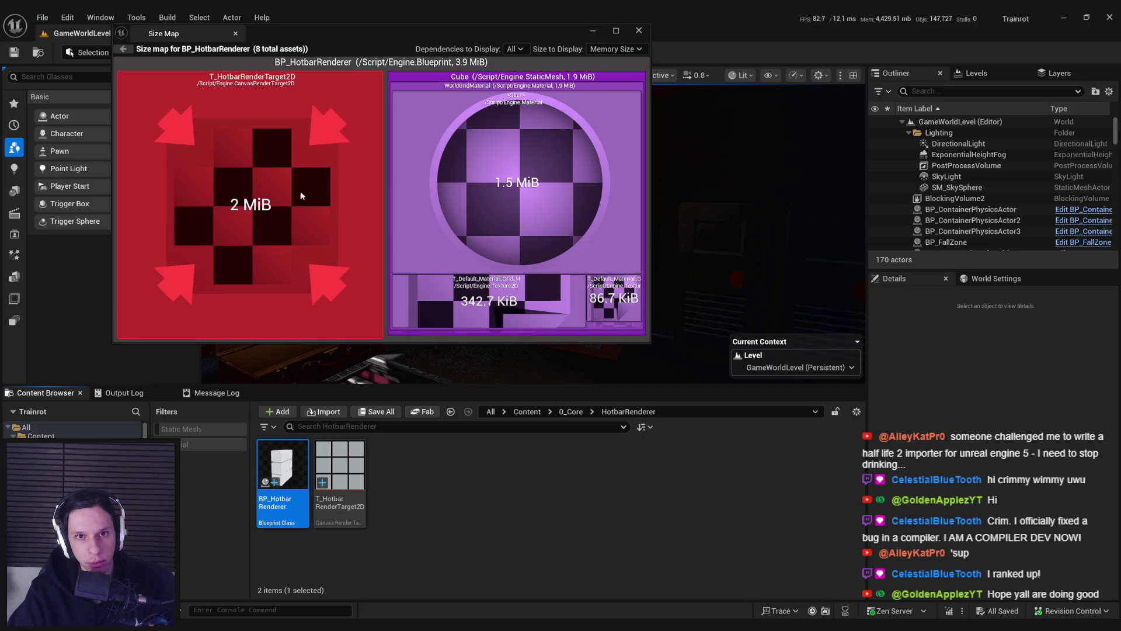
{"action": "left_click", "coordinate": [639, 31]}
{"action": "double_click", "coordinate": [340, 467]}
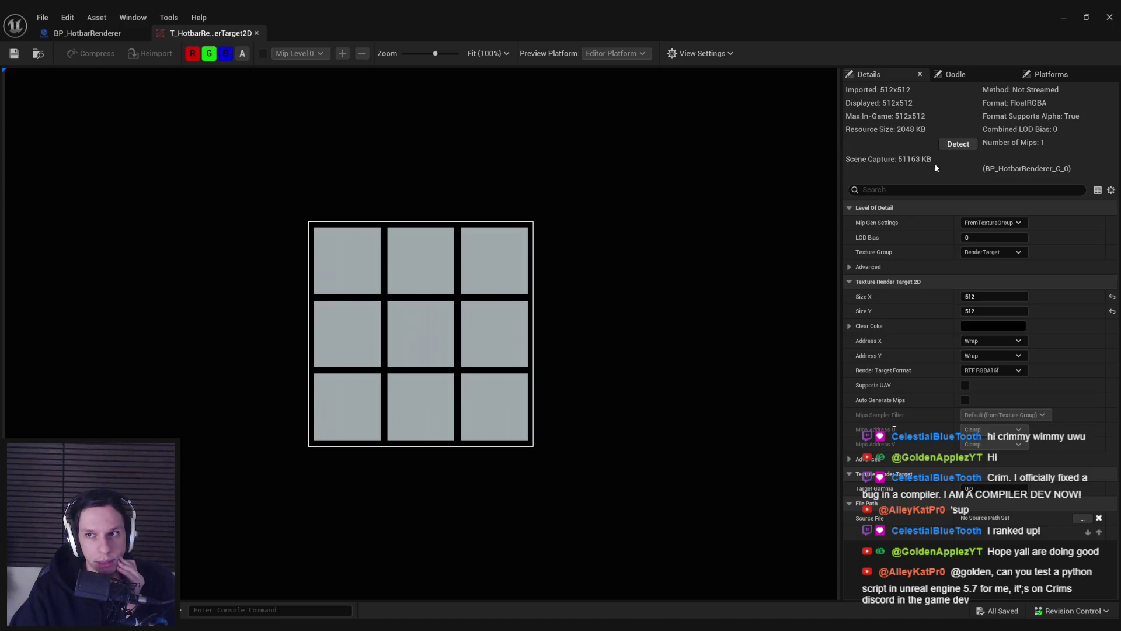
{"action": "left_click", "coordinate": [94, 33]}
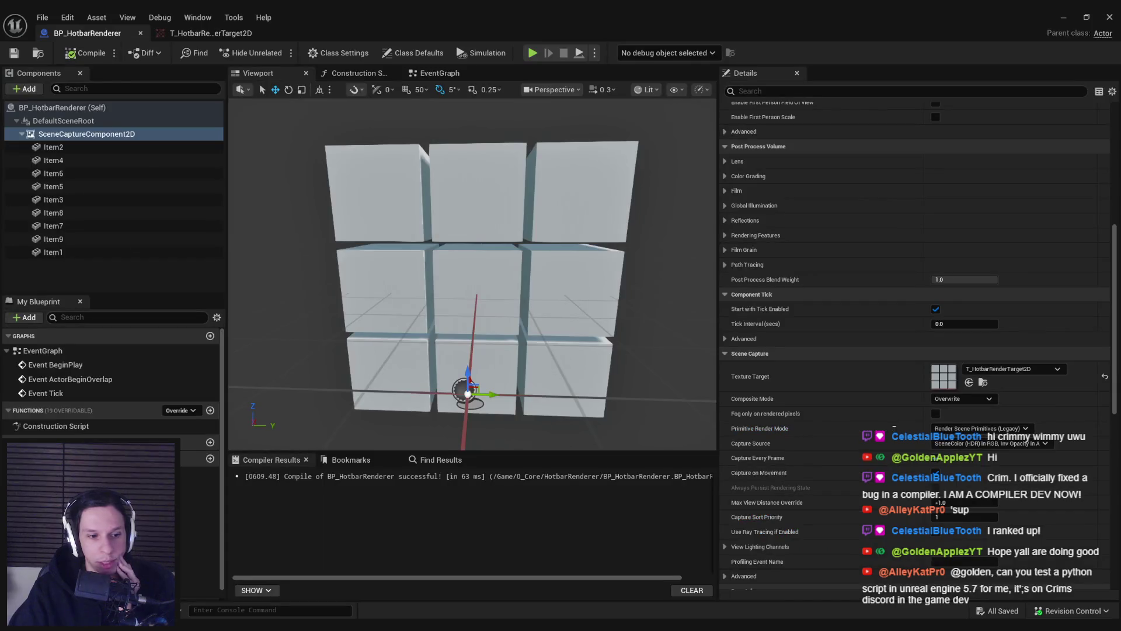
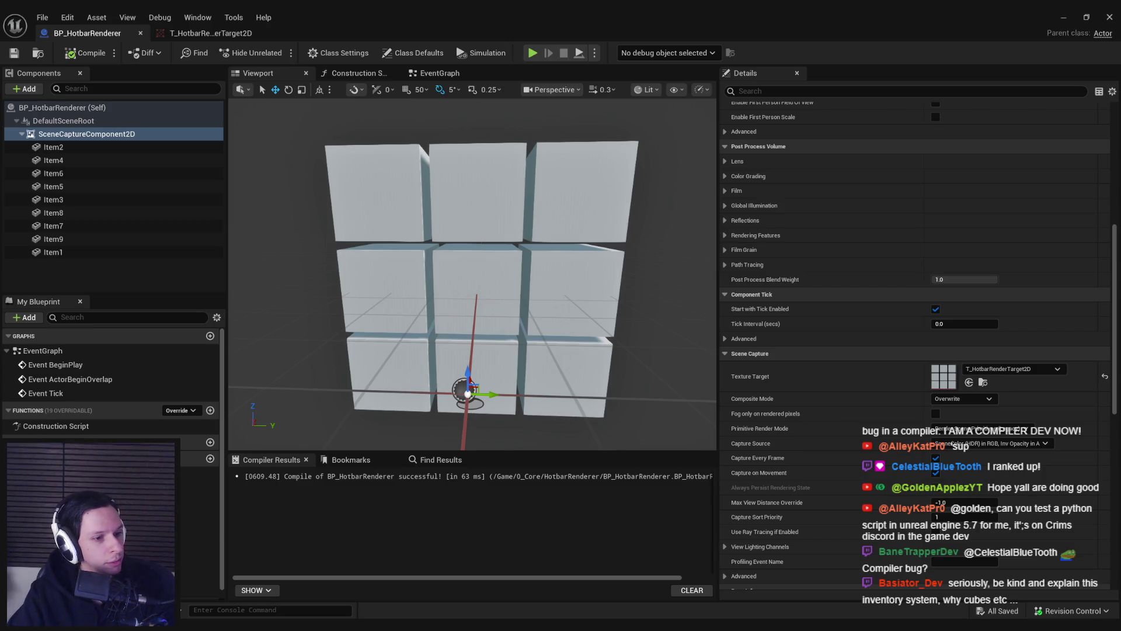
Step: Select the scene capture component, then each of the nine grid cubes in turn
{"action": "left_click", "coordinate": [86, 133]}
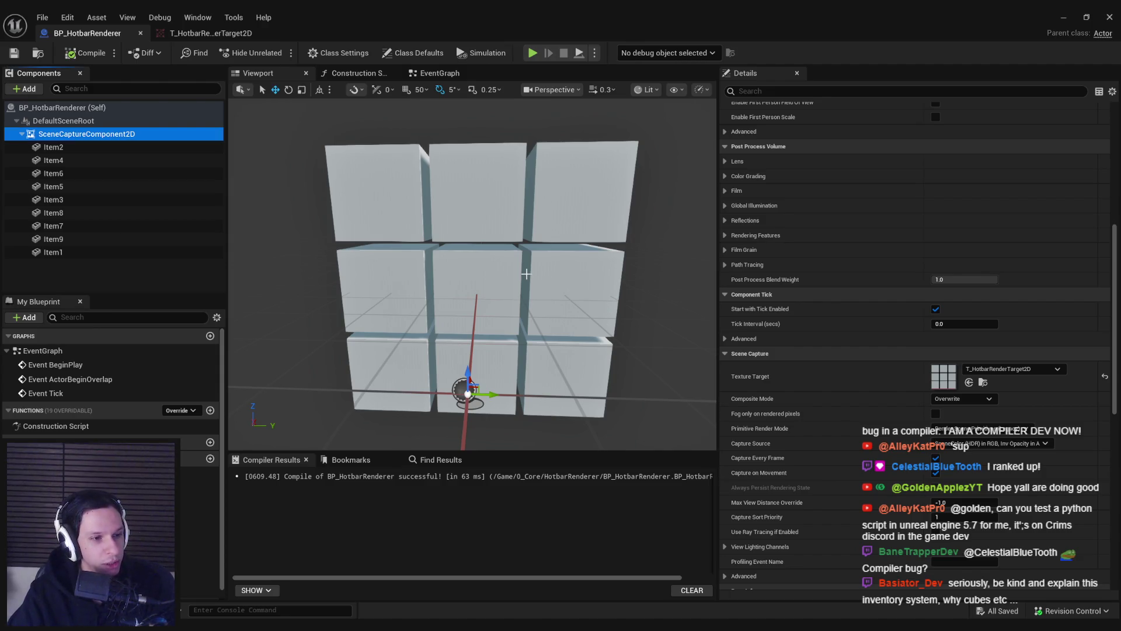
{"action": "left_click", "coordinate": [406, 199]}
{"action": "left_click", "coordinate": [510, 200]}
{"action": "left_click", "coordinate": [584, 193]}
{"action": "left_click", "coordinate": [575, 289]}
{"action": "left_click", "coordinate": [478, 289]}
{"action": "left_click", "coordinate": [366, 285]}
{"action": "left_click", "coordinate": [389, 371]}
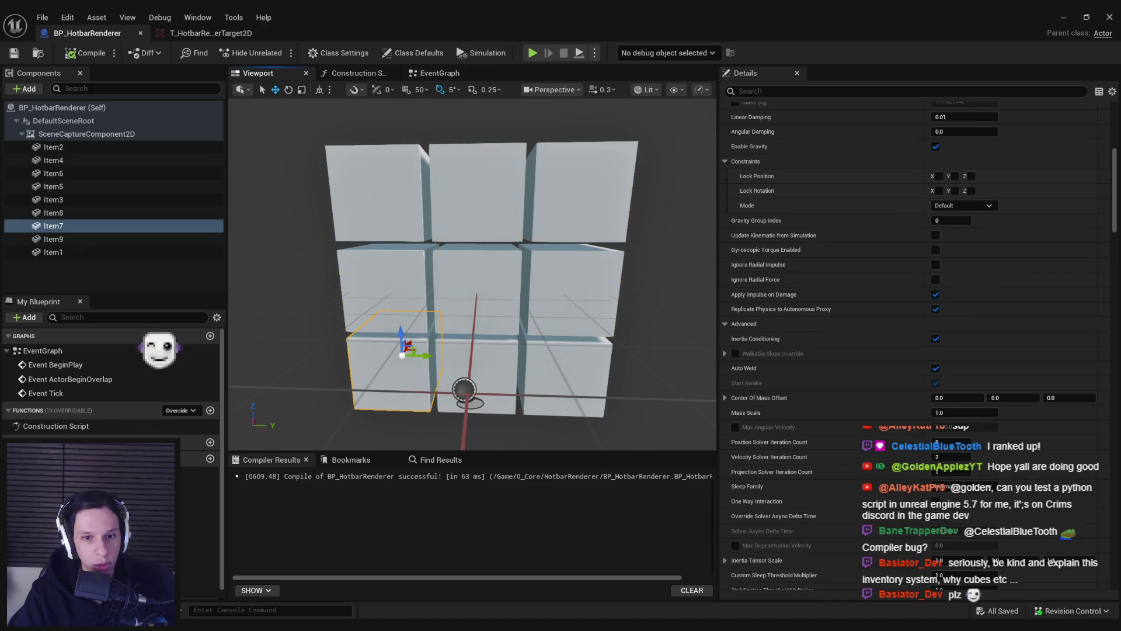
{"action": "left_click", "coordinate": [479, 362]}
{"action": "left_click", "coordinate": [575, 362]}
{"action": "left_click", "coordinate": [373, 193]}
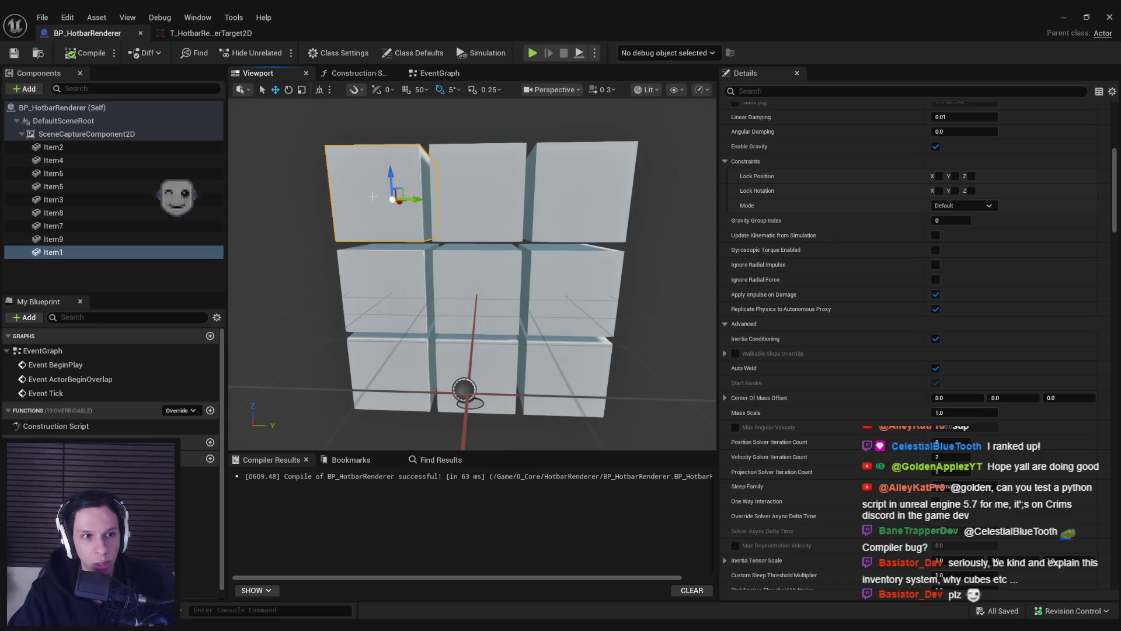
Step: Check the top-middle cube Item2's Static Mesh choices, leaving the mesh unchanged
{"action": "scroll", "coordinate": [996, 330], "scroll_direction": "up", "scroll_amount": 3}
{"action": "scroll", "coordinate": [996, 330], "scroll_direction": "up", "scroll_amount": 3}
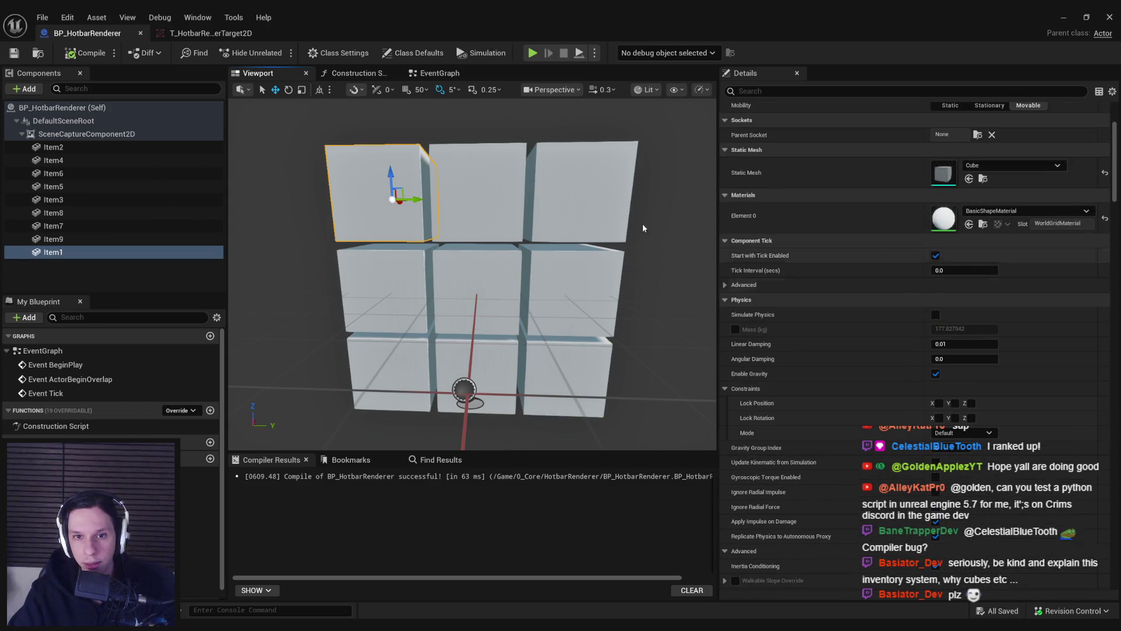
{"action": "left_click", "coordinate": [478, 193]}
{"action": "left_click", "coordinate": [1021, 201]}
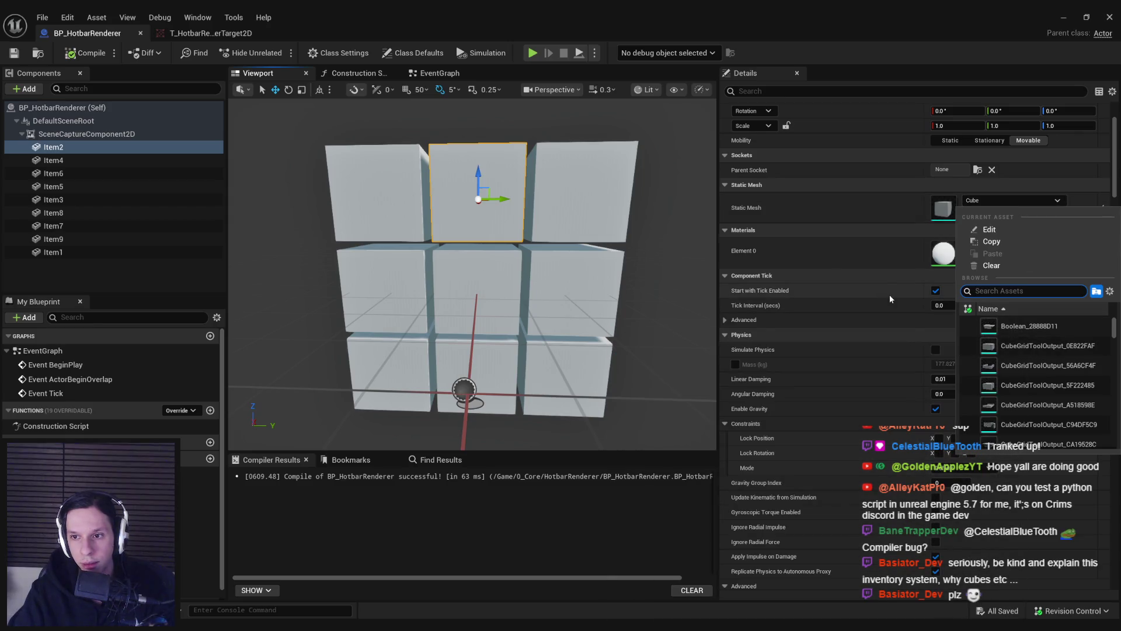
{"action": "left_click", "coordinate": [849, 208]}
{"action": "scroll", "coordinate": [601, 234], "scroll_direction": "down", "scroll_amount": 1}
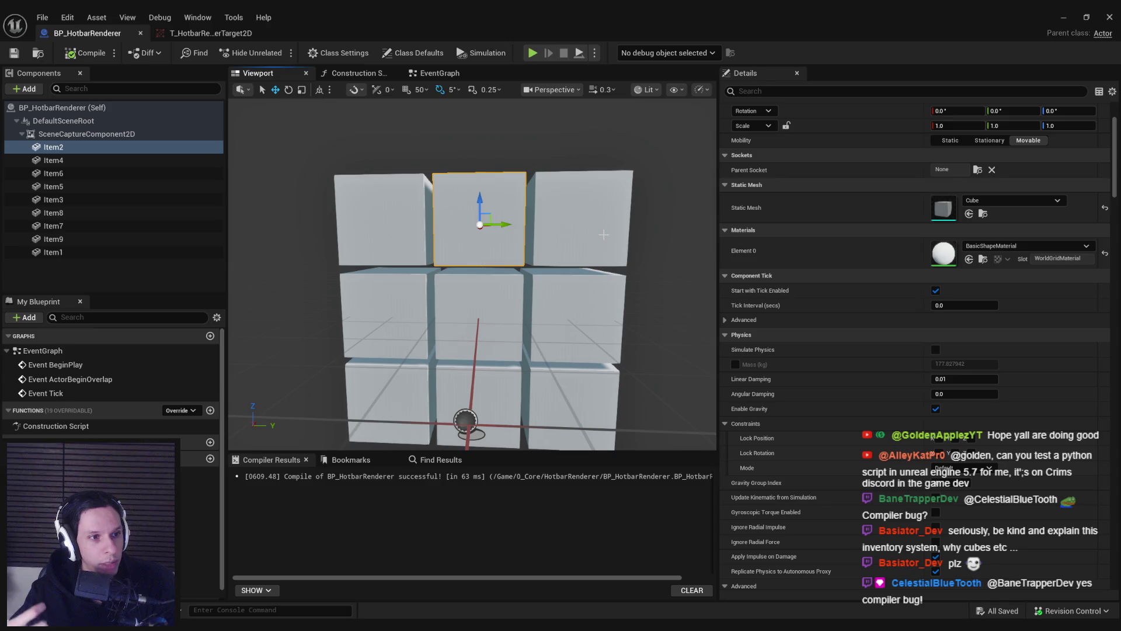
{"action": "scroll", "coordinate": [1020, 320], "scroll_direction": "up", "scroll_amount": 3}
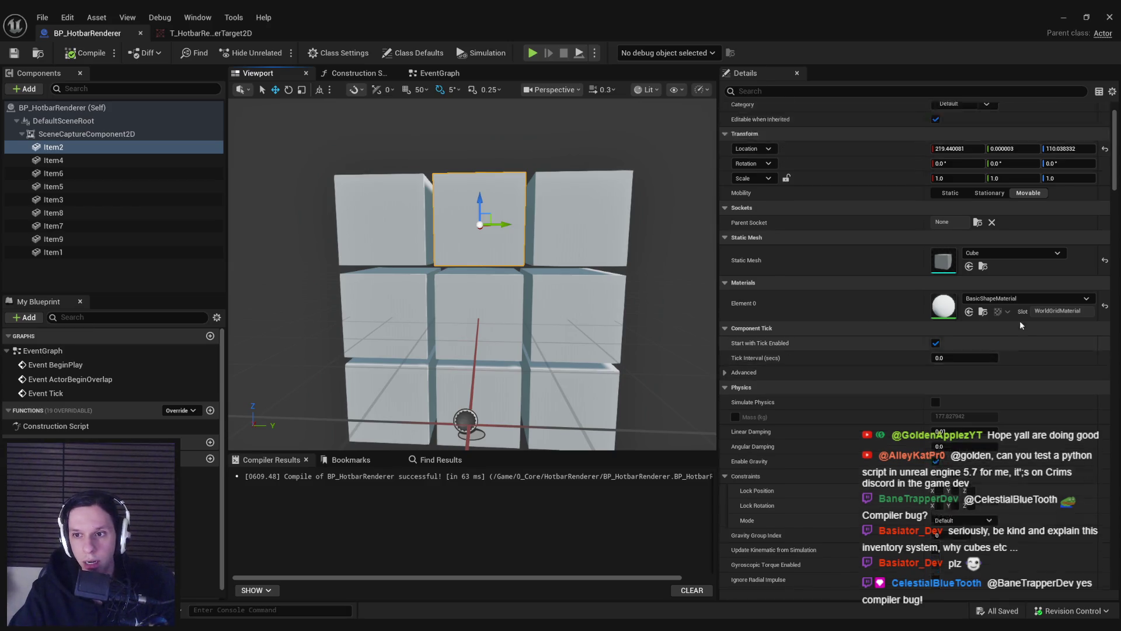
Step: Open and close the Cube mesh editor, check the render target, then minimize the blueprint editor
{"action": "double_click", "coordinate": [513, 310]}
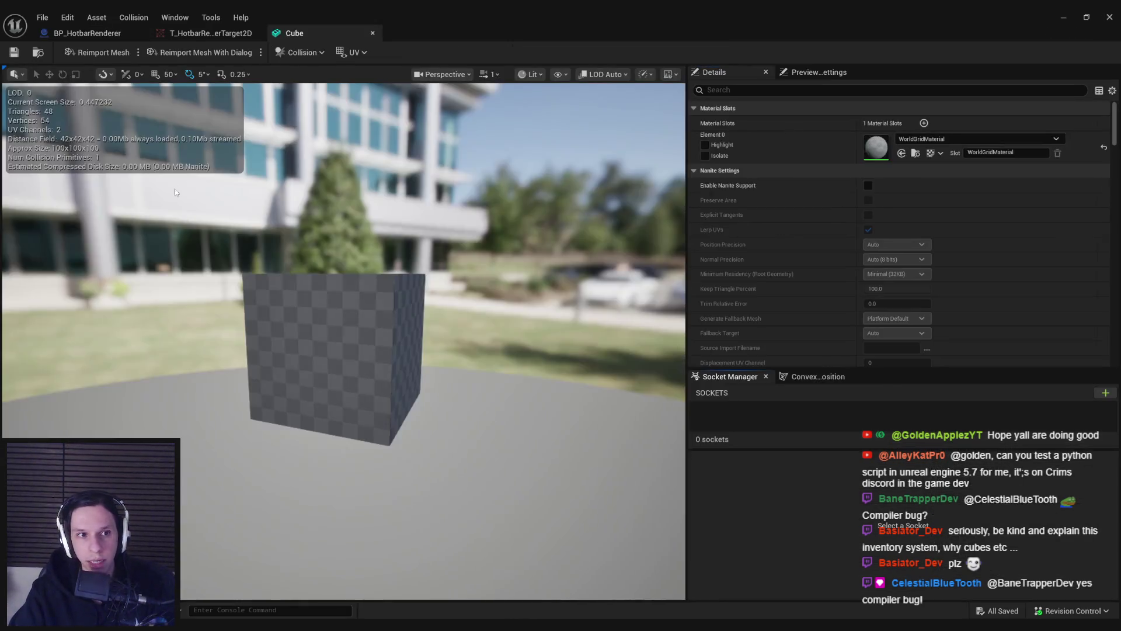
{"action": "middle_click", "coordinate": [297, 35]}
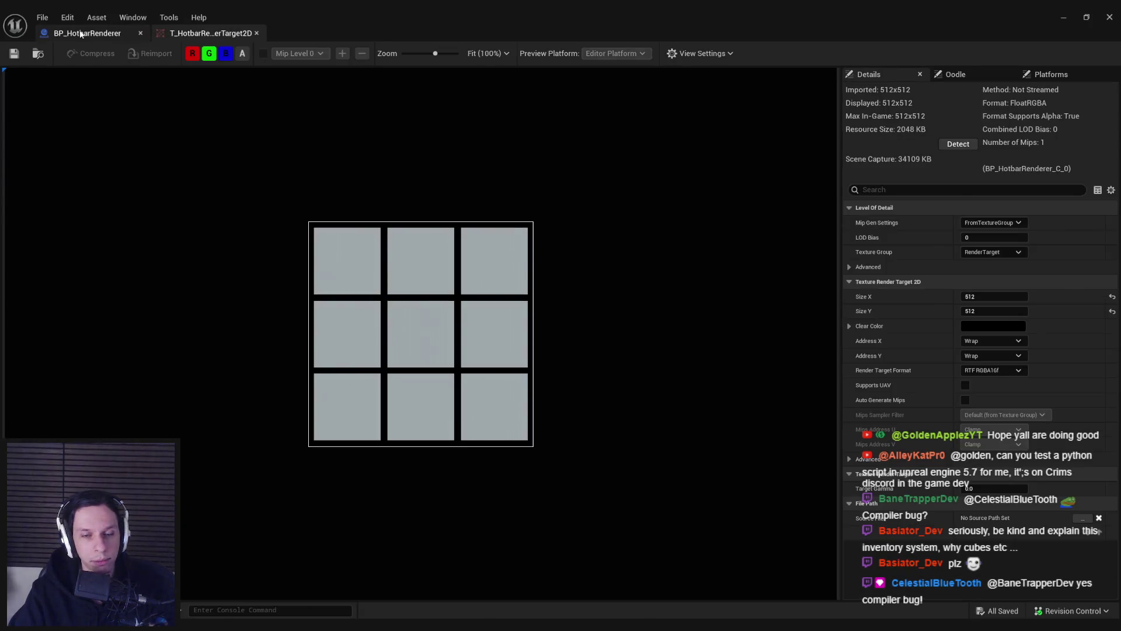
{"action": "left_click", "coordinate": [88, 33]}
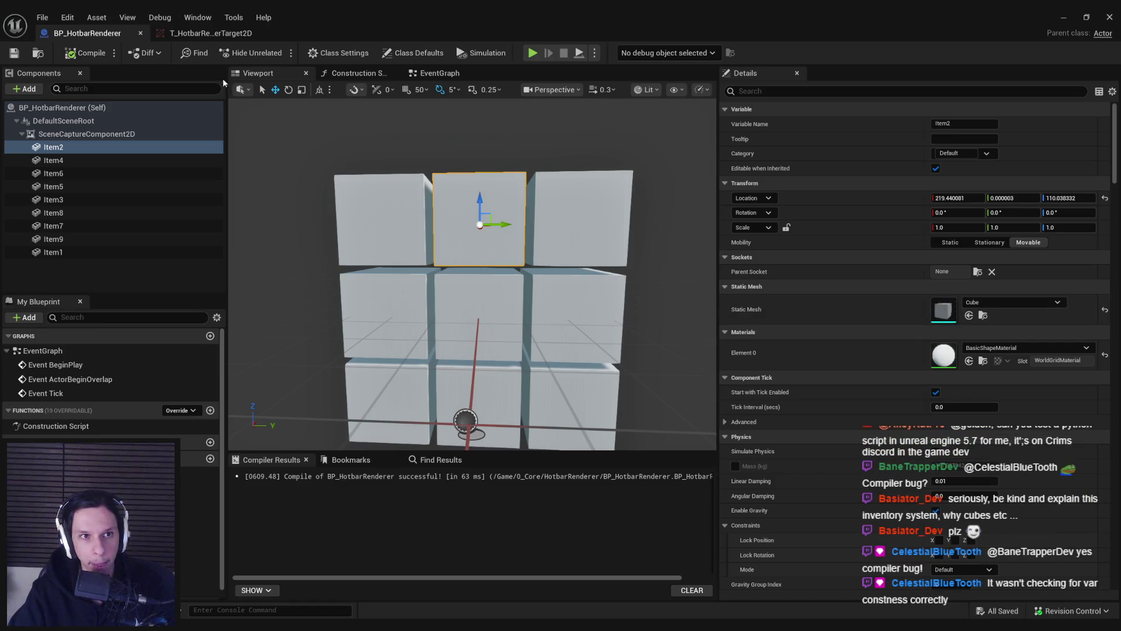
{"action": "left_click", "coordinate": [213, 34]}
{"action": "left_click", "coordinate": [100, 35]}
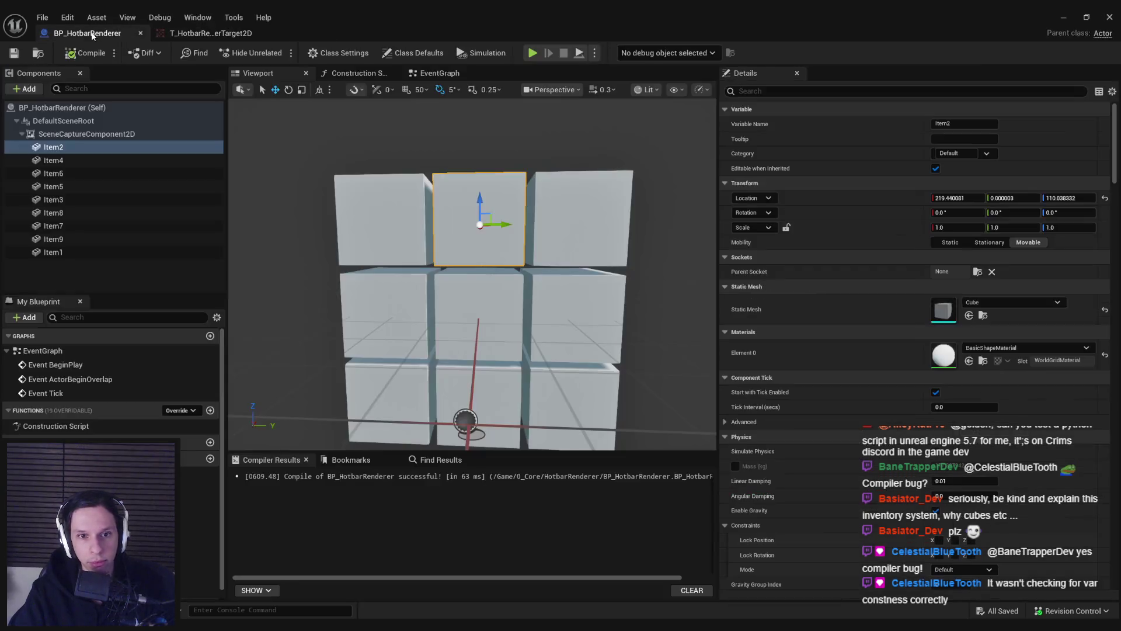
{"action": "left_click", "coordinate": [1063, 17]}
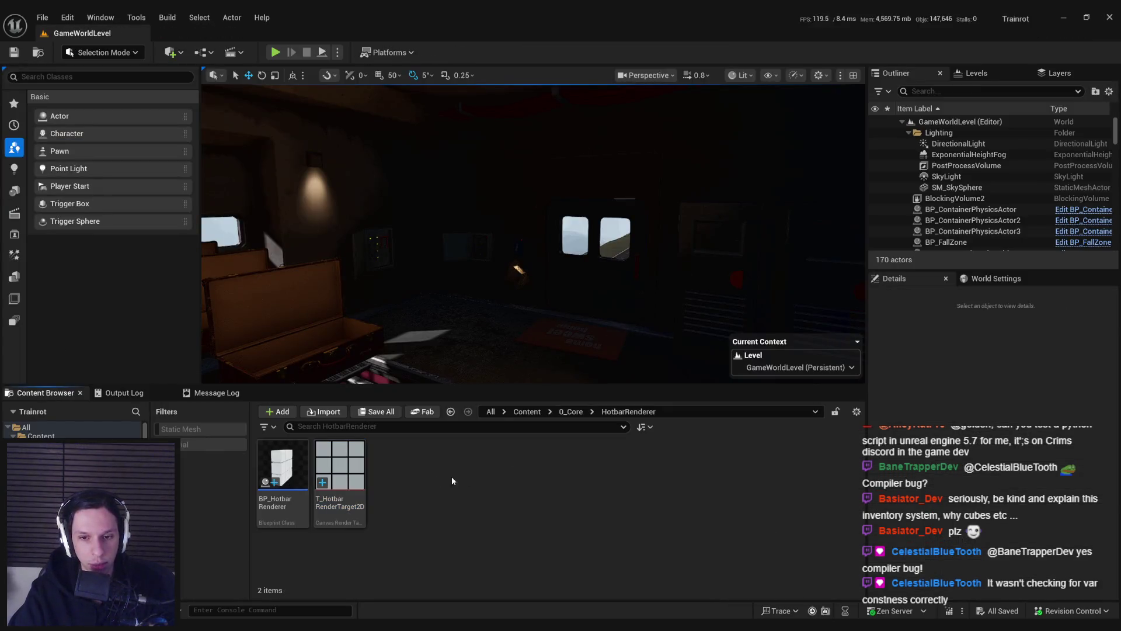
Step: Create a Material named M_BaseHotbarSlot in the HotbarRenderer folder and open it
{"action": "right_click", "coordinate": [401, 473]}
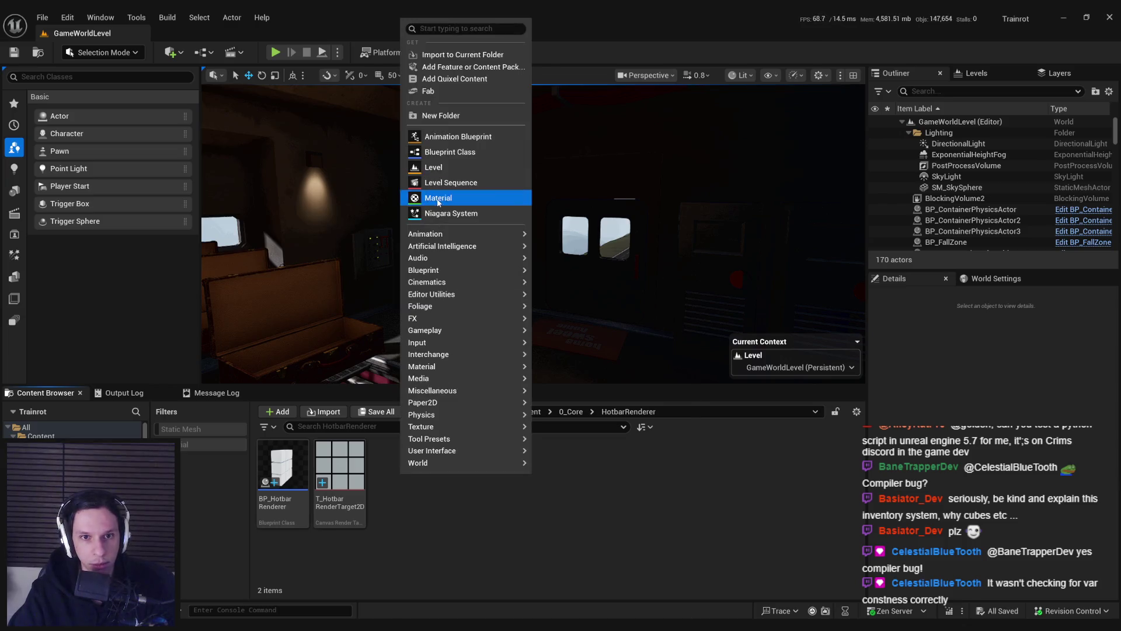
{"action": "left_click", "coordinate": [438, 198]}
{"action": "type", "text": "M_"}
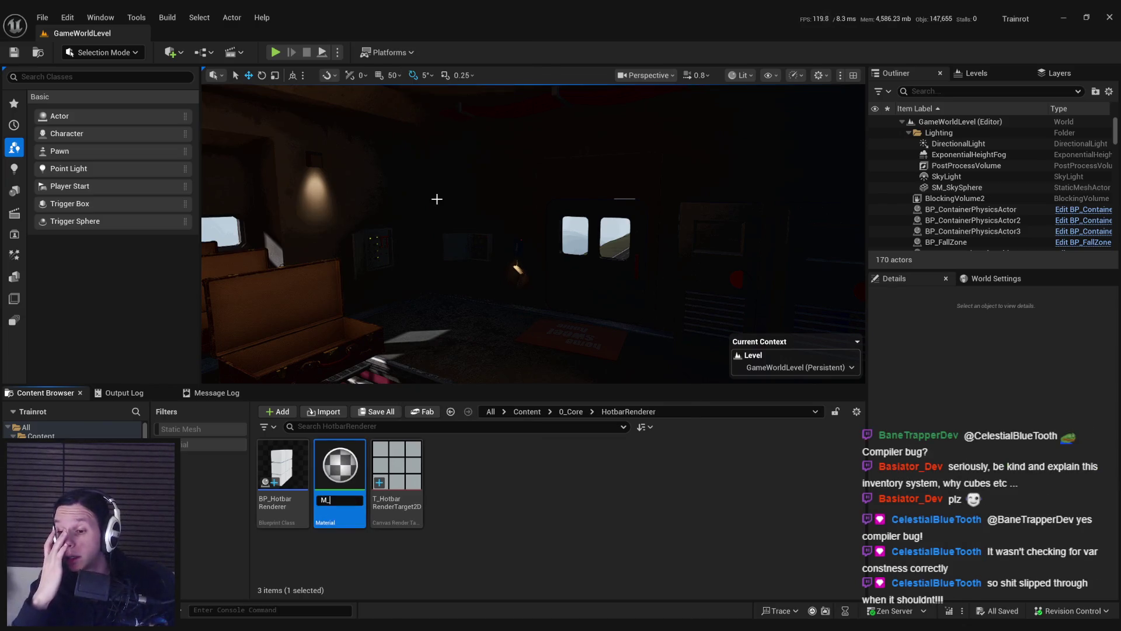
{"action": "type", "text": "B"}
{"action": "type", "text": "otbar"}
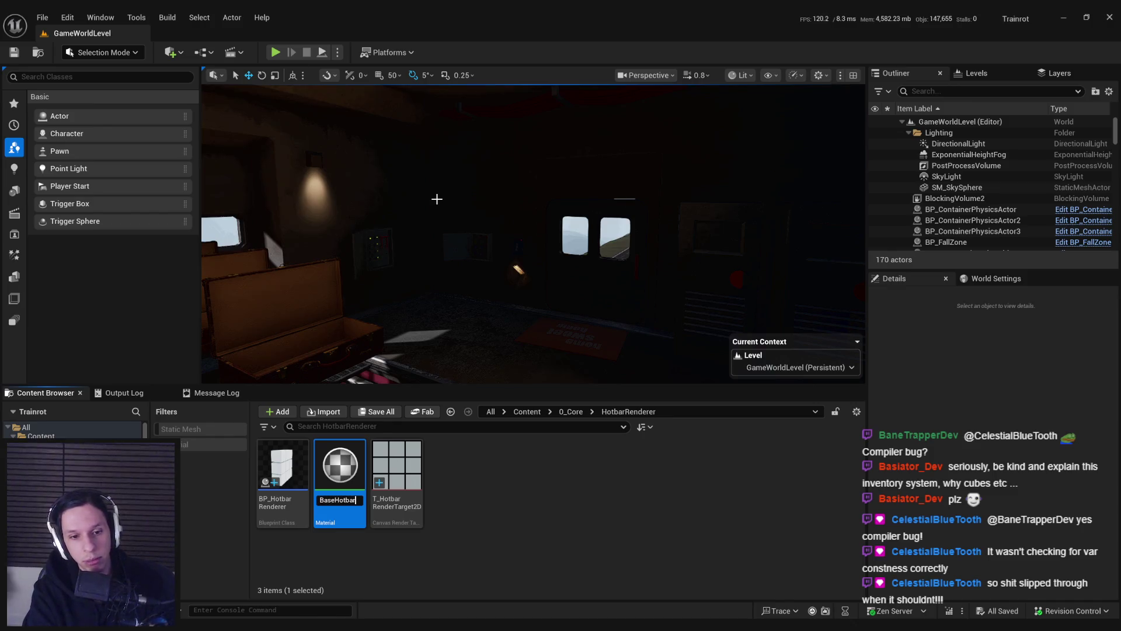
{"action": "type", "text": "Slot"}
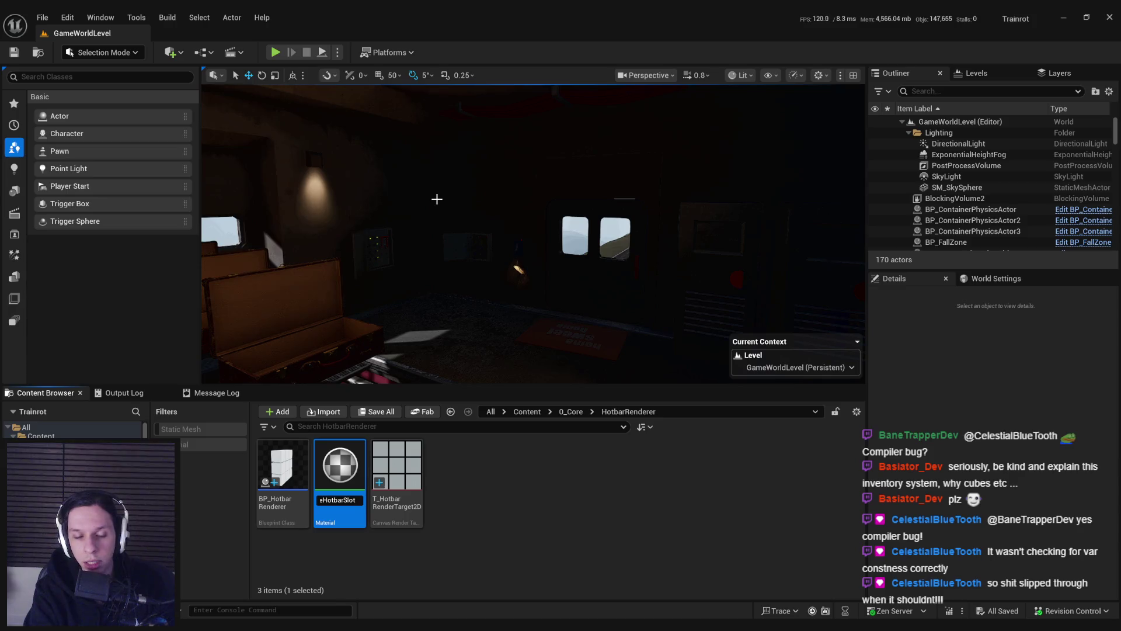
{"action": "key", "text": "Return"}
{"action": "double_click", "coordinate": [350, 474]}
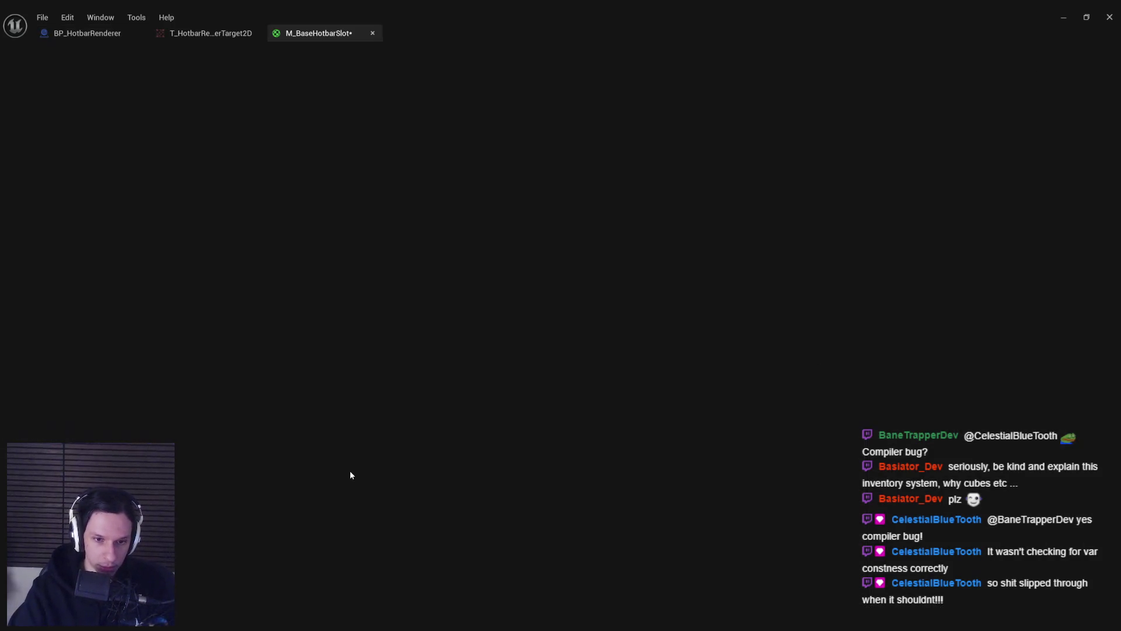
Step: Maximize the material editor, frame the graph and move the Texture Sample node up-left
{"action": "left_click_drag", "start_coordinate": [647, 16], "coordinate": [639, 73]}
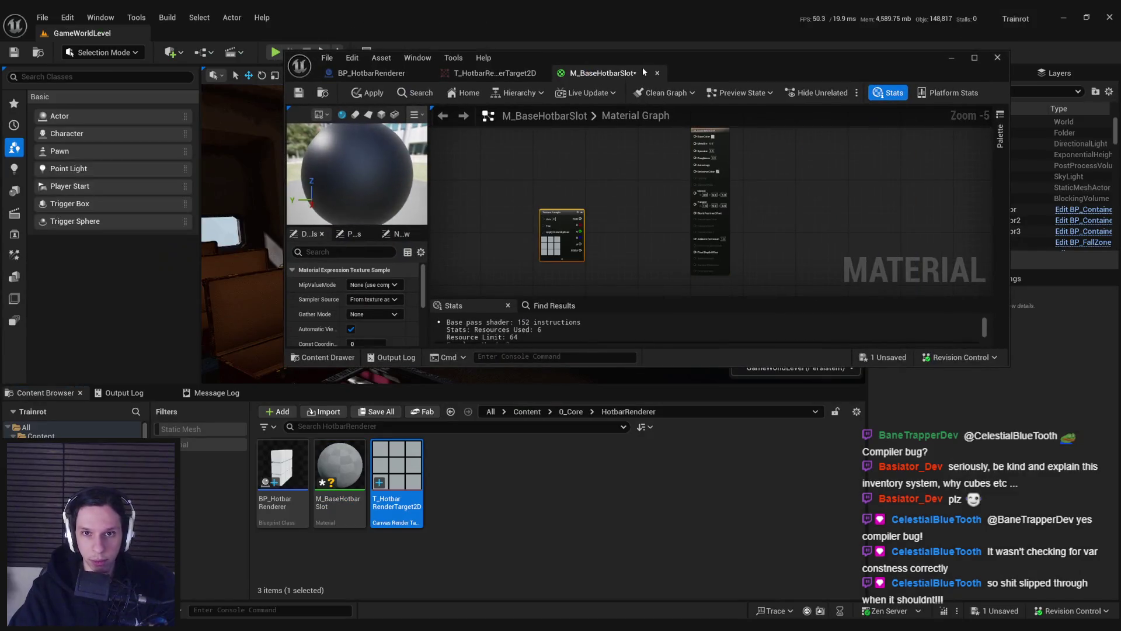
{"action": "double_click", "coordinate": [638, 73]}
{"action": "key", "text": "Home"}
{"action": "left_click_drag", "start_coordinate": [518, 310], "coordinate": [466, 181]}
{"action": "scroll", "coordinate": [654, 234], "scroll_direction": "up", "scroll_amount": 2}
{"action": "left_click", "coordinate": [447, 198]}
Step: Add a FlipBook node fed by the Texture Sample's RGB output, then save the render target
{"action": "mouse_move", "coordinate": [403, 206]}
{"action": "left_mouse_down"}
{"action": "mouse_move", "coordinate": [360, 177]}
{"action": "mouse_move", "coordinate": [518, 194]}
{"action": "left_mouse_up"}
{"action": "type", "text": "flipboo"}
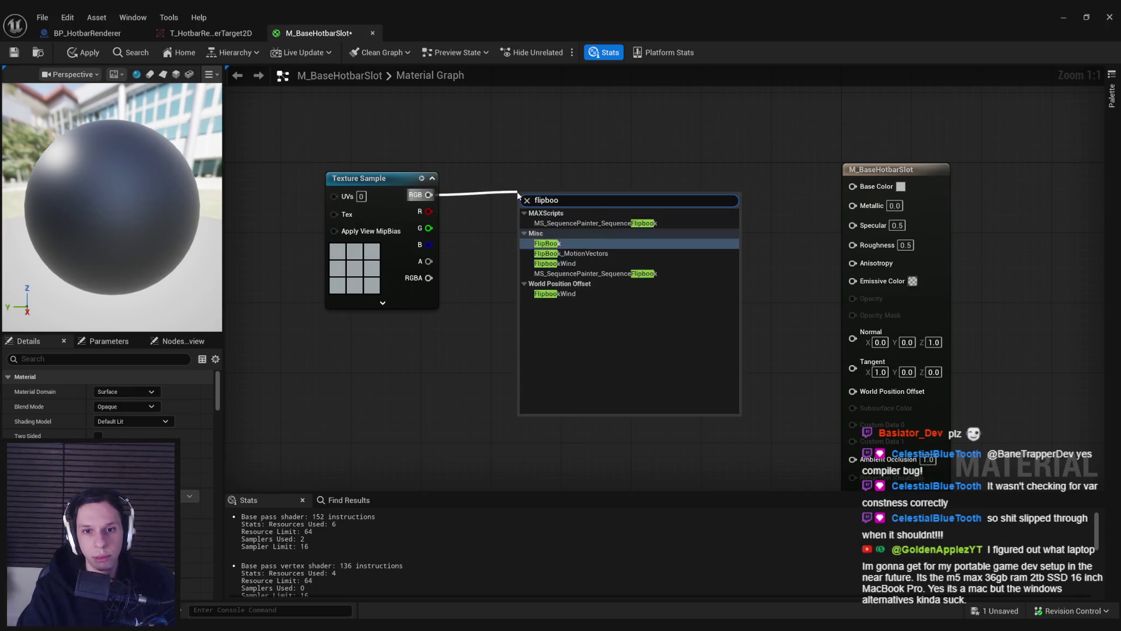
{"action": "key", "text": "Return"}
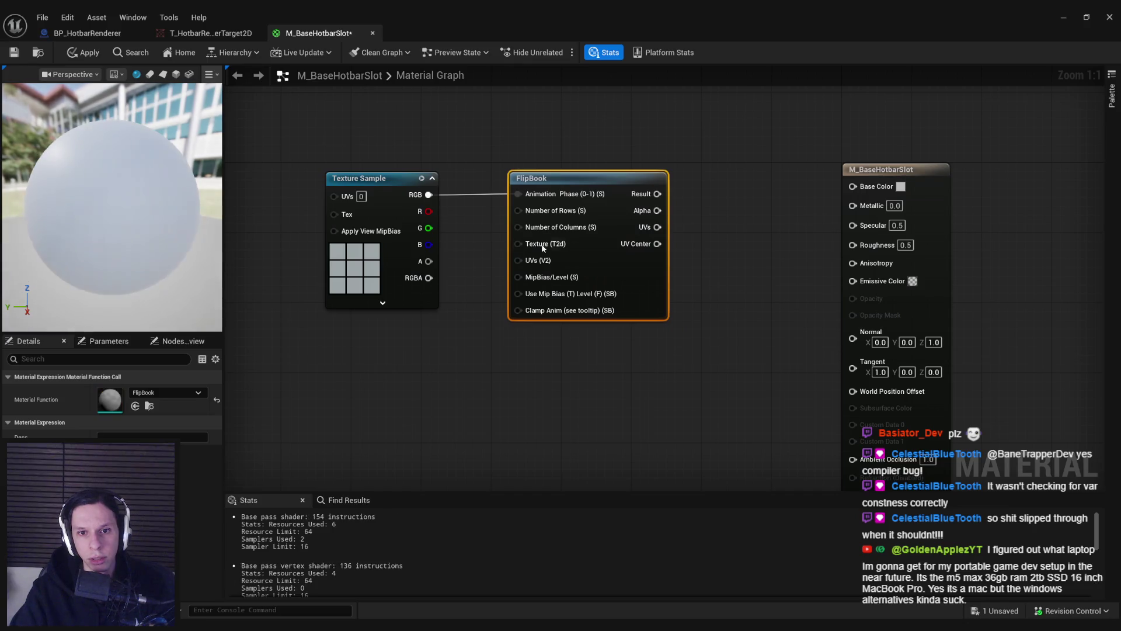
{"action": "double_click", "coordinate": [386, 283]}
{"action": "left_click", "coordinate": [14, 54]}
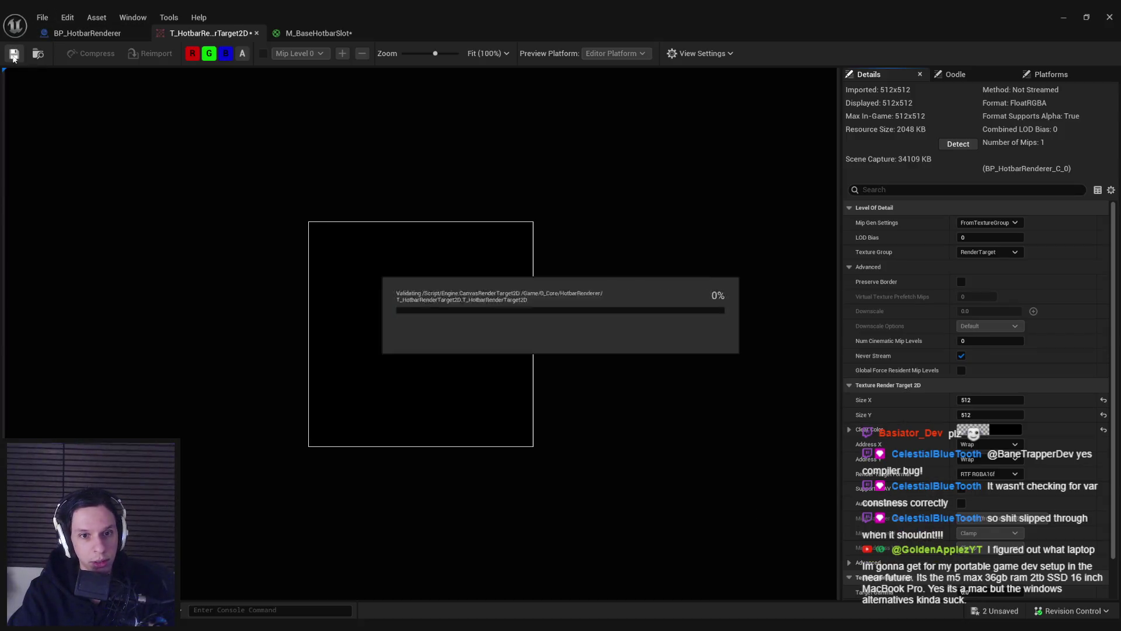
Step: Raise the render target's clear colour alpha to opaque and save the texture
{"action": "left_click", "coordinate": [242, 53]}
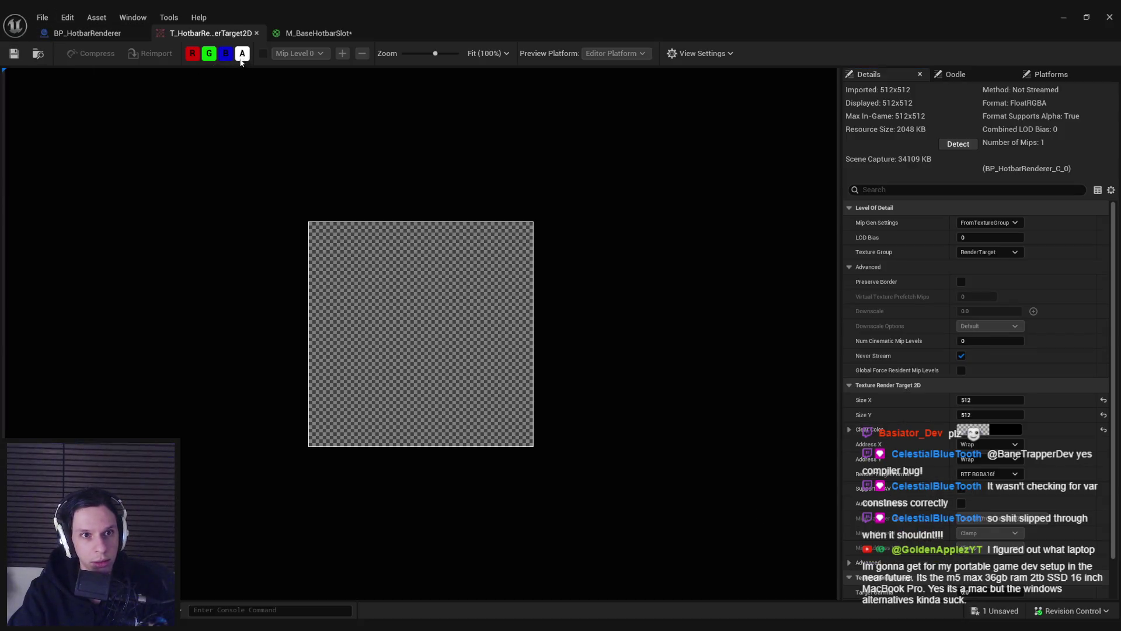
{"action": "left_click", "coordinate": [102, 36]}
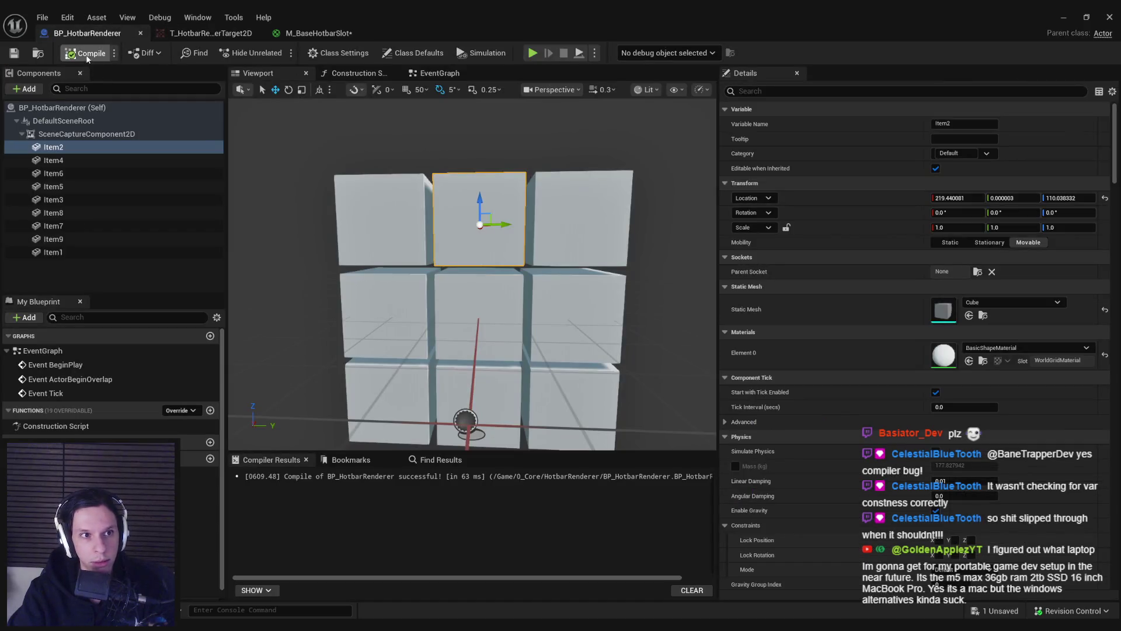
{"action": "left_click", "coordinate": [202, 34]}
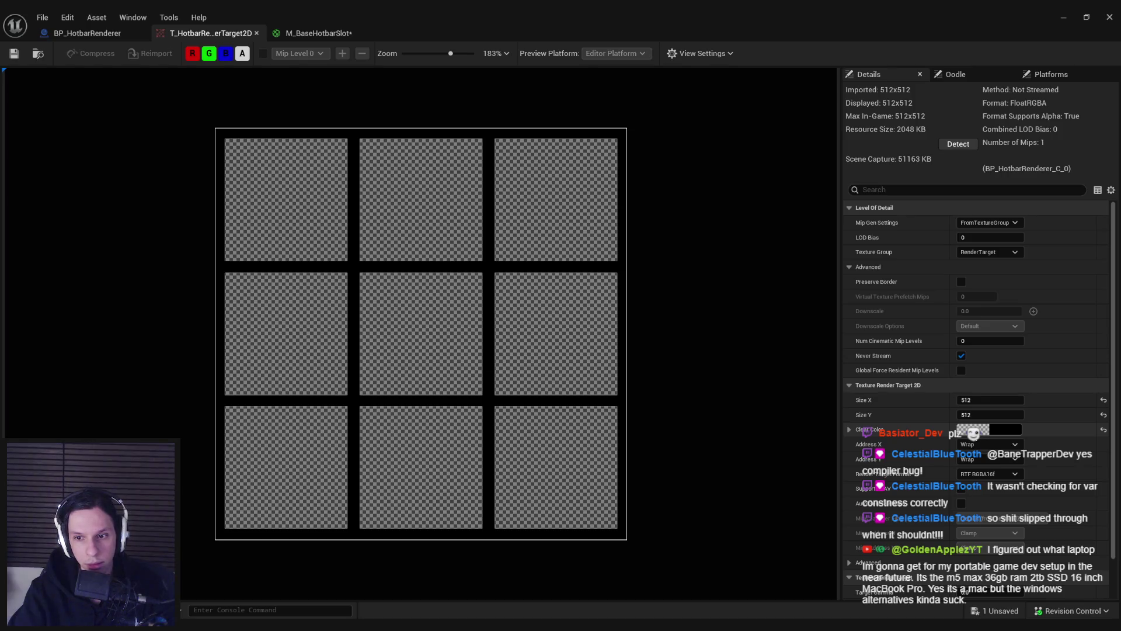
{"action": "left_click", "coordinate": [974, 430]}
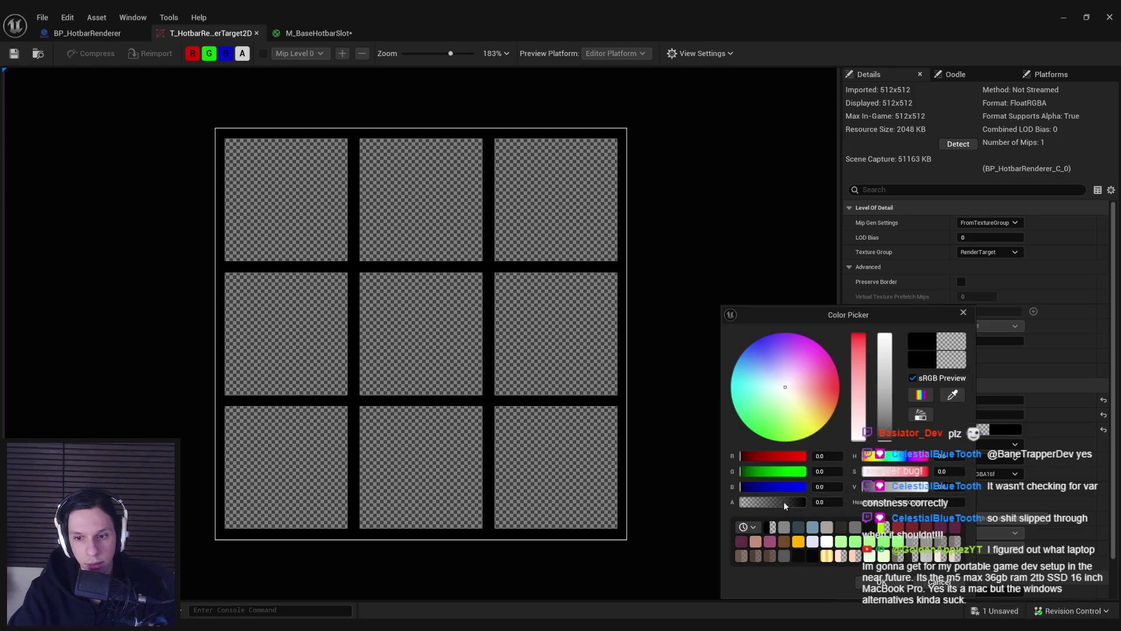
{"action": "left_click", "coordinate": [784, 502]}
{"action": "left_click", "coordinate": [904, 584]}
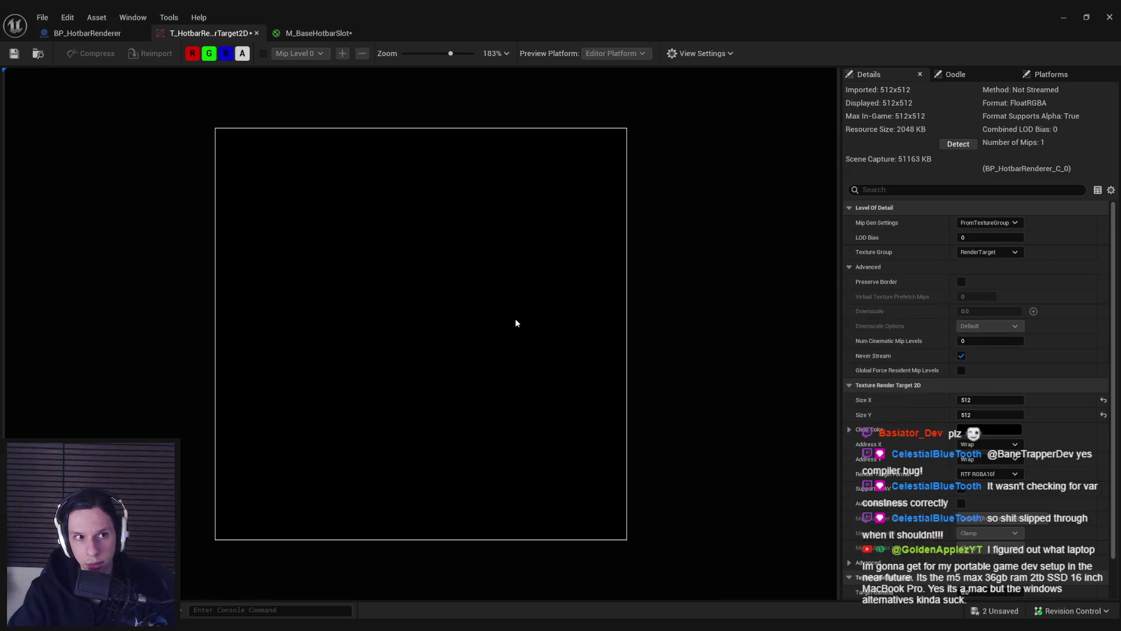
{"action": "left_click", "coordinate": [14, 53]}
Step: Toggle the render target's alpha channel preview to verify the recaptured cube tiles
{"action": "left_click", "coordinate": [88, 32]}
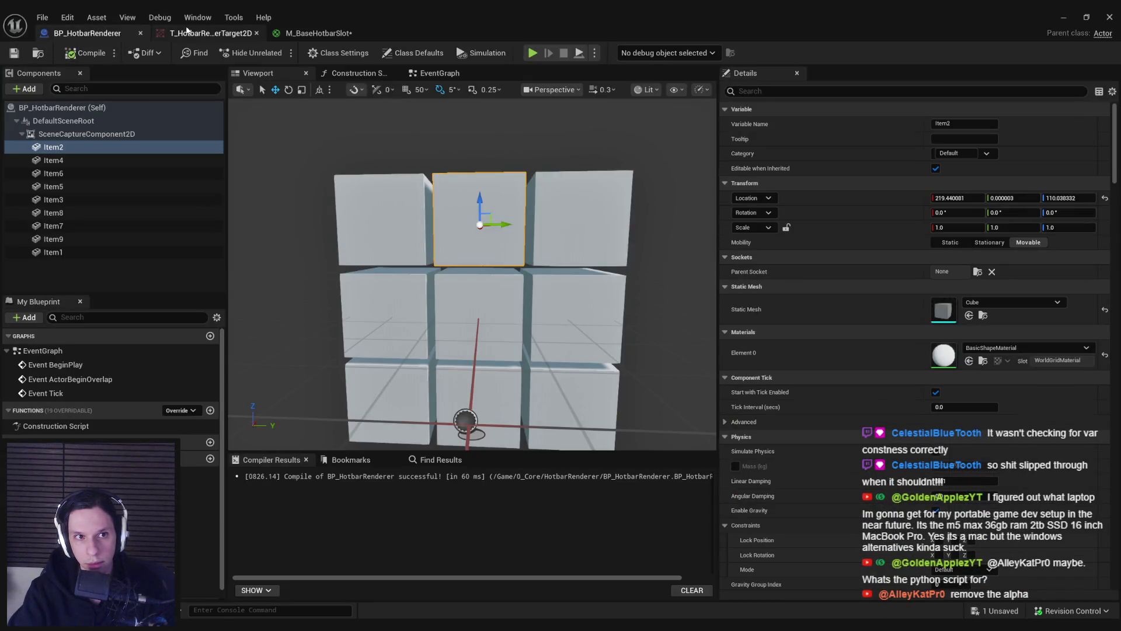
{"action": "left_click", "coordinate": [187, 32]}
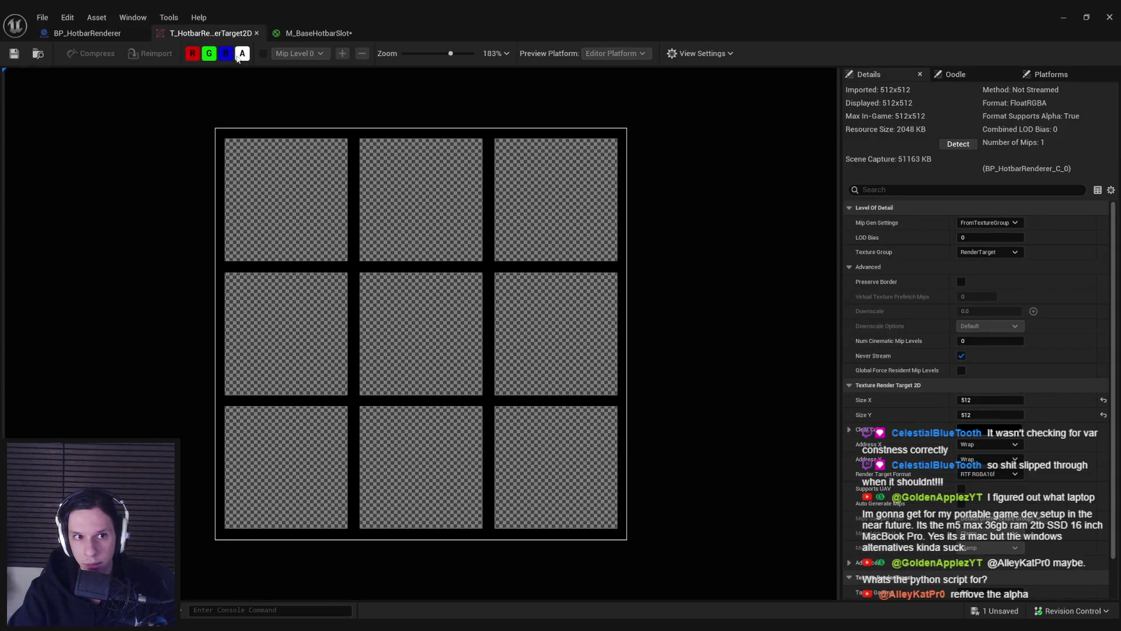
{"action": "left_click", "coordinate": [238, 57]}
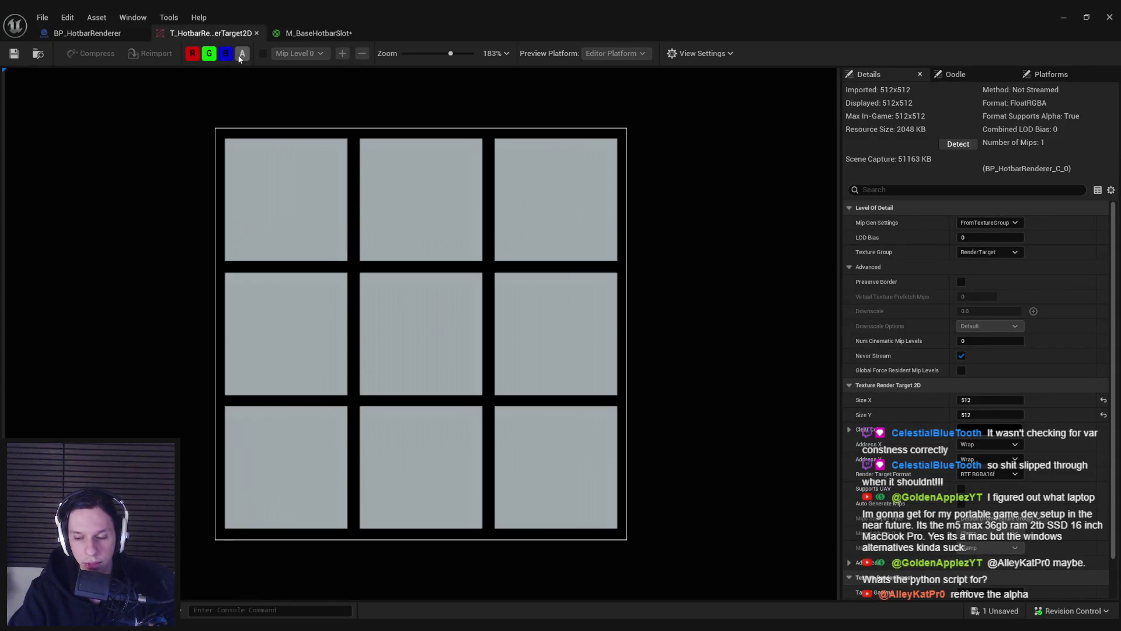
{"action": "left_click", "coordinate": [240, 58]}
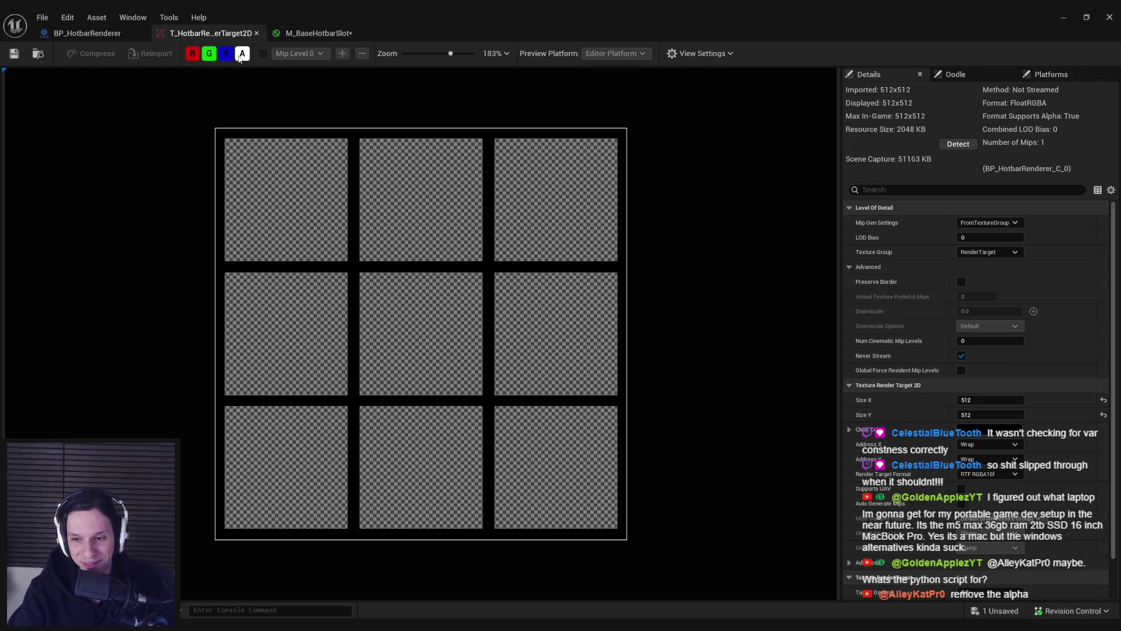
{"action": "left_click", "coordinate": [239, 58]}
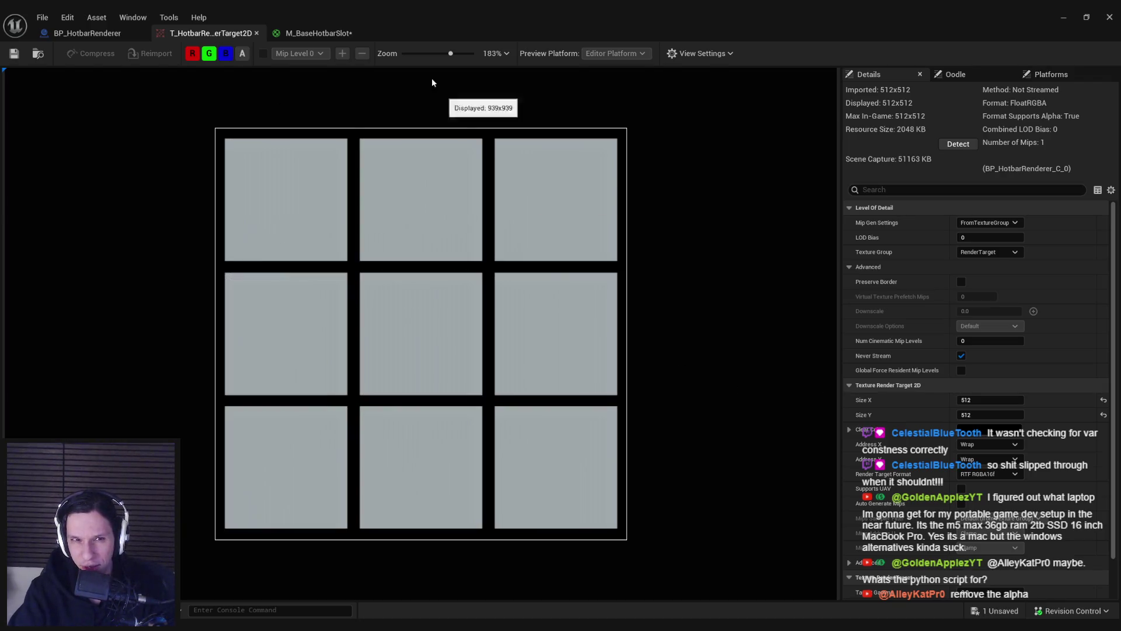
{"action": "left_click", "coordinate": [306, 34]}
{"action": "left_click", "coordinate": [363, 185]}
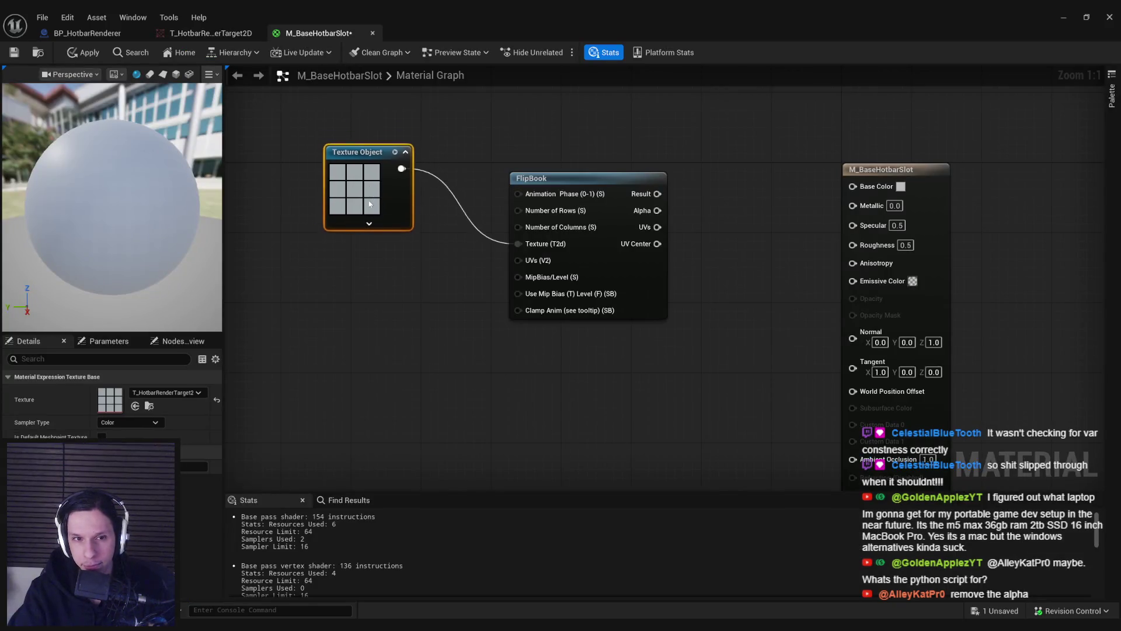
Step: Move the Texture Object node lower and to the right in the material graph
{"action": "left_click_drag", "start_coordinate": [370, 203], "coordinate": [389, 247]}
{"action": "left_click", "coordinate": [408, 305]}
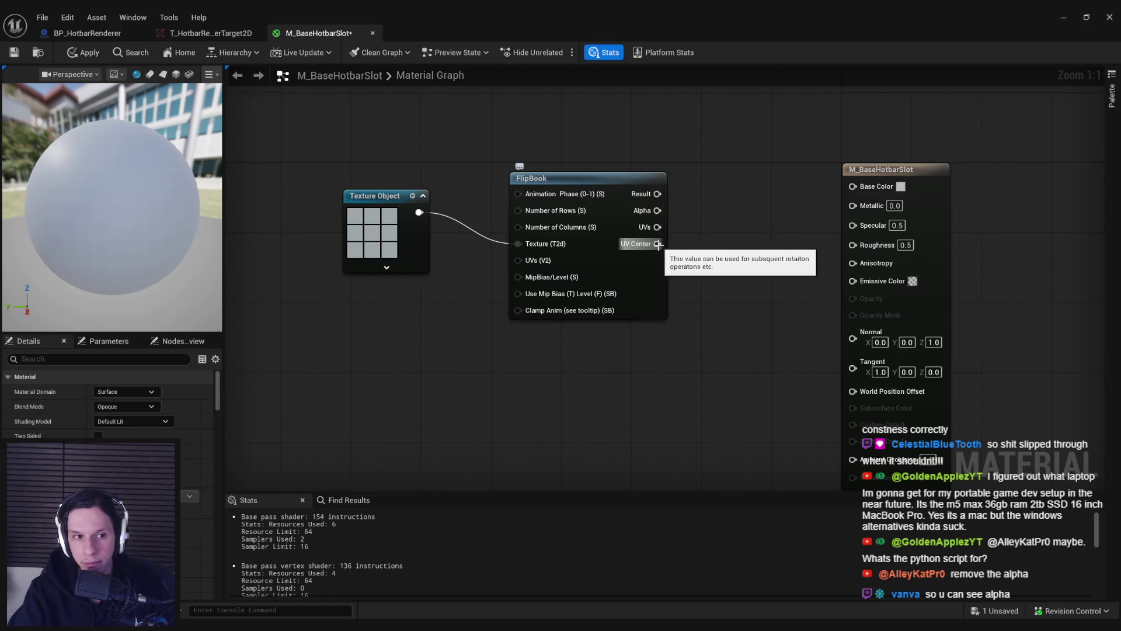
{"action": "left_click_drag", "start_coordinate": [362, 248], "coordinate": [401, 254]}
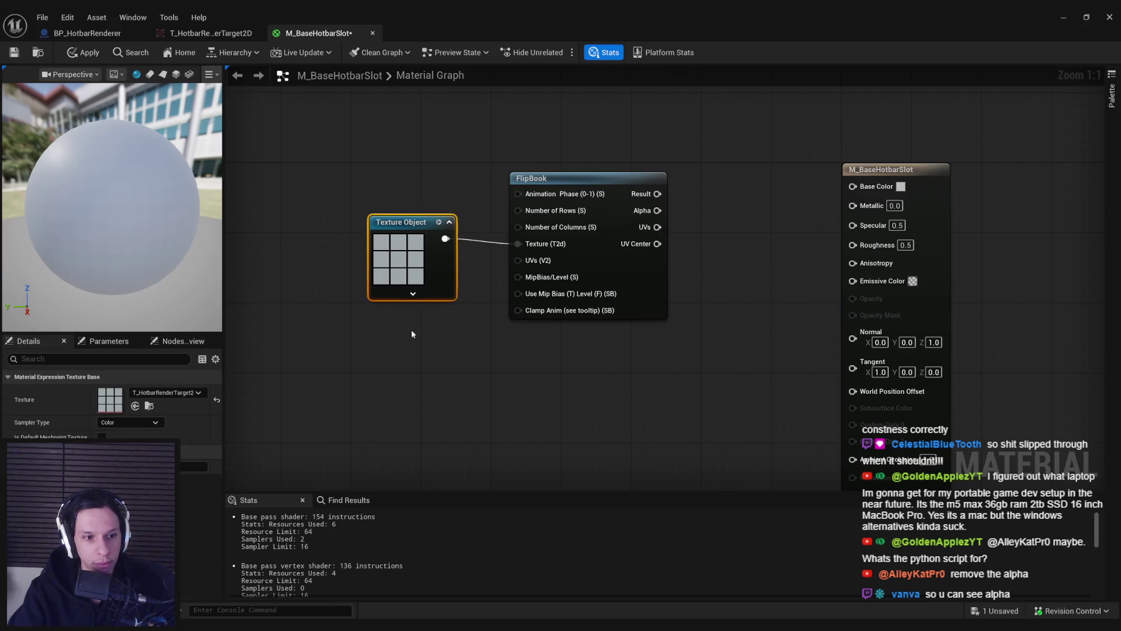
{"action": "left_click", "coordinate": [560, 293]}
{"action": "left_click_drag", "start_coordinate": [382, 295], "coordinate": [382, 365]}
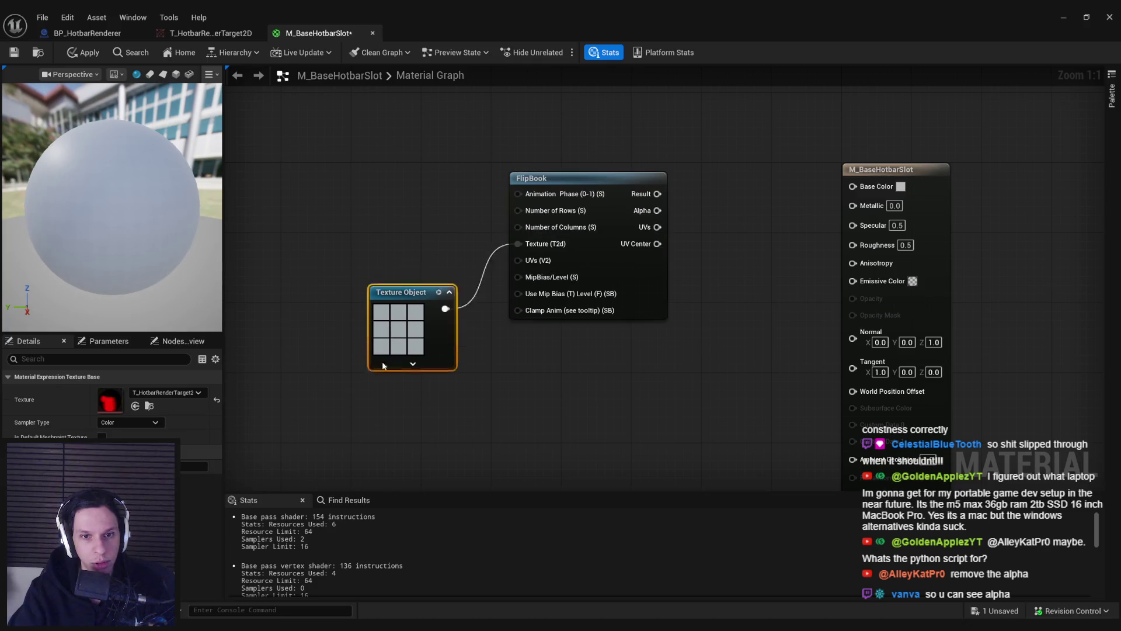
Step: Feed a Constant of 3 into both FlipBook Number of Rows and Number of Columns
{"action": "left_click_drag", "start_coordinate": [518, 210], "coordinate": [342, 227]}
{"action": "type", "text": "constant"}
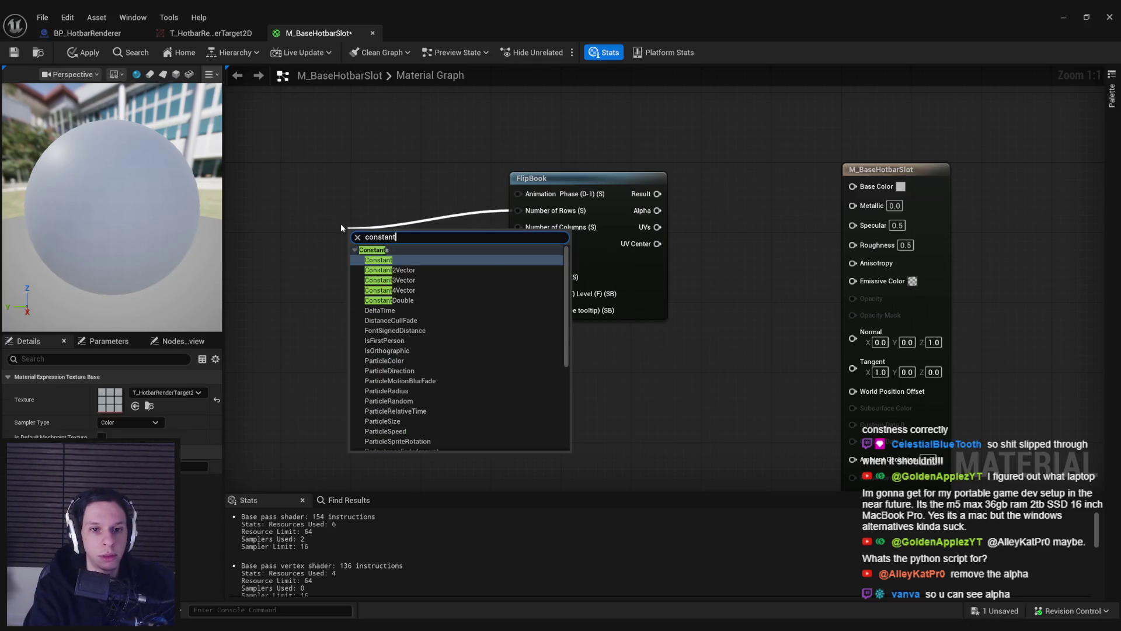
{"action": "key", "text": "Return"}
{"action": "left_click", "coordinate": [387, 249]}
{"action": "type", "text": "3"}
{"action": "key", "text": "Return"}
{"action": "left_click", "coordinate": [404, 278]}
{"action": "left_click_drag", "start_coordinate": [407, 248], "coordinate": [518, 227]}
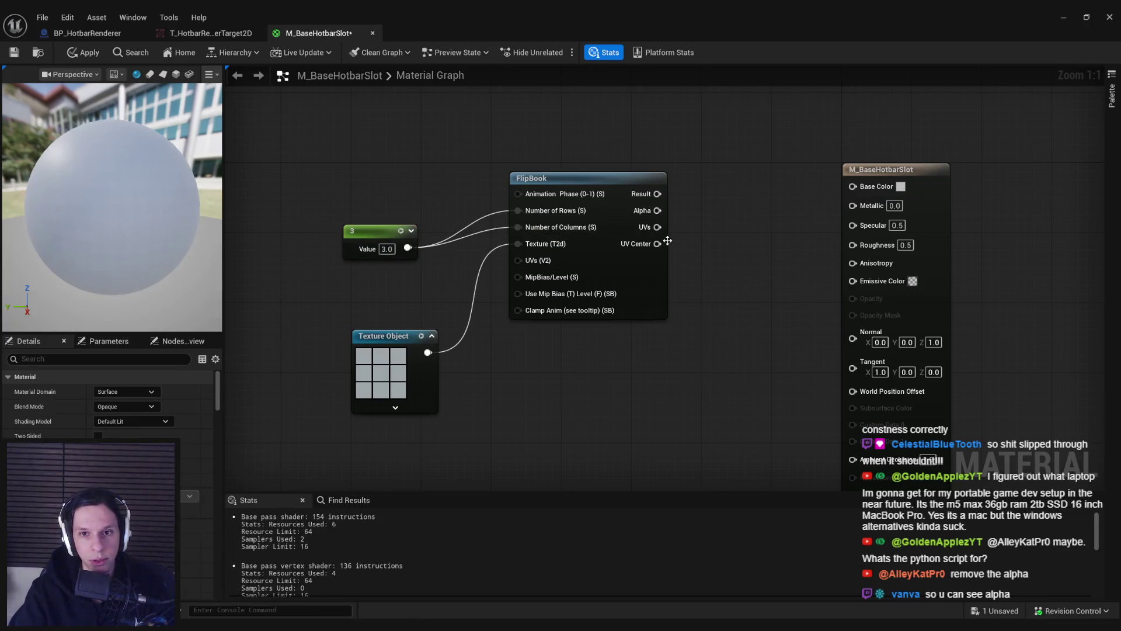
Step: Wire the FlipBook Result into Base Color and preview the material on a plane
{"action": "mouse_move", "coordinate": [657, 193]}
{"action": "left_mouse_down"}
{"action": "mouse_move", "coordinate": [844, 205]}
{"action": "mouse_move", "coordinate": [852, 186]}
{"action": "left_mouse_up"}
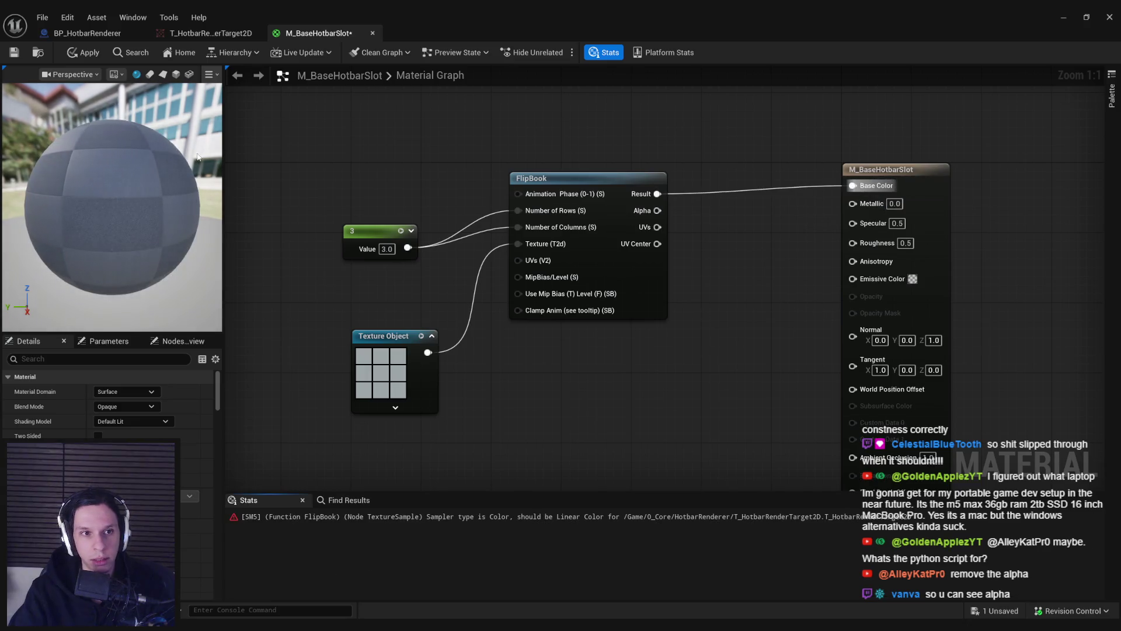
{"action": "left_click", "coordinate": [163, 74]}
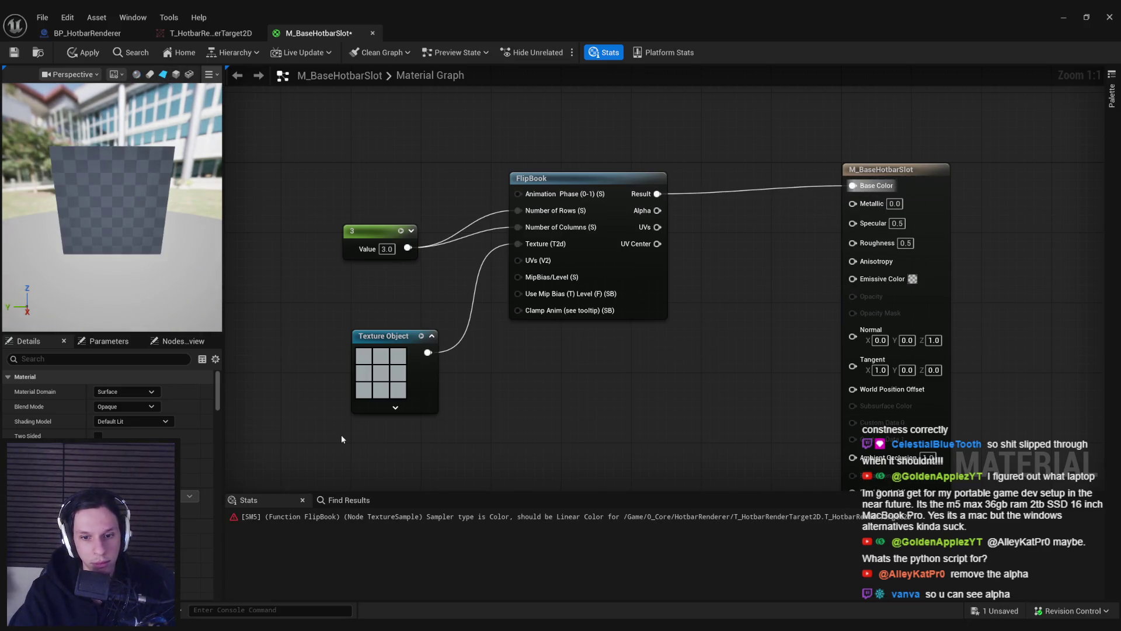
{"action": "left_click", "coordinate": [391, 363]}
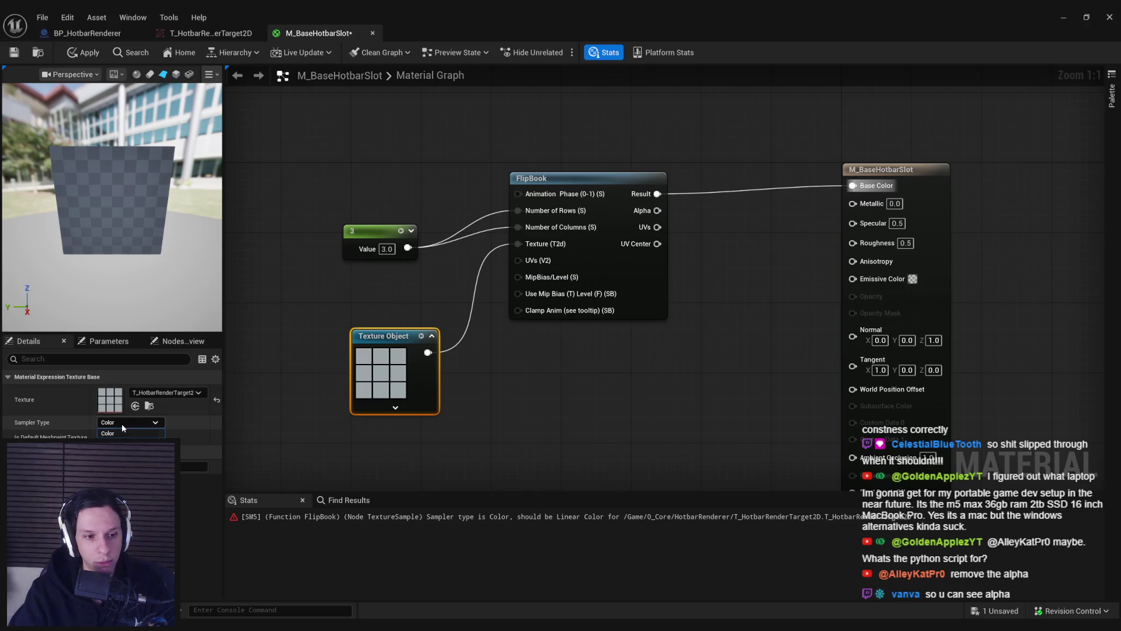
{"action": "left_click", "coordinate": [210, 34]}
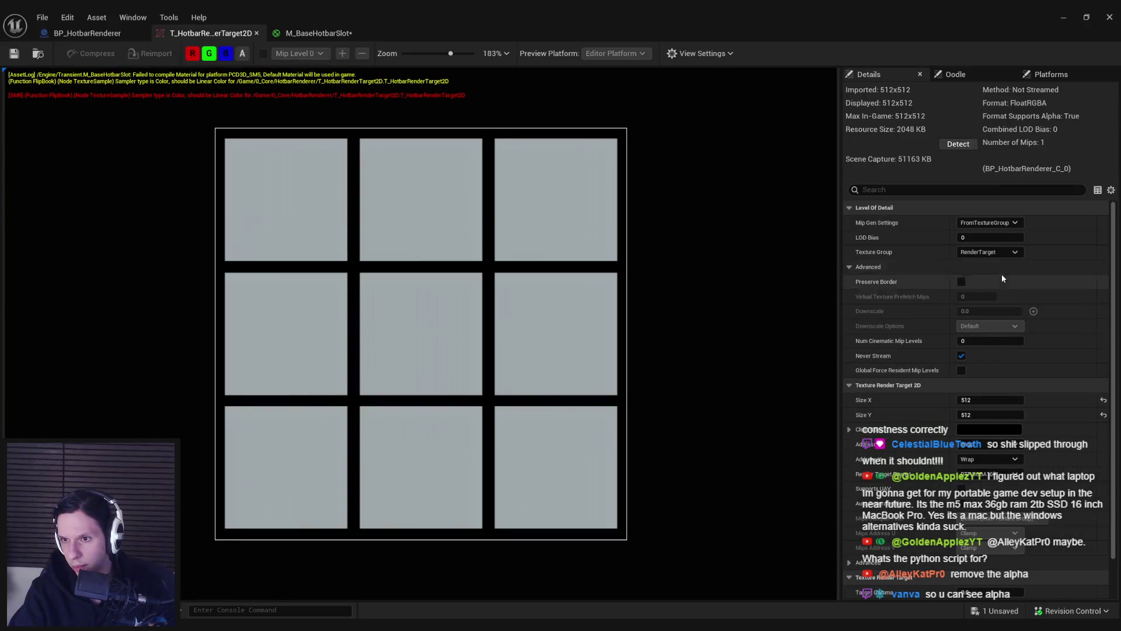
Step: Switch the Render Target Format to RTF RGBA8, then back to RTF RGBA16f
{"action": "left_click", "coordinate": [990, 474]}
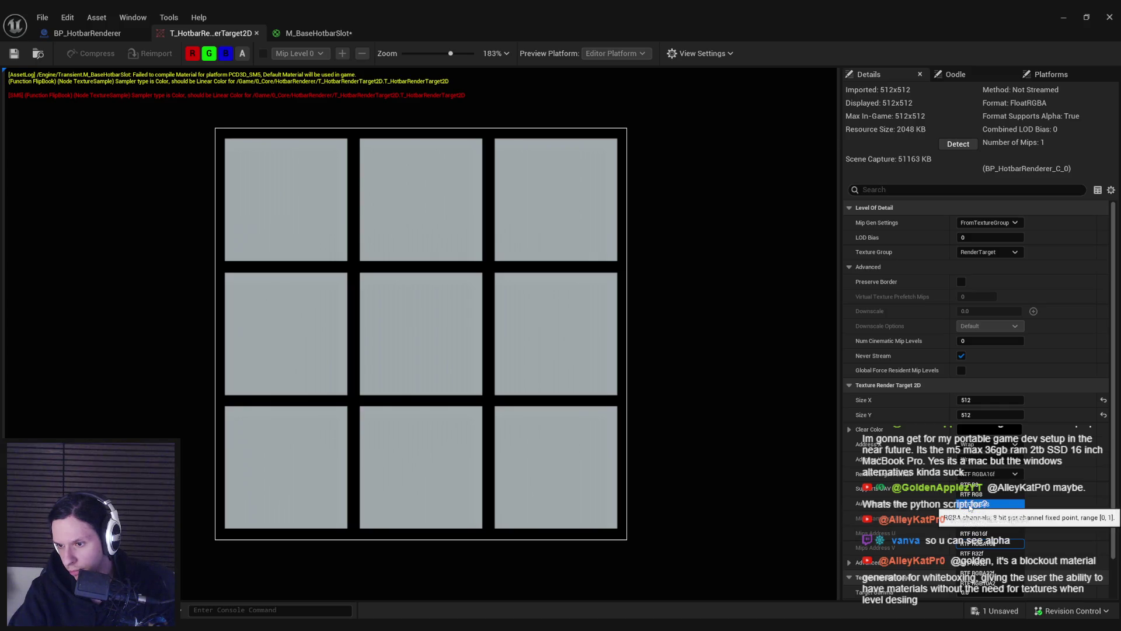
{"action": "left_click", "coordinate": [970, 504]}
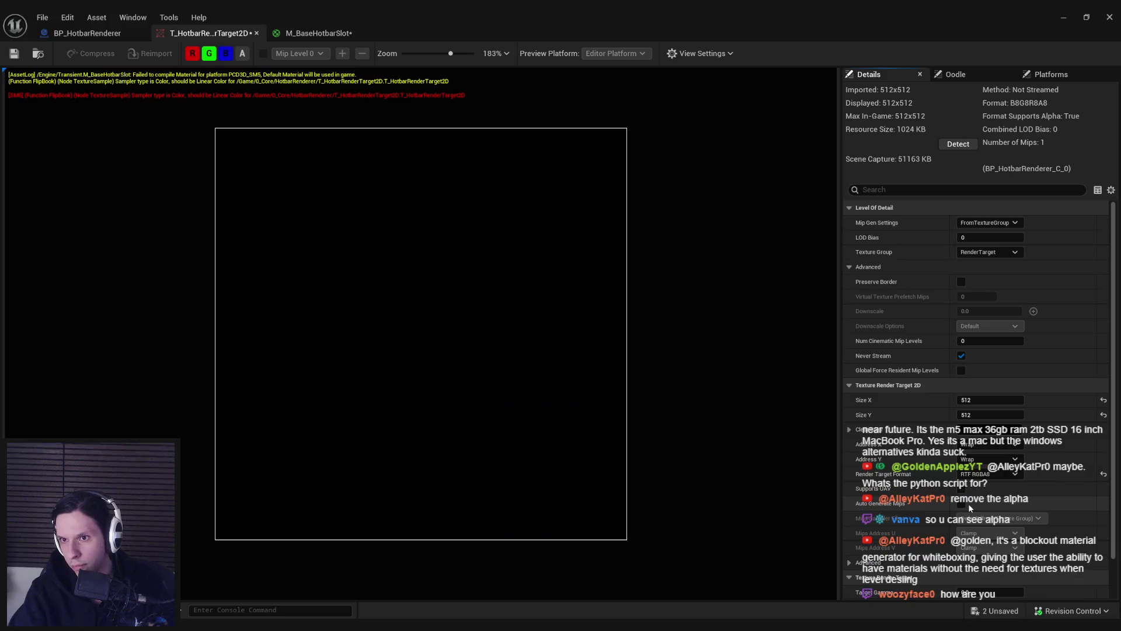
{"action": "left_click", "coordinate": [987, 473]}
{"action": "left_click", "coordinate": [994, 544]}
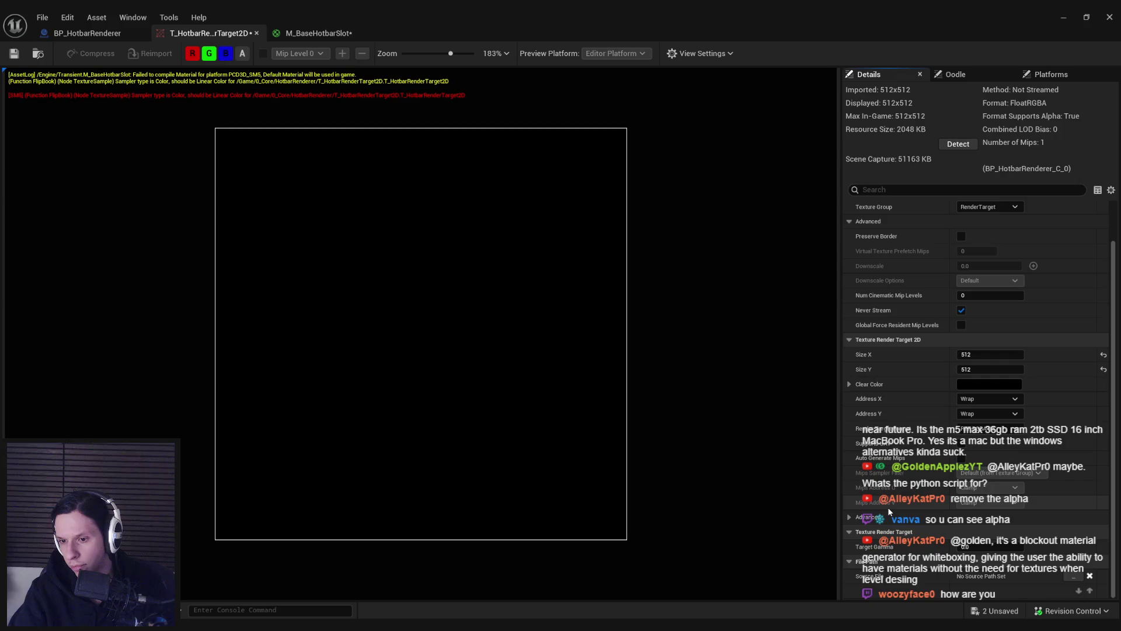
Step: Review the texture group and sample count options, keeping sample count at MSAAx1
{"action": "left_click", "coordinate": [993, 253]}
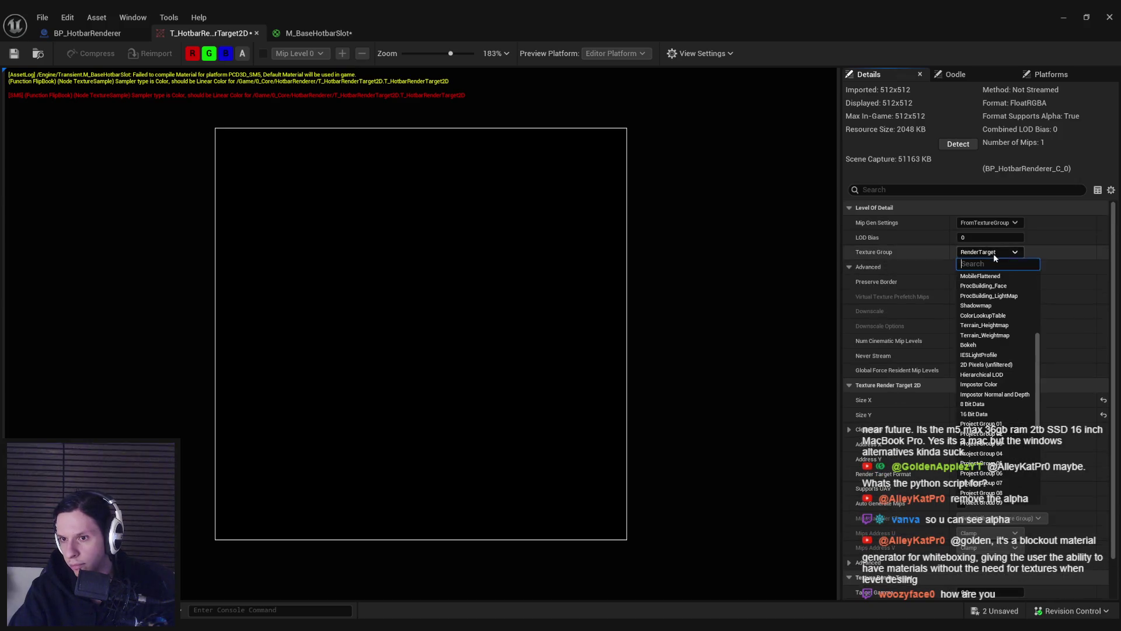
{"action": "left_click", "coordinate": [993, 254]}
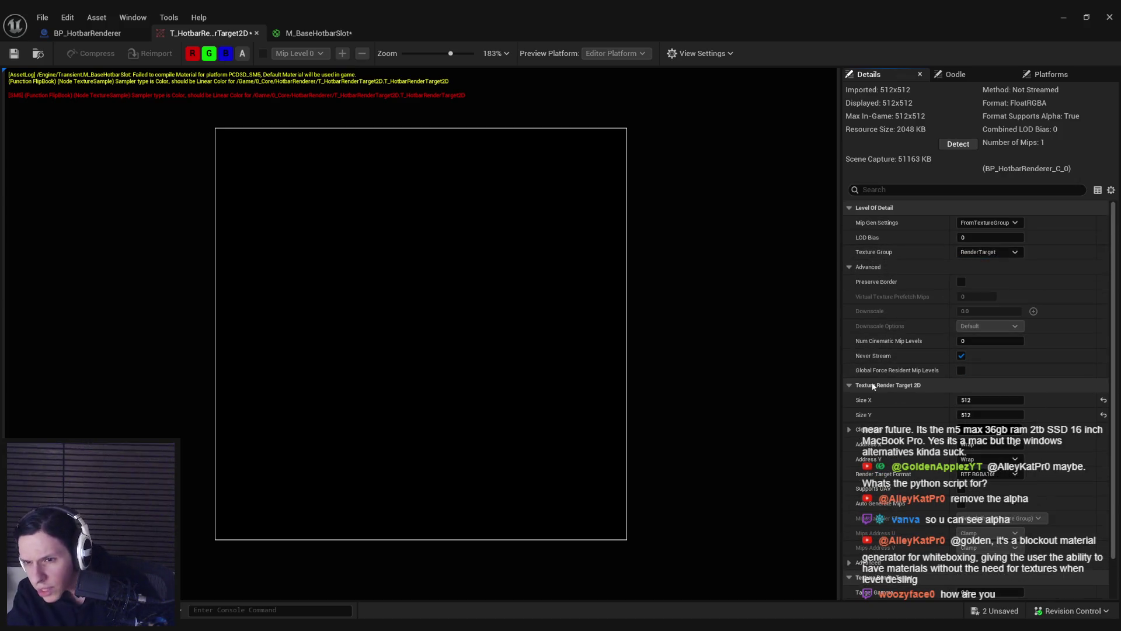
{"action": "scroll", "coordinate": [880, 430], "scroll_direction": "down", "scroll_amount": 2}
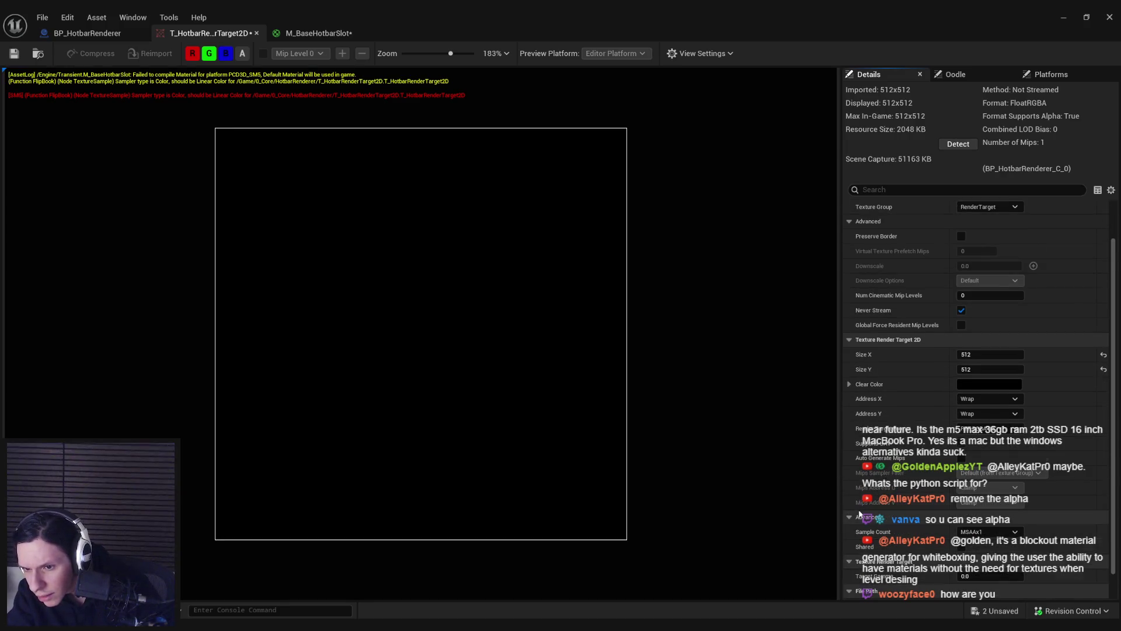
{"action": "scroll", "coordinate": [993, 502], "scroll_direction": "down", "scroll_amount": 2}
{"action": "left_click", "coordinate": [1000, 506]}
{"action": "left_click", "coordinate": [993, 512]}
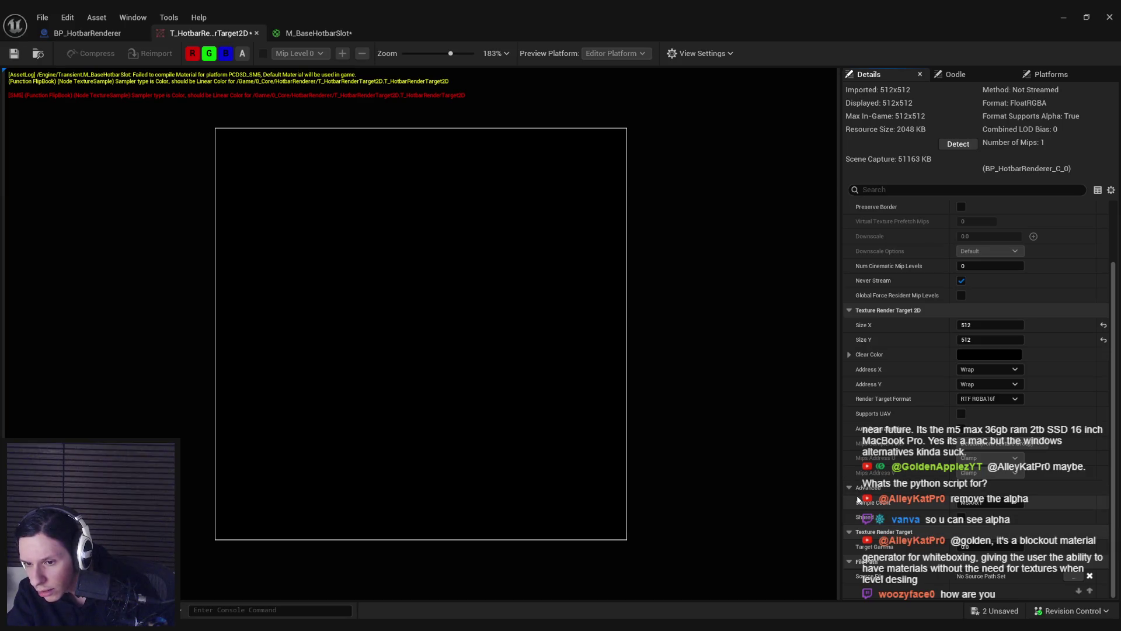
Step: Save the render target texture and go back to the M_BaseHotbarSlot graph
{"action": "scroll", "coordinate": [865, 529], "scroll_direction": "up", "scroll_amount": 2}
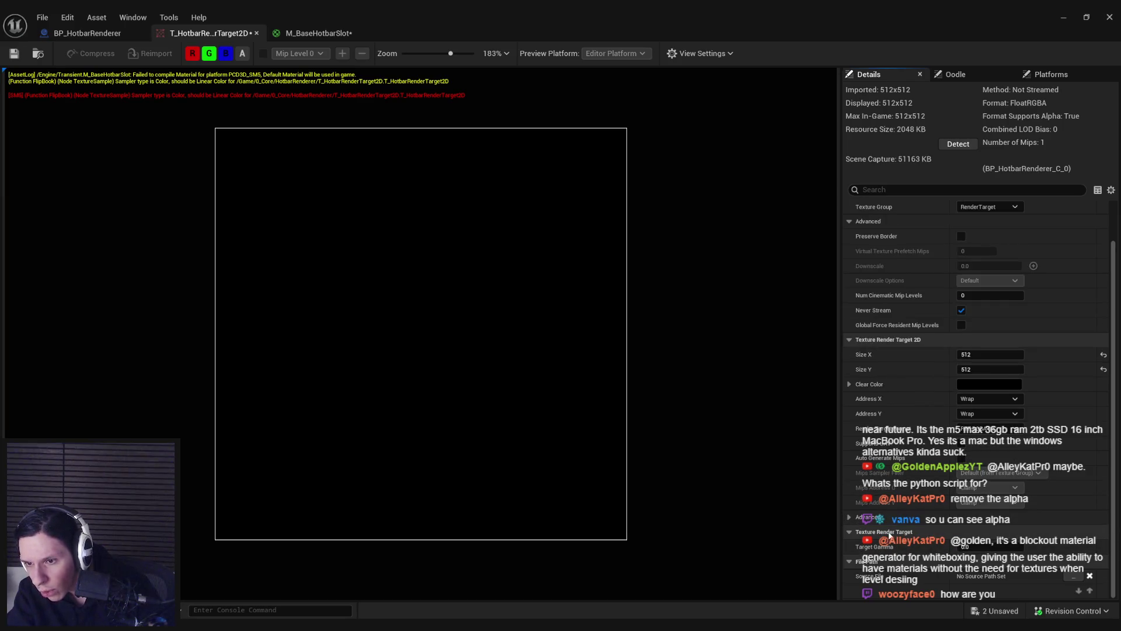
{"action": "scroll", "coordinate": [879, 514], "scroll_direction": "up", "scroll_amount": 3}
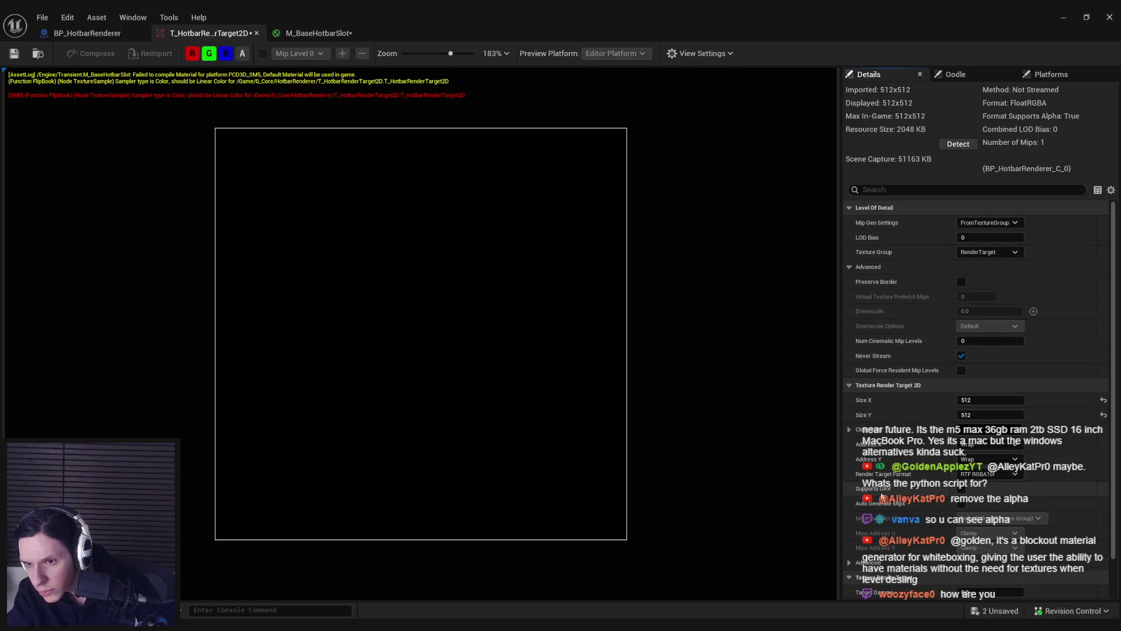
{"action": "left_click", "coordinate": [14, 53]}
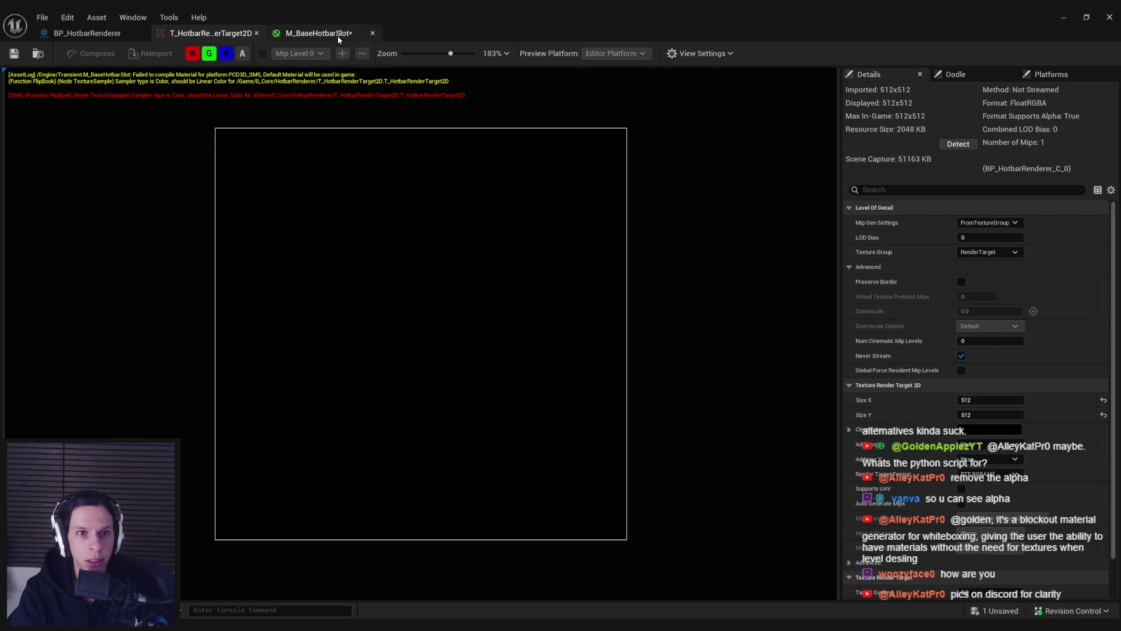
{"action": "left_click", "coordinate": [318, 34]}
{"action": "left_click", "coordinate": [130, 423]}
Step: Set the Texture Object's Sampler Type to Linear Color, apply, Save All, and inspect the preview plane
{"action": "left_click", "coordinate": [129, 496]}
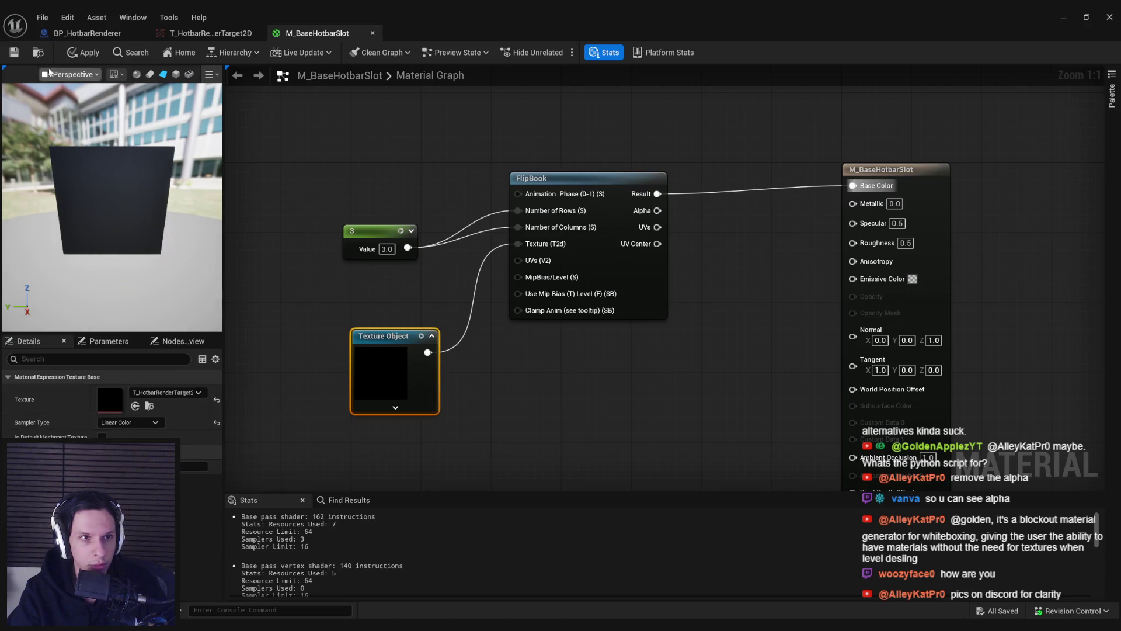
{"action": "left_click", "coordinate": [85, 52]}
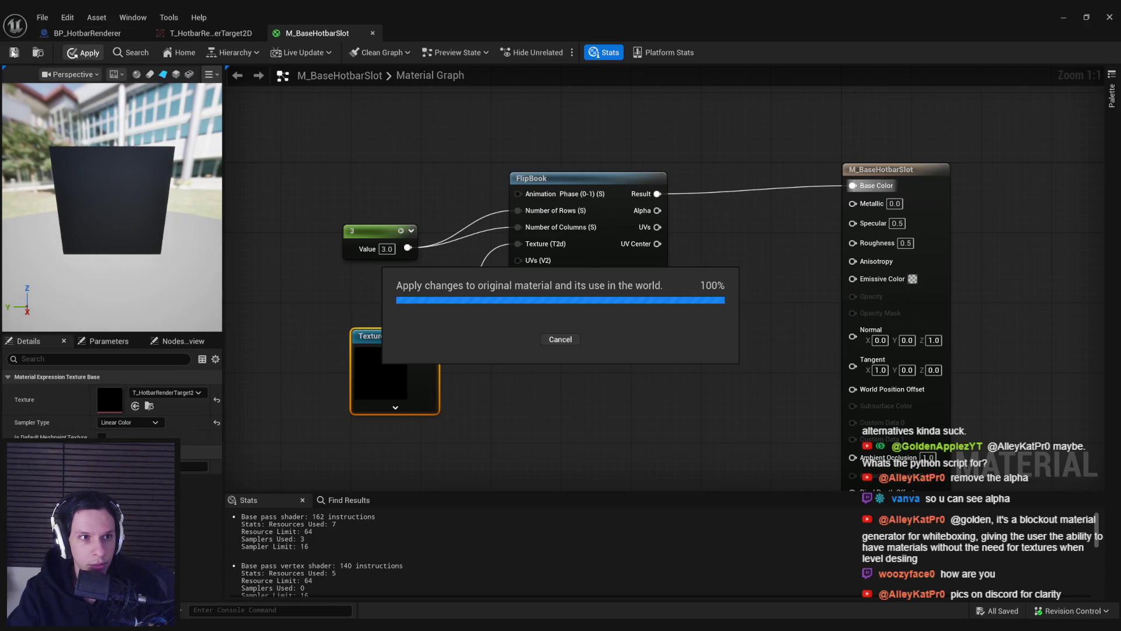
{"action": "left_click", "coordinate": [92, 35]}
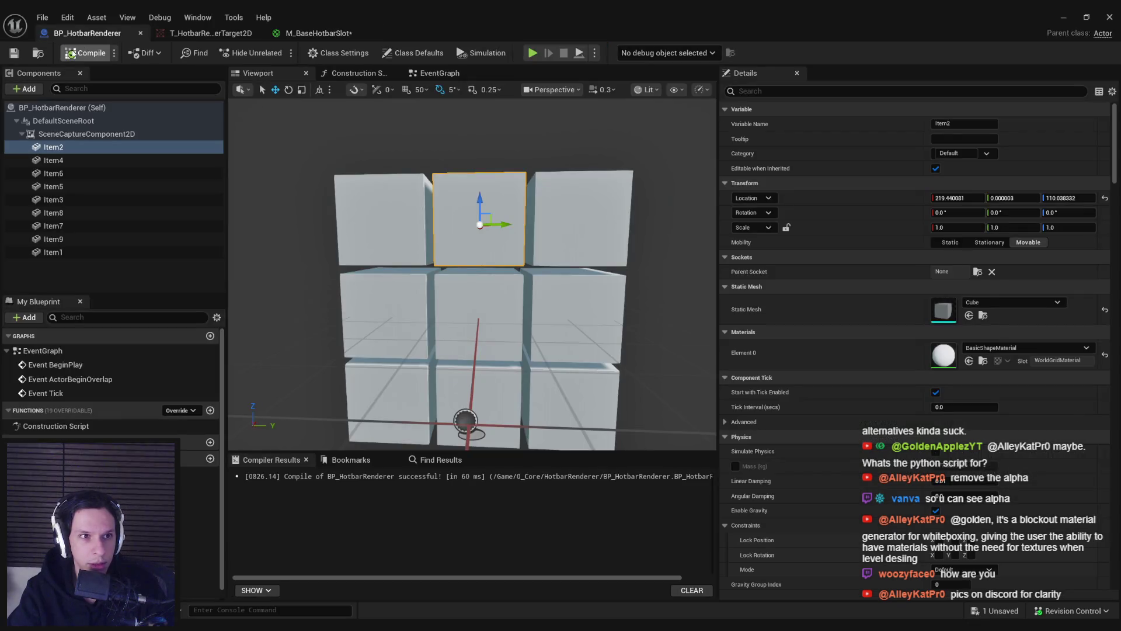
{"action": "left_click", "coordinate": [14, 53]}
{"action": "left_click", "coordinate": [318, 33]}
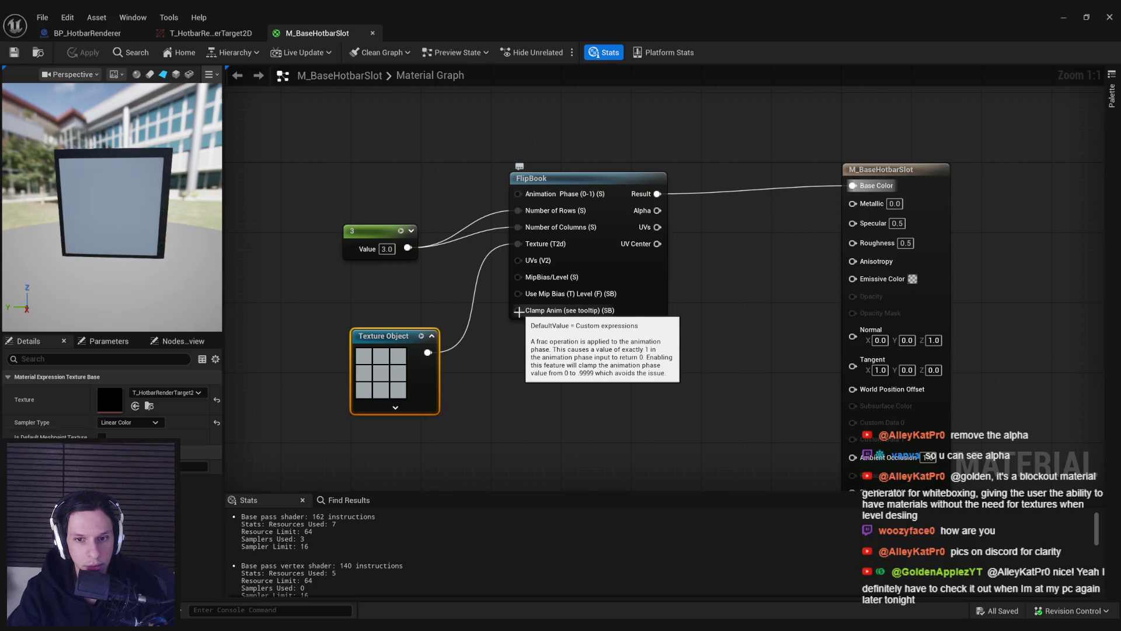
{"action": "left_click_drag", "start_coordinate": [518, 311], "coordinate": [566, 360]}
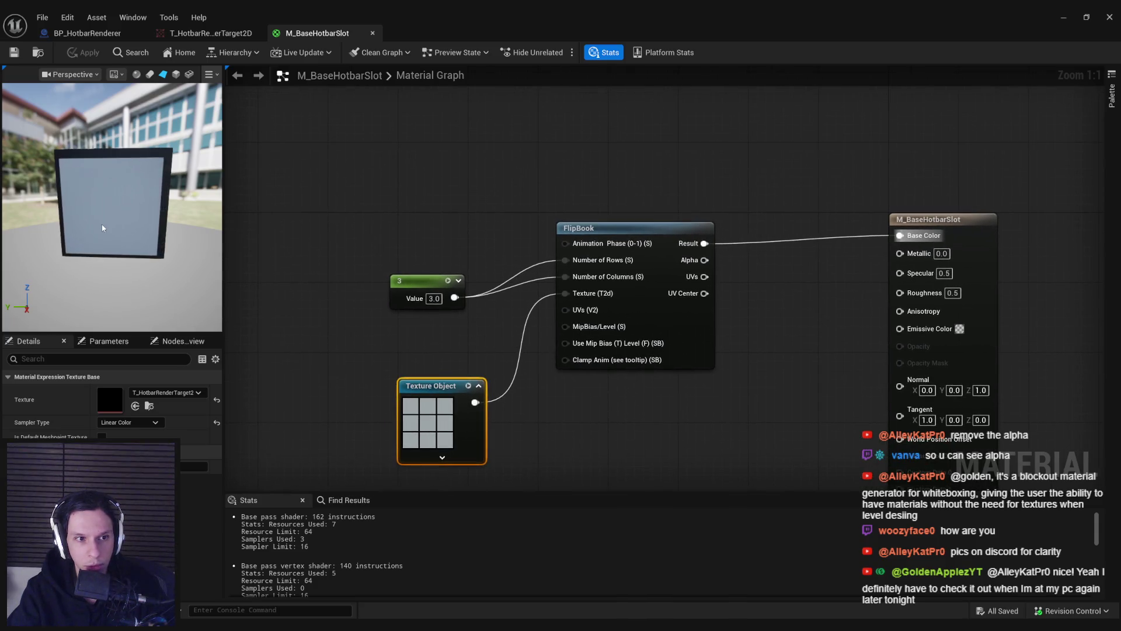
{"action": "left_click_drag", "start_coordinate": [99, 254], "coordinate": [62, 168]}
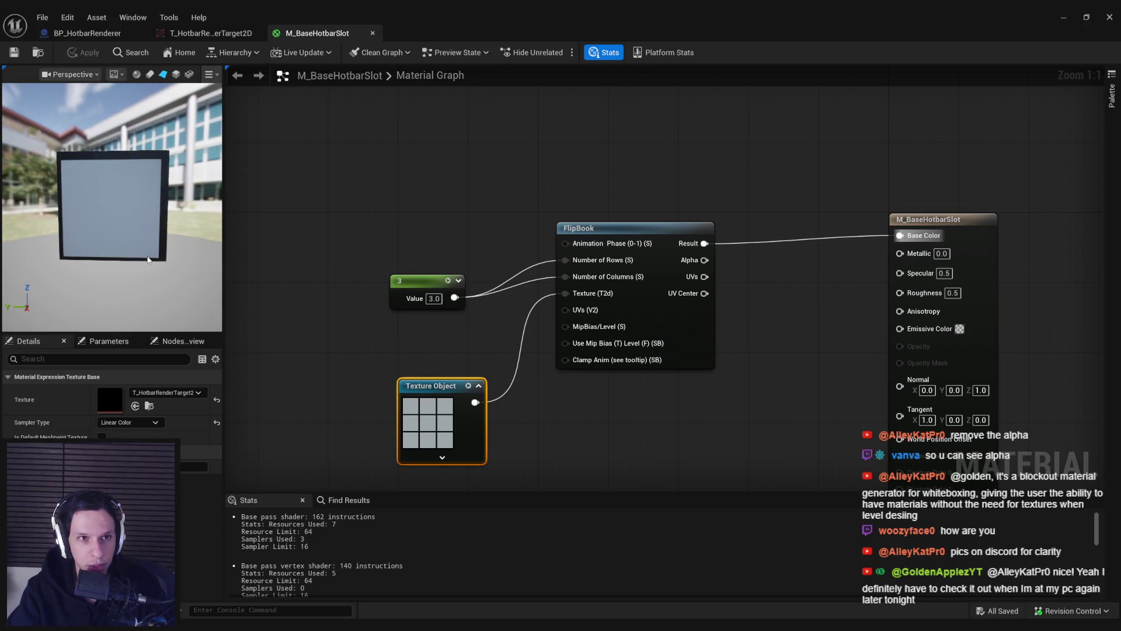
{"action": "left_click_drag", "start_coordinate": [123, 234], "coordinate": [100, 230]}
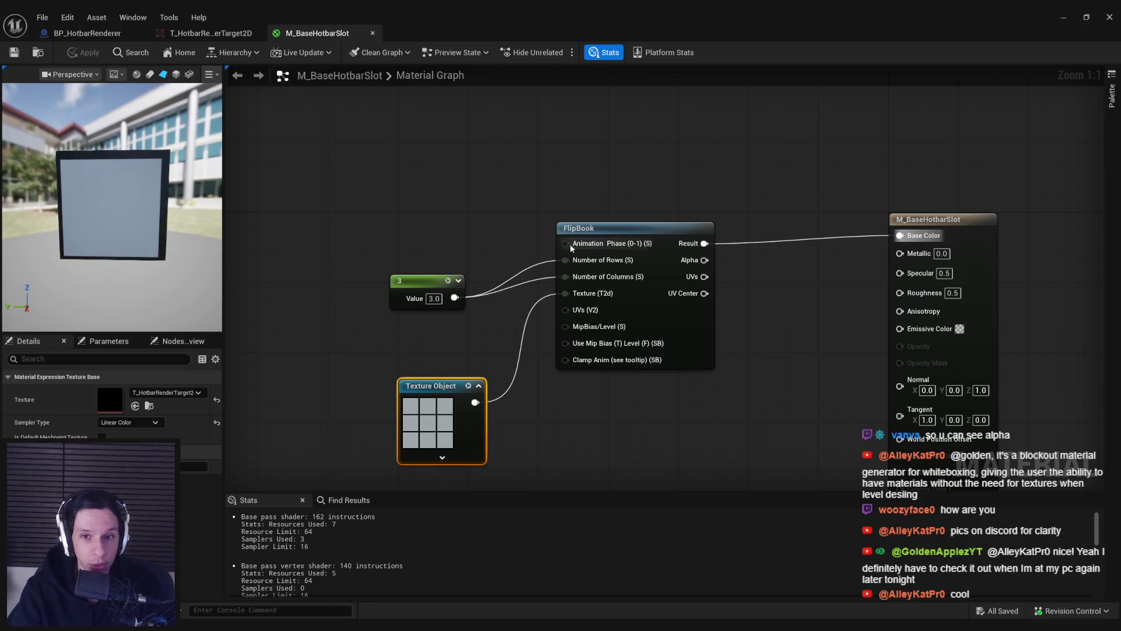
Step: Add a Constant node for the FlipBook animation phase, placed to the left
{"action": "right_click", "coordinate": [494, 178]}
{"action": "type", "text": "constnat"}
{"action": "key", "text": "BackSpace"}
{"action": "key", "text": "BackSpace"}
{"action": "key", "text": "BackSpace"}
{"action": "type", "text": "ant"}
{"action": "left_click", "coordinate": [531, 213]}
{"action": "left_click_drag", "start_coordinate": [532, 212], "coordinate": [453, 213]}
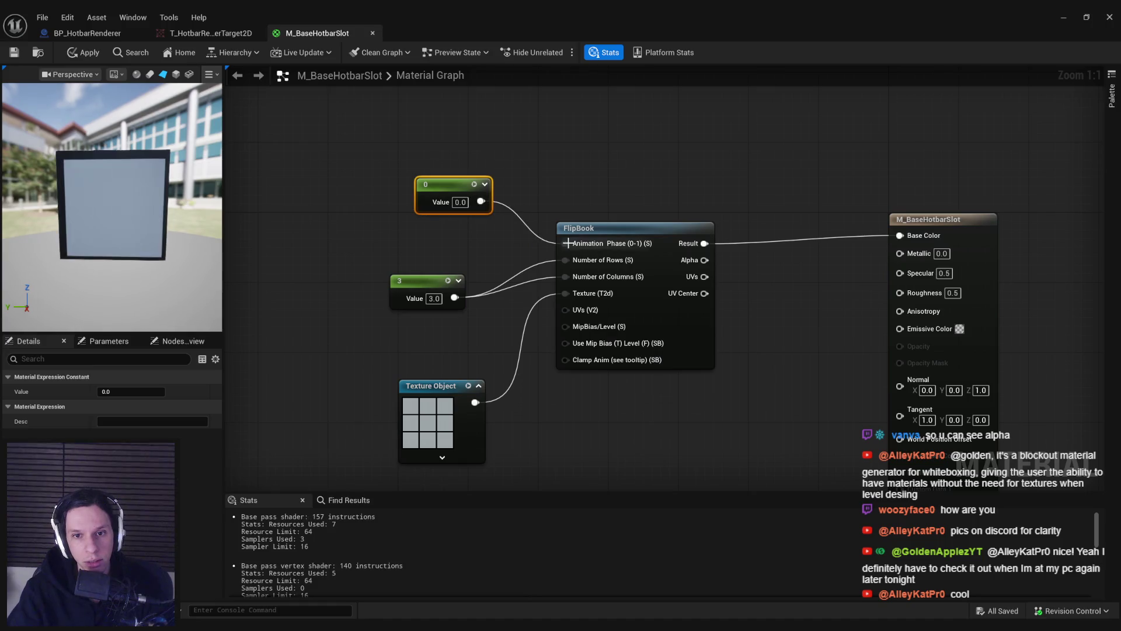
Step: Step the constant through 1/9, 2/9, 3/9, 4/9 and 5/9 to preview tiles
{"action": "left_click", "coordinate": [460, 202]}
{"action": "type", "text": "9/"}
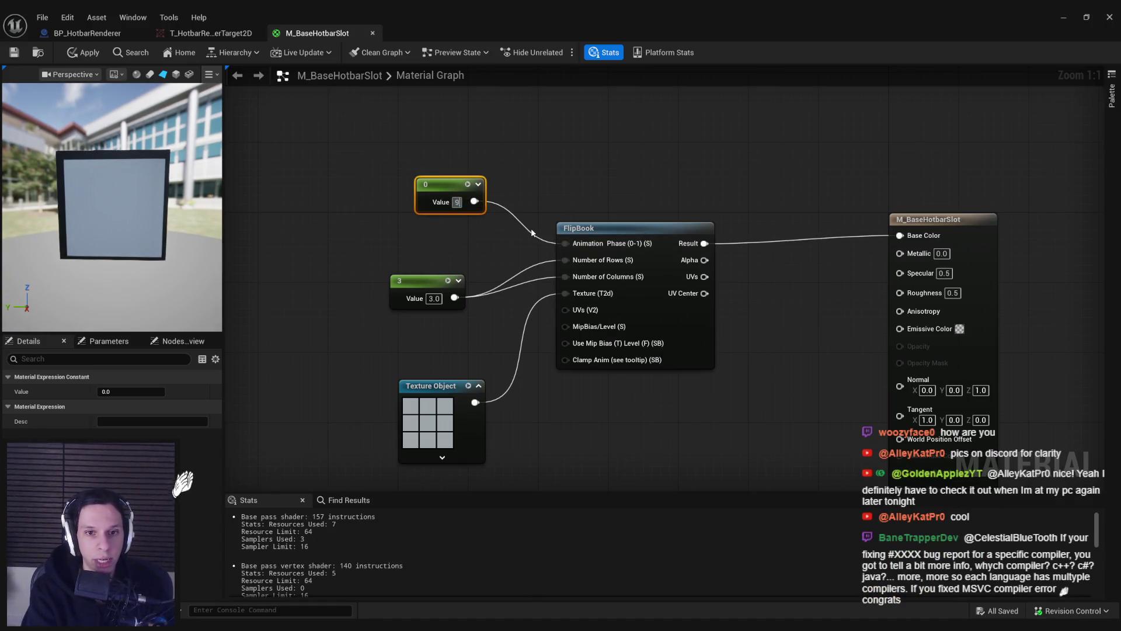
{"action": "key", "text": "Return"}
{"action": "type", "text": "2/9"}
{"action": "key", "text": "Return"}
{"action": "type", "text": "3/9"}
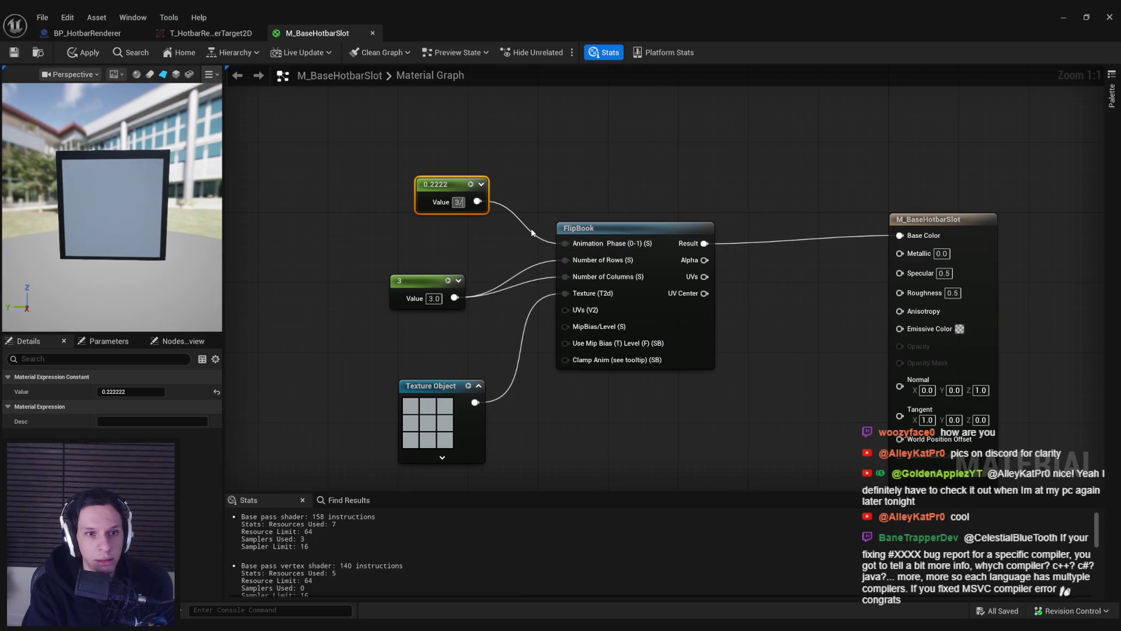
{"action": "key", "text": "Return"}
{"action": "type", "text": "4/9"}
{"action": "key", "text": "Return"}
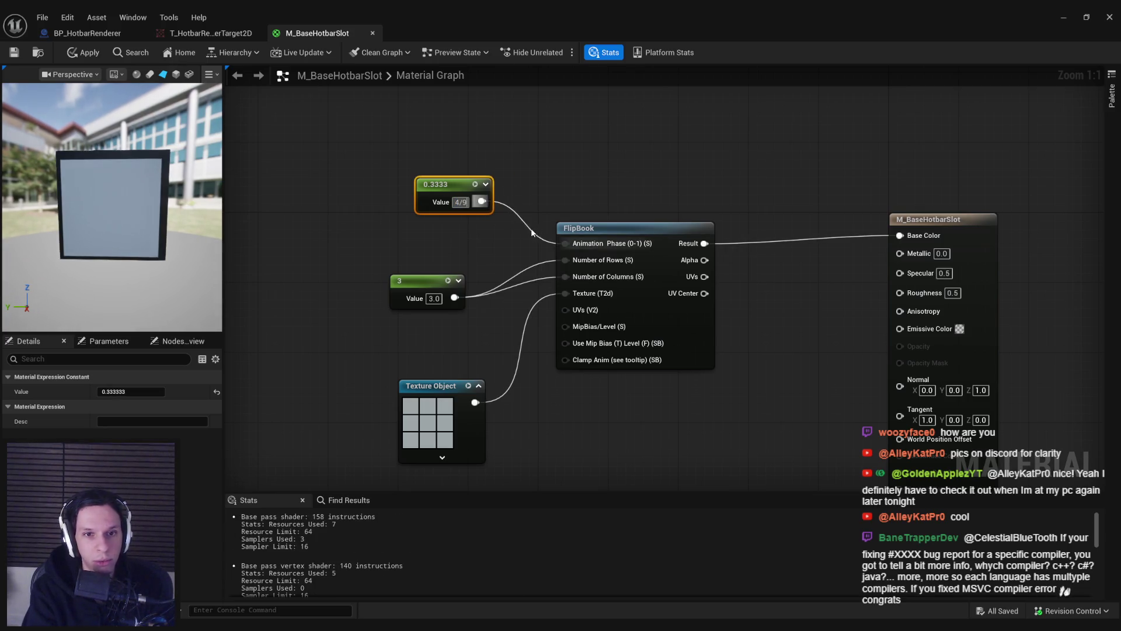
{"action": "type", "text": "5/9"}
{"action": "key", "text": "Return"}
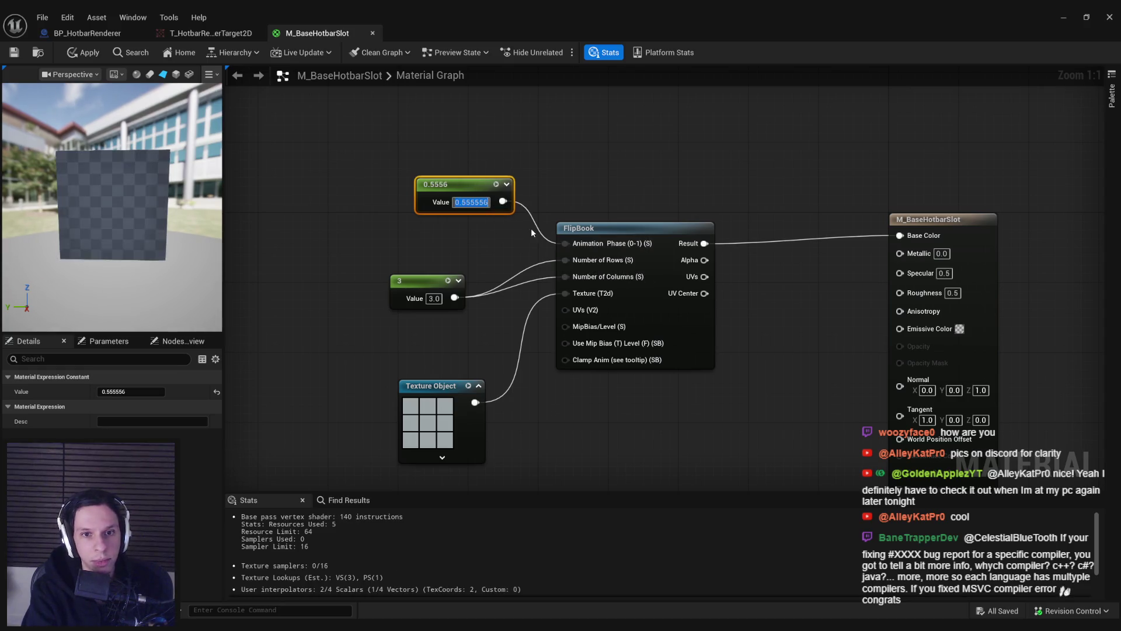
Step: Divide the 0.5556 constant by 9 and wire the result into FlipBook Animation Phase
{"action": "mouse_move", "coordinate": [461, 184]}
{"action": "left_mouse_down"}
{"action": "mouse_move", "coordinate": [307, 149]}
{"action": "mouse_move", "coordinate": [409, 186]}
{"action": "left_mouse_up"}
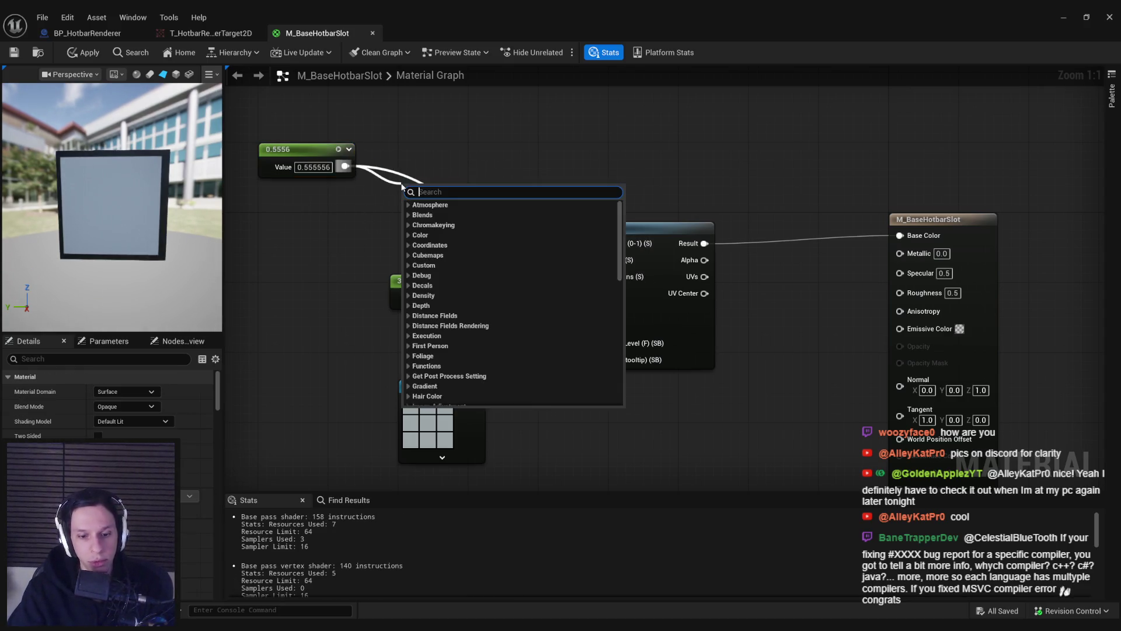
{"action": "type", "text": "/"}
{"action": "left_click", "coordinate": [427, 215]}
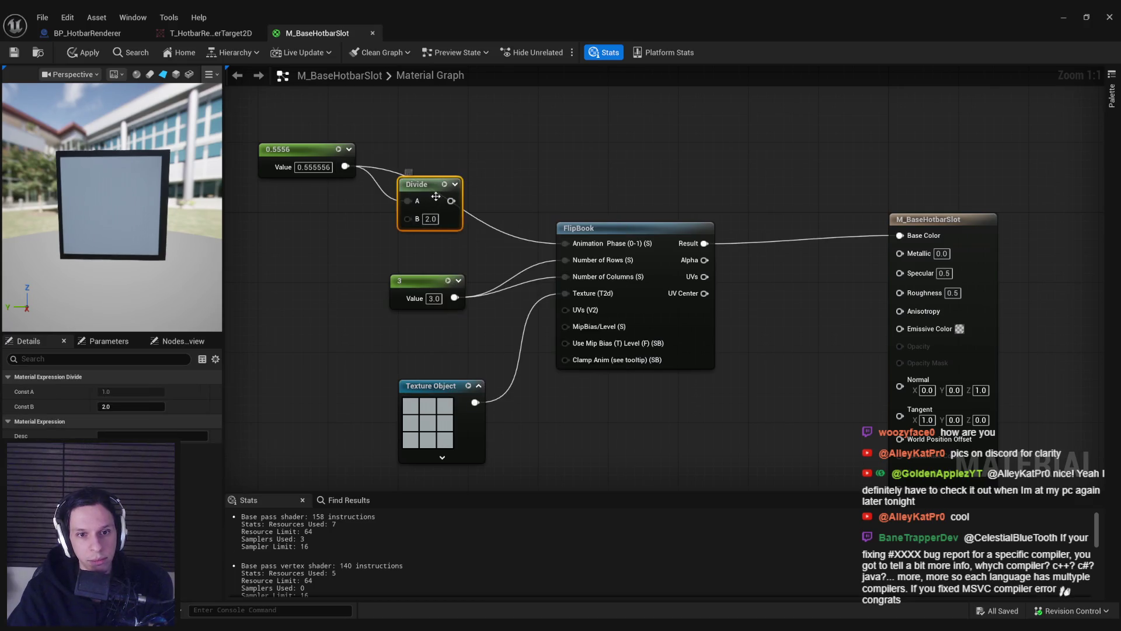
{"action": "left_click", "coordinate": [435, 289]}
{"action": "type", "text": "9"}
{"action": "mouse_move", "coordinate": [459, 205]}
{"action": "left_mouse_down"}
{"action": "mouse_move", "coordinate": [484, 170]}
{"action": "mouse_move", "coordinate": [563, 244]}
{"action": "left_mouse_up"}
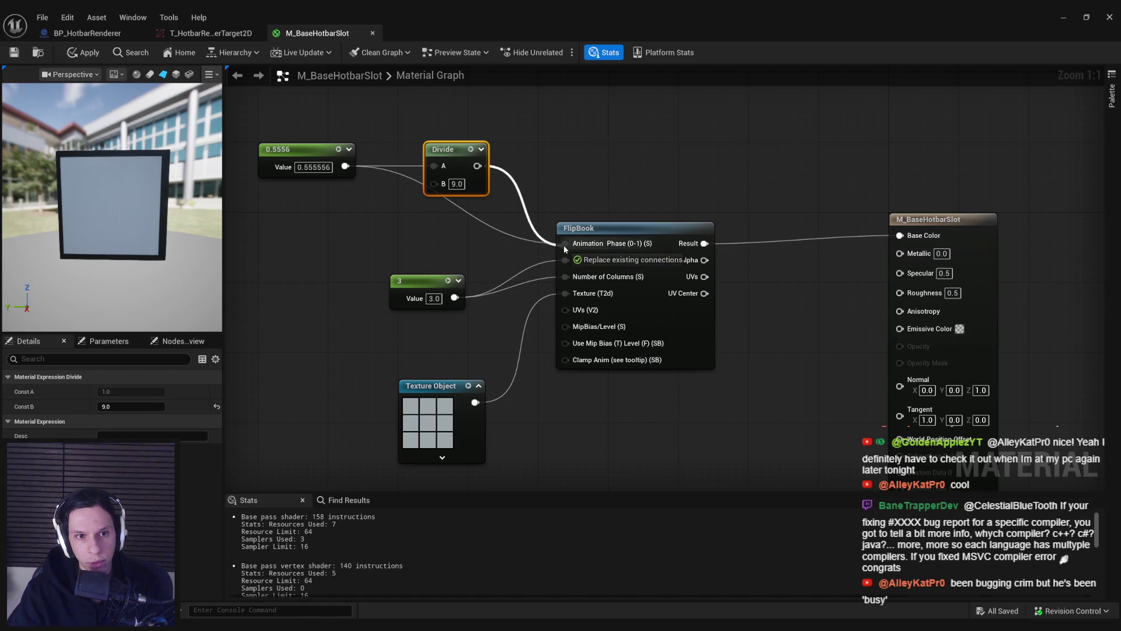
{"action": "left_click", "coordinate": [317, 219]}
Step: Set the constant to 0, then 2, then 5 to check tile selection
{"action": "left_click", "coordinate": [311, 169]}
{"action": "type", "text": "0"}
{"action": "key", "text": "Return"}
{"action": "left_click_drag", "start_coordinate": [313, 189], "coordinate": [355, 216]}
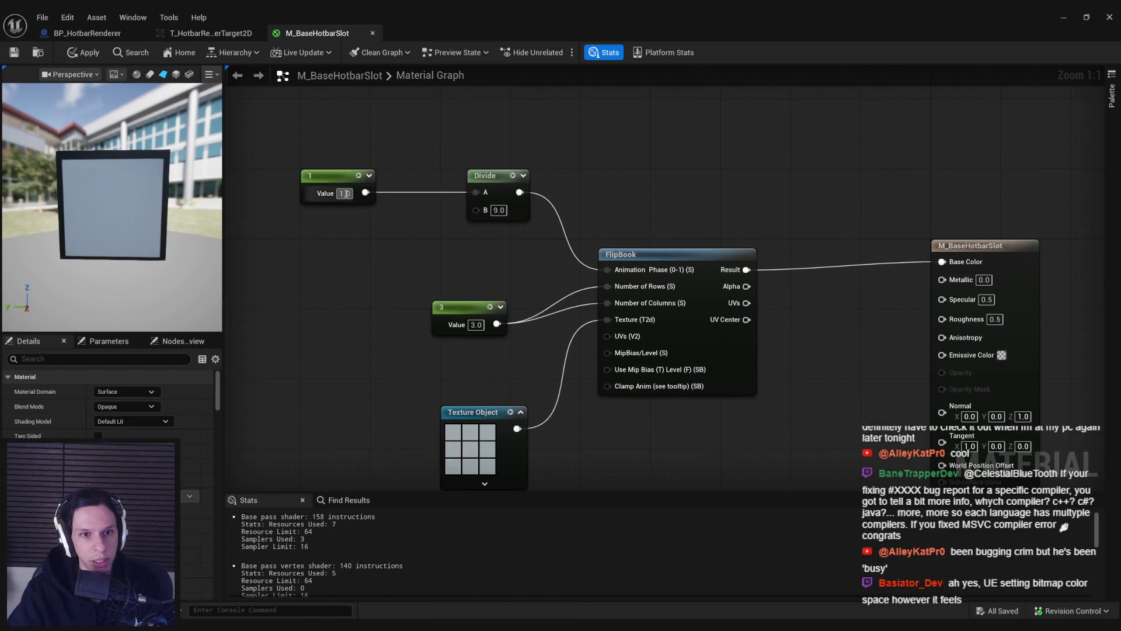
{"action": "type", "text": "2"}
{"action": "key", "text": "Return"}
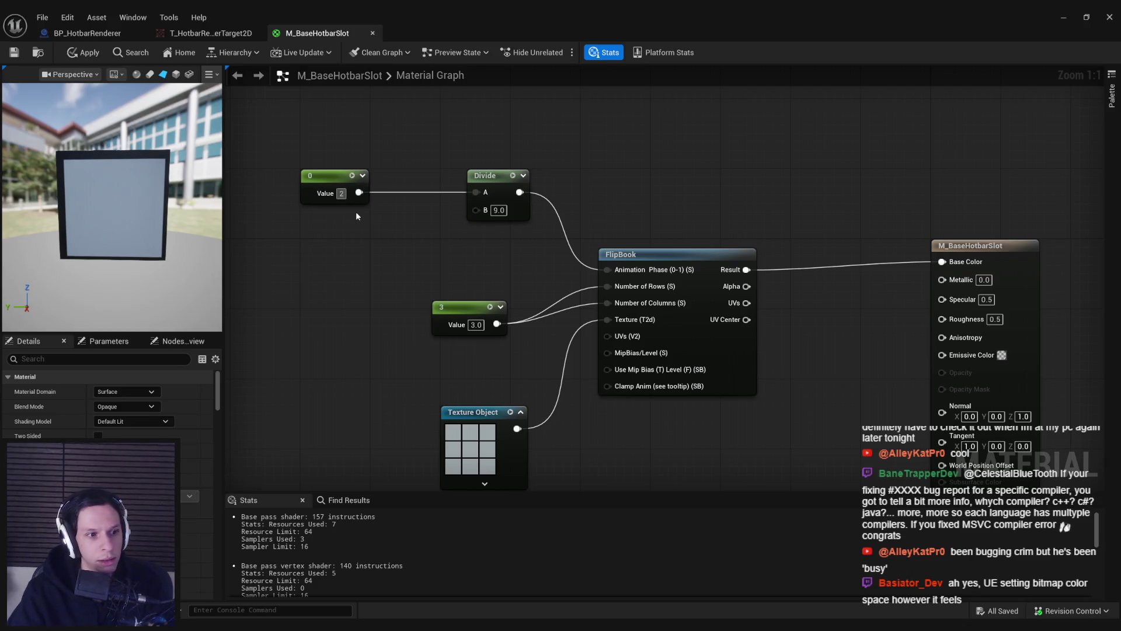
{"action": "type", "text": "5"}
{"action": "key", "text": "Return"}
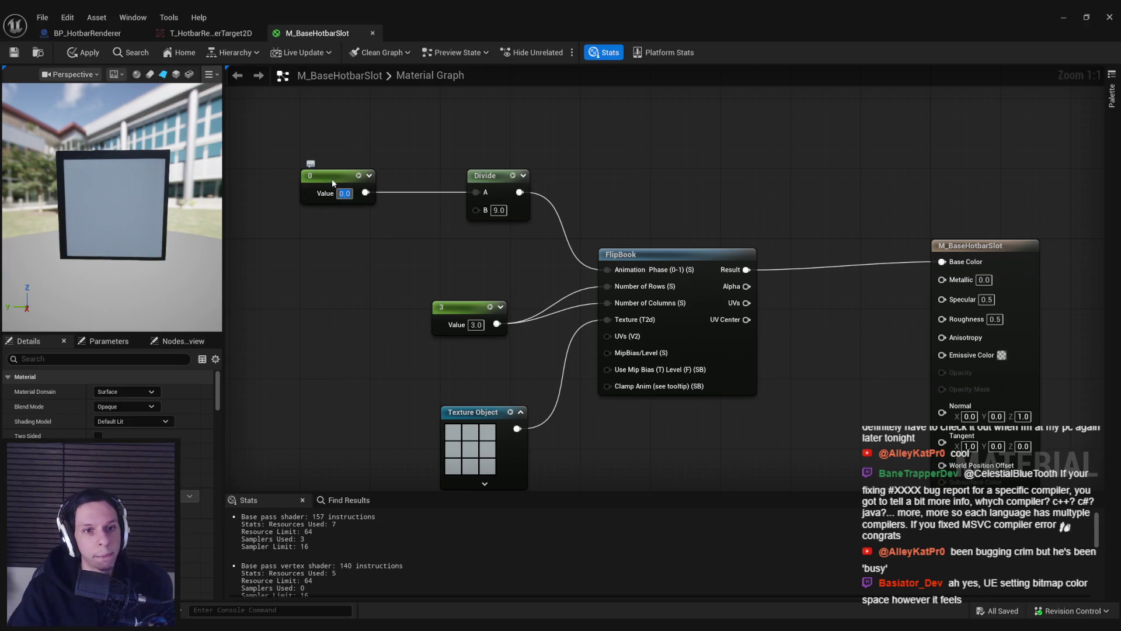
Step: Convert the phase constant into a scalar parameter named SlotValue
{"action": "right_click", "coordinate": [331, 182]}
{"action": "left_click", "coordinate": [357, 213]}
{"action": "type", "text": "SlotValue"}
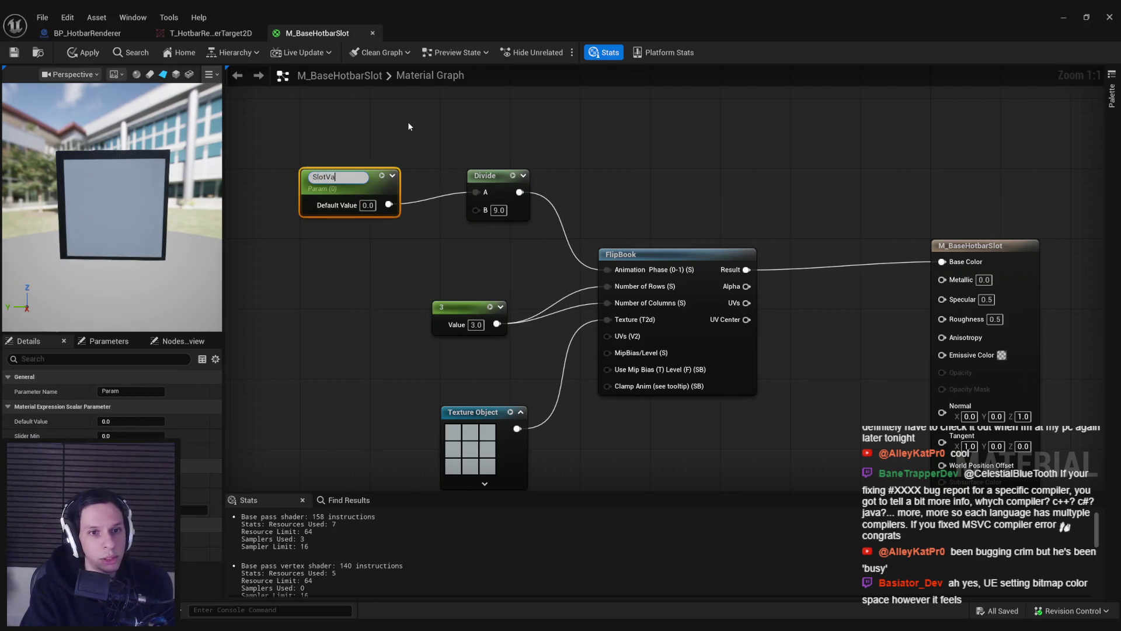
{"action": "key", "text": "Return"}
{"action": "left_click_drag", "start_coordinate": [356, 179], "coordinate": [391, 171]}
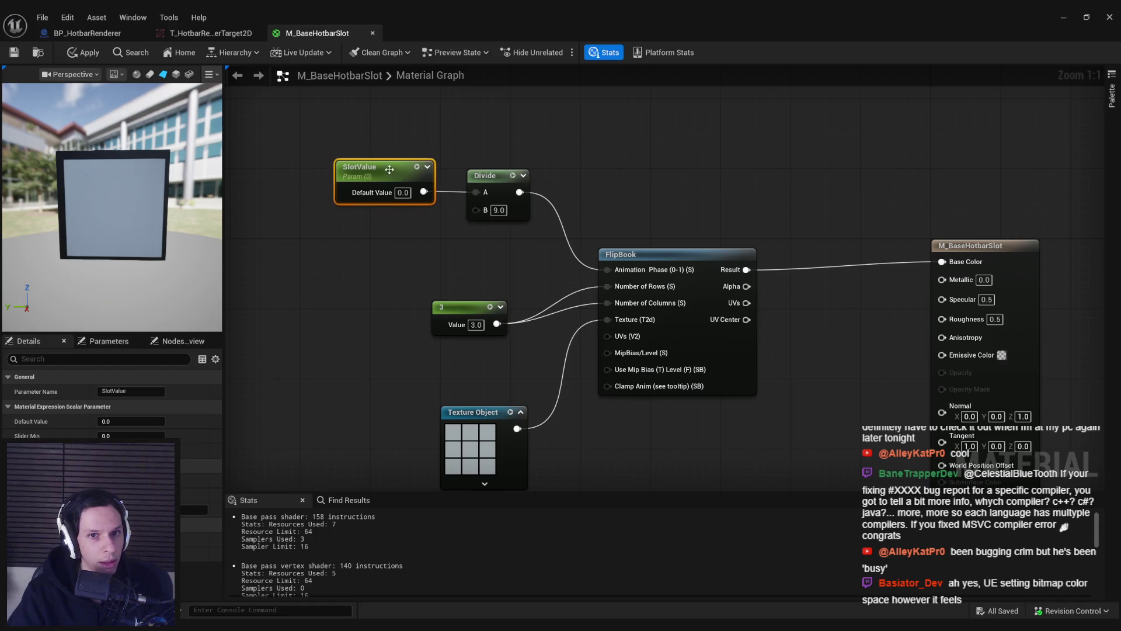
Step: Apply the material changes and reposition the graph view
{"action": "left_click", "coordinate": [84, 53]}
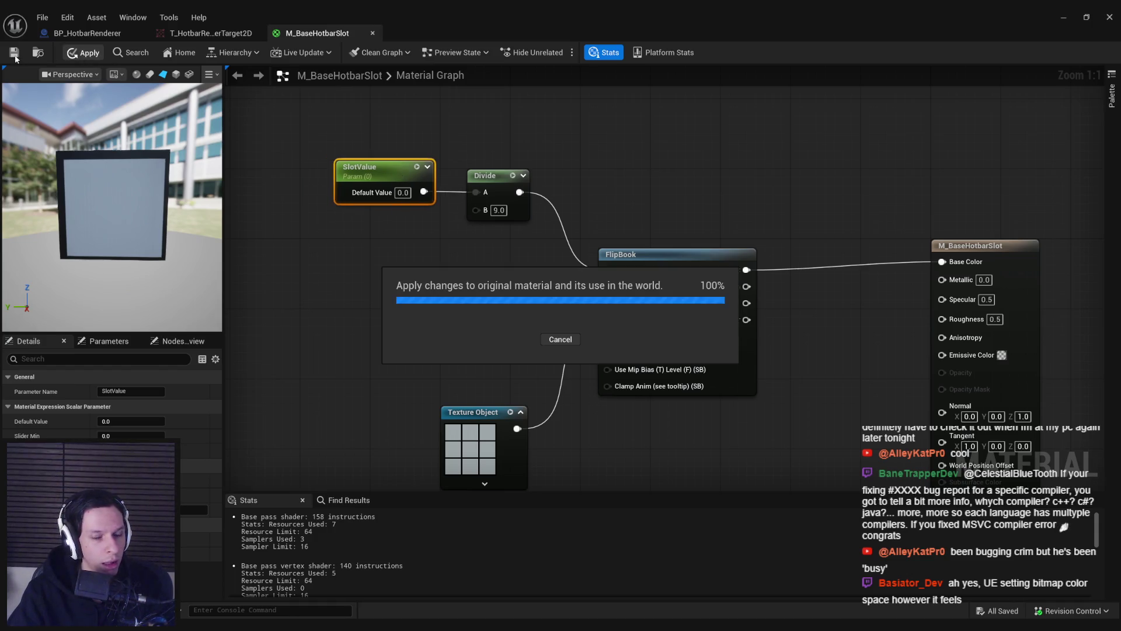
{"action": "left_click", "coordinate": [14, 54]}
{"action": "left_click_drag", "start_coordinate": [782, 341], "coordinate": [576, 296]}
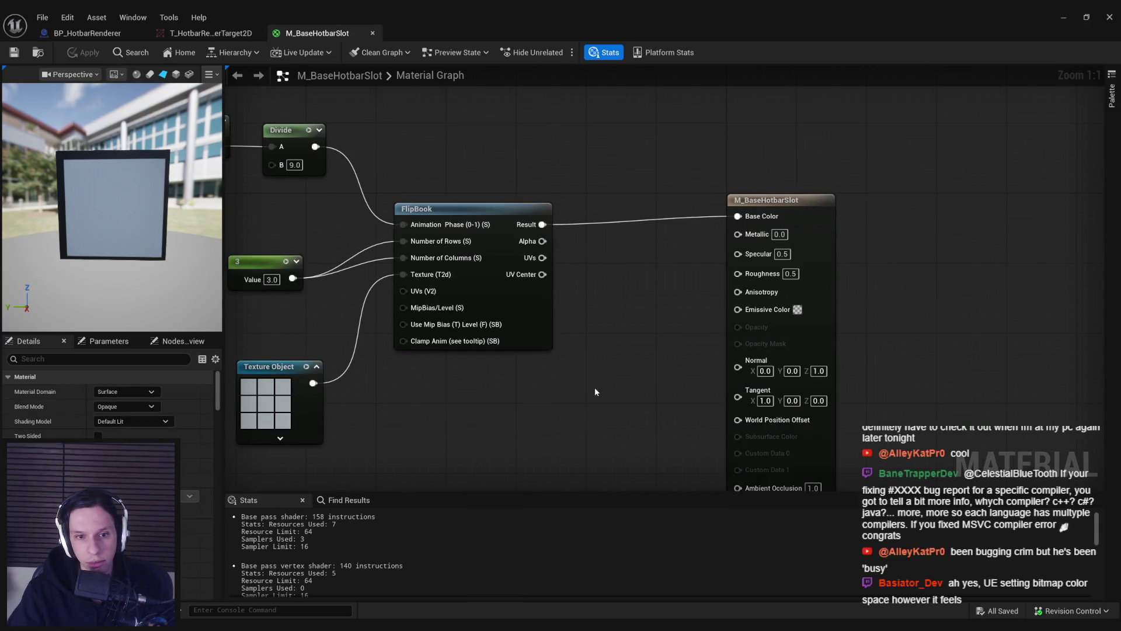
{"action": "left_click", "coordinate": [109, 411]}
Step: Set M_BaseHotbarSlot's Blend Mode to Masked and Material Domain to User Interface
{"action": "left_click", "coordinate": [111, 427]}
{"action": "left_click", "coordinate": [126, 391]}
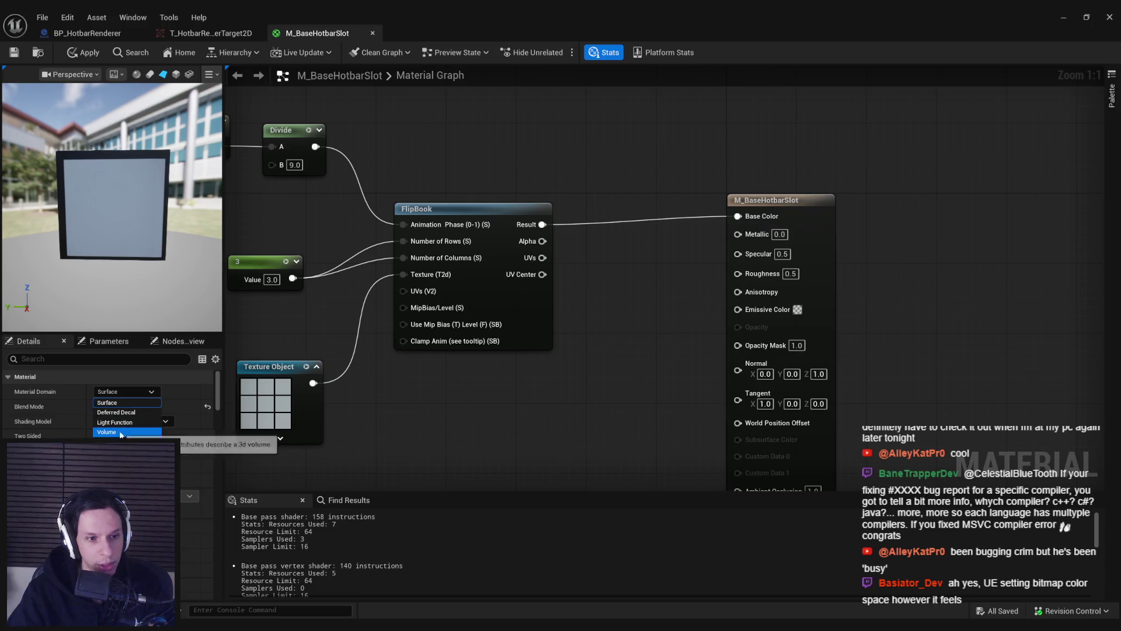
{"action": "left_click", "coordinate": [111, 452]}
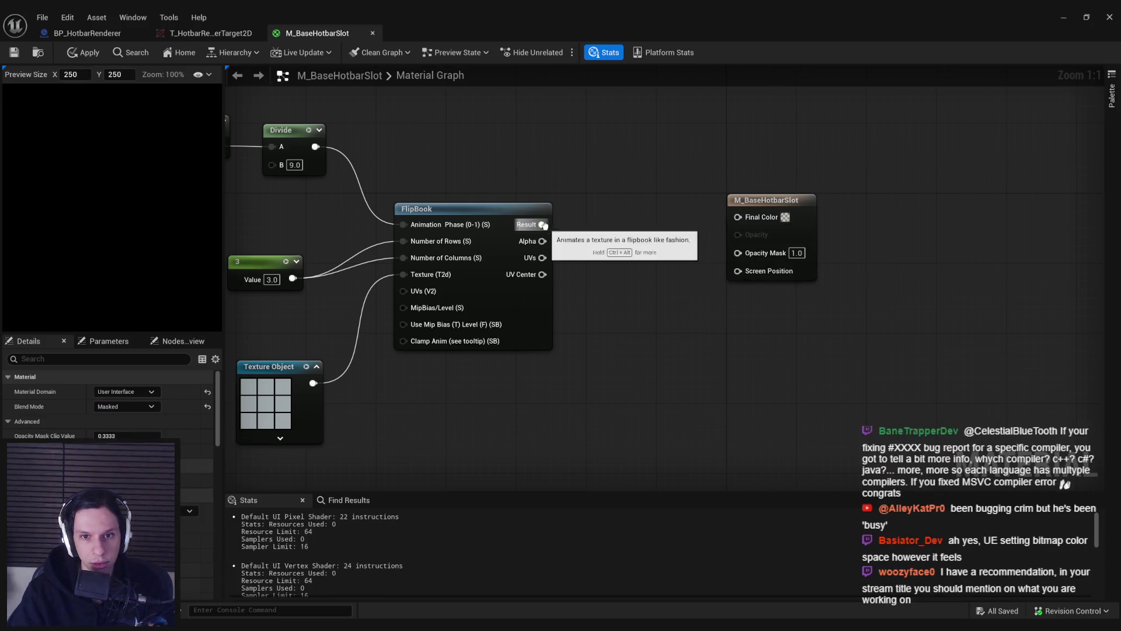
Step: Wire the FlipBook Result to Final Color and its alpha through a 1-x node to Opacity Mask, then apply and save
{"action": "mouse_move", "coordinate": [746, 223]}
{"action": "left_mouse_down"}
{"action": "mouse_move", "coordinate": [542, 225]}
{"action": "mouse_move", "coordinate": [646, 253]}
{"action": "mouse_move", "coordinate": [738, 250]}
{"action": "left_mouse_up"}
{"action": "mouse_move", "coordinate": [543, 241]}
{"action": "left_mouse_down"}
{"action": "mouse_move", "coordinate": [597, 266]}
{"action": "mouse_move", "coordinate": [738, 250]}
{"action": "left_mouse_up"}
{"action": "type", "text": "1-x"}
{"action": "key", "text": "Return"}
{"action": "left_click_drag", "start_coordinate": [610, 270], "coordinate": [618, 245]}
{"action": "left_click", "coordinate": [116, 257]}
{"action": "left_click", "coordinate": [77, 54]}
{"action": "key", "text": "ctrl+s"}
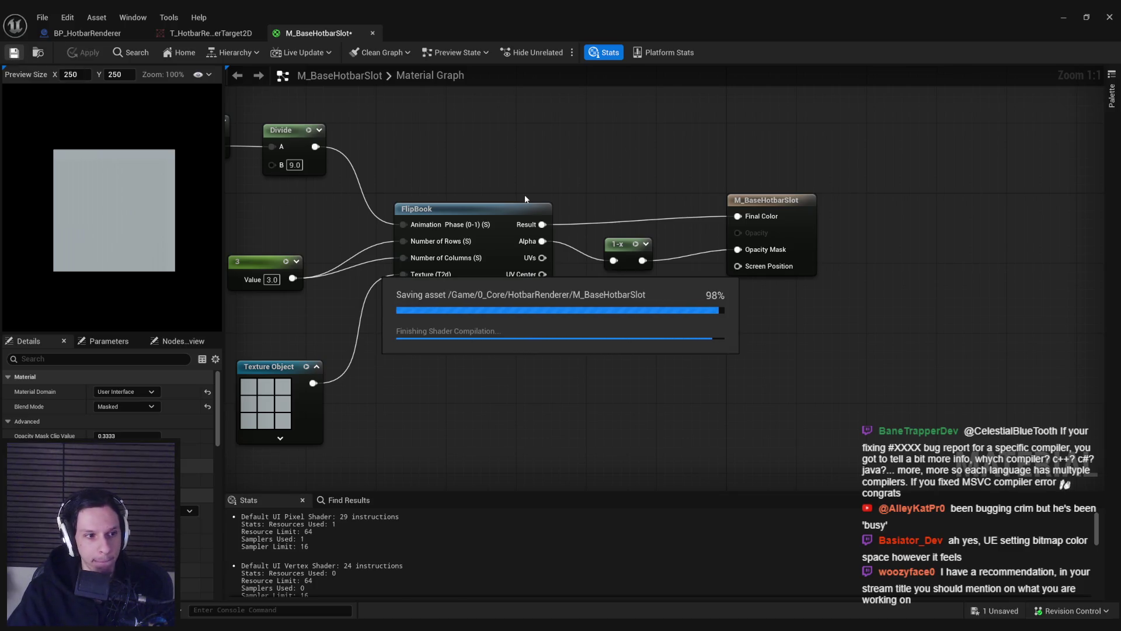
Step: Tidy the graph by repositioning the 3 constant, Texture Object, SlotValue and Divide nodes, then apply
{"action": "left_click_drag", "start_coordinate": [524, 198], "coordinate": [685, 202]}
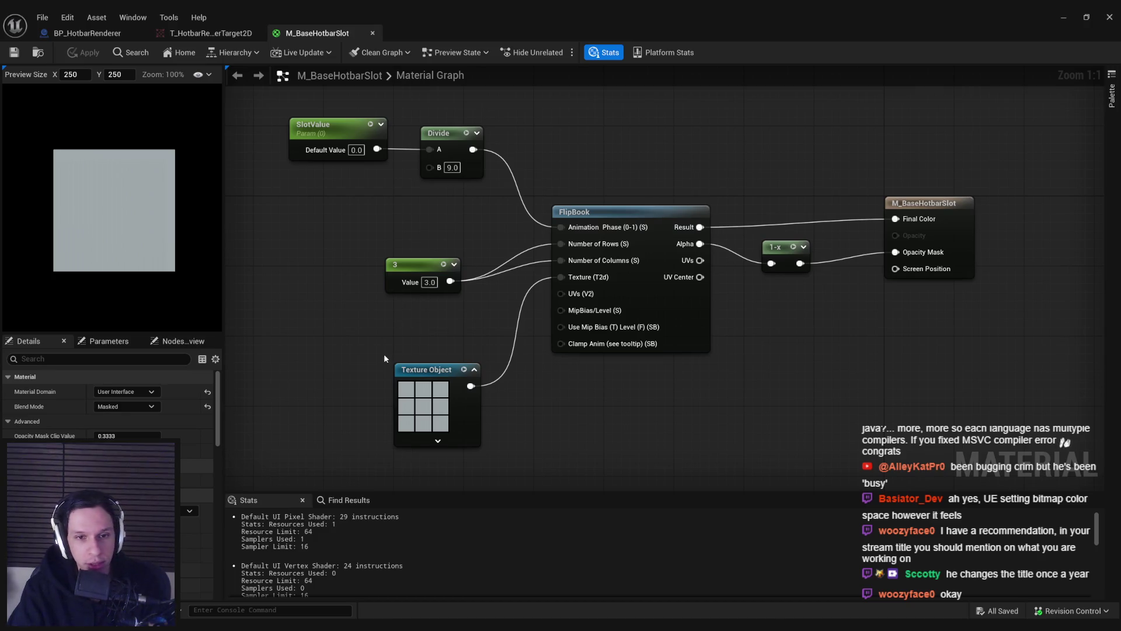
{"action": "left_click_drag", "start_coordinate": [419, 266], "coordinate": [442, 246]}
{"action": "left_click_drag", "start_coordinate": [432, 373], "coordinate": [432, 304]}
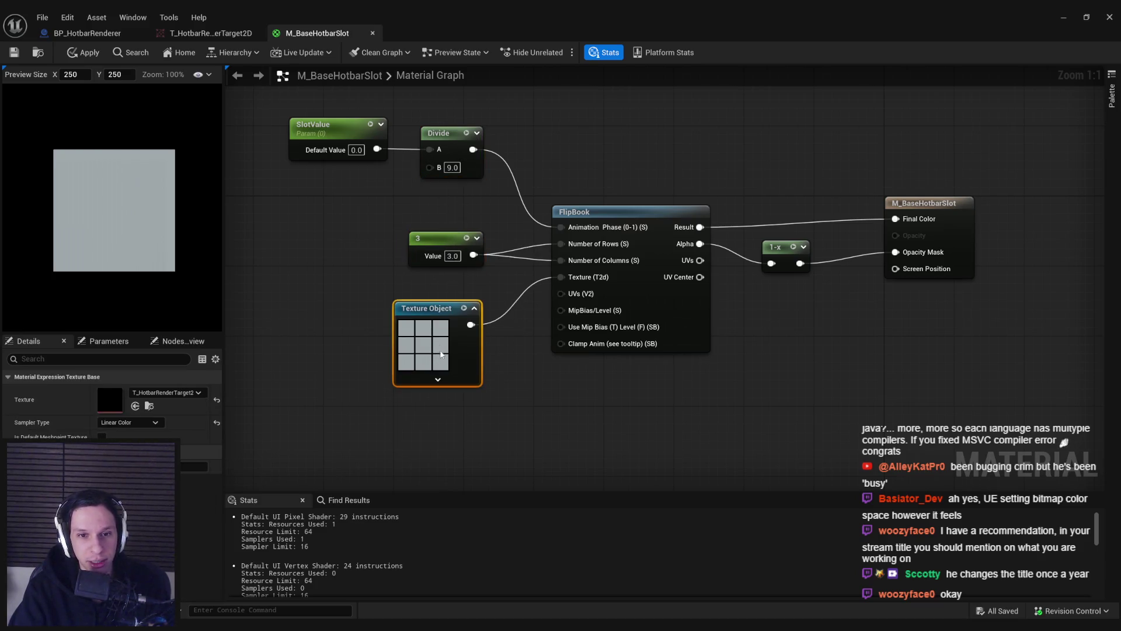
{"action": "left_click", "coordinate": [476, 438]}
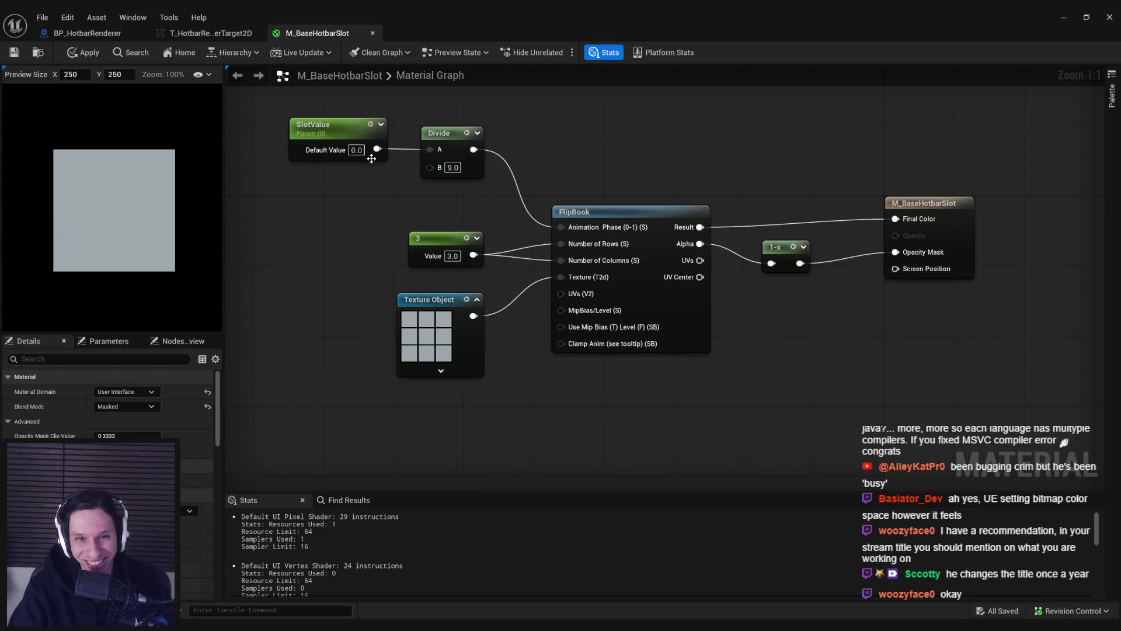
{"action": "left_click", "coordinate": [368, 128]}
{"action": "left_click", "coordinate": [443, 132], "text": "ctrl"}
{"action": "left_click_drag", "start_coordinate": [444, 132], "coordinate": [444, 167]}
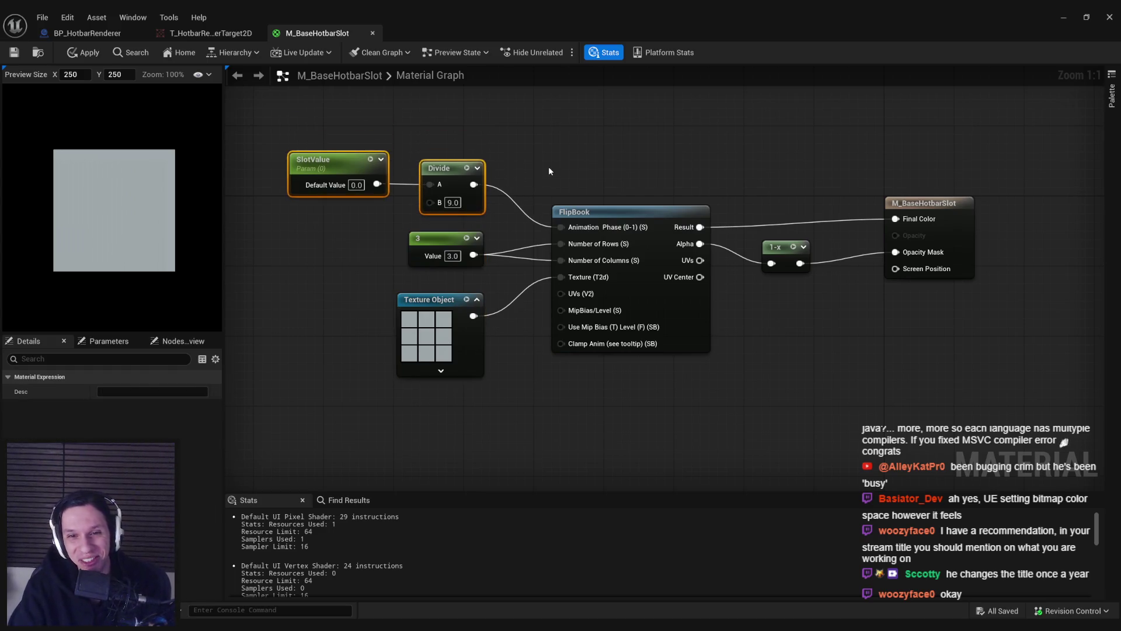
{"action": "left_click", "coordinate": [548, 167]}
{"action": "left_click", "coordinate": [89, 52]}
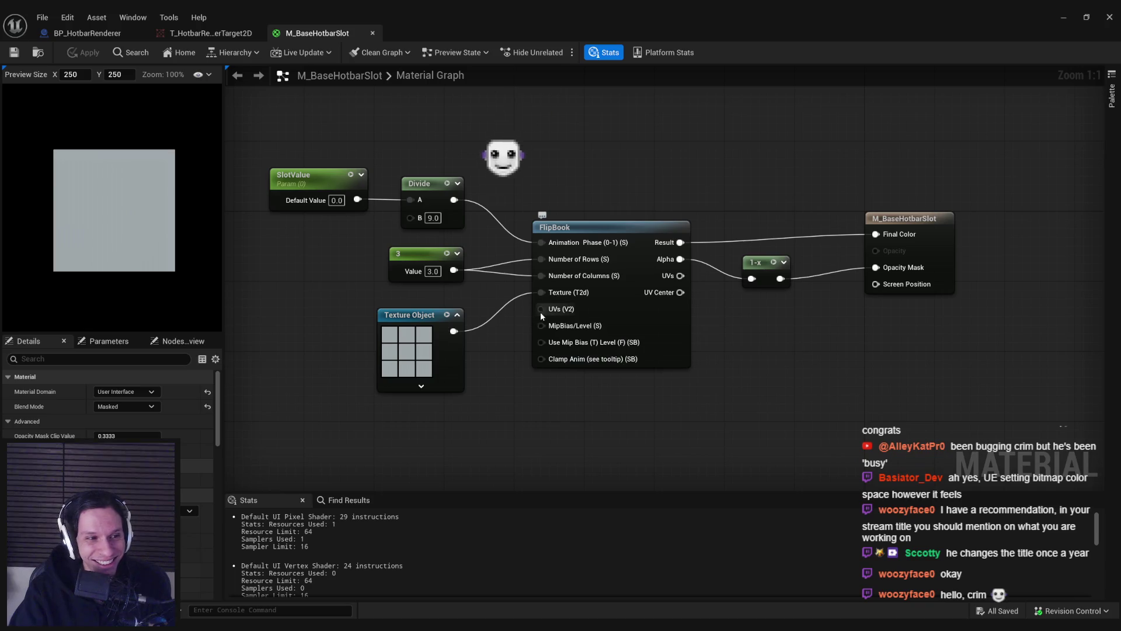
Step: Inspect the render target, the BP_HotbarRenderer cubes and the scene capture component's projection
{"action": "left_click", "coordinate": [195, 33]}
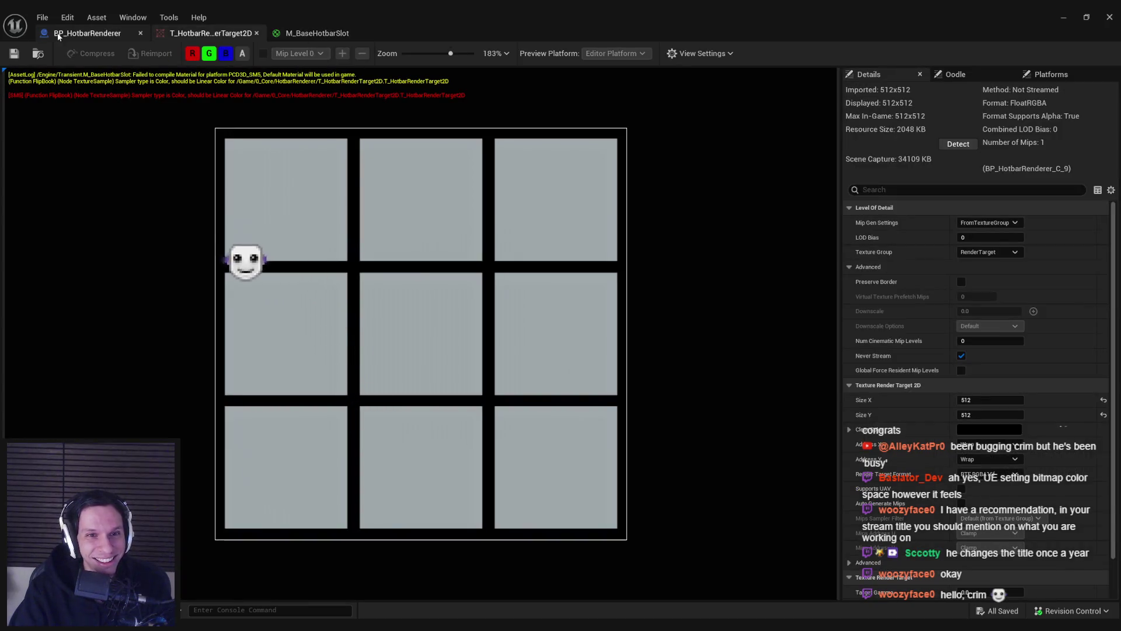
{"action": "left_click", "coordinate": [87, 34]}
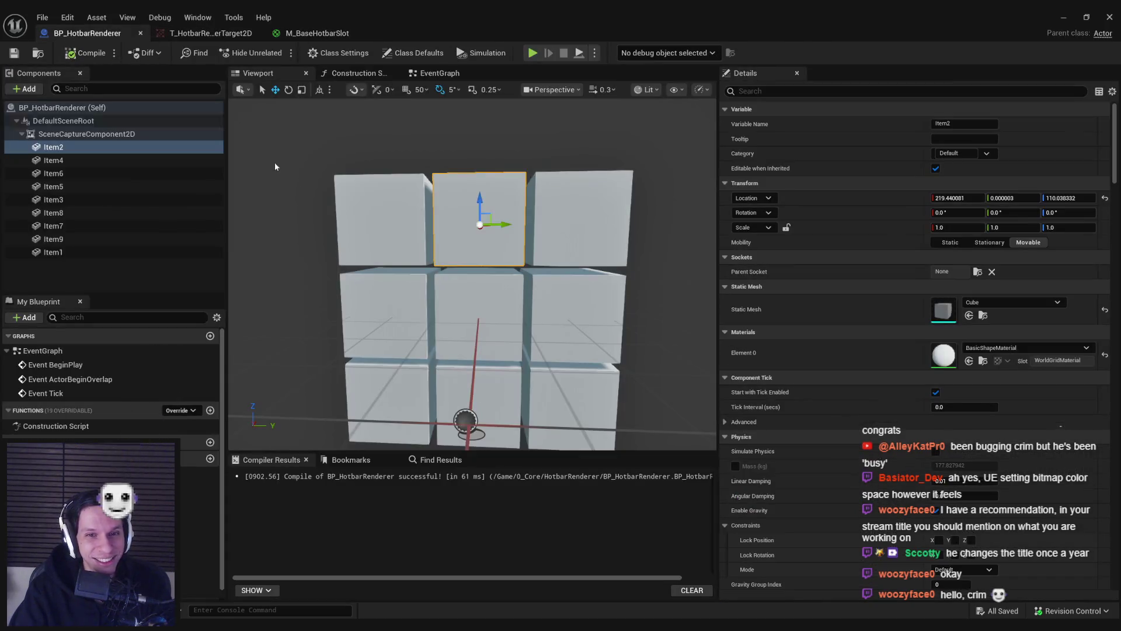
{"action": "left_click", "coordinate": [368, 230]}
{"action": "left_click", "coordinate": [493, 229]}
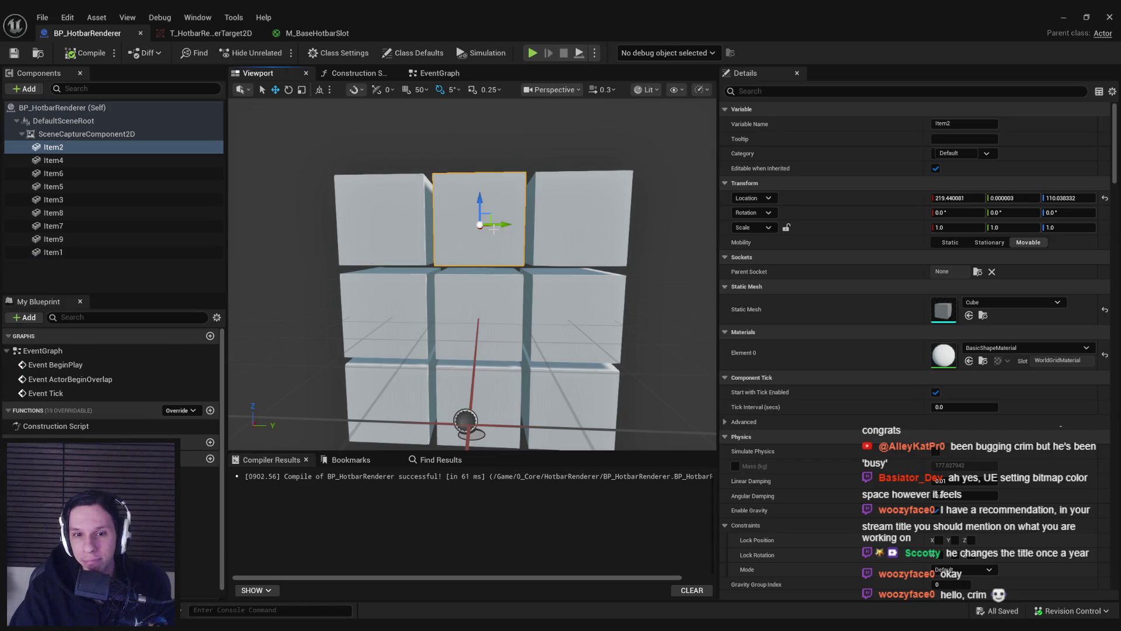
{"action": "left_click", "coordinate": [86, 133]}
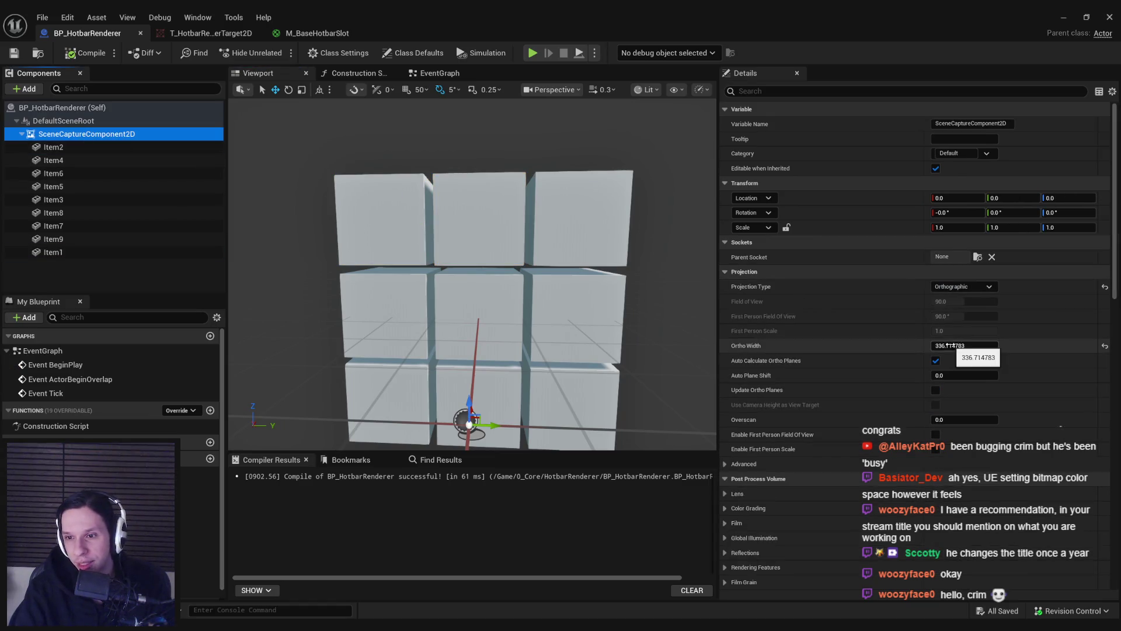
{"action": "left_click", "coordinate": [385, 203]}
{"action": "left_click", "coordinate": [87, 148]}
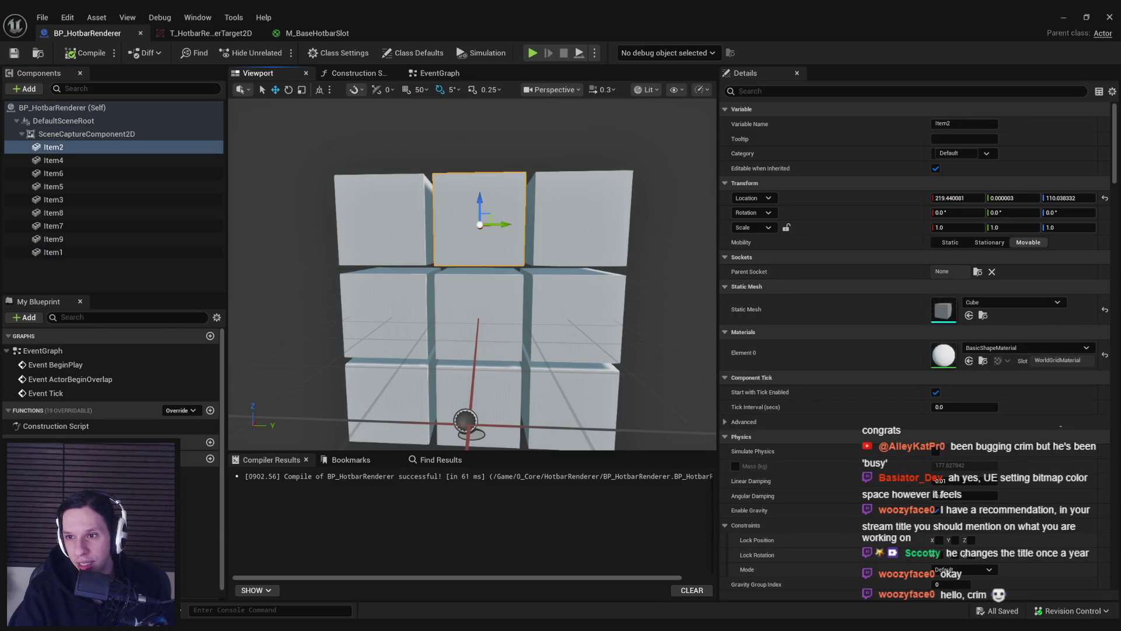
{"action": "left_click", "coordinate": [88, 252]}
{"action": "left_click", "coordinate": [102, 134]}
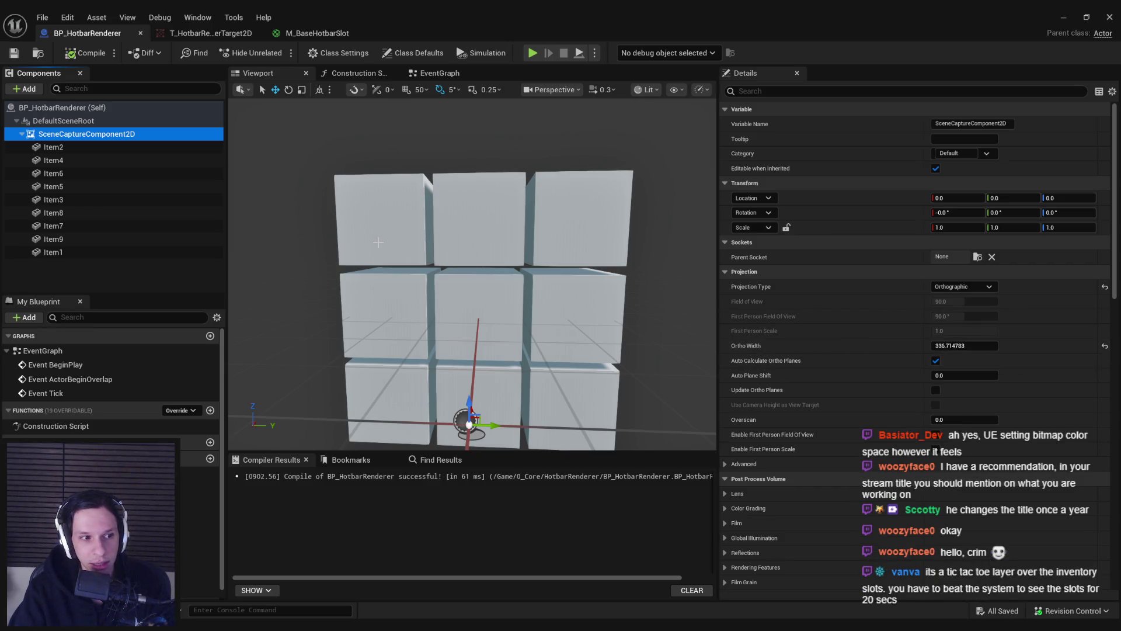
{"action": "left_click", "coordinate": [391, 205]}
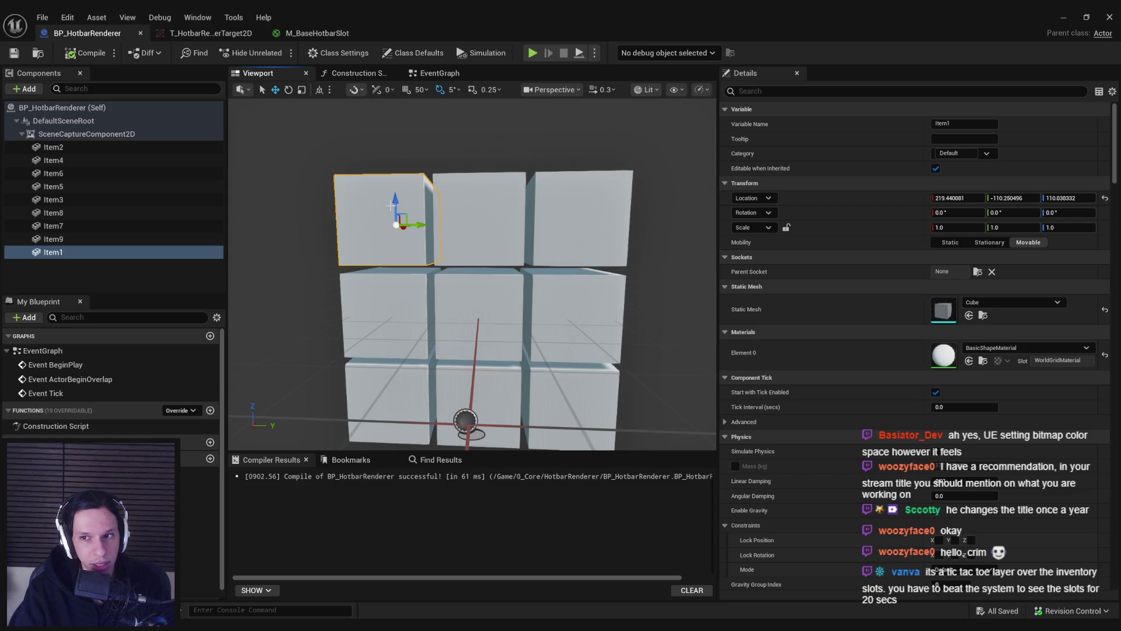
Step: Adjust Item1's Y location and set Item3's Y location to 112
{"action": "left_click", "coordinate": [1007, 198]}
{"action": "type", "text": "336"}
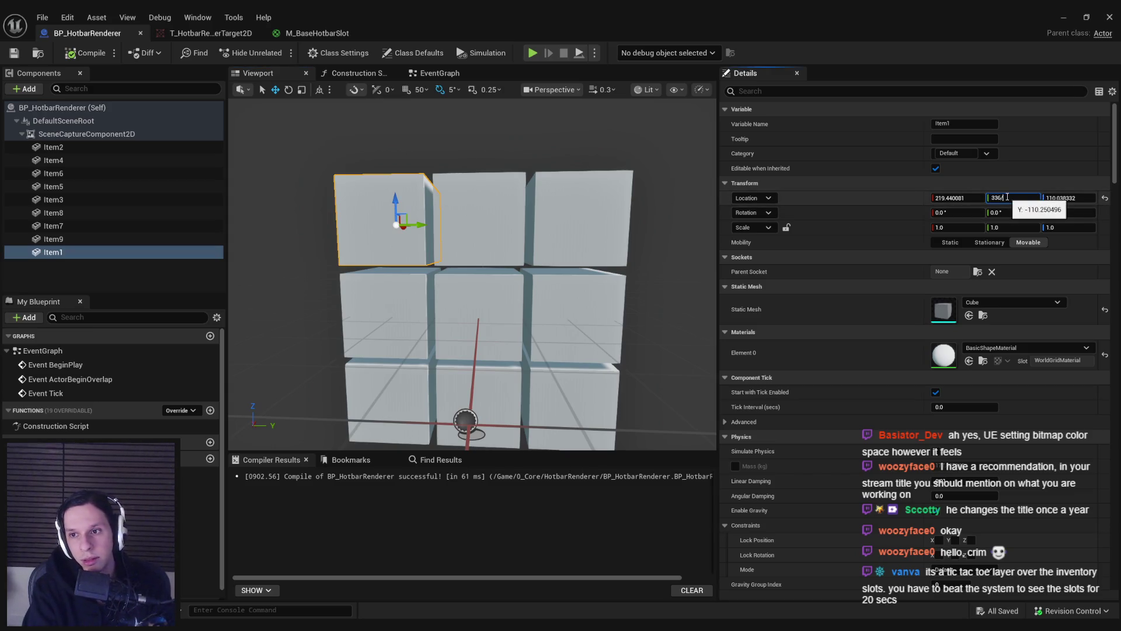
{"action": "type", "text": "3"}
{"action": "key", "text": "Return"}
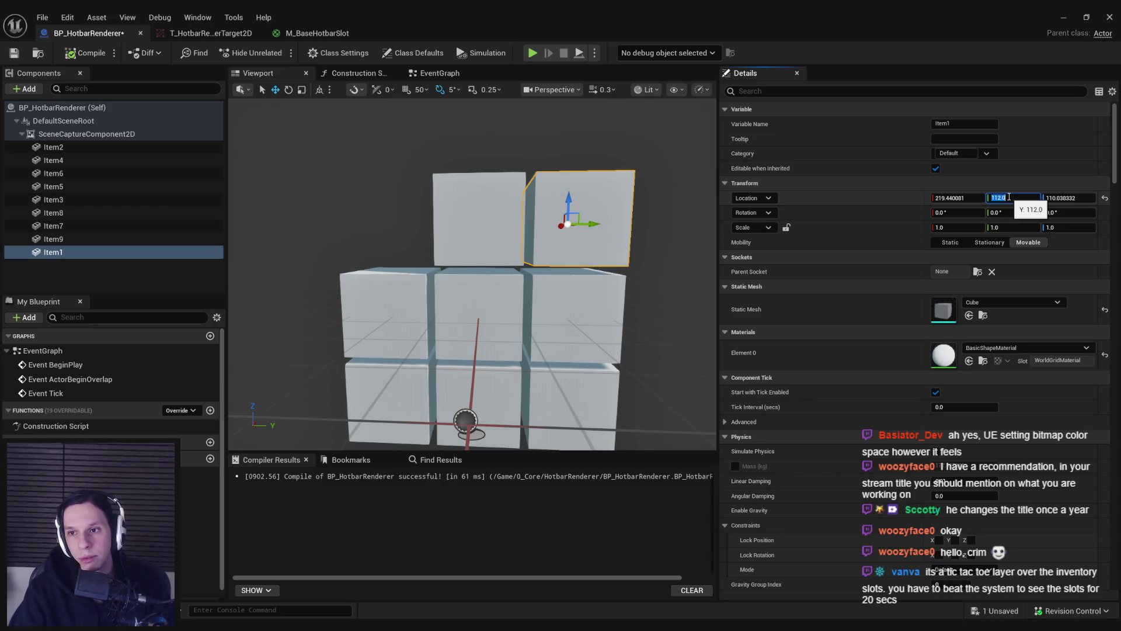
{"action": "type", "text": "-112"}
{"action": "key", "text": "Return"}
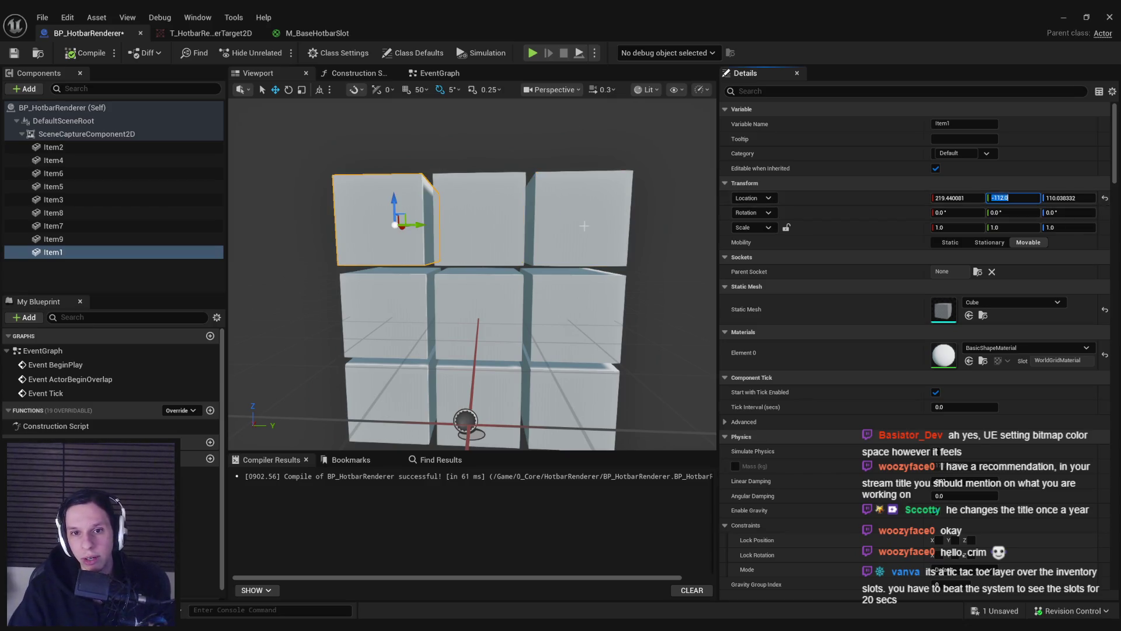
{"action": "left_click", "coordinate": [53, 199]}
{"action": "left_click", "coordinate": [1008, 197]}
{"action": "type", "text": "112"}
{"action": "key", "text": "Return"}
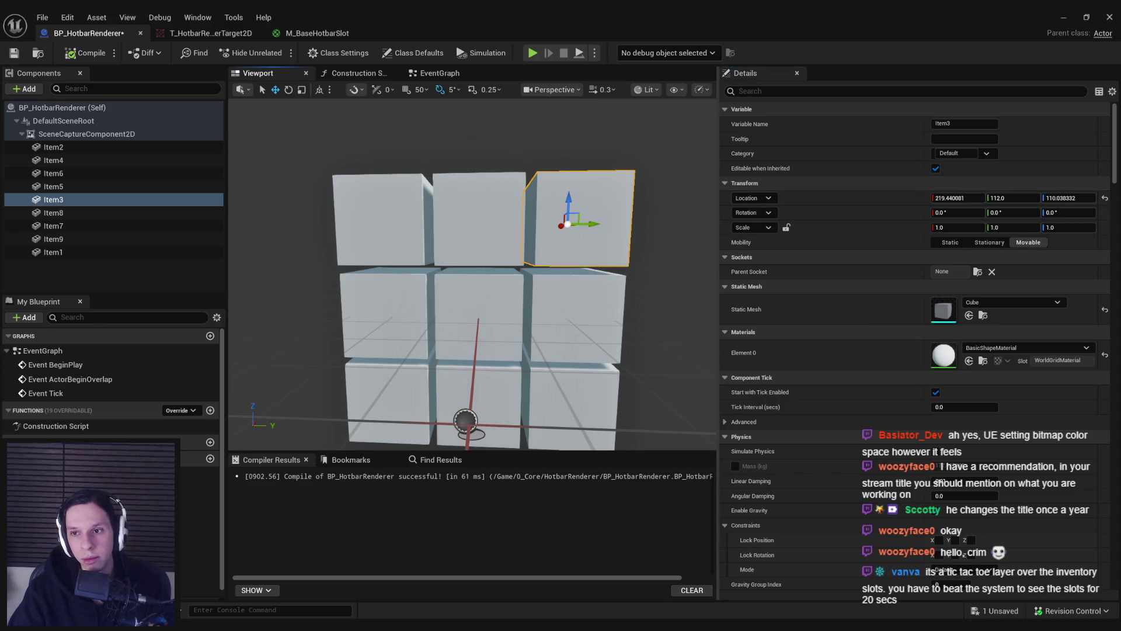
Step: Set the right column cubes Item6 and Item9 to Y 112, then adjust the left column Item4 and Item7
{"action": "left_click", "coordinate": [576, 340]}
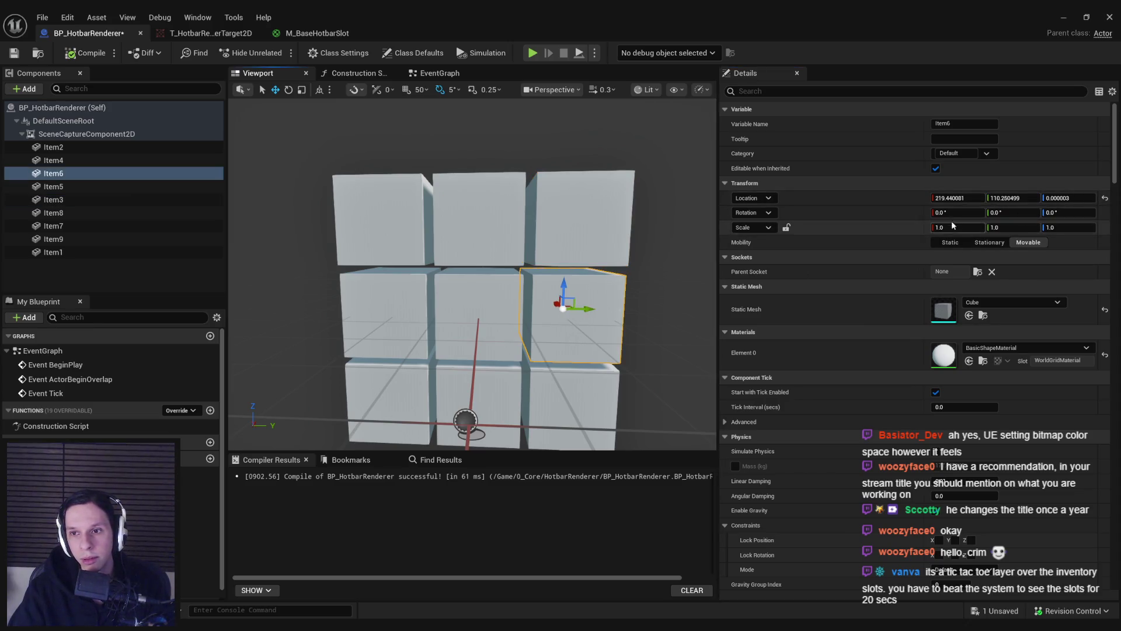
{"action": "left_click", "coordinate": [572, 403], "text": "ctrl"}
{"action": "left_click", "coordinate": [1013, 123]}
{"action": "type", "text": "112"}
{"action": "key", "text": "Return"}
{"action": "left_click", "coordinate": [378, 342]}
{"action": "left_click", "coordinate": [385, 403], "text": "ctrl"}
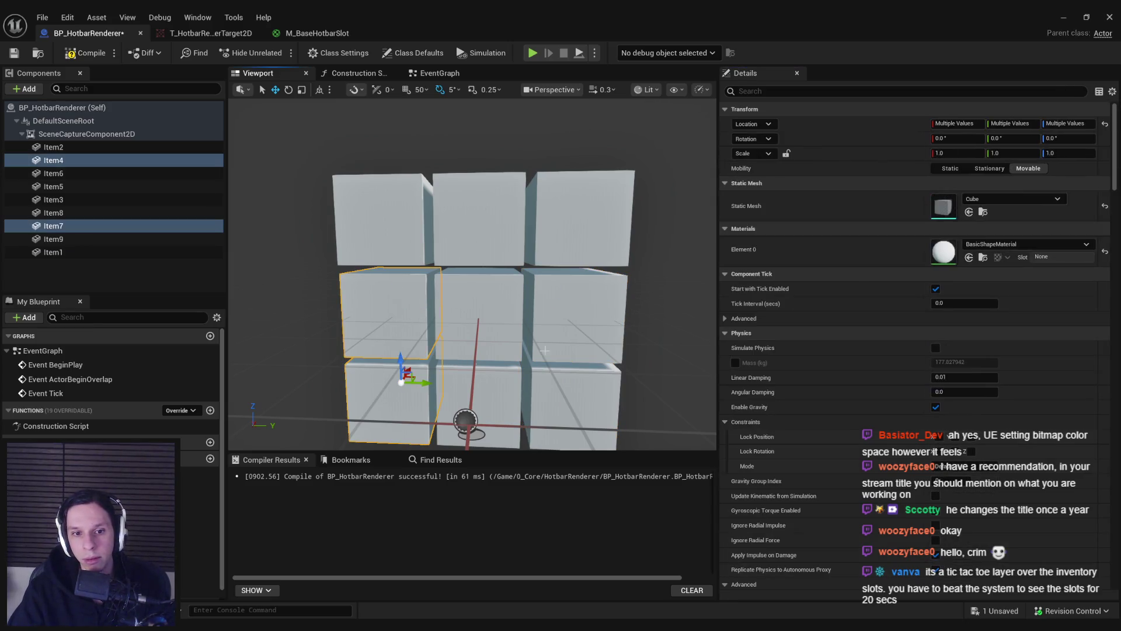
{"action": "left_click", "coordinate": [1002, 124]}
{"action": "type", "text": "2"}
{"action": "key", "text": "Return"}
Step: Set the top-row cubes Item2, Item1 and Item3 to Location Z 112
{"action": "left_click", "coordinate": [474, 309]}
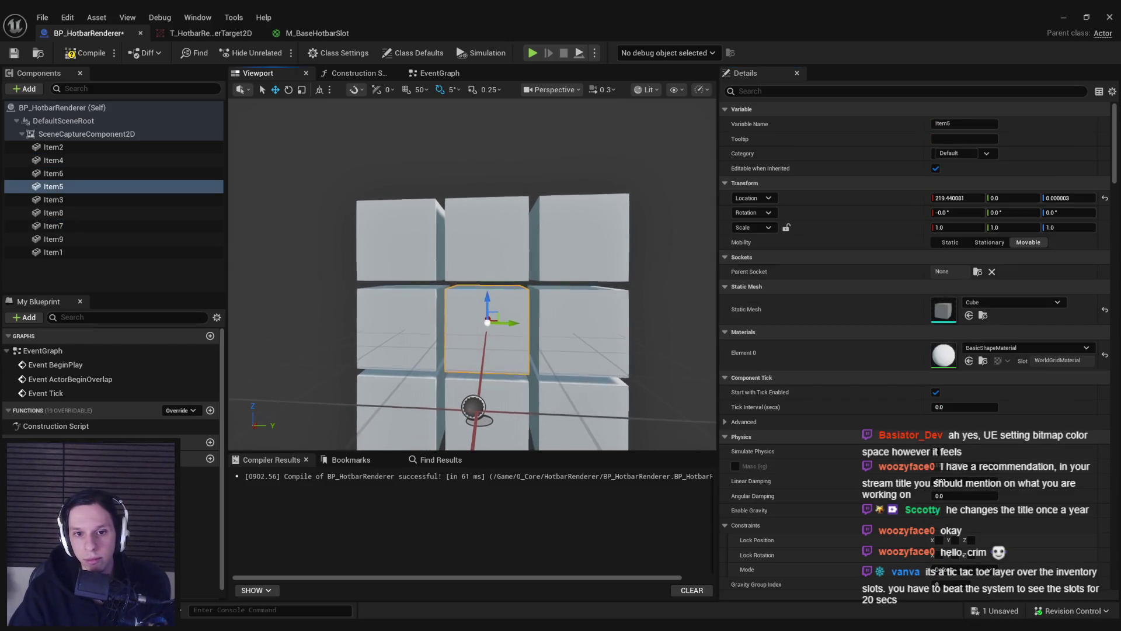
{"action": "left_click", "coordinate": [508, 213]}
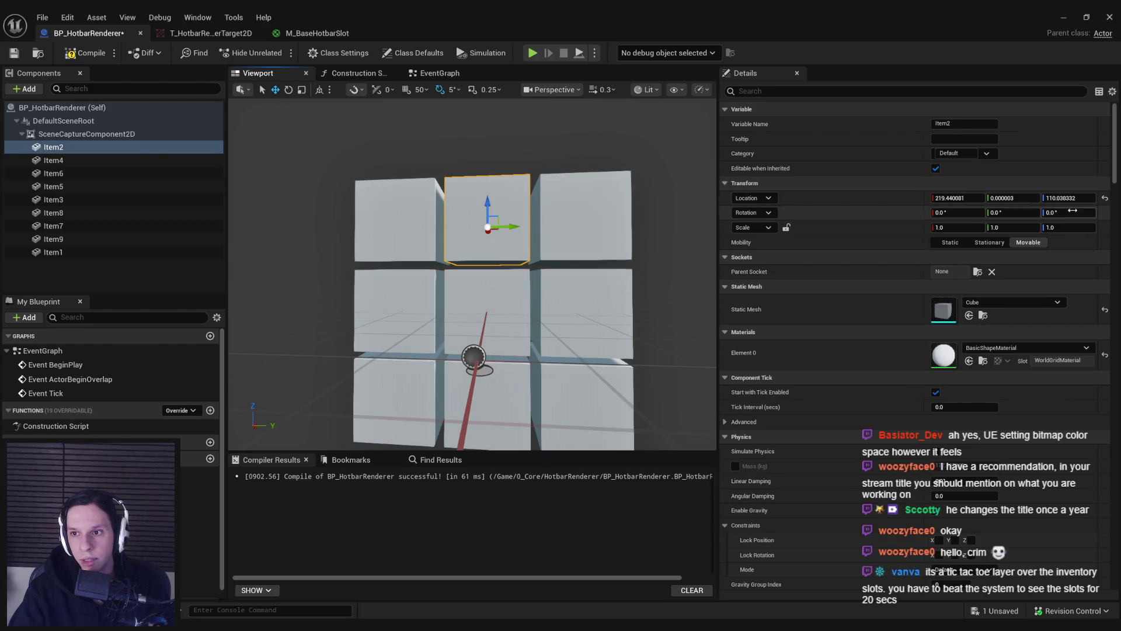
{"action": "left_click", "coordinate": [1068, 197]}
{"action": "type", "text": "112"}
{"action": "key", "text": "Return"}
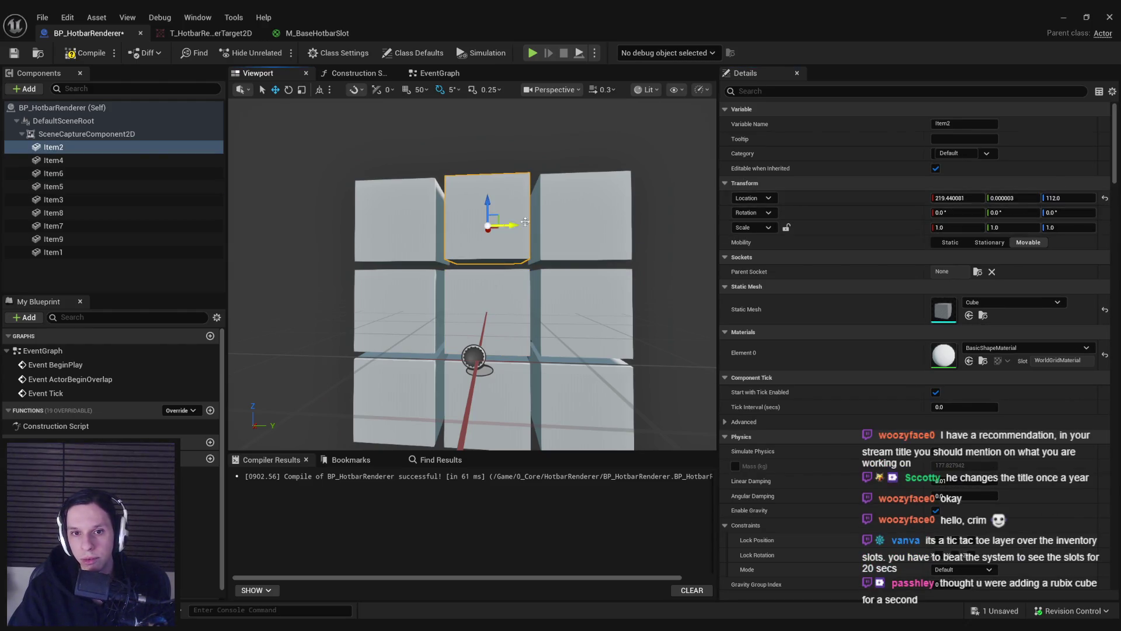
{"action": "left_click", "coordinate": [563, 228]}
{"action": "left_click", "coordinate": [397, 231], "text": "ctrl"}
{"action": "left_click", "coordinate": [1066, 124]}
{"action": "type", "text": "112"}
{"action": "key", "text": "Return"}
Step: Set the bottom-row cubes Item9, Item7 and Item8 to Location Z -112
{"action": "left_click", "coordinate": [584, 399]}
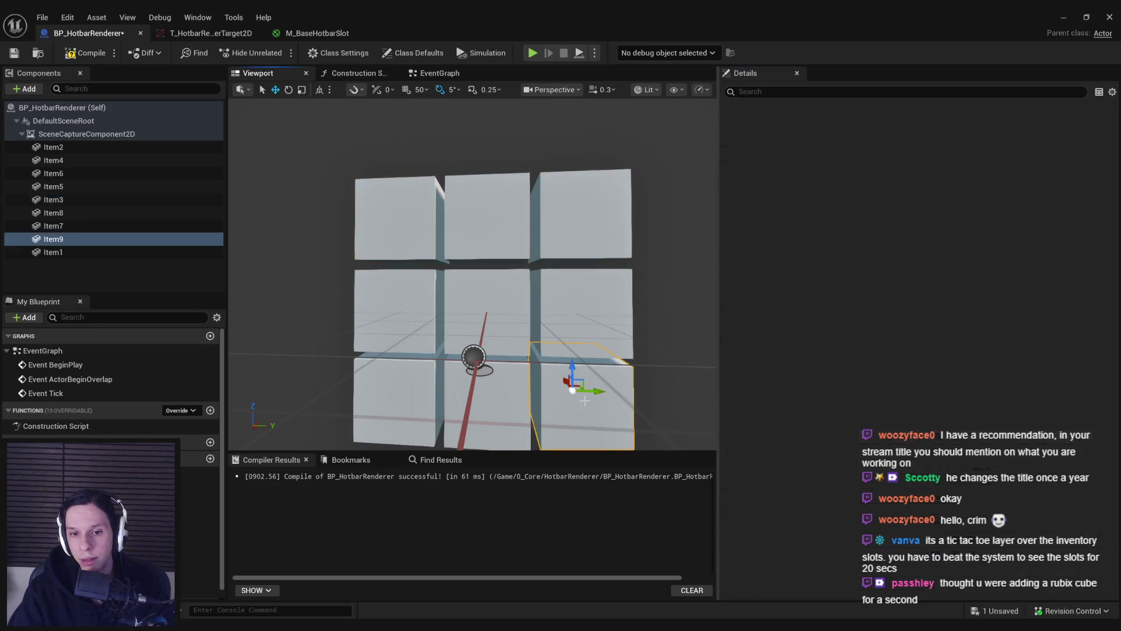
{"action": "left_click", "coordinate": [401, 404], "text": "ctrl"}
{"action": "left_click", "coordinate": [1068, 123]}
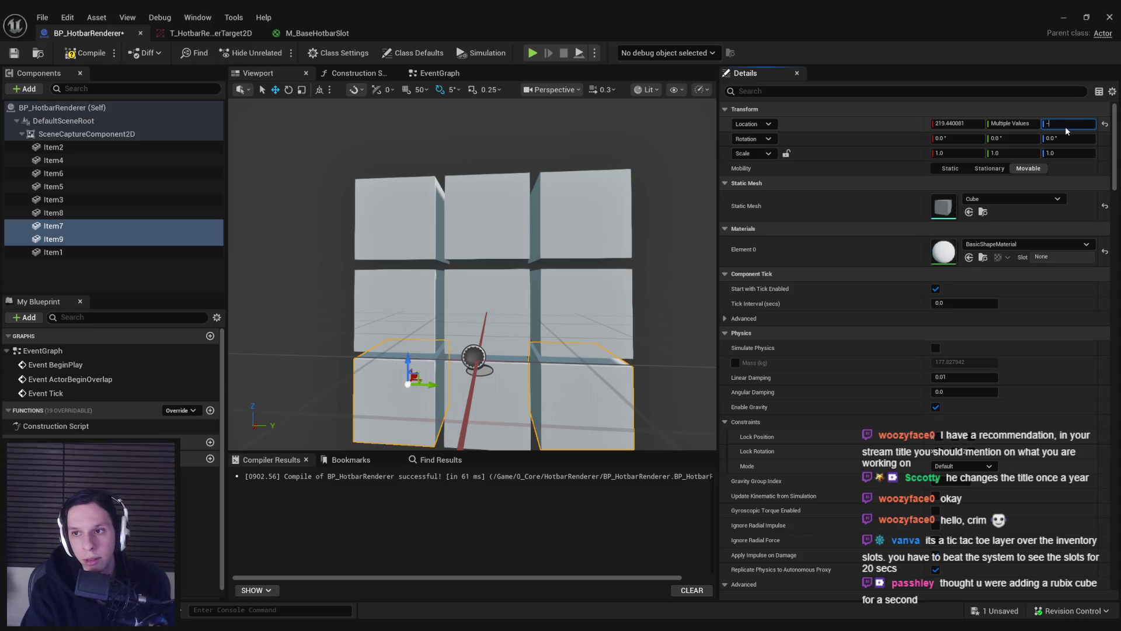
{"action": "type", "text": "112.0"}
{"action": "key", "text": "Return"}
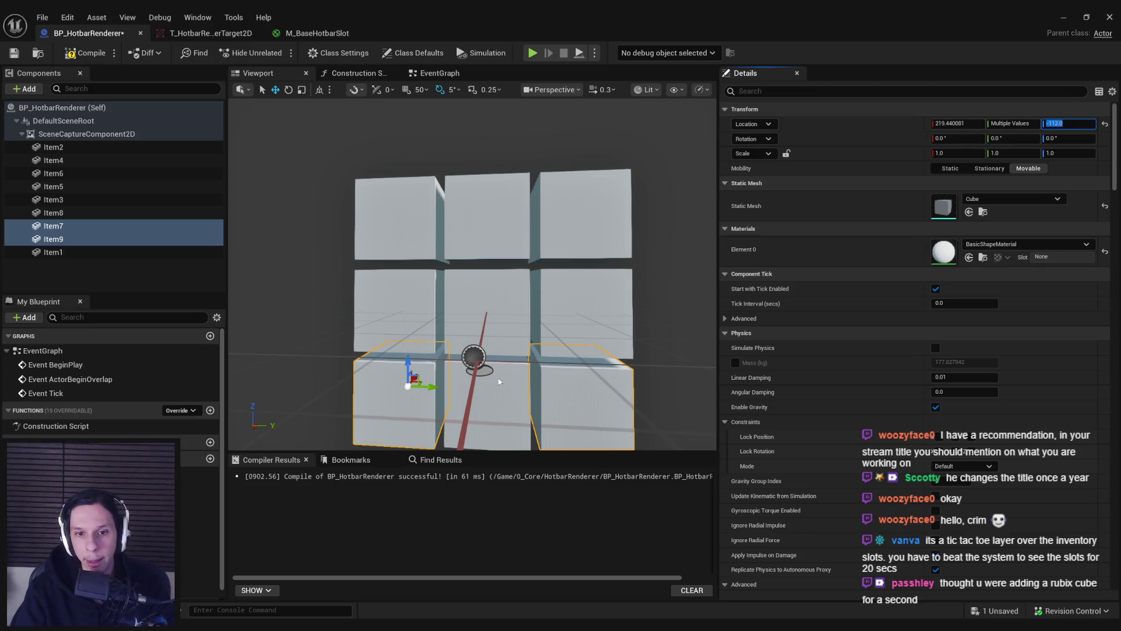
{"action": "left_click", "coordinate": [499, 381]}
{"action": "left_click", "coordinate": [1070, 198]}
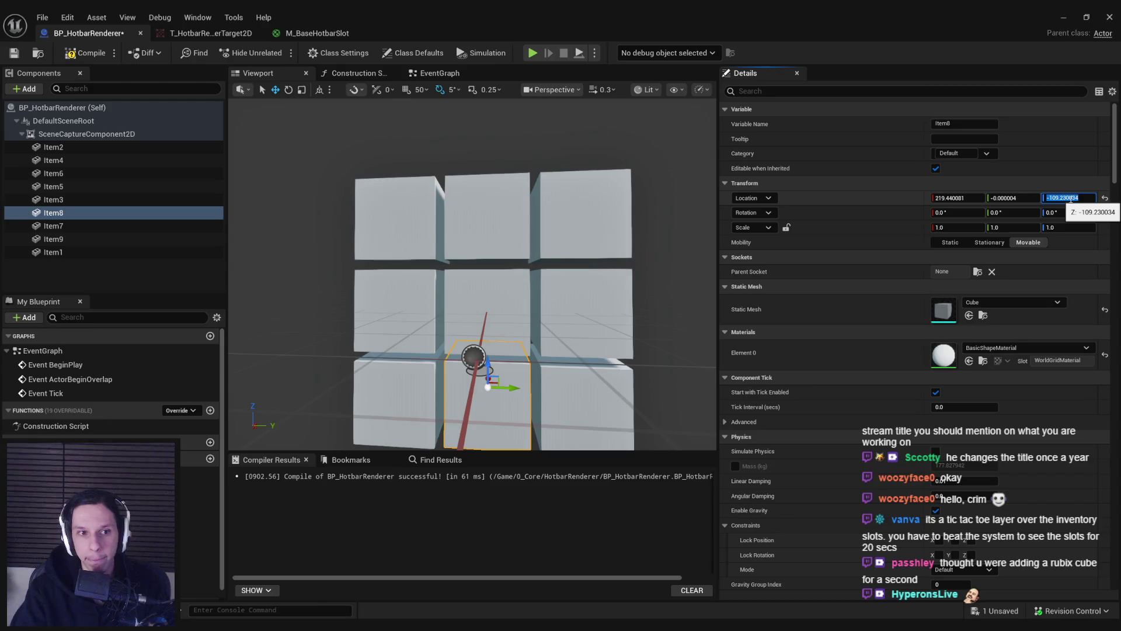
{"action": "type", "text": "-12"}
{"action": "key", "text": "Return"}
Step: Compile BP_HotbarRenderer and bring the M_BaseHotbarSlot material graph back into view
{"action": "left_click", "coordinate": [84, 52]}
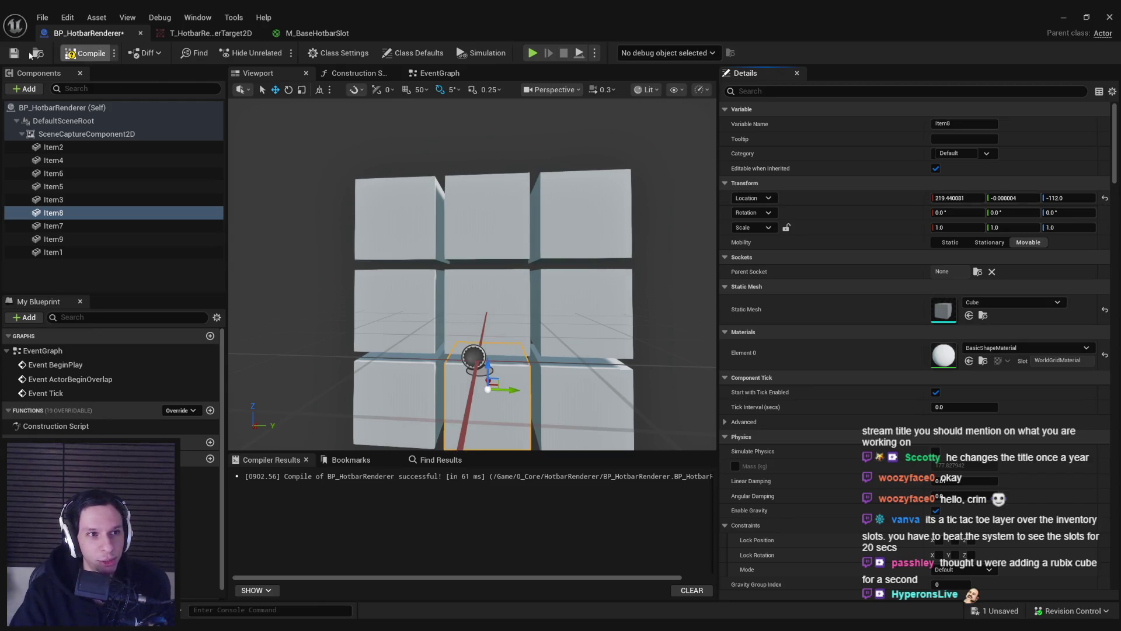
{"action": "left_click", "coordinate": [210, 33]}
{"action": "left_click", "coordinate": [317, 33]}
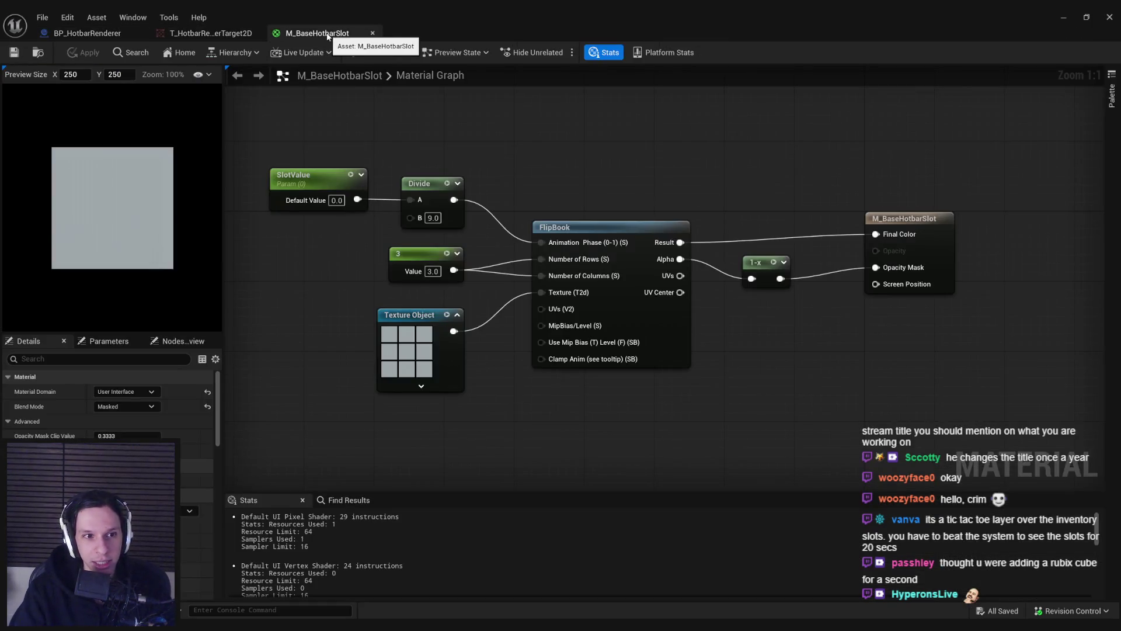
Step: Preview SlotValue default values of 2 and then 6 in M_BaseHotbarSlot
{"action": "left_click", "coordinate": [337, 201]}
{"action": "type", "text": "2"}
{"action": "key", "text": "Return"}
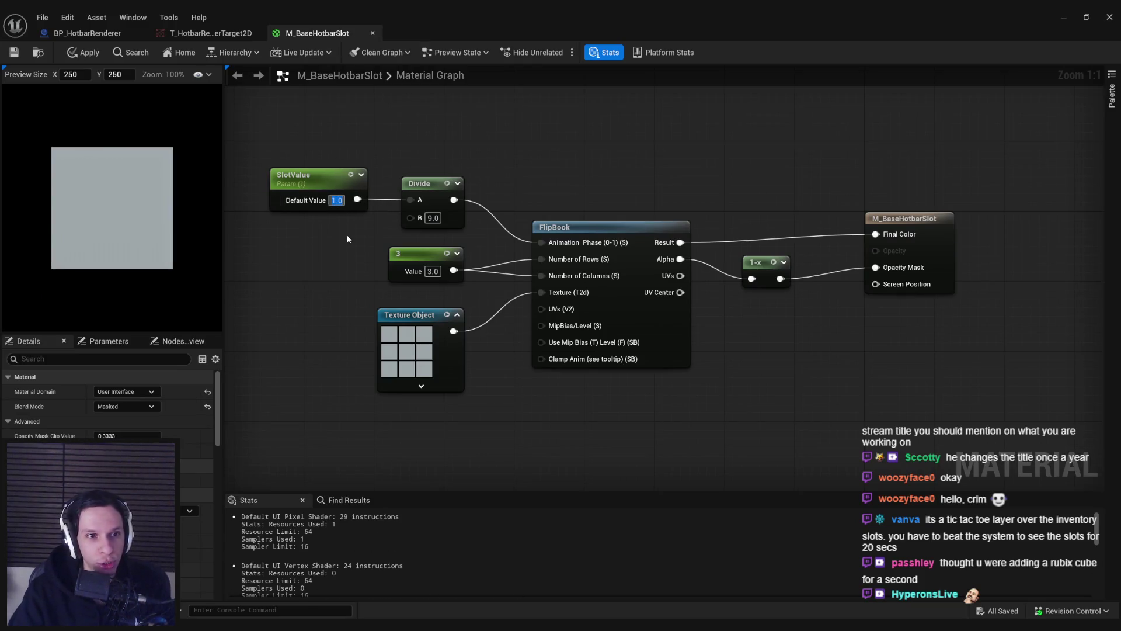
{"action": "type", "text": "6"}
{"action": "key", "text": "Return"}
Step: Reset SlotValue to 0, apply the material, and return to the level editor
{"action": "type", "text": "7"}
{"action": "key", "text": "BackSpace"}
{"action": "type", "text": "0"}
{"action": "key", "text": "Return"}
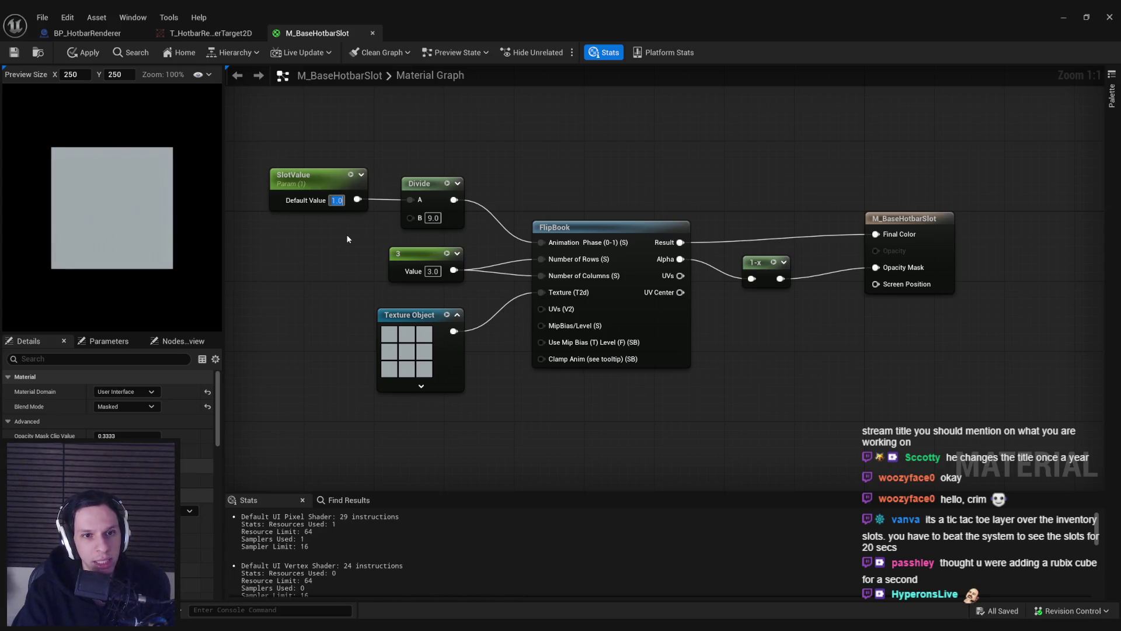
{"action": "left_click", "coordinate": [69, 51]}
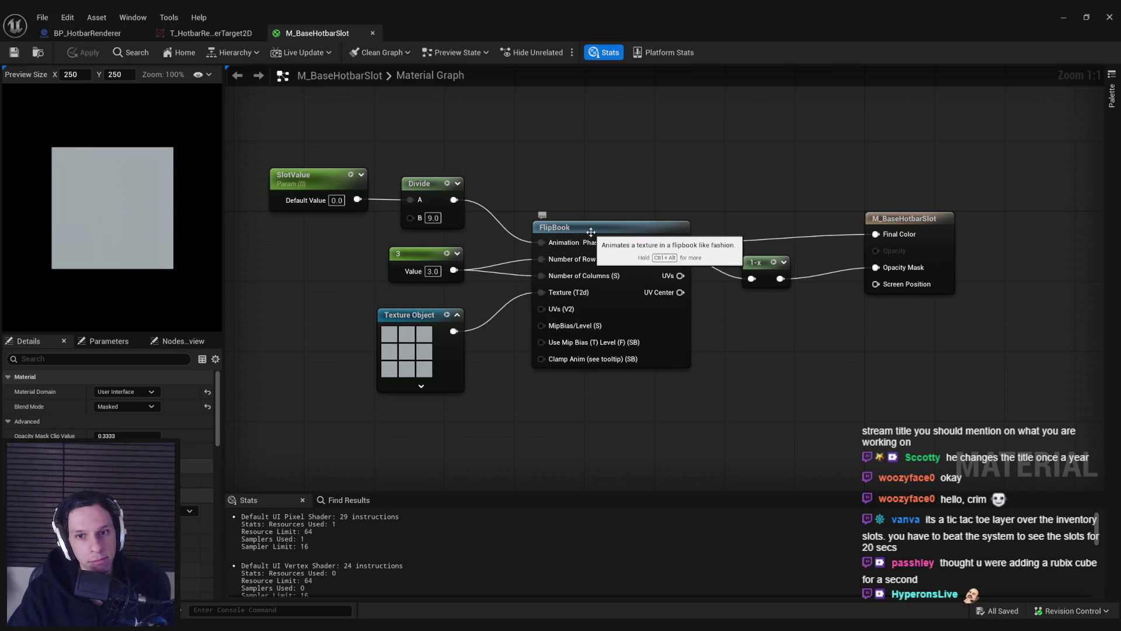
{"action": "left_click_drag", "start_coordinate": [401, 153], "coordinate": [451, 180]}
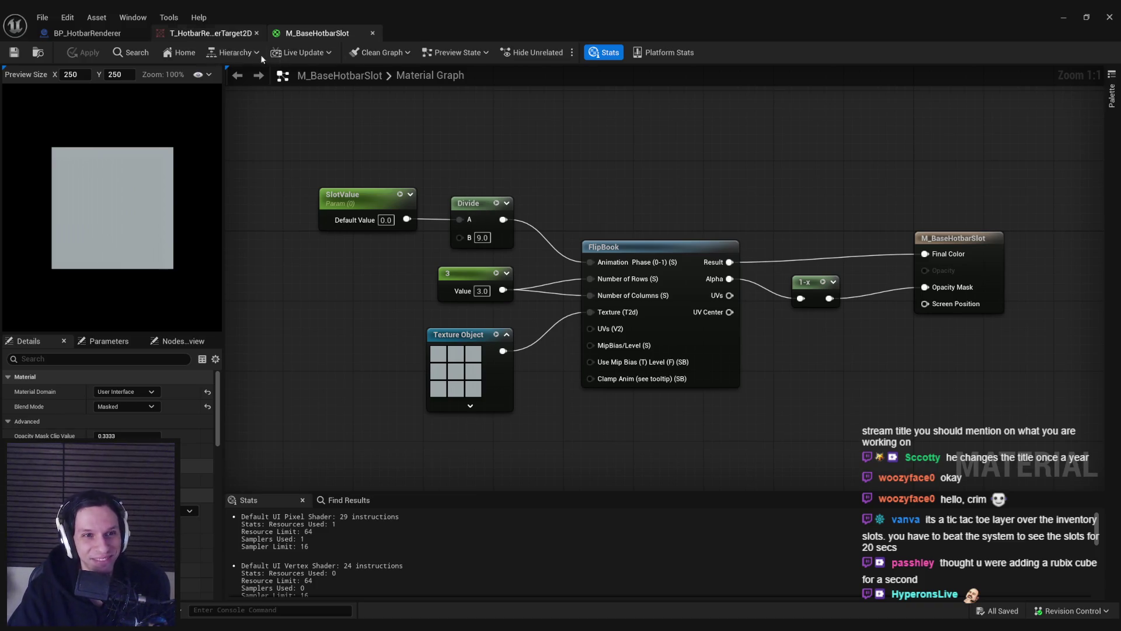
{"action": "left_click", "coordinate": [1063, 17]}
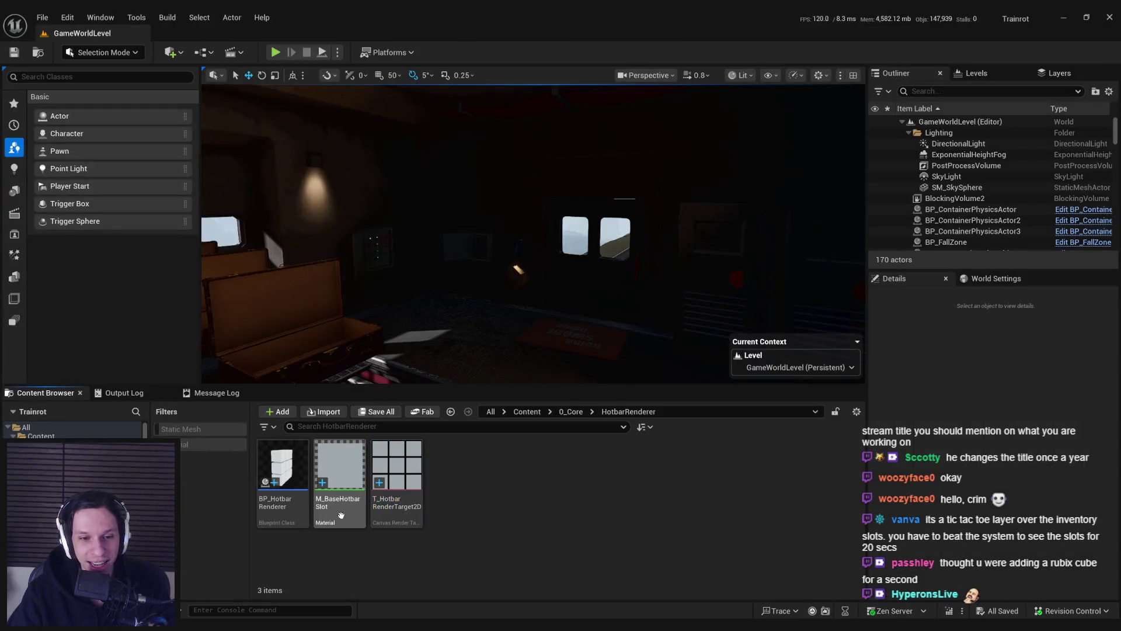
Step: Create material instance MI_Hotbar-0 from M_BaseHotbarSlot with the SlotValue override enabled, and save it
{"action": "right_click", "coordinate": [339, 470]}
{"action": "left_click", "coordinate": [395, 193]}
{"action": "type", "text": "MI_Hot"}
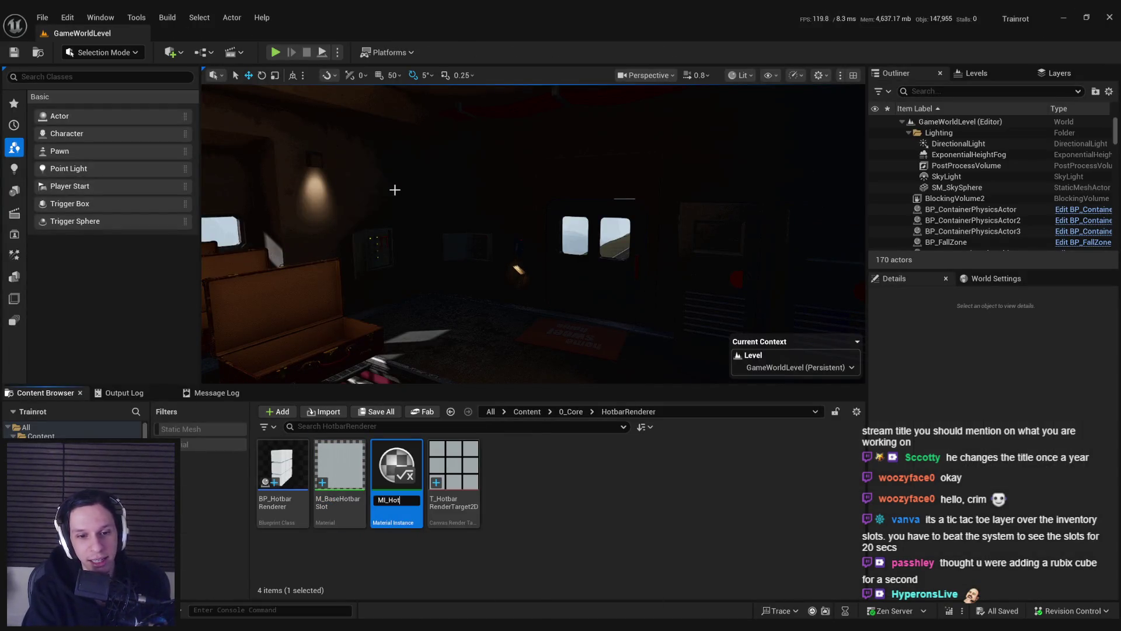
{"action": "type", "text": "bar_"}
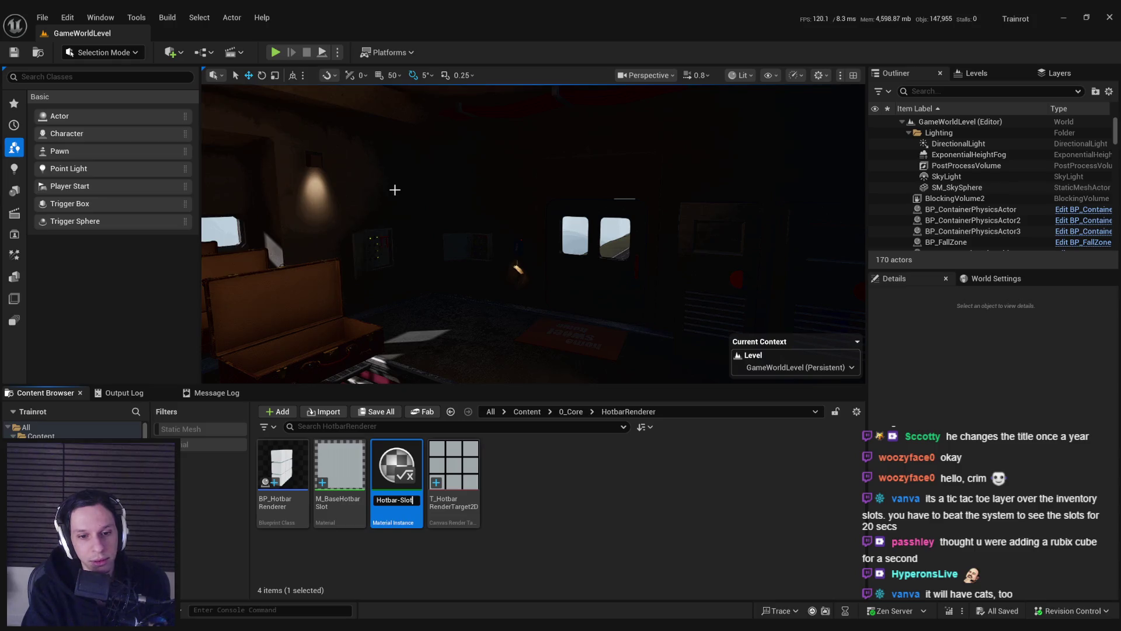
{"action": "key", "text": "Return"}
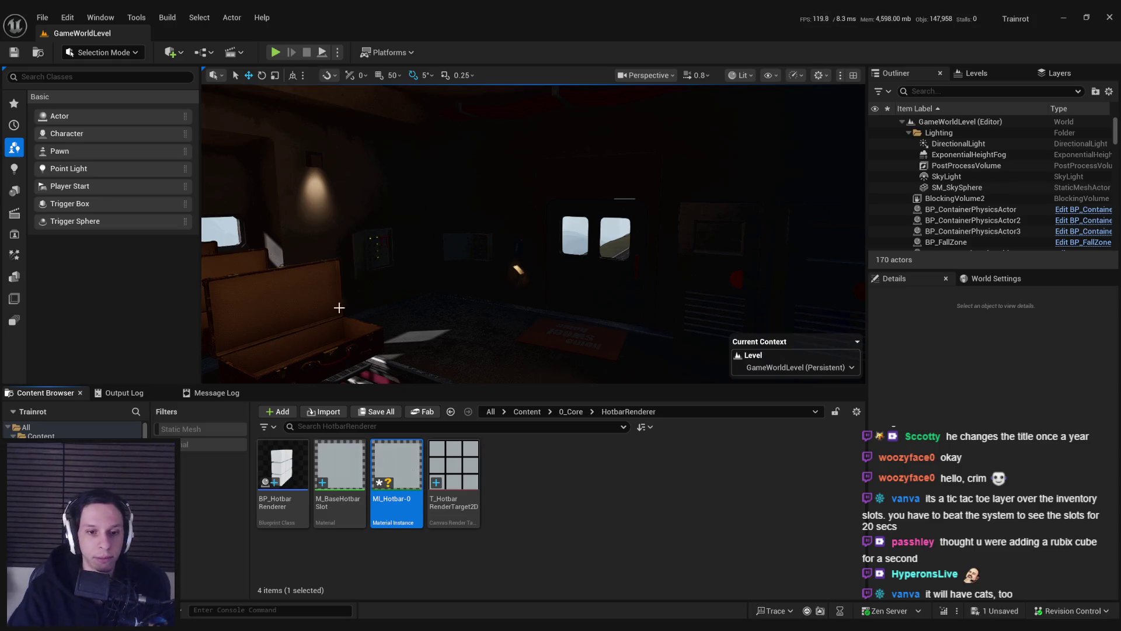
{"action": "double_click", "coordinate": [385, 448]}
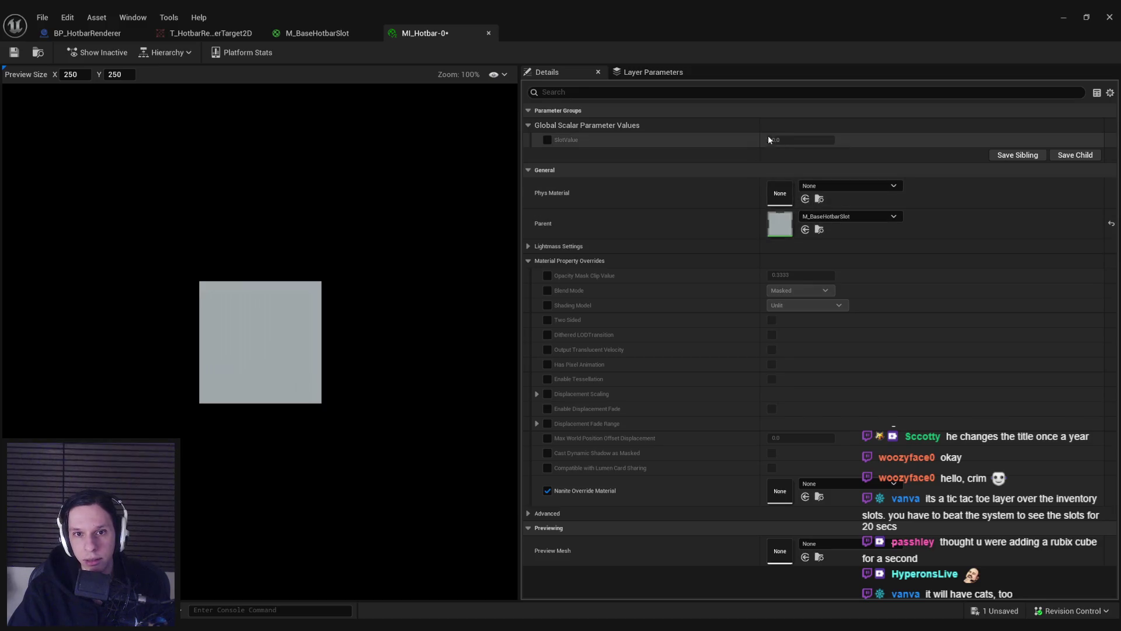
{"action": "left_click", "coordinate": [547, 140]}
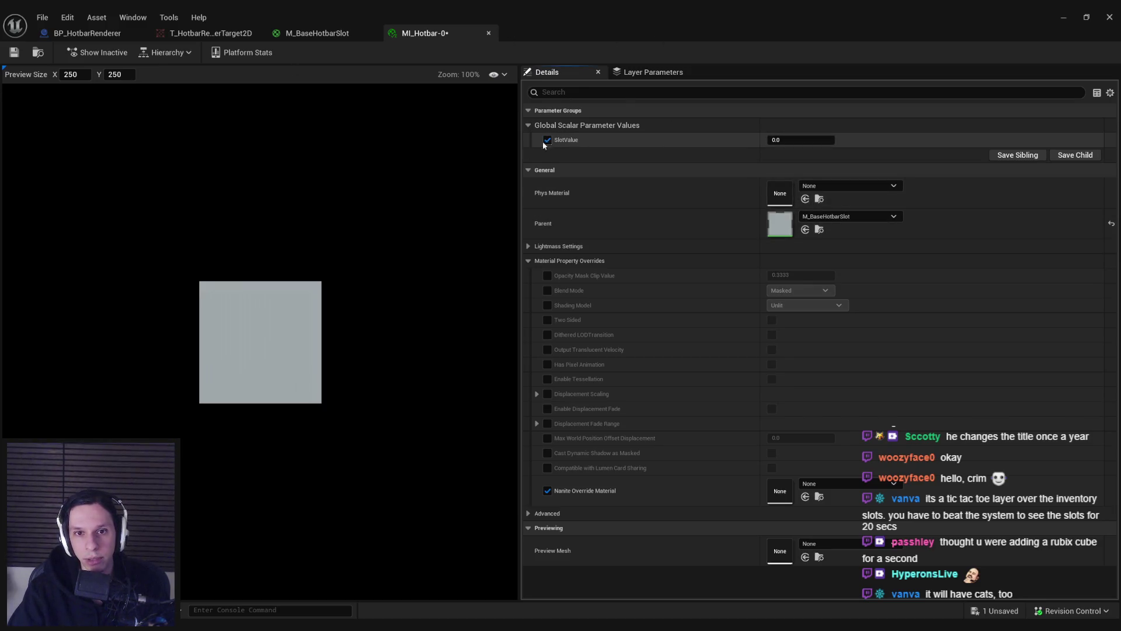
{"action": "key", "text": "ctrl+s"}
{"action": "left_click", "coordinate": [489, 33]}
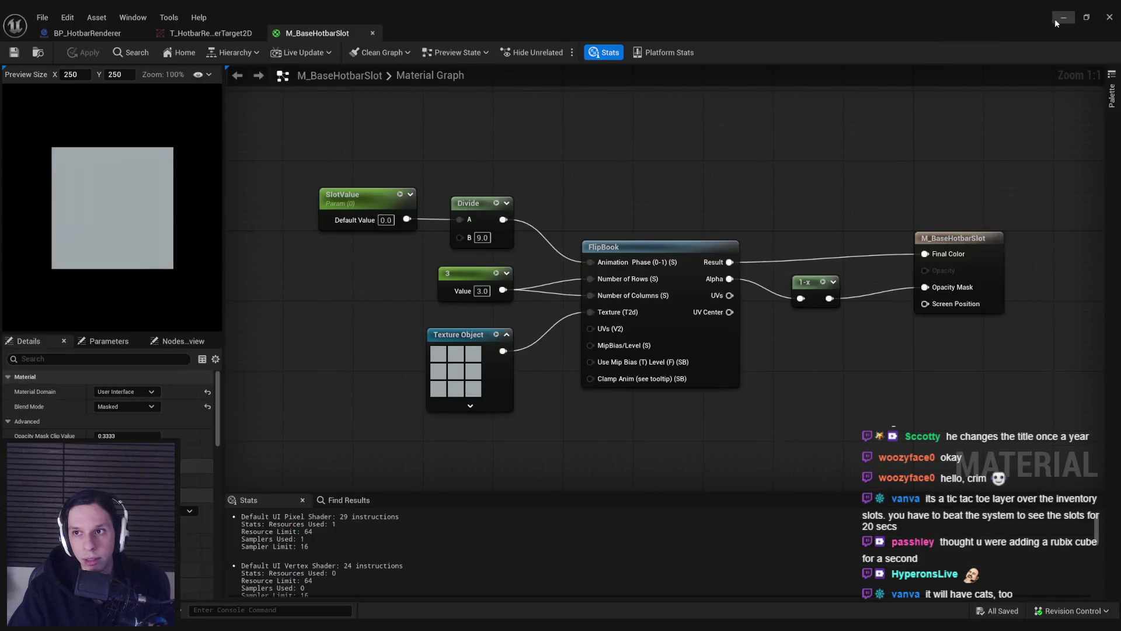
{"action": "left_click", "coordinate": [1064, 17]}
Step: Duplicate it as MI_Hotbar-1 with SlotValue set to 1
{"action": "right_click", "coordinate": [403, 479]}
{"action": "left_click", "coordinate": [459, 231]}
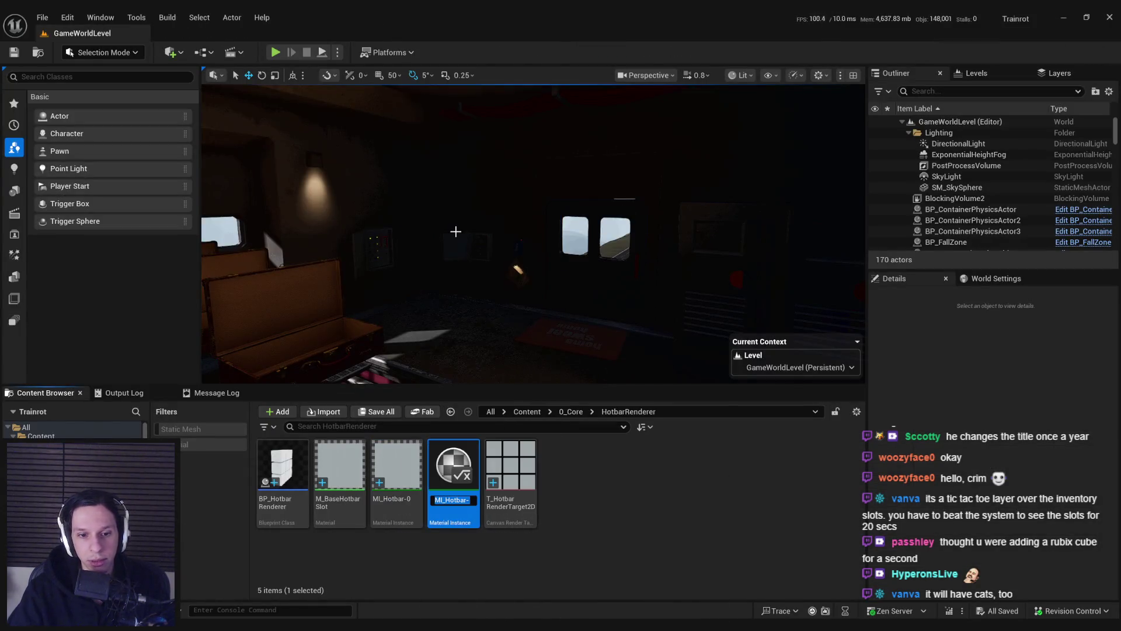
{"action": "key", "text": "Return"}
{"action": "key", "text": "Return"}
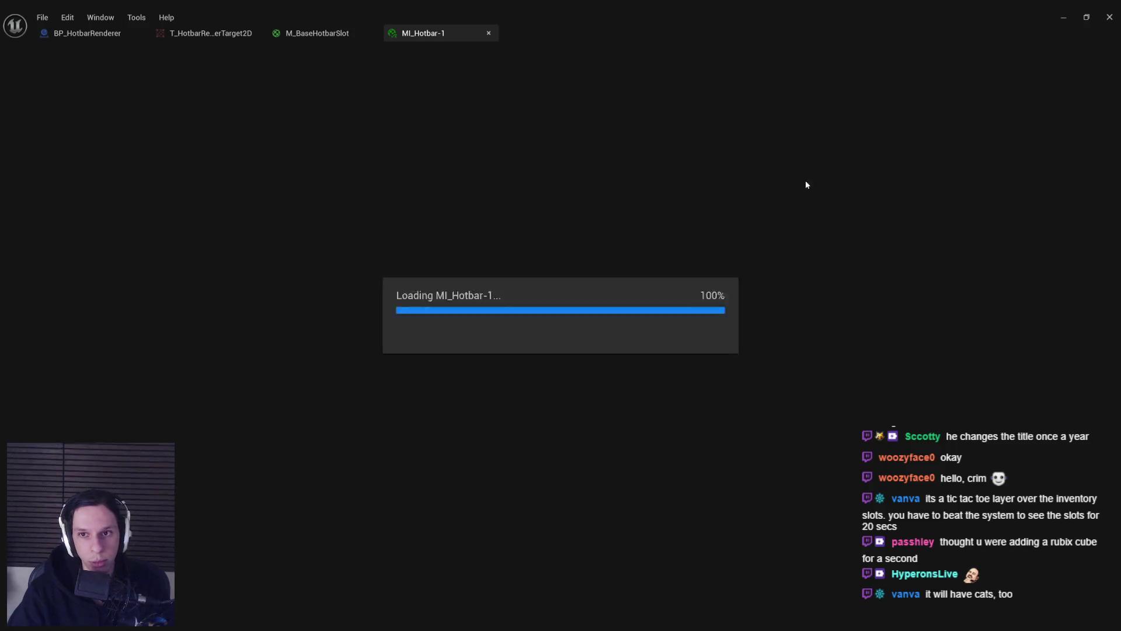
{"action": "left_click", "coordinate": [812, 139]}
{"action": "type", "text": "1"}
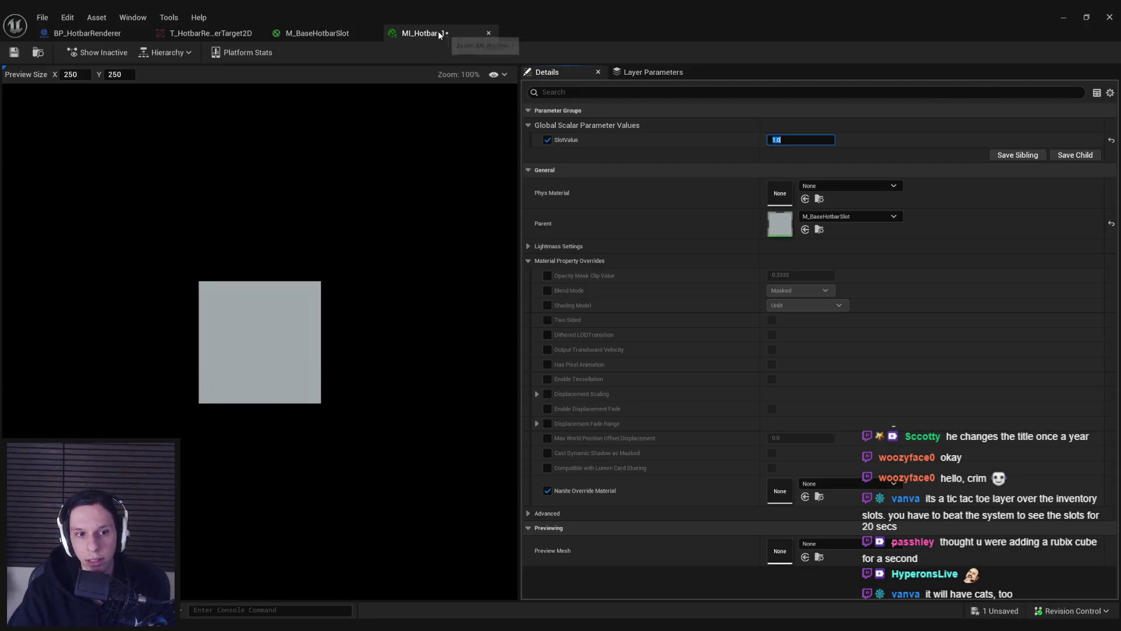
{"action": "left_click", "coordinate": [489, 33]}
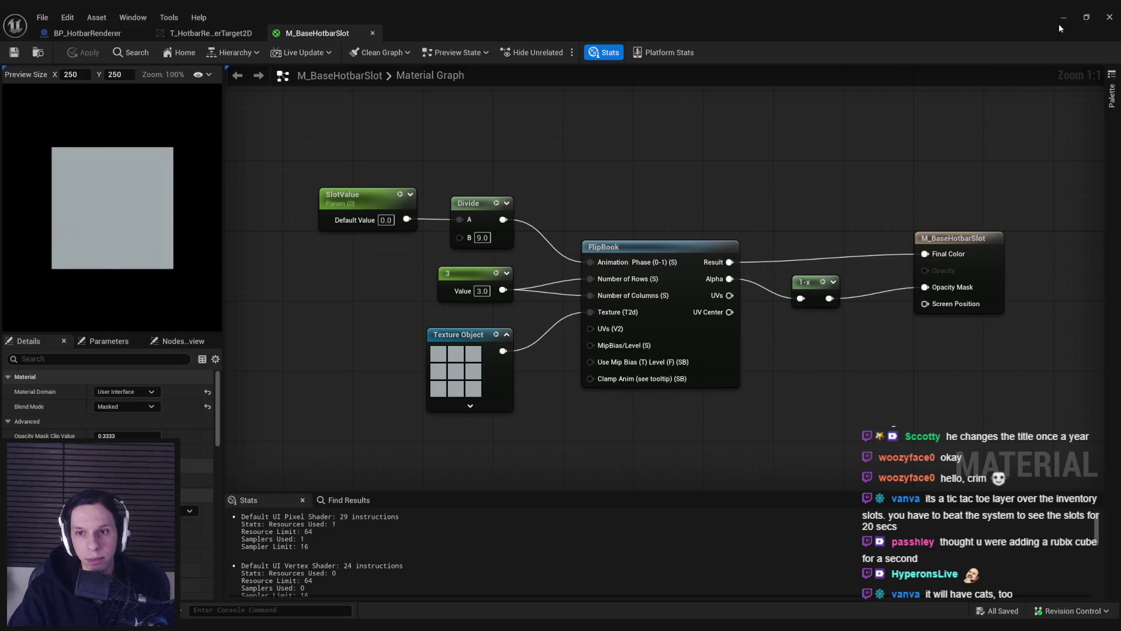
{"action": "left_click", "coordinate": [1062, 21]}
Step: Duplicate MI_Hotbar-1 as MI_Hotbar-2 and open it for editing
{"action": "right_click", "coordinate": [441, 488]}
{"action": "left_click", "coordinate": [504, 234]}
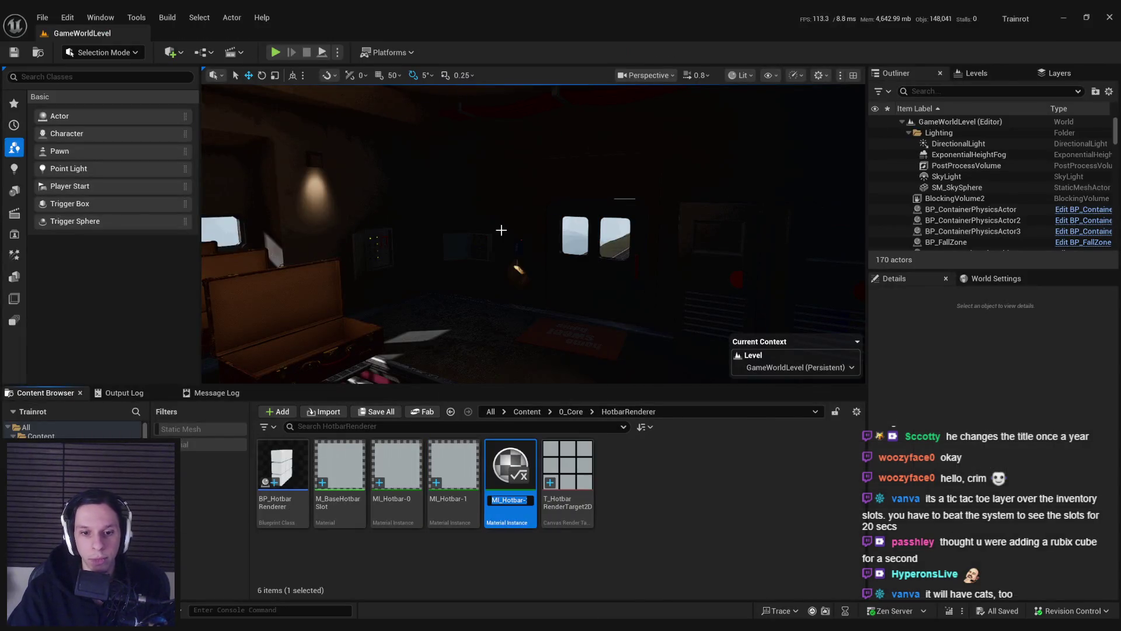
{"action": "key", "text": "Return"}
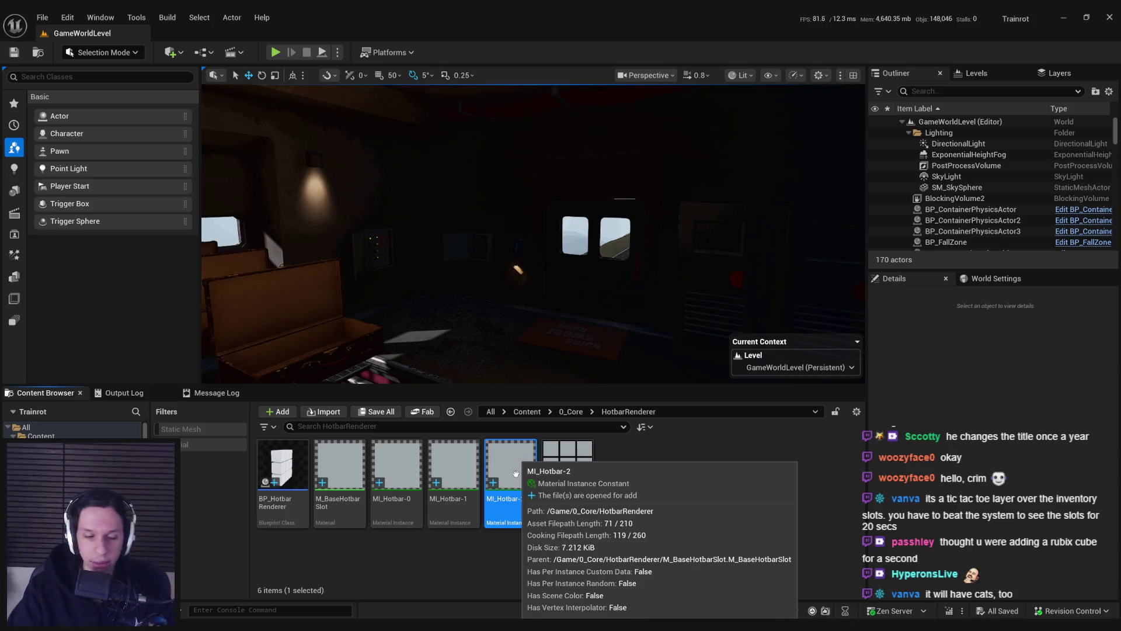
{"action": "right_click", "coordinate": [516, 473]}
{"action": "left_click", "coordinate": [552, 184]}
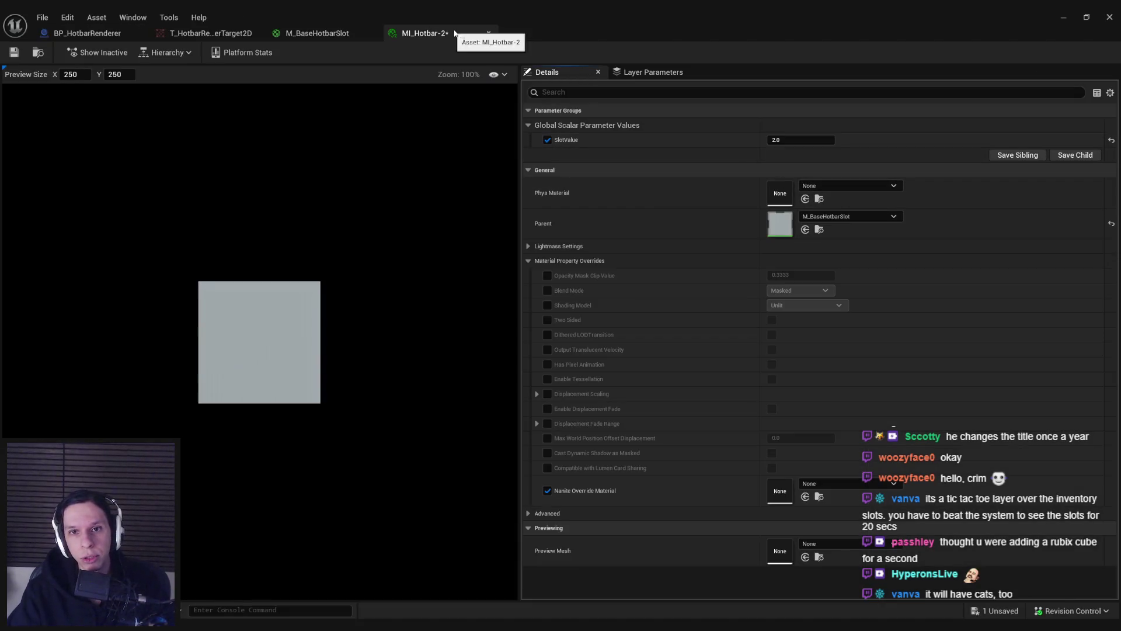
{"action": "left_click", "coordinate": [488, 32]}
Step: Duplicate into MI_Hotbar-3 with SlotValue 3, save it, then duplicate MI_Hotbar-3 once more
{"action": "right_click", "coordinate": [522, 492]}
{"action": "left_click", "coordinate": [563, 242]}
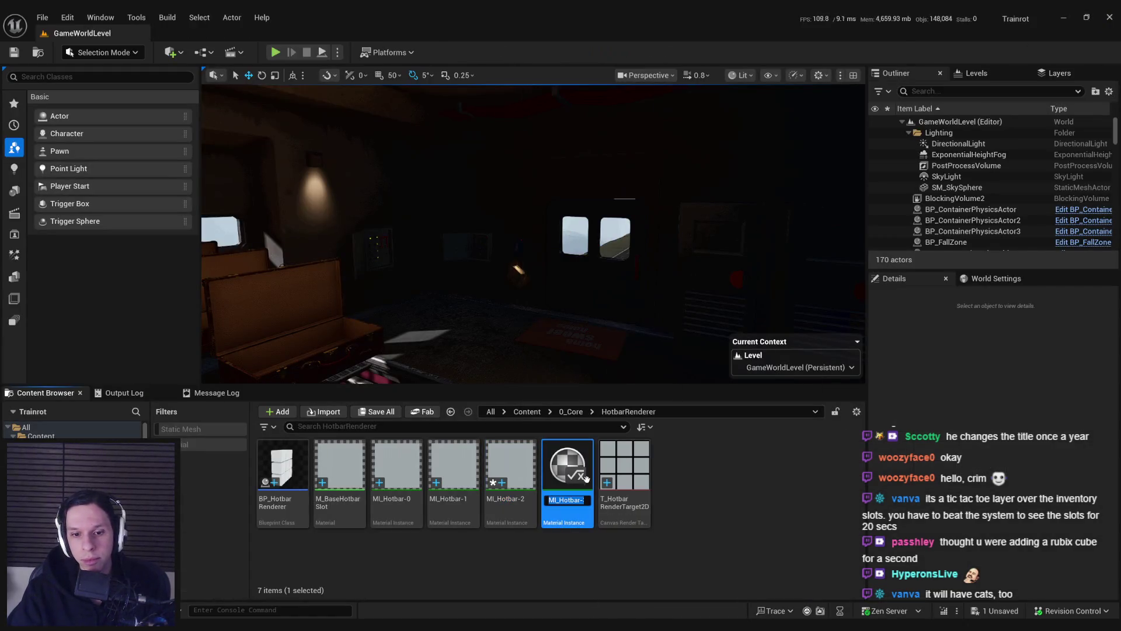
{"action": "key", "text": "Return"}
{"action": "double_click", "coordinate": [566, 467]}
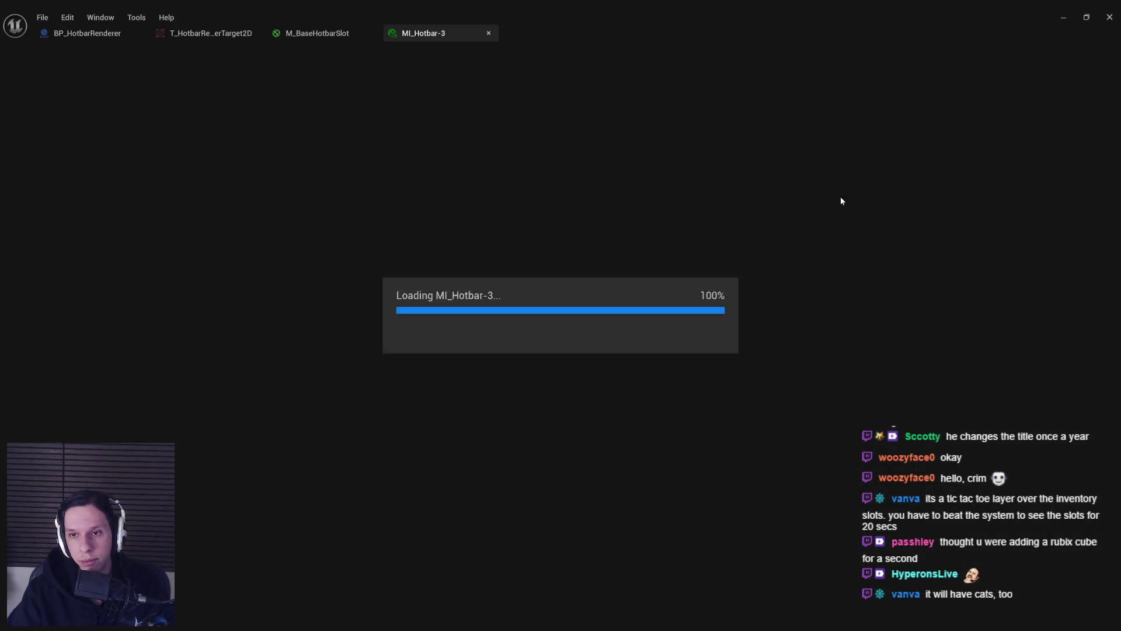
{"action": "left_click", "coordinate": [800, 140]}
{"action": "type", "text": "3"}
{"action": "key", "text": "Return"}
{"action": "key", "text": "ctrl+s"}
{"action": "middle_click", "coordinate": [450, 35]}
{"action": "left_click", "coordinate": [1110, 17]}
{"action": "right_click", "coordinate": [584, 470]}
{"action": "left_click", "coordinate": [624, 221]}
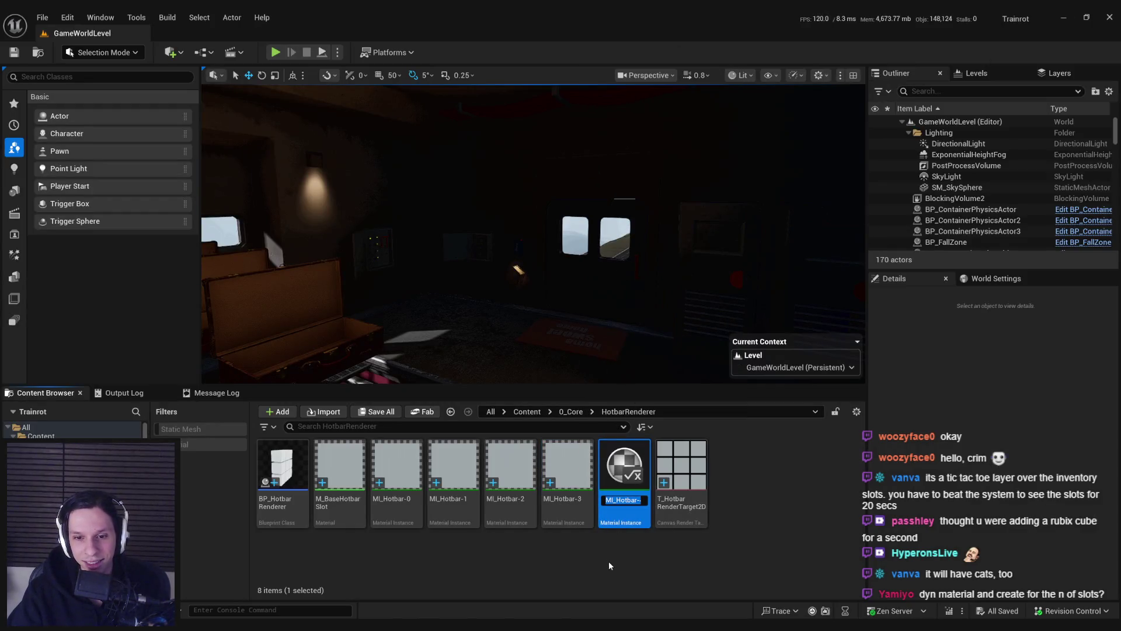
Step: Confirm the previous duplicate's name, then duplicate the last hotbar instance as MI_Hotbar-5
{"action": "key", "text": "Return"}
{"action": "double_click", "coordinate": [392, 520]}
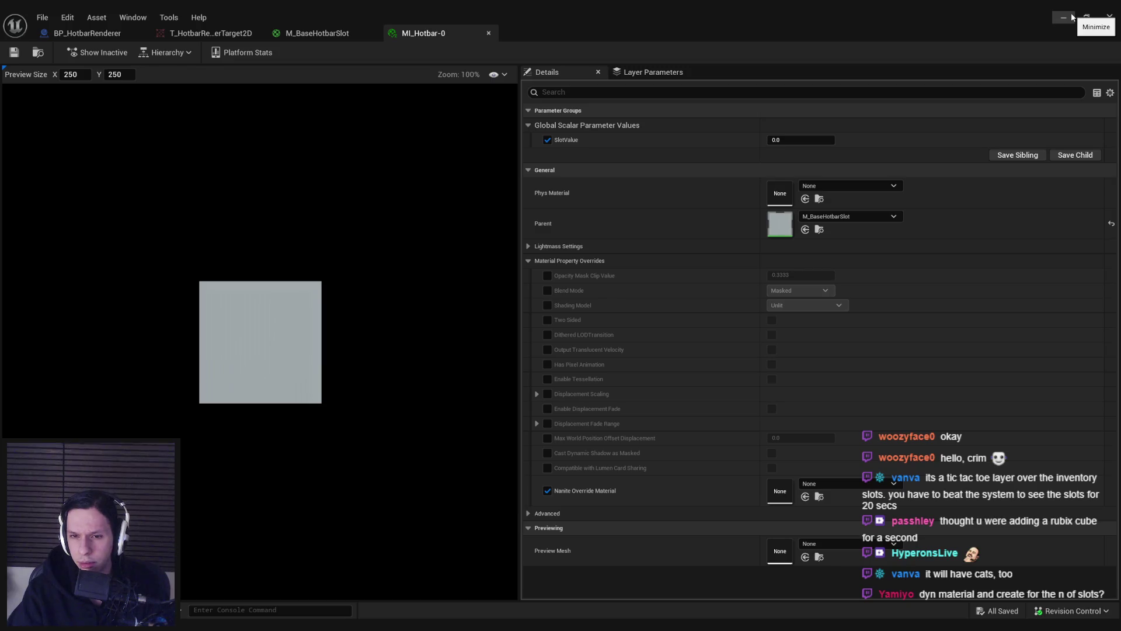
{"action": "left_click", "coordinate": [1072, 18]}
{"action": "left_click", "coordinate": [624, 482]}
{"action": "right_click", "coordinate": [623, 482]}
{"action": "left_click", "coordinate": [669, 254]}
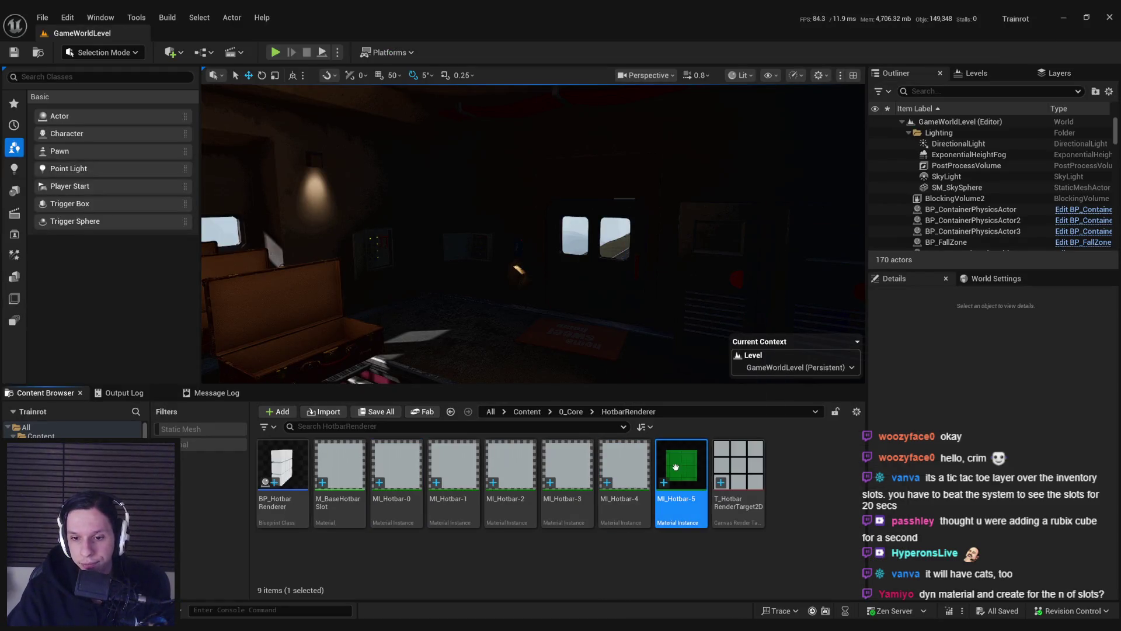
Step: Set MI_Hotbar-5's SlotValue to 5.0
{"action": "double_click", "coordinate": [677, 461]}
{"action": "left_click", "coordinate": [798, 141]}
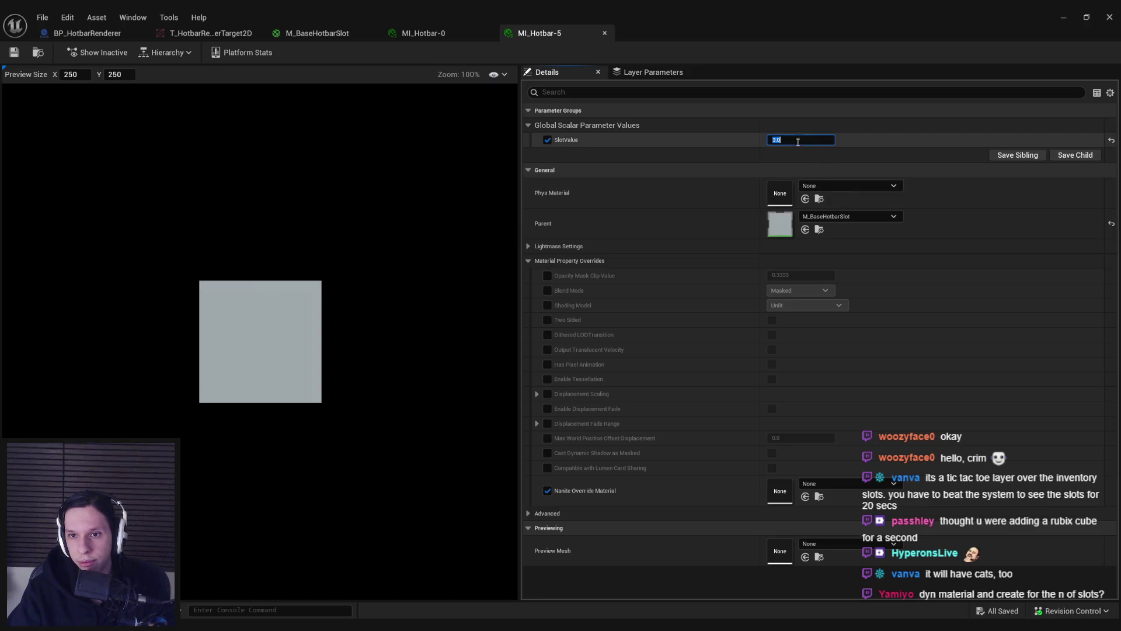
{"action": "type", "text": "5"}
{"action": "key", "text": "Return"}
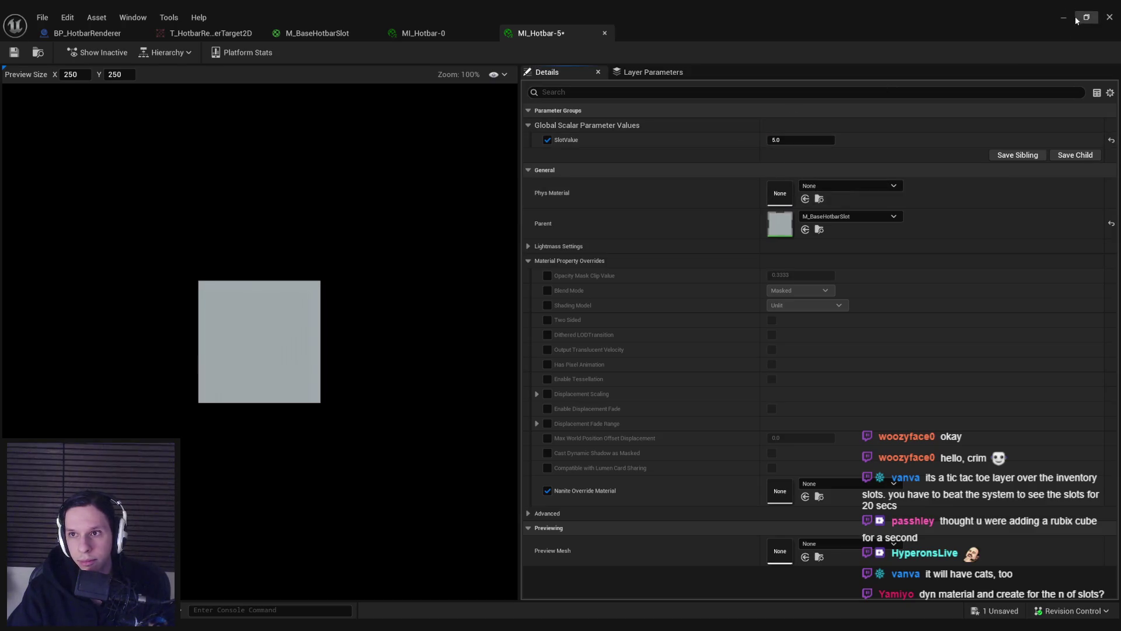
Step: Review MI_Hotbar-4 and MI_Hotbar-3, closing the MI_Hotbar-5, MI_Hotbar-3 and MI_Hotbar-0 editors
{"action": "left_click", "coordinate": [1064, 17]}
{"action": "double_click", "coordinate": [631, 448]}
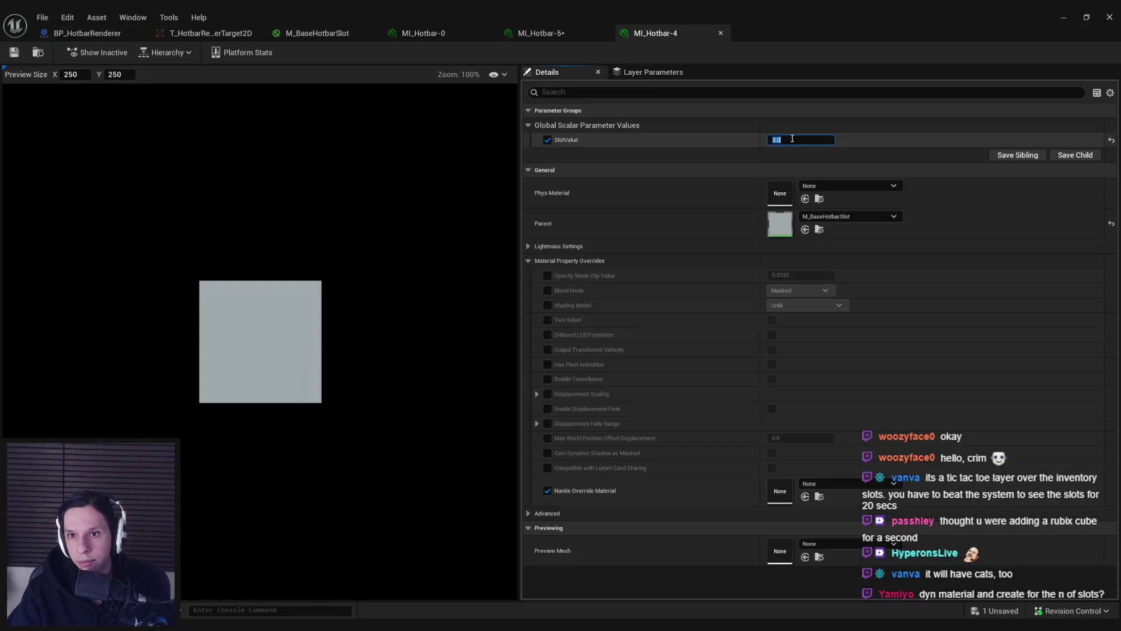
{"action": "middle_click", "coordinate": [580, 34]}
{"action": "left_click", "coordinate": [1064, 18]}
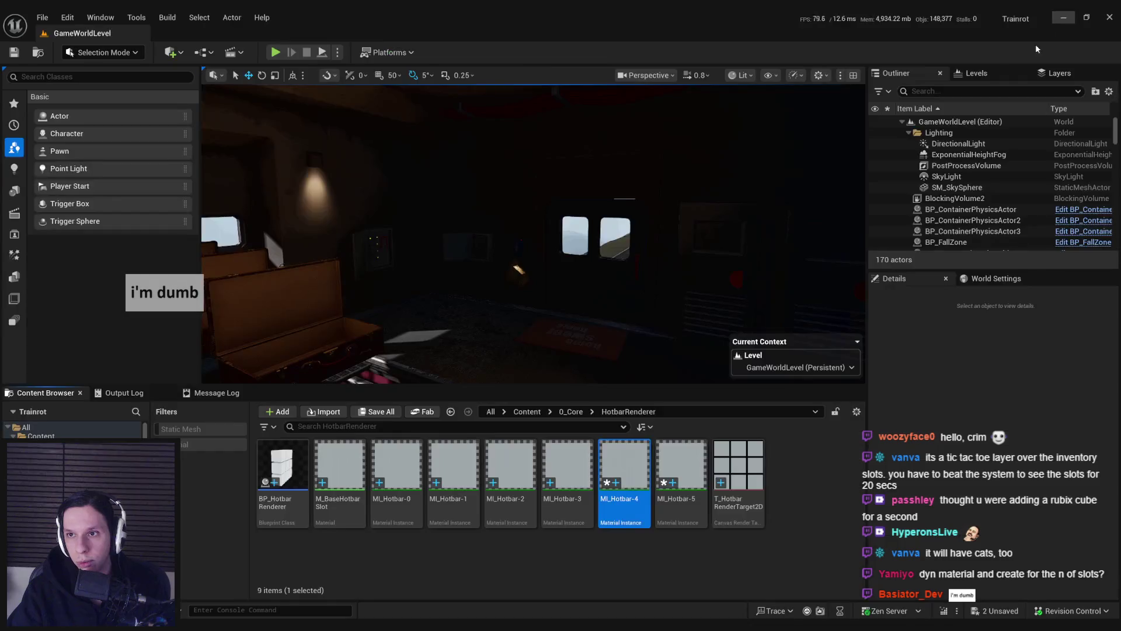
{"action": "double_click", "coordinate": [577, 478]}
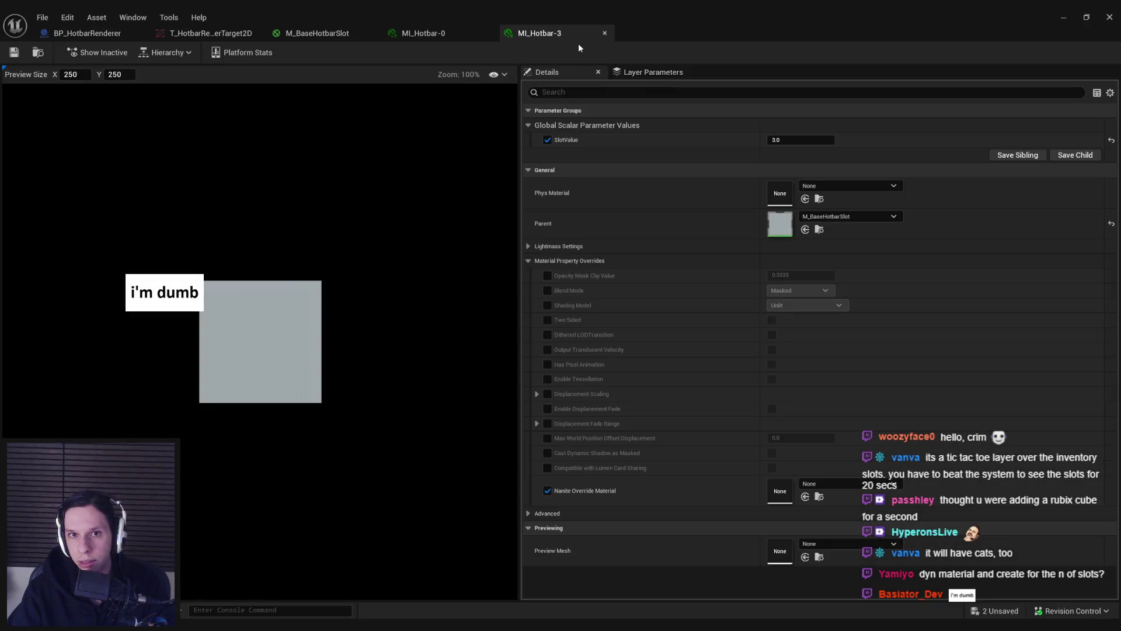
{"action": "middle_click", "coordinate": [575, 33]}
{"action": "middle_click", "coordinate": [478, 33]}
{"action": "left_click", "coordinate": [1063, 18]}
Step: Duplicate MI_Hotbar-5 as MI_Hotbar-6, set its SlotValue to 6.0, and close the editors
{"action": "left_click", "coordinate": [680, 473]}
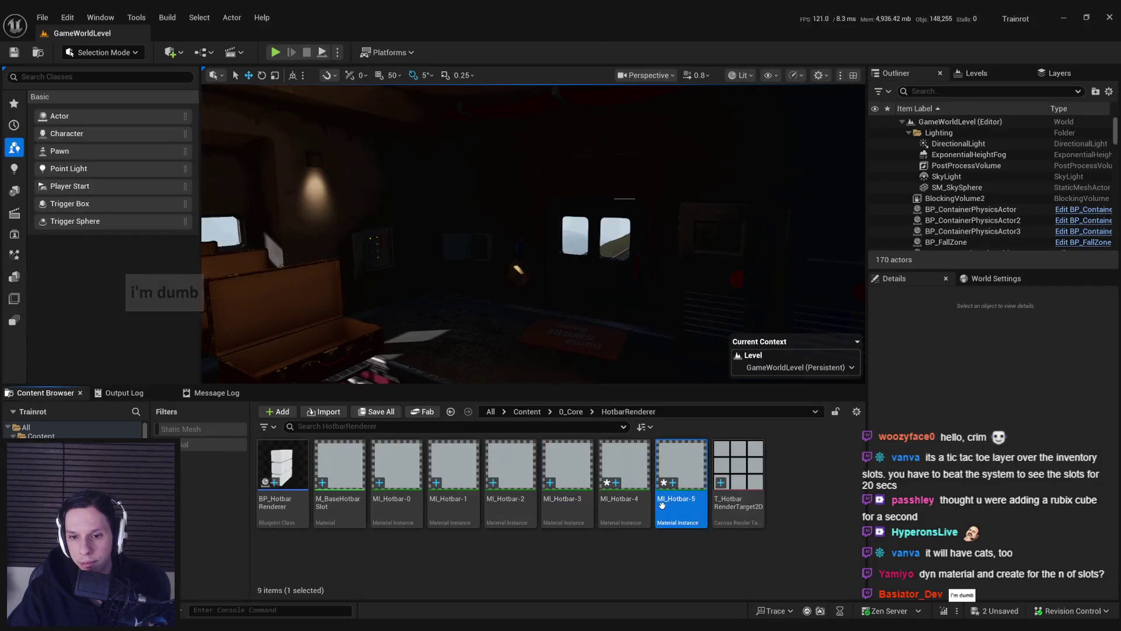
{"action": "right_click", "coordinate": [680, 473]}
{"action": "left_click", "coordinate": [730, 257]}
{"action": "type", "text": "MI_Hotbar-6"}
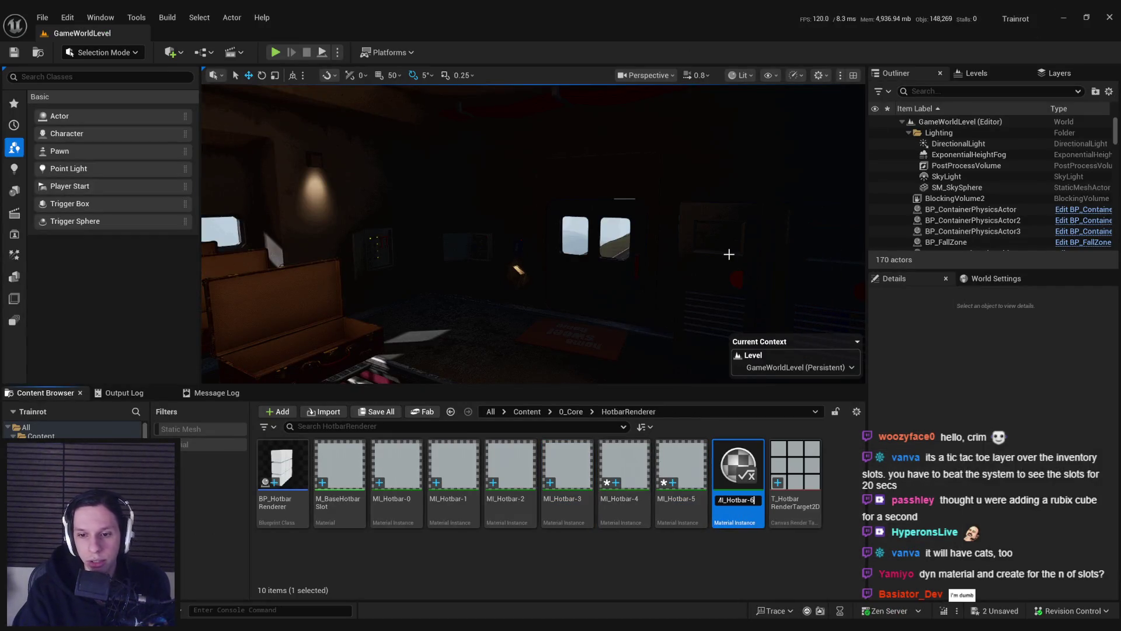
{"action": "key", "text": "Return"}
{"action": "key", "text": "Return"}
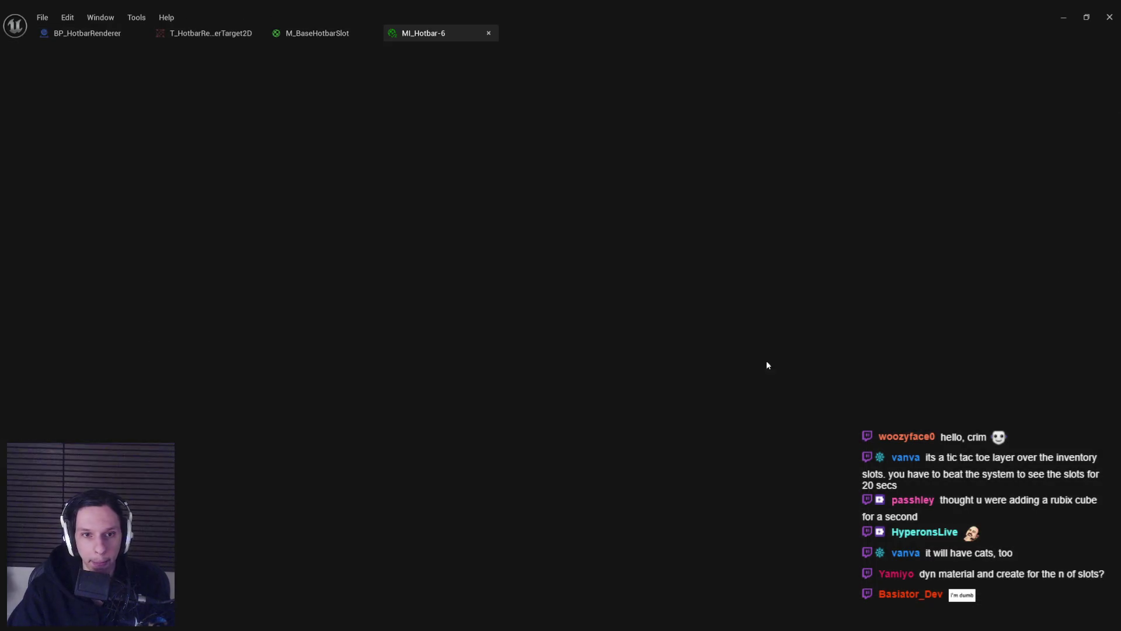
{"action": "left_click", "coordinate": [800, 140]}
{"action": "type", "text": "6"}
{"action": "key", "text": "Return"}
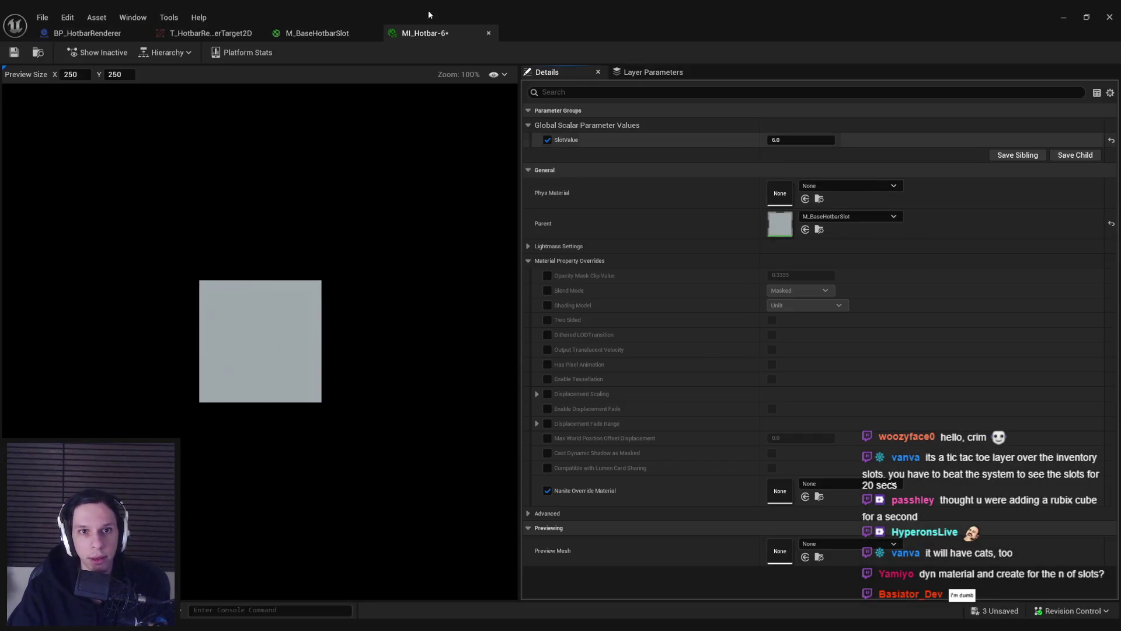
{"action": "left_click", "coordinate": [488, 33]}
{"action": "left_click", "coordinate": [372, 33]}
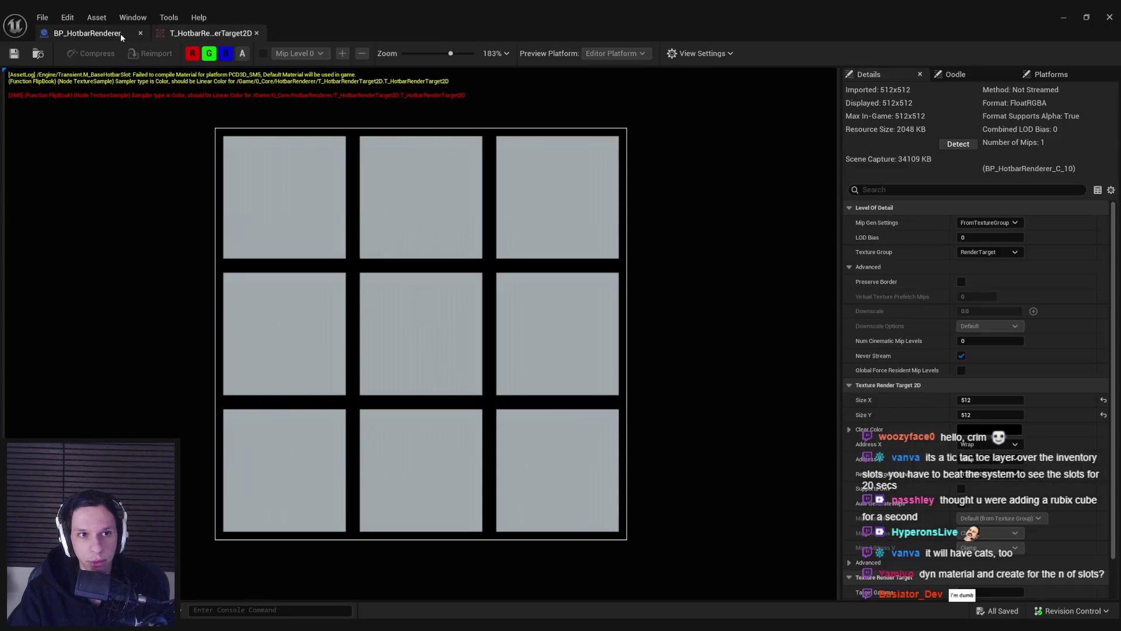
Step: Inspect the 3×3 cube grid in the BP_HotbarRenderer viewport, then go back to the level editor
{"action": "left_click", "coordinate": [88, 33]}
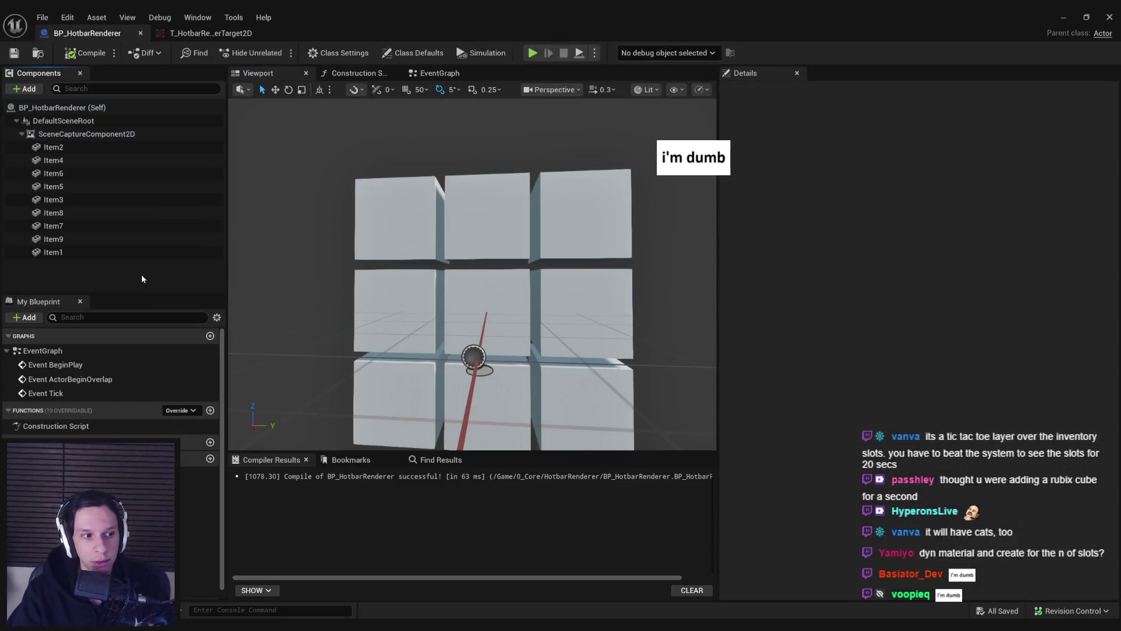
{"action": "left_click", "coordinate": [411, 150]}
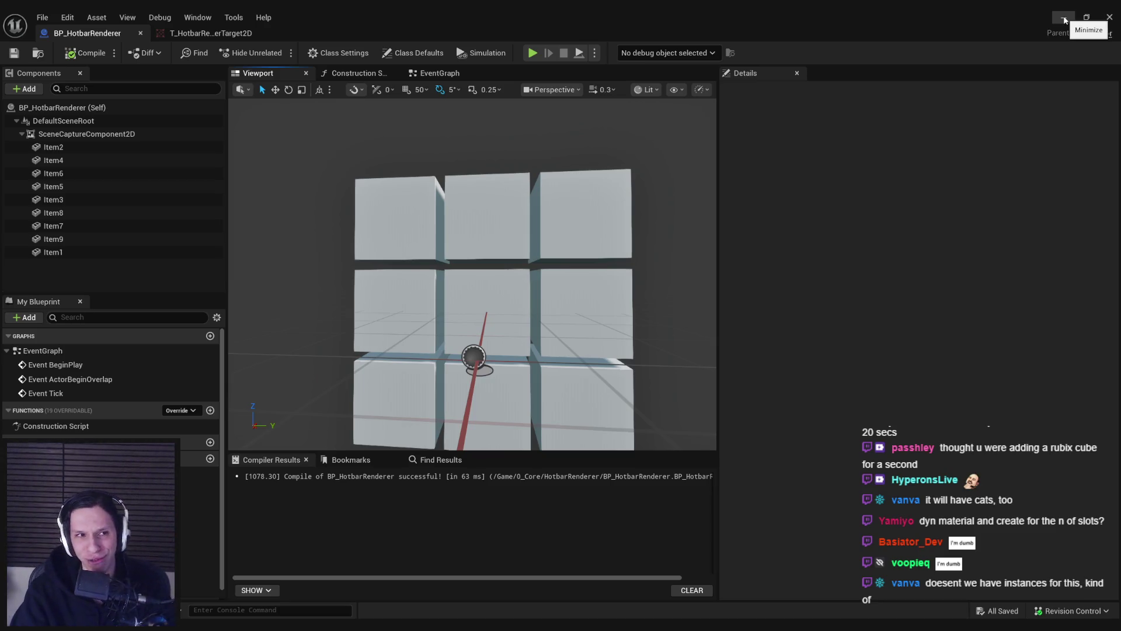
{"action": "left_click", "coordinate": [1064, 19]}
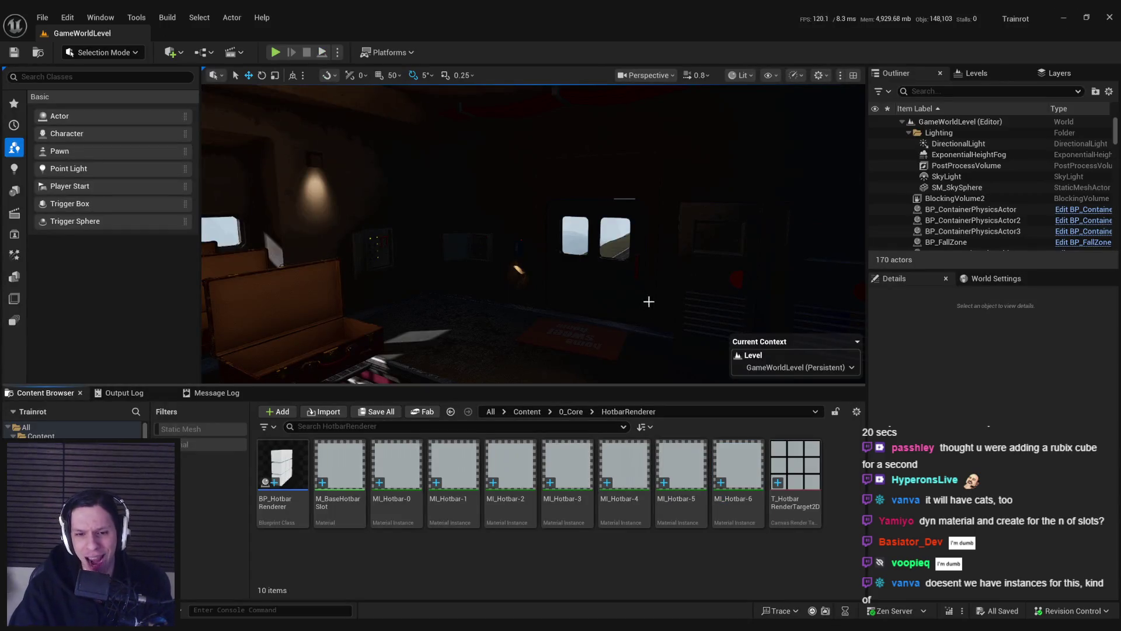
Step: Place BP_HotbarRenderer in the level, rotated -90° and lowered below the rails
{"action": "scroll", "coordinate": [508, 333], "scroll_direction": "up", "scroll_amount": 2}
{"action": "left_click_drag", "start_coordinate": [508, 333], "coordinate": [508, 333]}
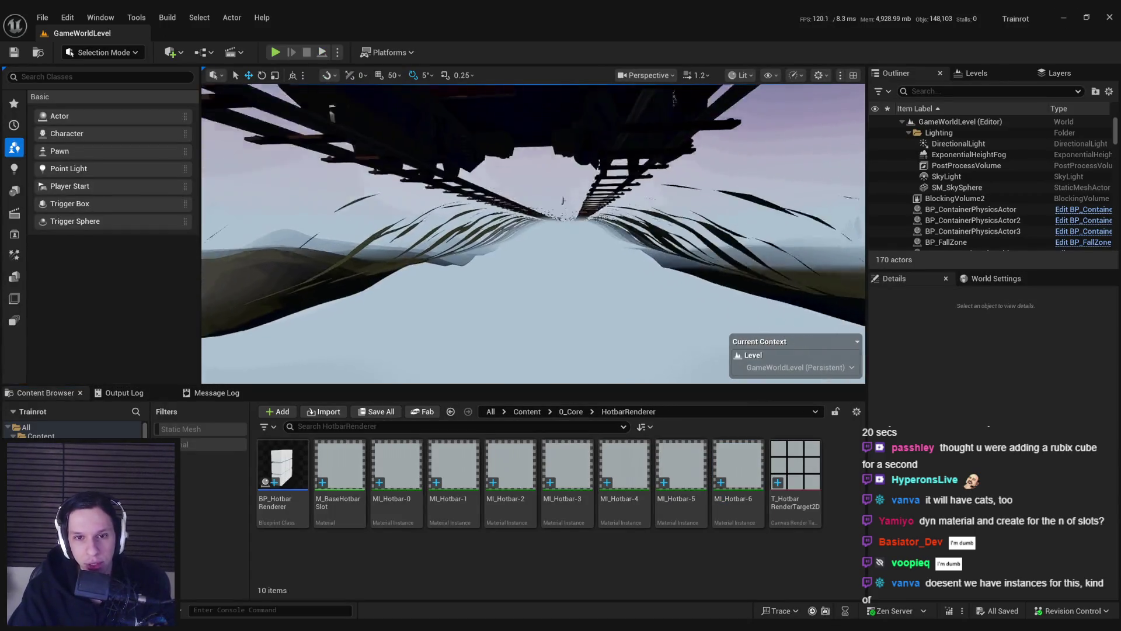
{"action": "mouse_move", "coordinate": [283, 464]}
{"action": "left_mouse_down"}
{"action": "mouse_move", "coordinate": [643, 303]}
{"action": "mouse_move", "coordinate": [666, 310]}
{"action": "mouse_move", "coordinate": [625, 292]}
{"action": "mouse_move", "coordinate": [575, 296]}
{"action": "mouse_move", "coordinate": [569, 350]}
{"action": "left_mouse_up"}
{"action": "key", "text": "e"}
{"action": "key", "text": "w"}
{"action": "left_click_drag", "start_coordinate": [525, 234], "coordinate": [525, 175]}
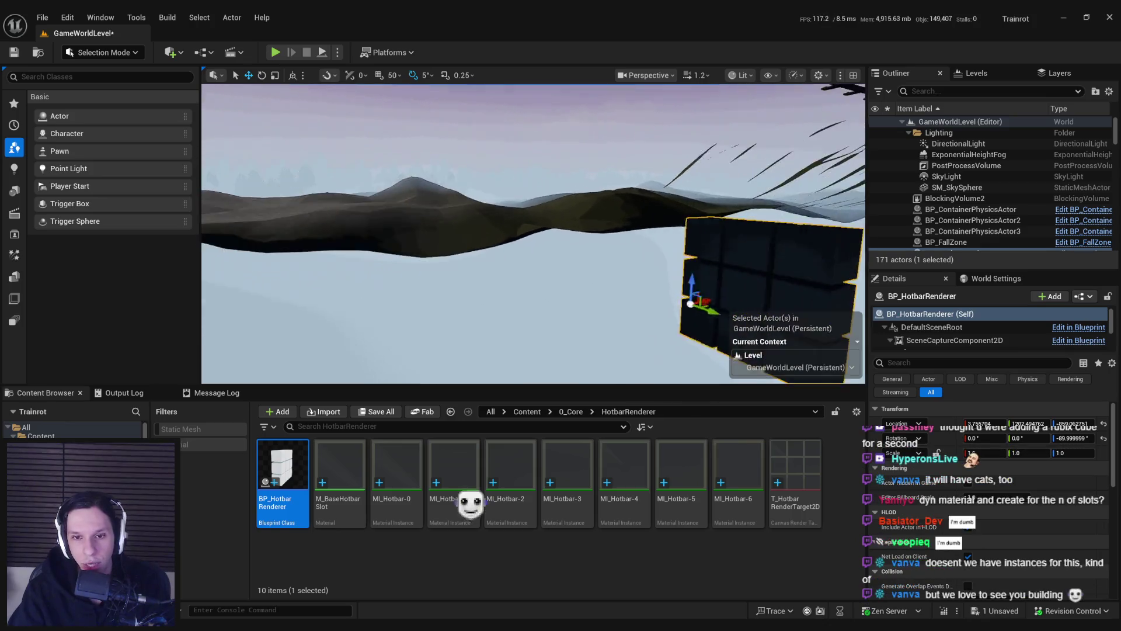
{"action": "key", "text": "Right"}
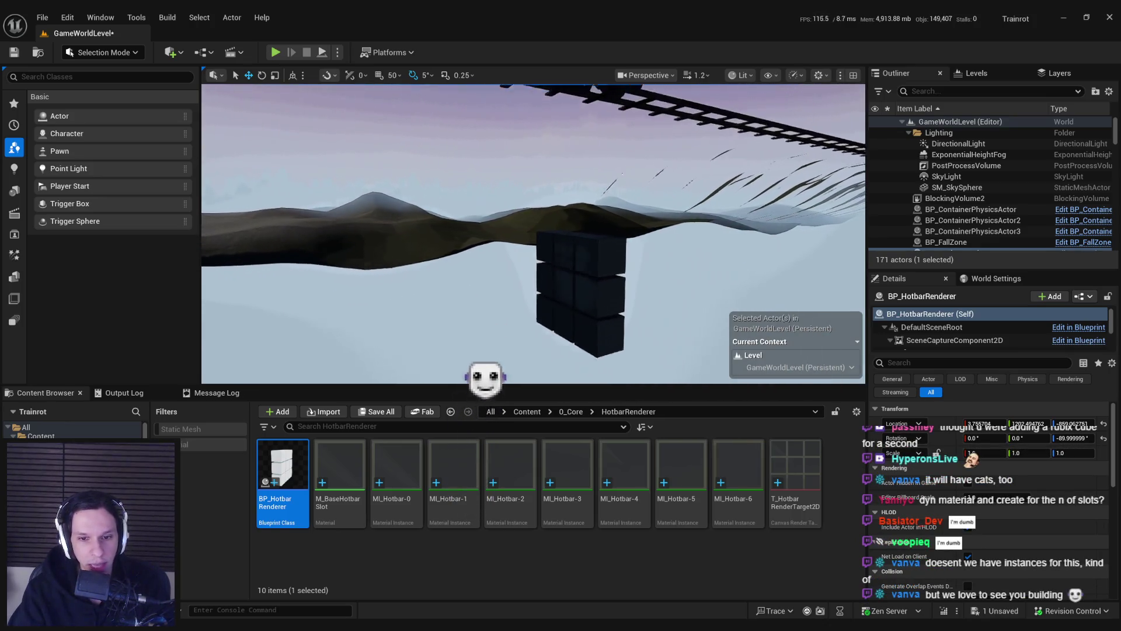
Step: Save the level and its changed packages, then frame the hotbar block under the rails
{"action": "key", "text": "ctrl+s"}
{"action": "key", "text": "Return"}
{"action": "mouse_move", "coordinate": [492, 302]}
{"action": "left_mouse_down"}
{"action": "mouse_move", "coordinate": [532, 272]}
{"action": "mouse_move", "coordinate": [546, 292]}
{"action": "left_mouse_up"}
{"action": "key", "text": "f"}
Step: Open the BP_HotbarRenderer blueprint at its SceneCaptureComponent2D settings
{"action": "double_click", "coordinate": [282, 467]}
{"action": "left_click", "coordinate": [86, 134]}
{"action": "scroll", "coordinate": [888, 383], "scroll_direction": "down", "scroll_amount": 5}
{"action": "scroll", "coordinate": [1006, 356], "scroll_direction": "down", "scroll_amount": 3}
Step: Set Primitive Render Mode to Use ShowOnly List, then compile and save the blueprint
{"action": "left_click", "coordinate": [970, 393]}
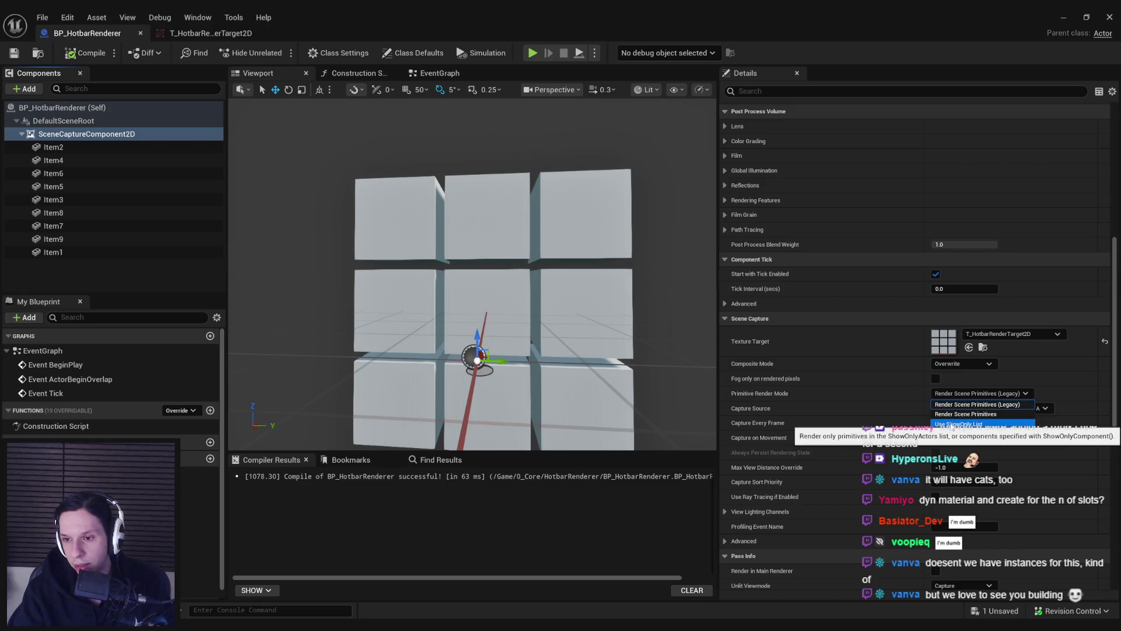
{"action": "left_click", "coordinate": [952, 425]}
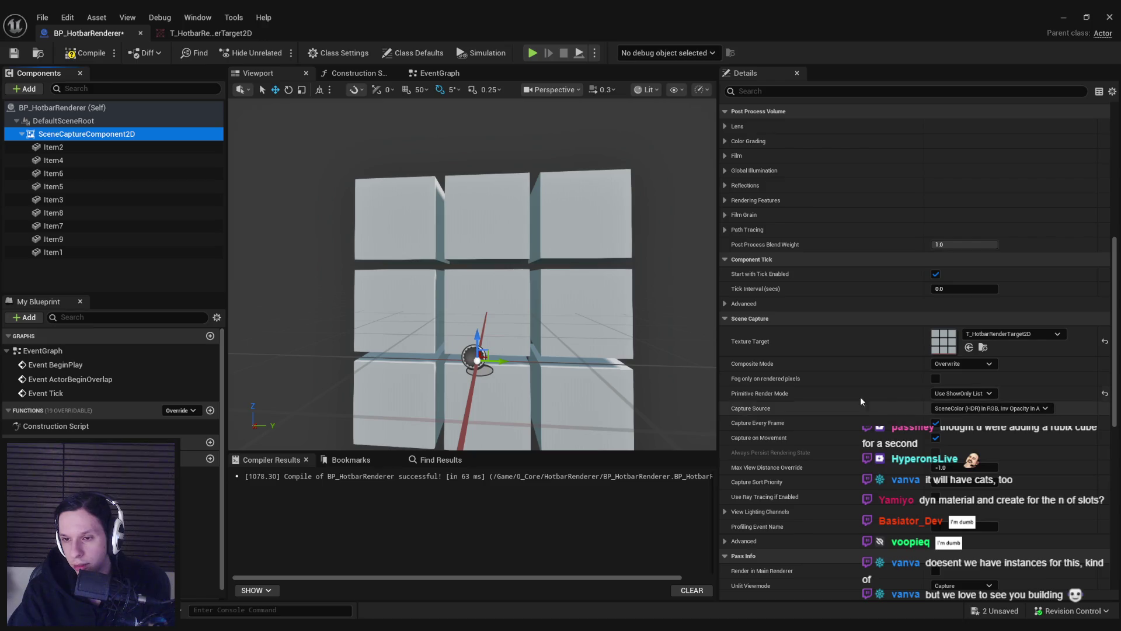
{"action": "left_click", "coordinate": [85, 54]}
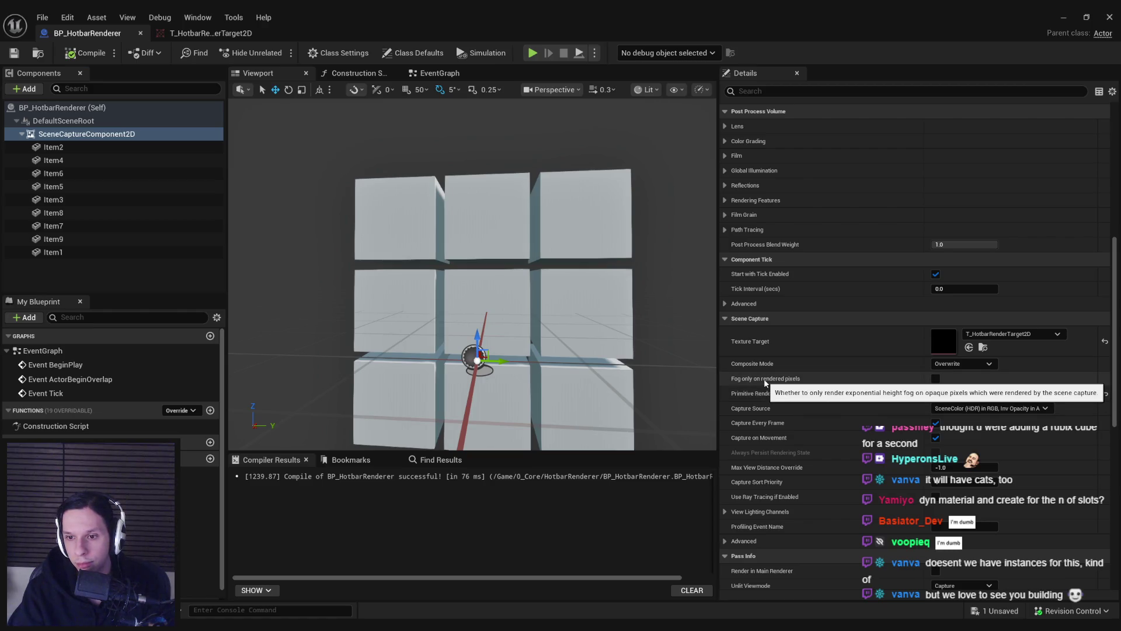
Step: Turn off Capture Every Frame and Capture on Movement; expand View Lighting Channels and Advanced
{"action": "left_click", "coordinate": [935, 423]}
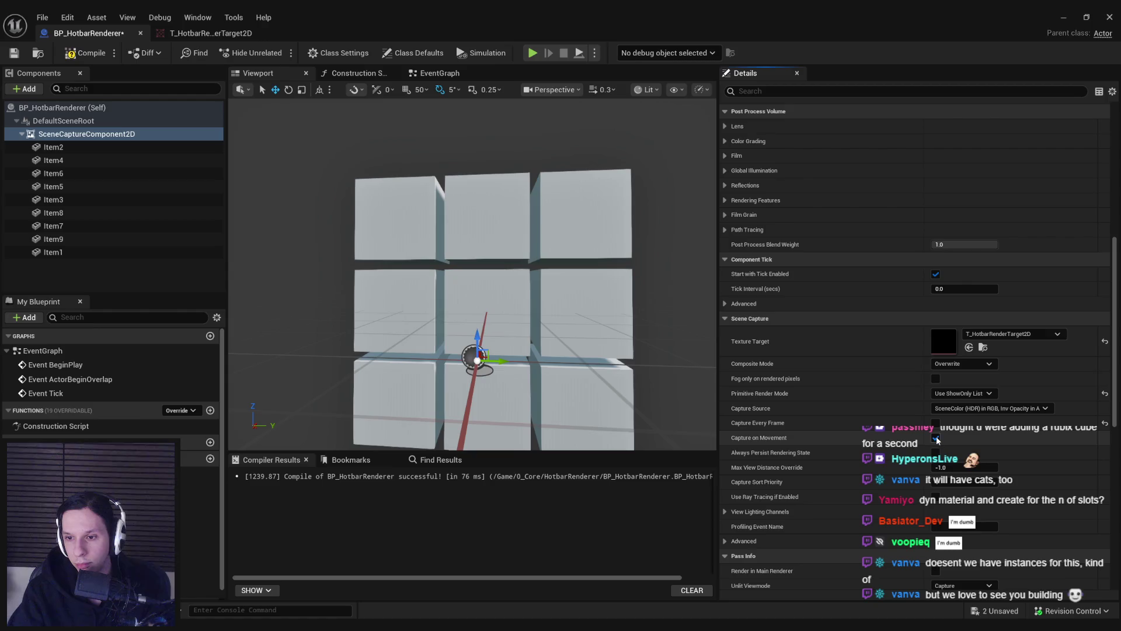
{"action": "left_click", "coordinate": [936, 437]}
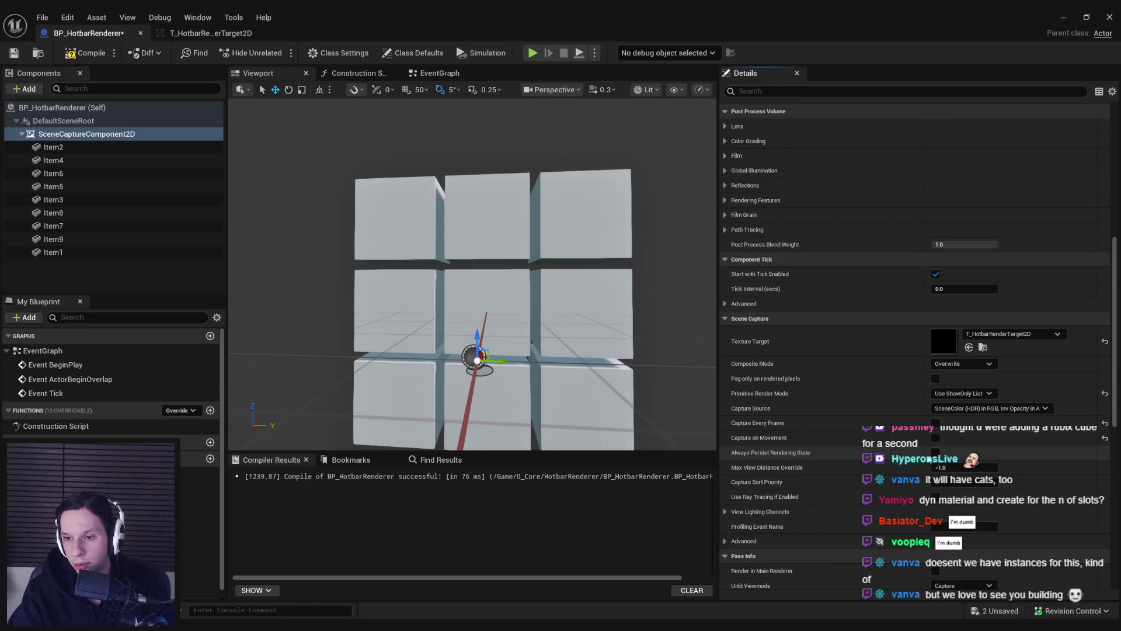
{"action": "left_click", "coordinate": [725, 511]}
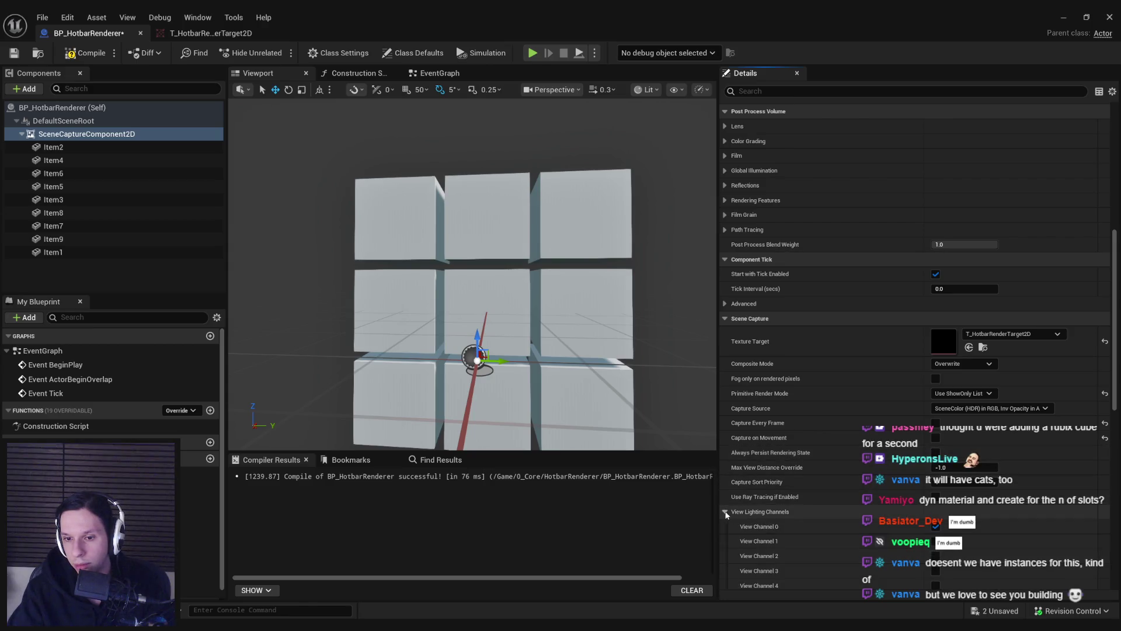
{"action": "scroll", "coordinate": [727, 508], "scroll_direction": "down", "scroll_amount": 3}
{"action": "left_click", "coordinate": [730, 508]}
{"action": "scroll", "coordinate": [728, 514], "scroll_direction": "down", "scroll_amount": 1}
{"action": "scroll", "coordinate": [727, 510], "scroll_direction": "down", "scroll_amount": 3}
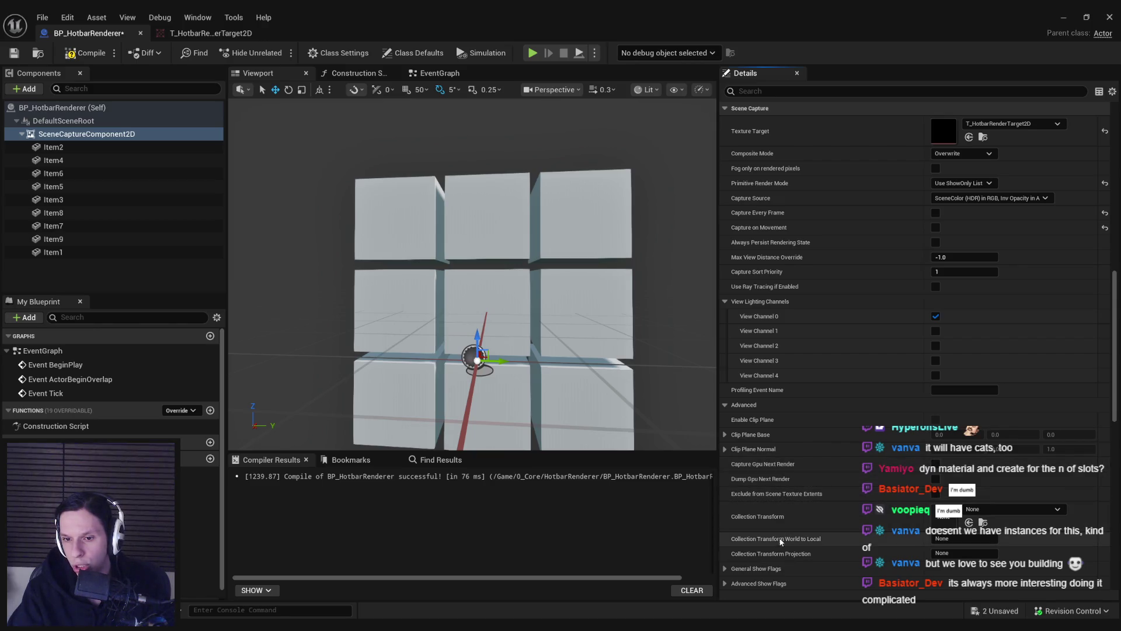
Step: In General Show Flags, exclude atmosphere, BSP, clouds, decals and landscape from the capture
{"action": "scroll", "coordinate": [730, 514], "scroll_direction": "down", "scroll_amount": 2}
{"action": "left_click", "coordinate": [726, 498]}
{"action": "scroll", "coordinate": [759, 468], "scroll_direction": "down", "scroll_amount": 3}
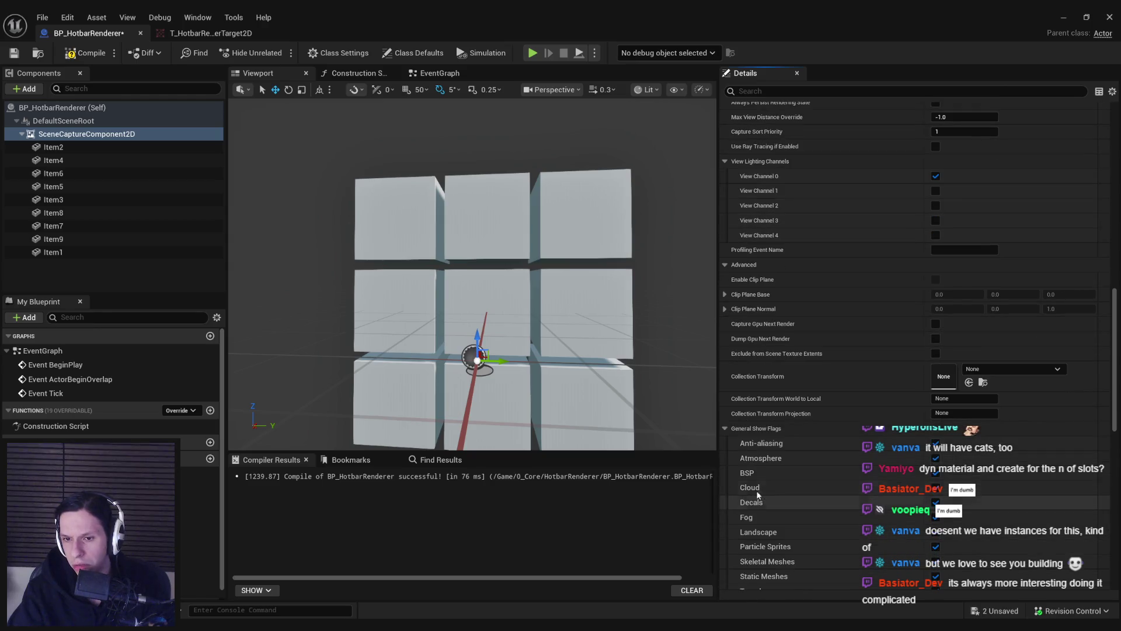
{"action": "left_click", "coordinate": [936, 442]}
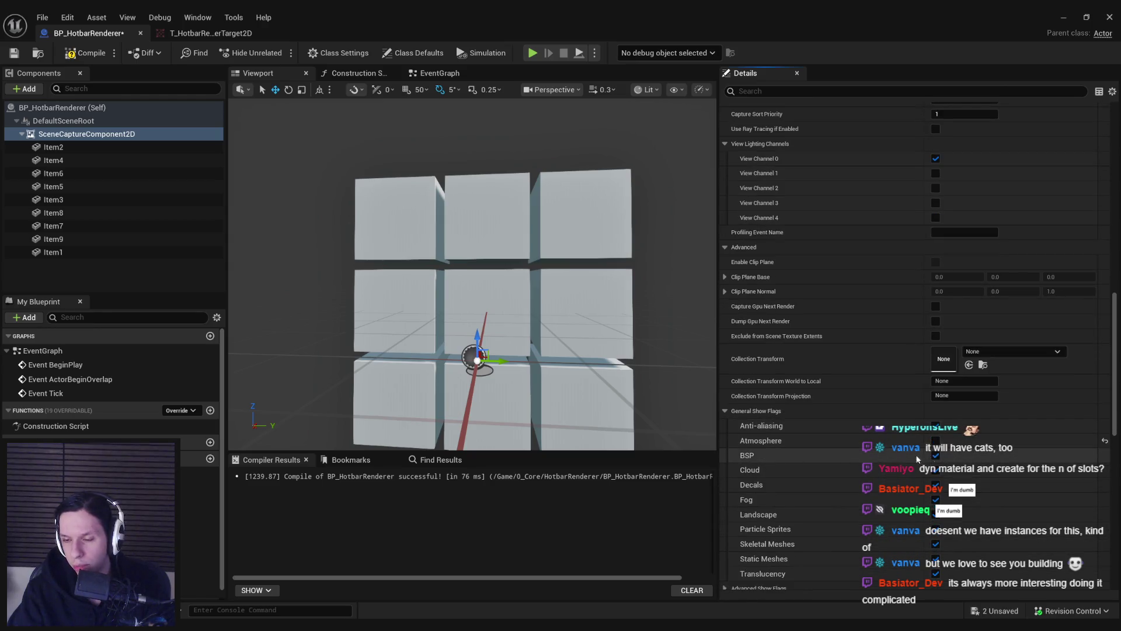
{"action": "left_click", "coordinate": [936, 457]}
{"action": "left_click", "coordinate": [937, 470]}
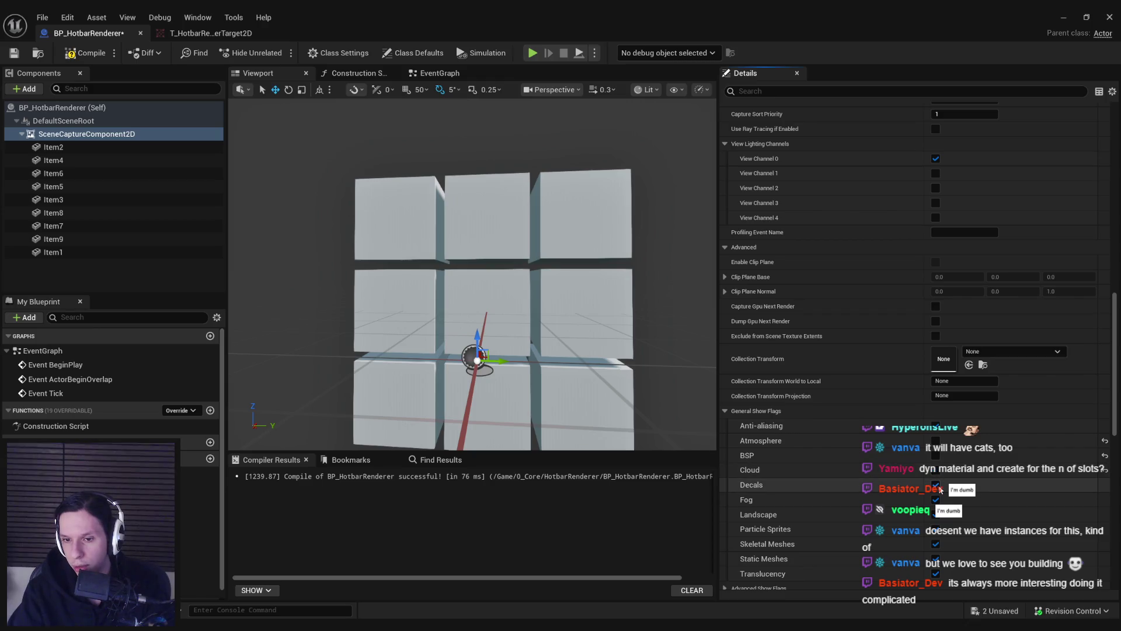
{"action": "left_click", "coordinate": [936, 485]}
{"action": "scroll", "coordinate": [934, 502], "scroll_direction": "down", "scroll_amount": 1}
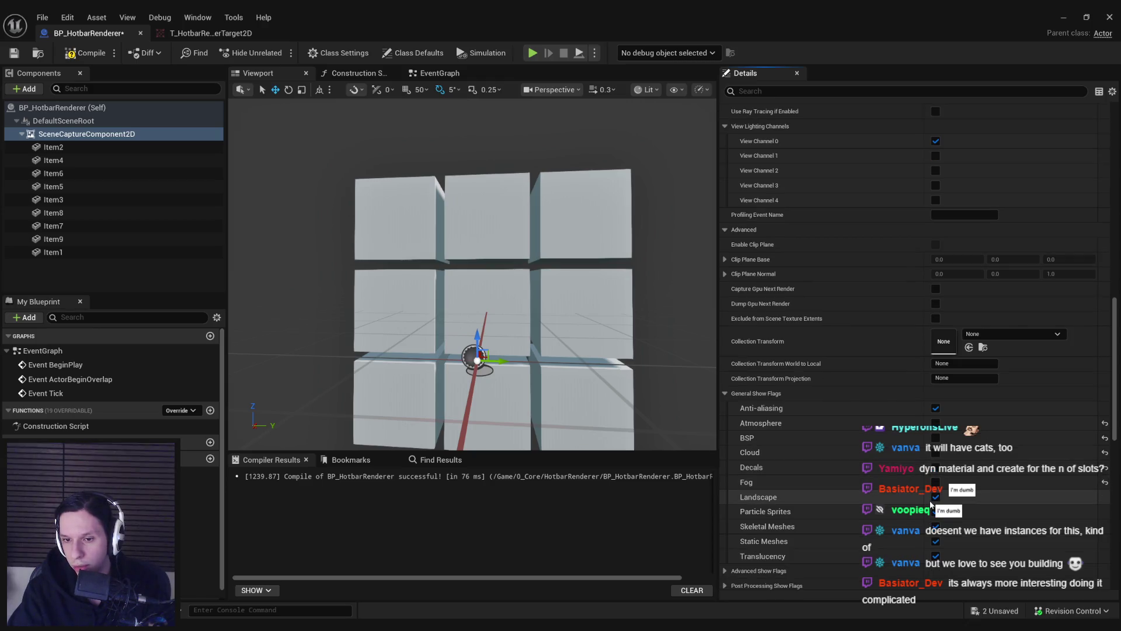
{"action": "left_click", "coordinate": [937, 498]}
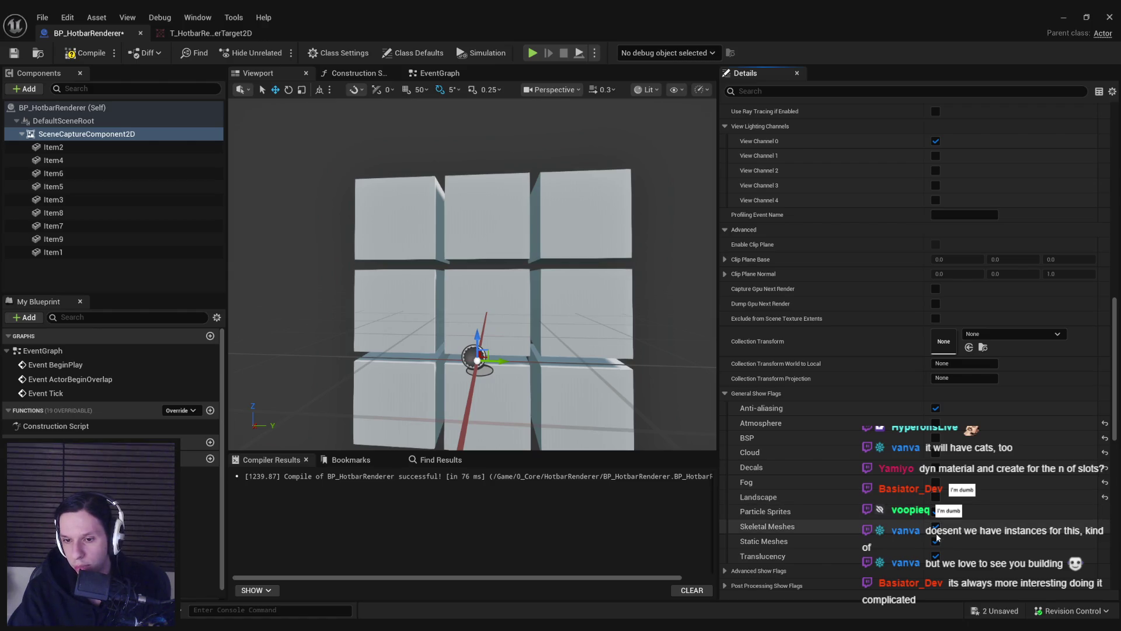
Step: In Advanced Show Flags, exclude foliage and instanced static meshes from the capture
{"action": "scroll", "coordinate": [759, 537], "scroll_direction": "down", "scroll_amount": 1}
{"action": "left_click", "coordinate": [726, 531]}
{"action": "scroll", "coordinate": [788, 496], "scroll_direction": "down", "scroll_amount": 2}
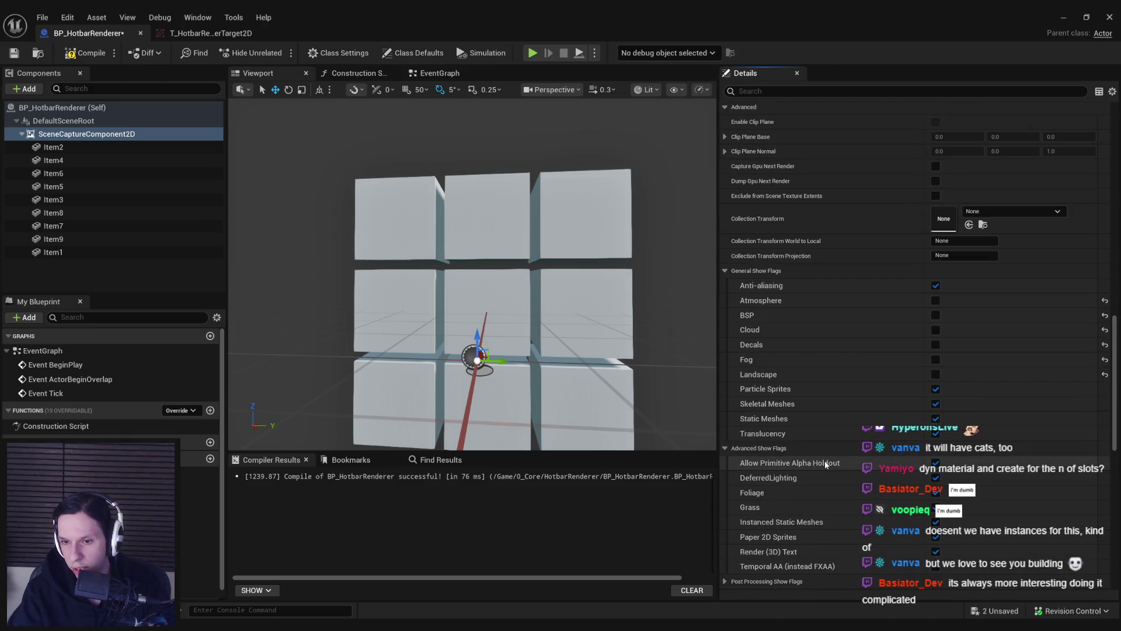
{"action": "scroll", "coordinate": [804, 475], "scroll_direction": "down", "scroll_amount": 1}
{"action": "left_click", "coordinate": [937, 475]}
{"action": "left_click", "coordinate": [936, 504]}
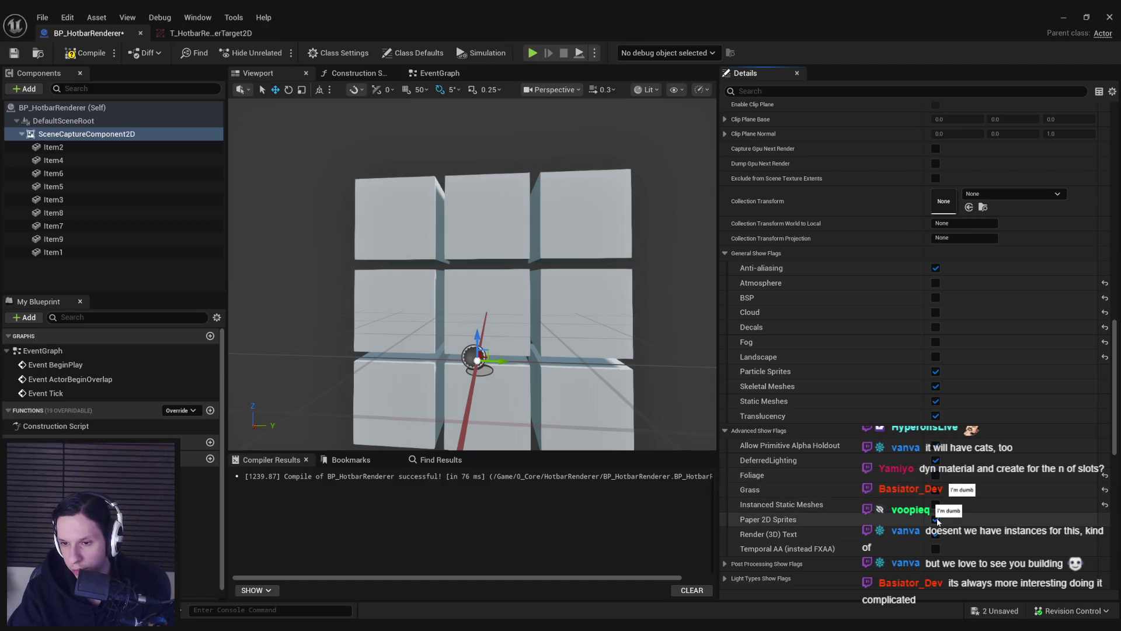
Step: Try toggling bloom and local exposure in Post Processing Show Flags, leaving both unchanged
{"action": "scroll", "coordinate": [801, 517], "scroll_direction": "down", "scroll_amount": 3}
{"action": "left_click", "coordinate": [727, 510]}
{"action": "scroll", "coordinate": [767, 493], "scroll_direction": "down", "scroll_amount": 4}
{"action": "left_click", "coordinate": [935, 456]}
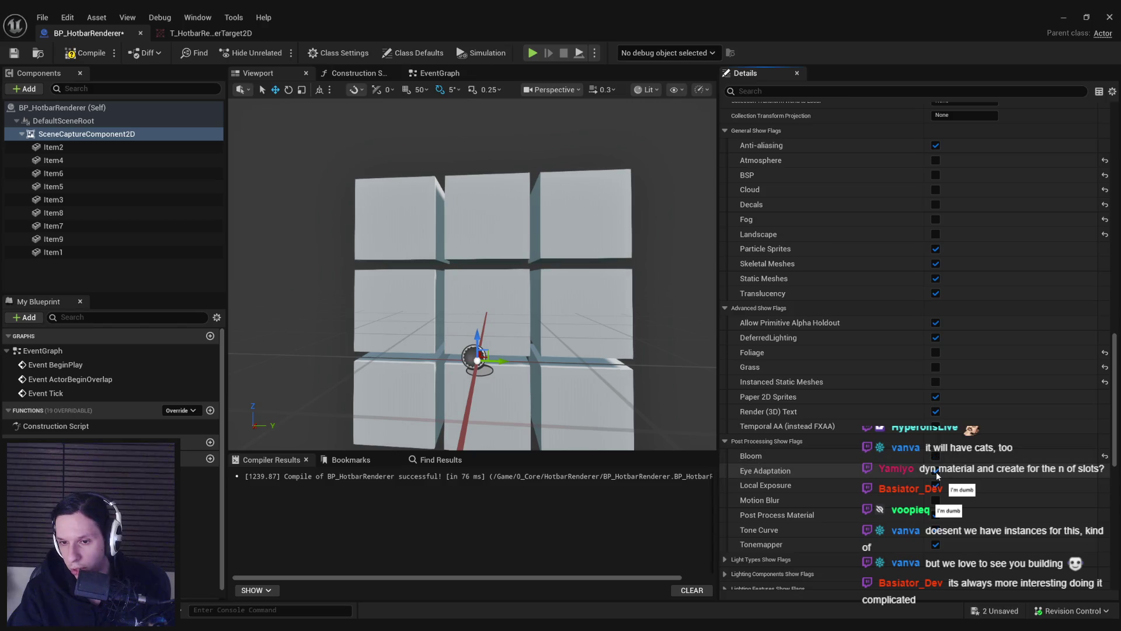
{"action": "left_click", "coordinate": [935, 456]}
{"action": "left_click", "coordinate": [936, 485]}
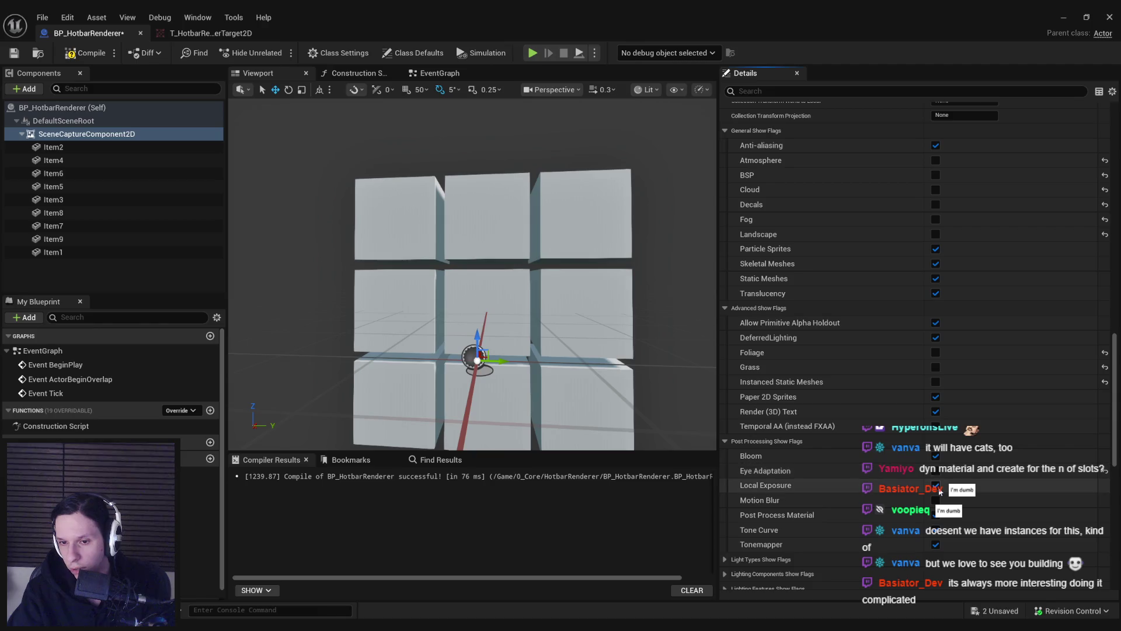
{"action": "left_click", "coordinate": [936, 485]}
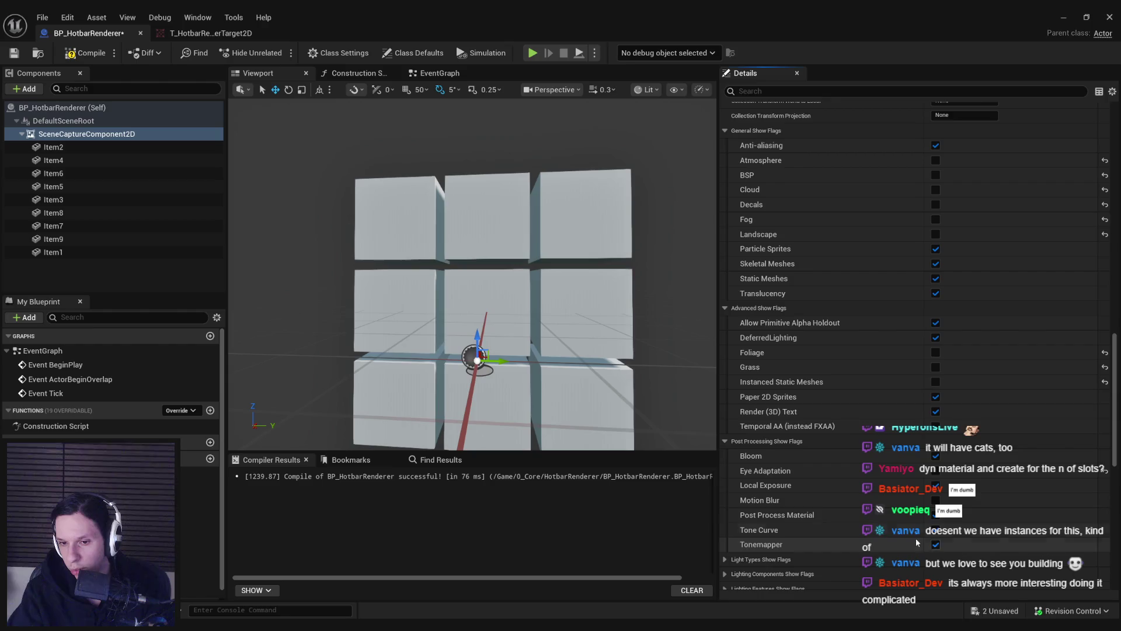
{"action": "scroll", "coordinate": [730, 500], "scroll_direction": "down", "scroll_amount": 3}
Step: Turn off Distance Field Ambient Occlusion, Light Functions and Light Shafts in the lighting show flags
{"action": "left_click", "coordinate": [725, 489]}
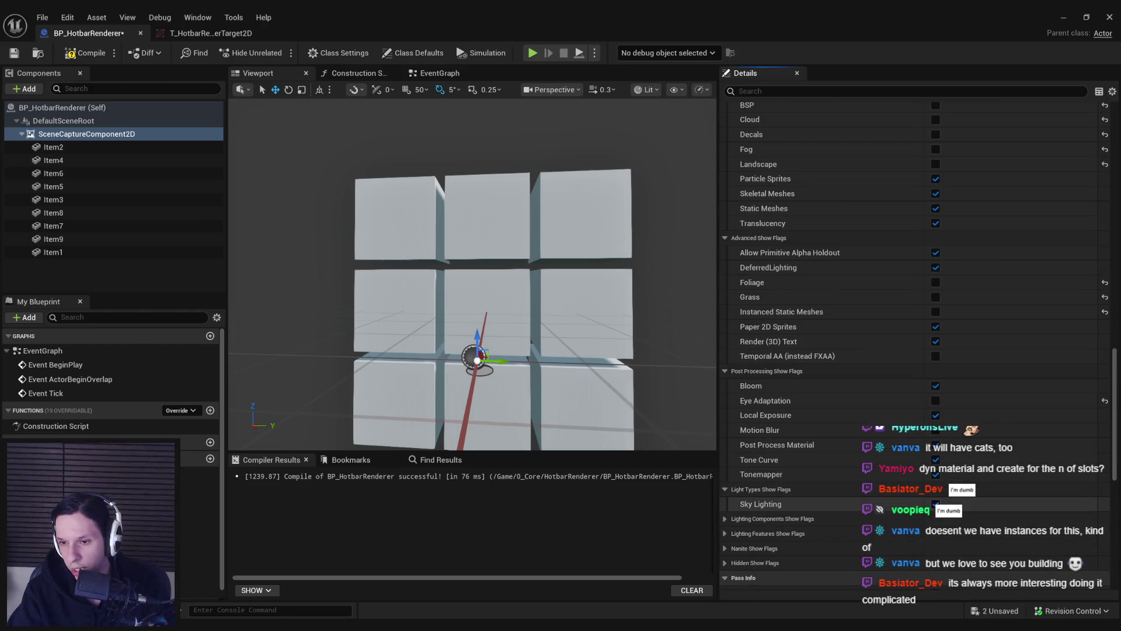
{"action": "left_click", "coordinate": [725, 489]}
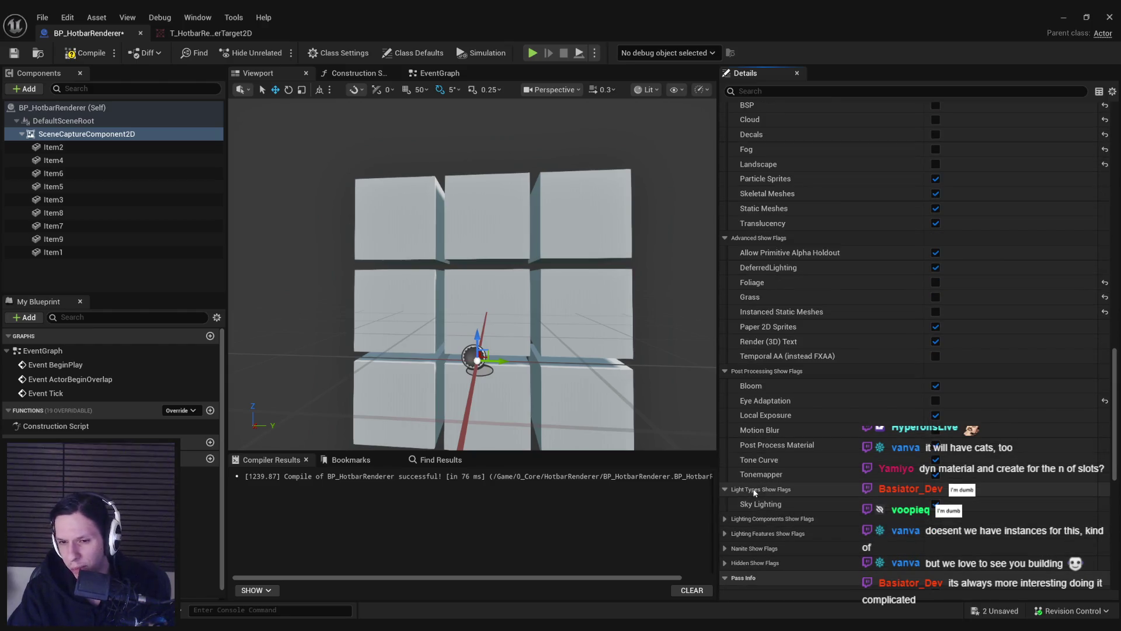
{"action": "left_click", "coordinate": [725, 504]}
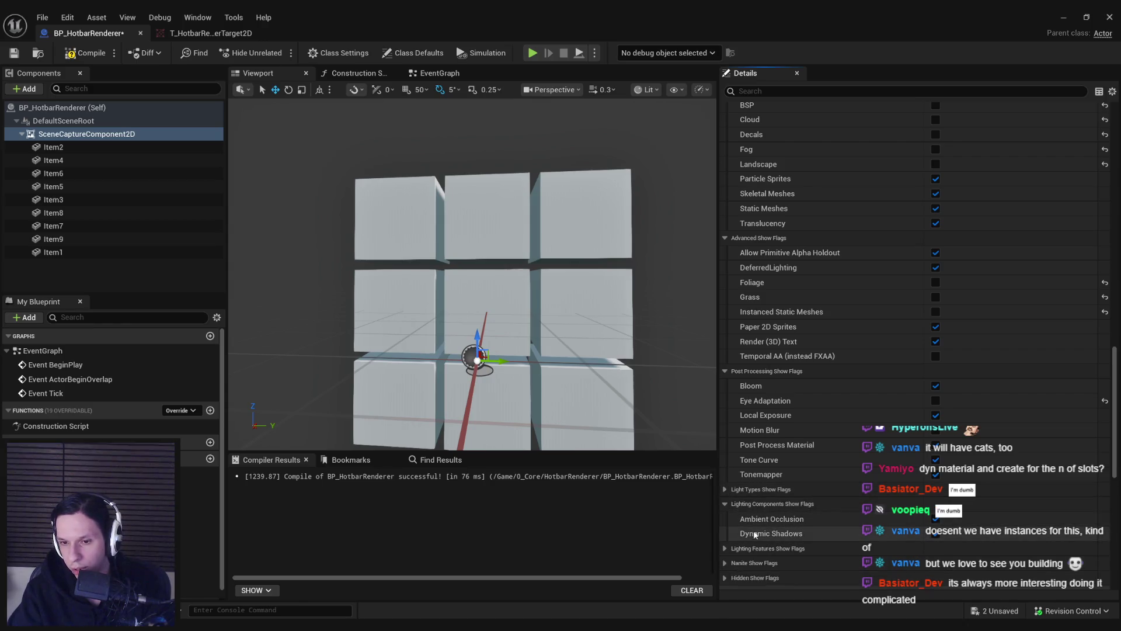
{"action": "scroll", "coordinate": [754, 535], "scroll_direction": "down", "scroll_amount": 2}
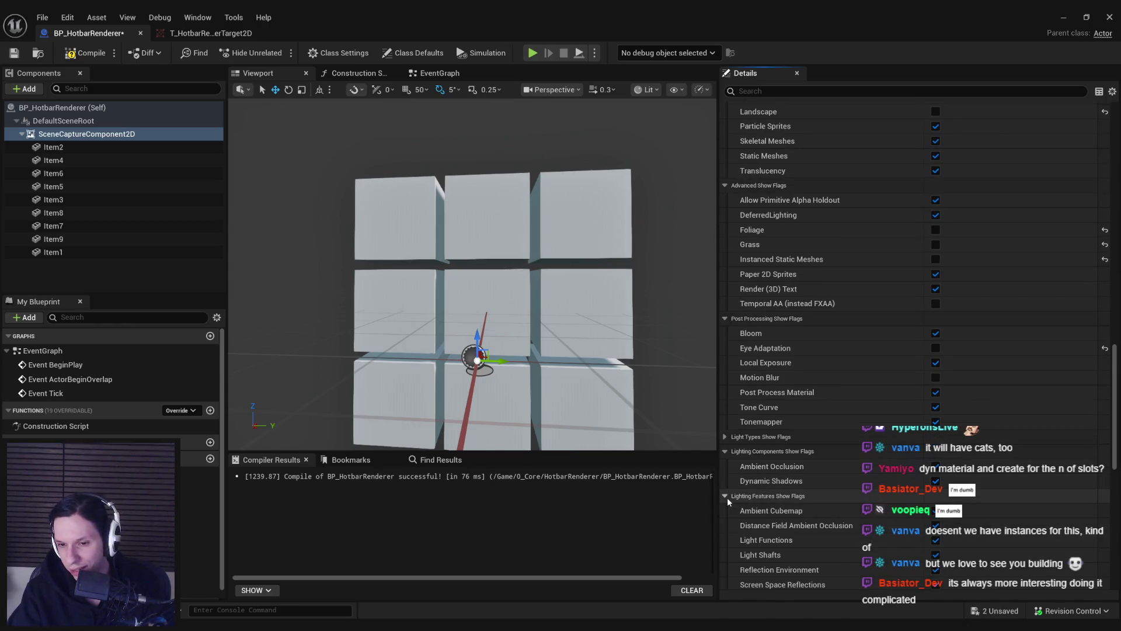
{"action": "left_click", "coordinate": [725, 495]}
{"action": "scroll", "coordinate": [729, 494], "scroll_direction": "down", "scroll_amount": 2}
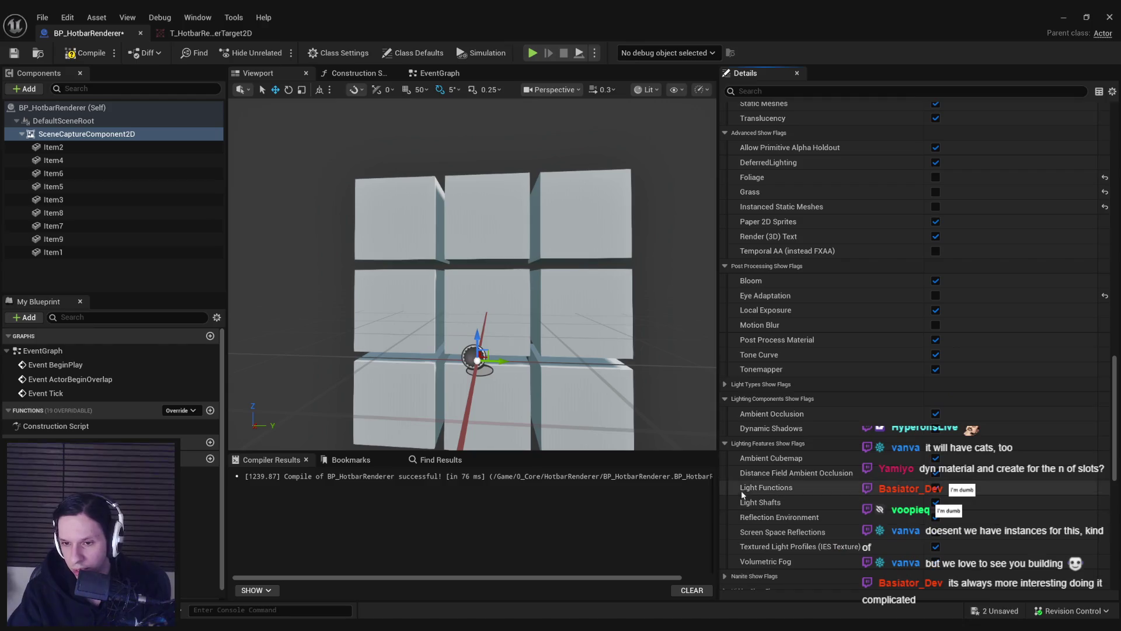
{"action": "left_click", "coordinate": [936, 472]}
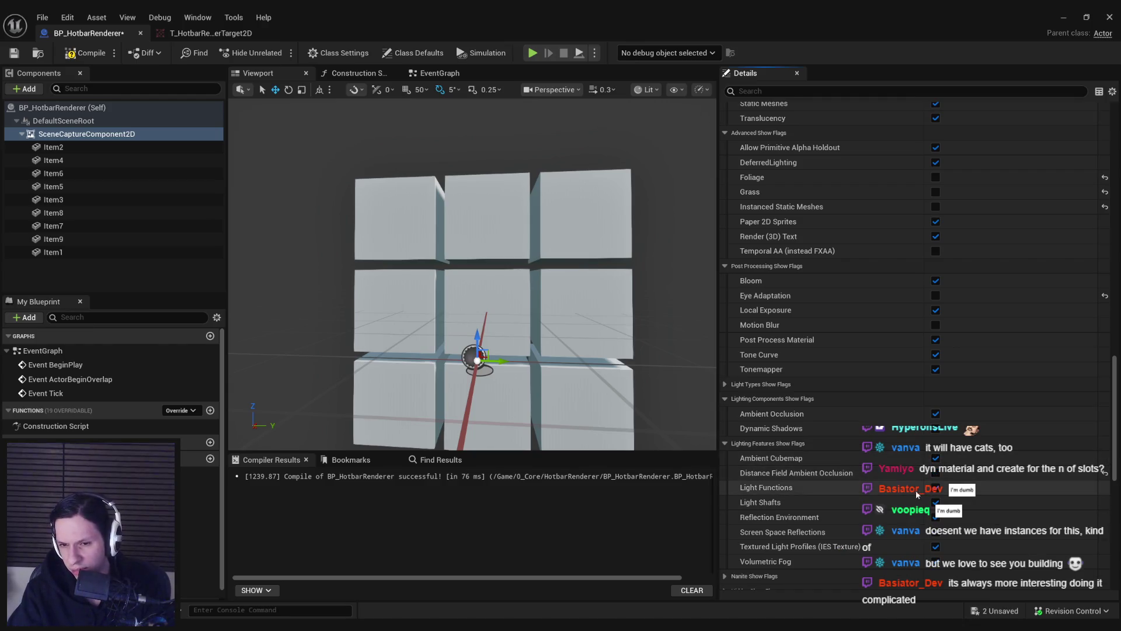
{"action": "left_click", "coordinate": [936, 487]}
{"action": "left_click", "coordinate": [936, 502]}
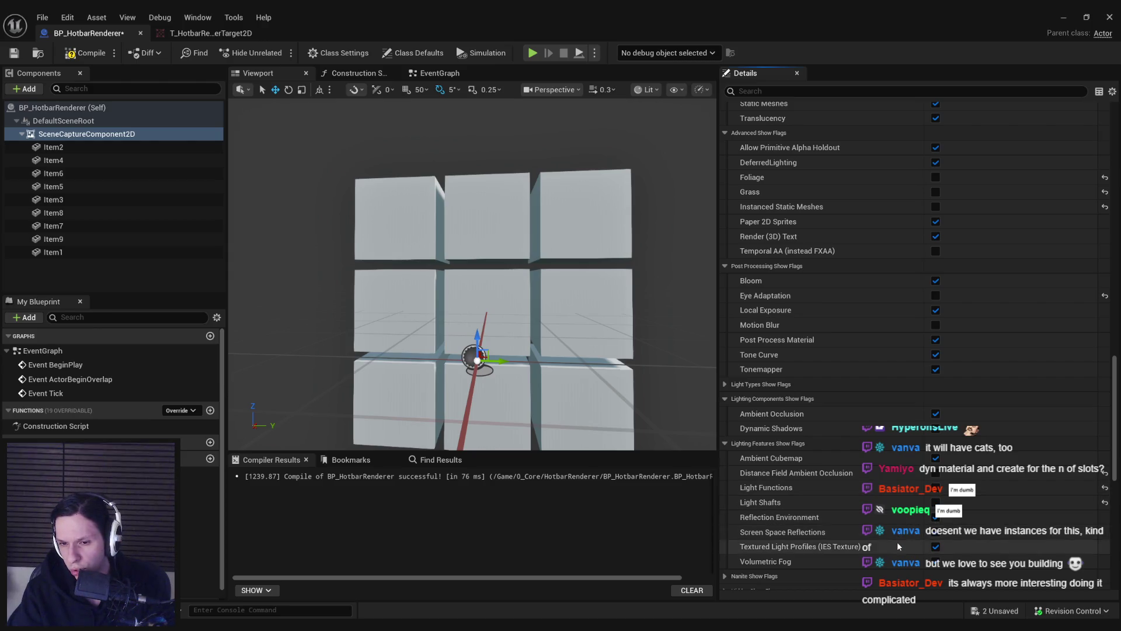
Step: Expand the Hidden Show Flags group, then compile and save BP_HotbarRenderer
{"action": "scroll", "coordinate": [864, 532], "scroll_direction": "down", "scroll_amount": 3}
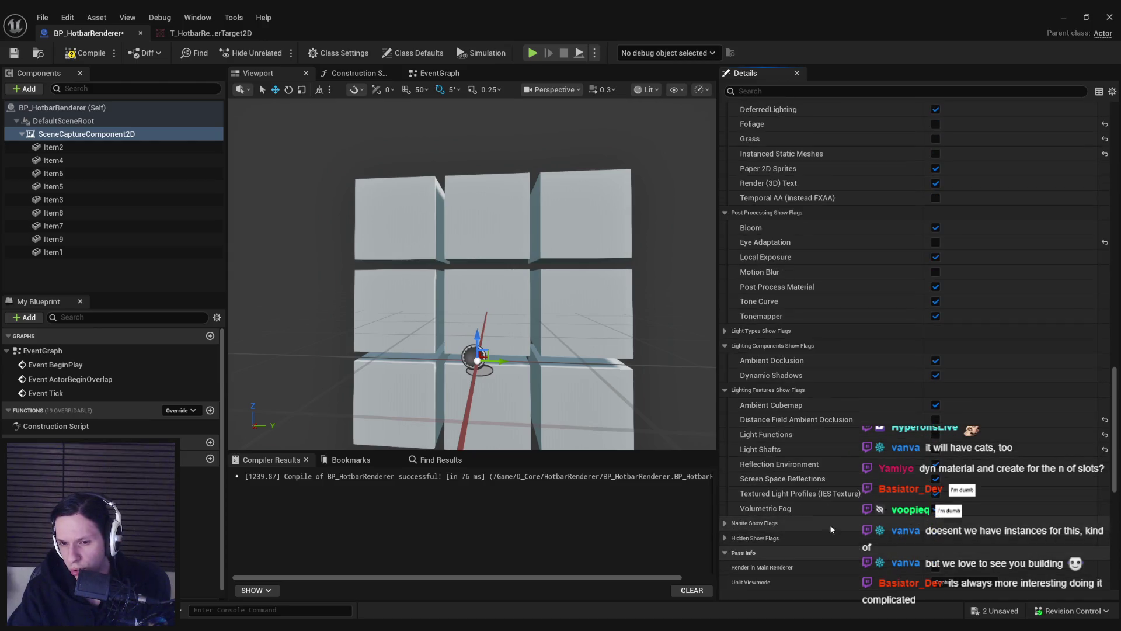
{"action": "scroll", "coordinate": [727, 524], "scroll_direction": "down", "scroll_amount": 1}
{"action": "left_click", "coordinate": [724, 519]}
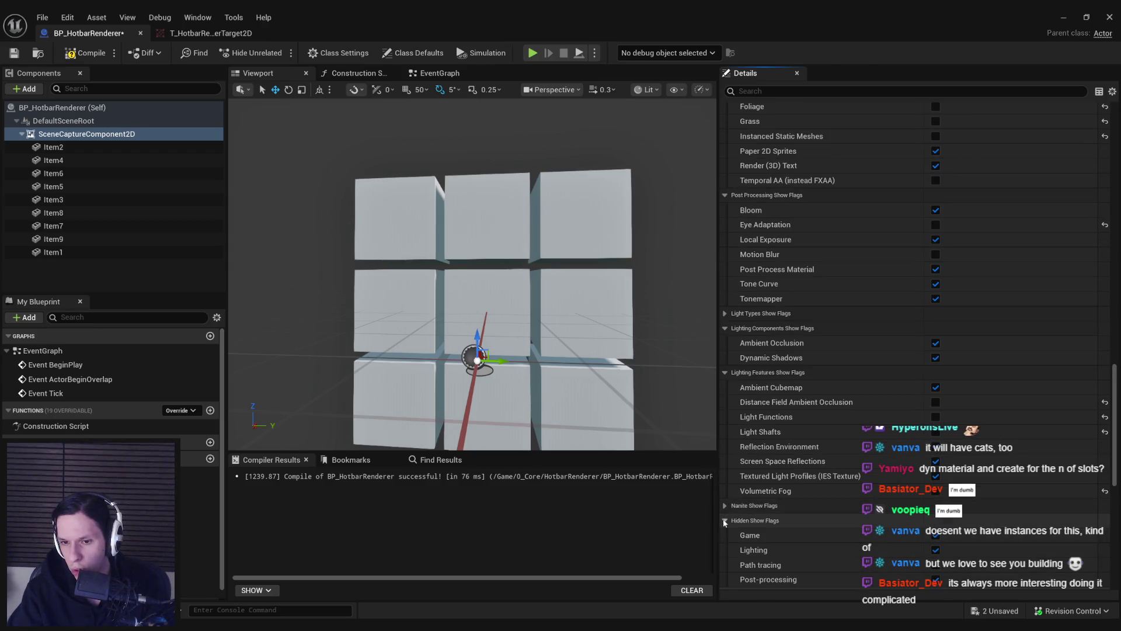
{"action": "scroll", "coordinate": [725, 518], "scroll_direction": "down", "scroll_amount": 3}
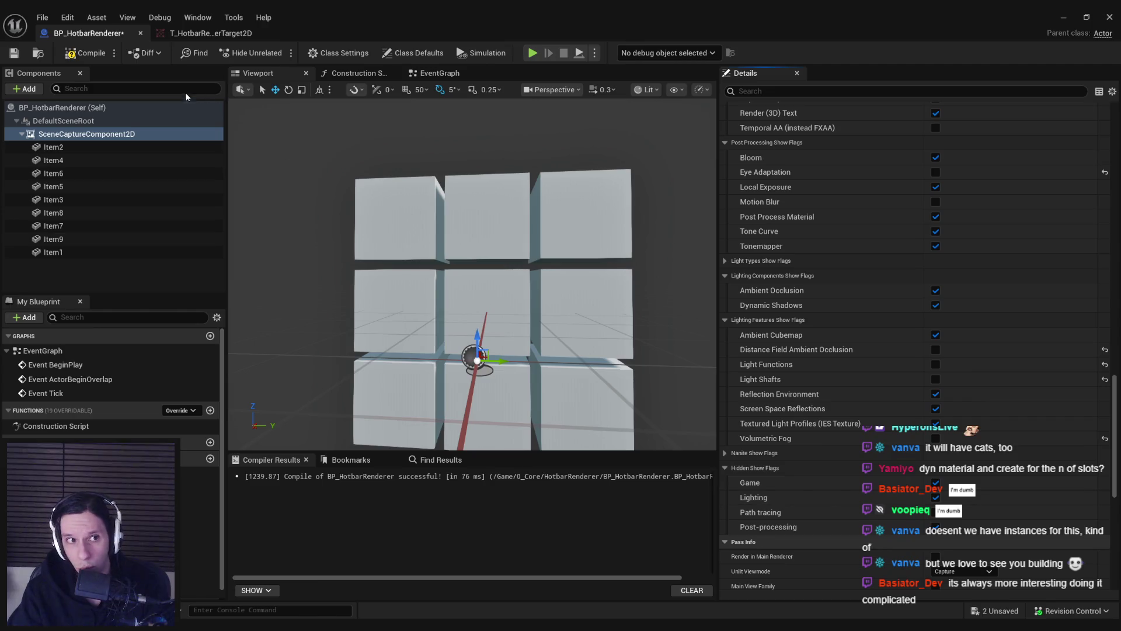
{"action": "left_click", "coordinate": [85, 52]}
{"action": "left_click", "coordinate": [13, 57]}
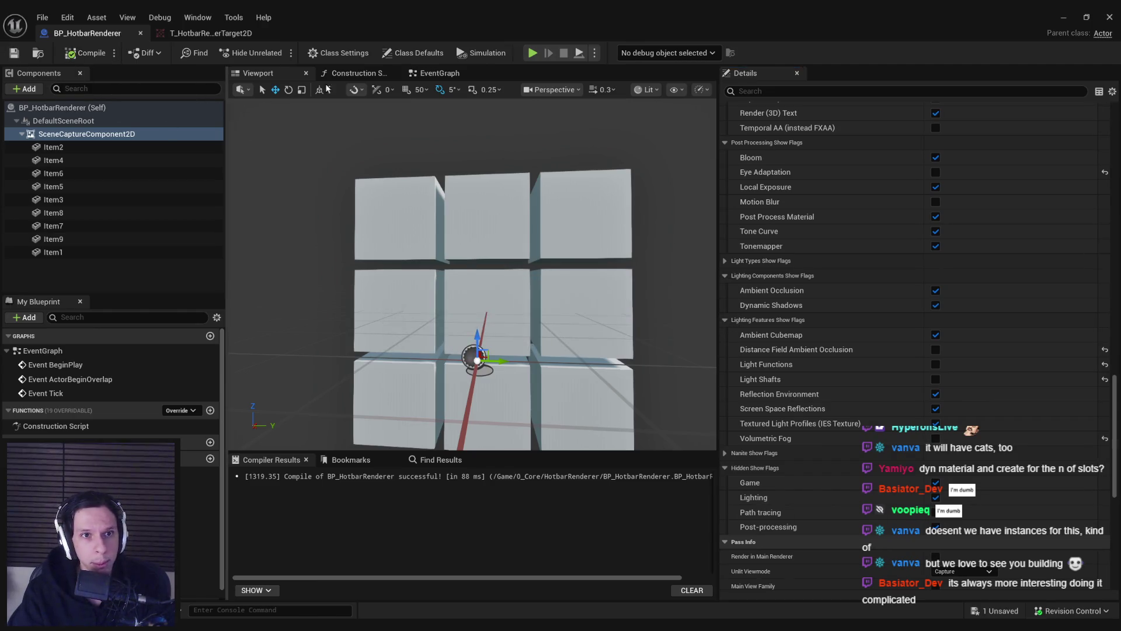
Step: Keep the scene capture's unlit view mode set to Capture
{"action": "left_click_drag", "start_coordinate": [527, 18], "coordinate": [518, 363]}
{"action": "double_click", "coordinate": [520, 362]}
{"action": "scroll", "coordinate": [1115, 492], "scroll_direction": "down", "scroll_amount": 5}
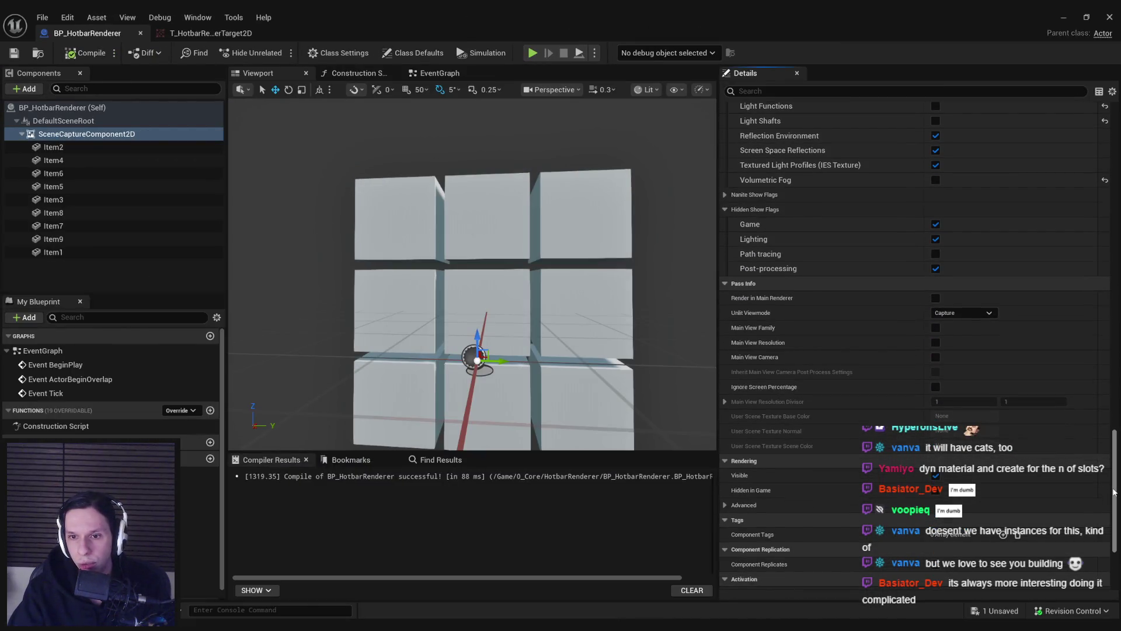
{"action": "left_click", "coordinate": [968, 313]}
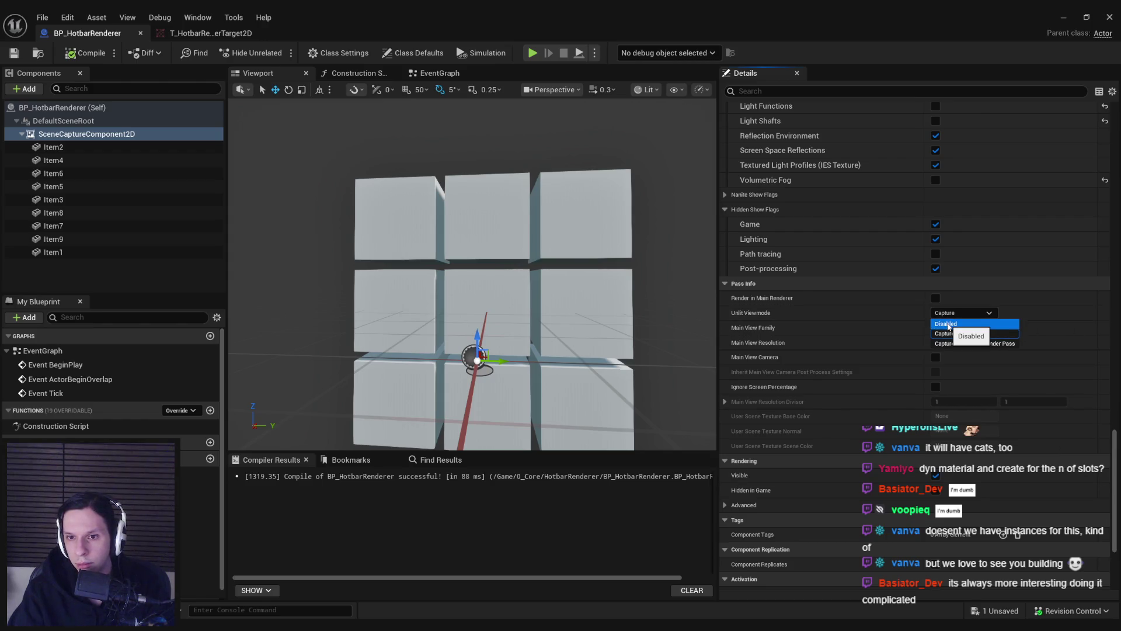
{"action": "left_click", "coordinate": [947, 324]}
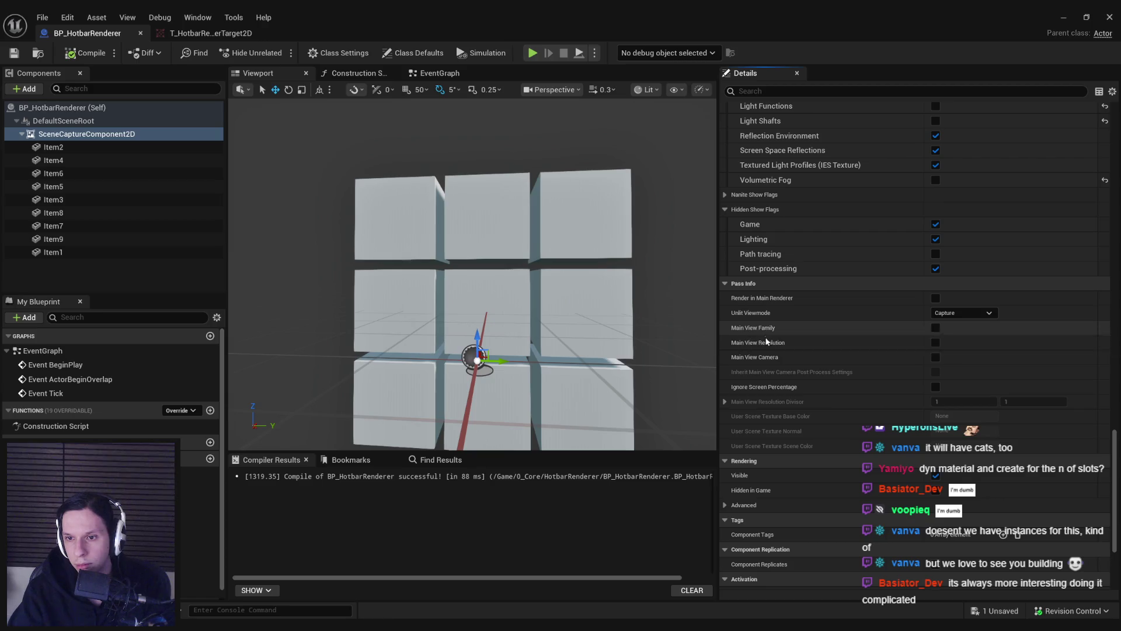
Step: Pick a new Composite Mode for the scene capture and recompile the blueprint
{"action": "scroll", "coordinate": [774, 397], "scroll_direction": "down", "scroll_amount": 5}
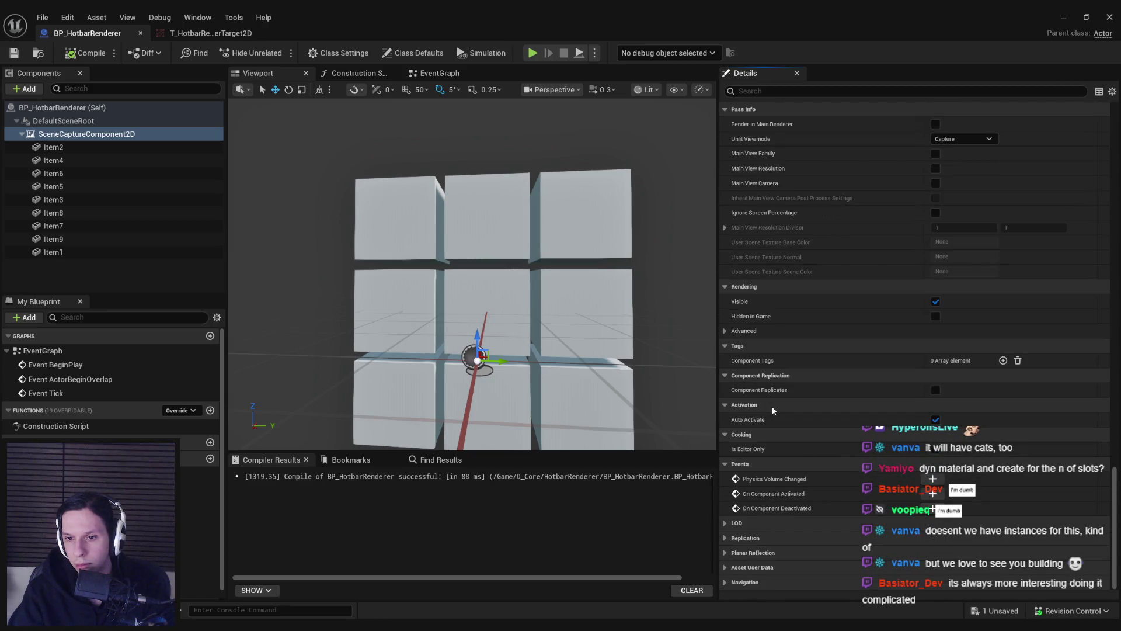
{"action": "scroll", "coordinate": [968, 459], "scroll_direction": "up", "scroll_amount": 10}
{"action": "scroll", "coordinate": [945, 453], "scroll_direction": "down", "scroll_amount": 3}
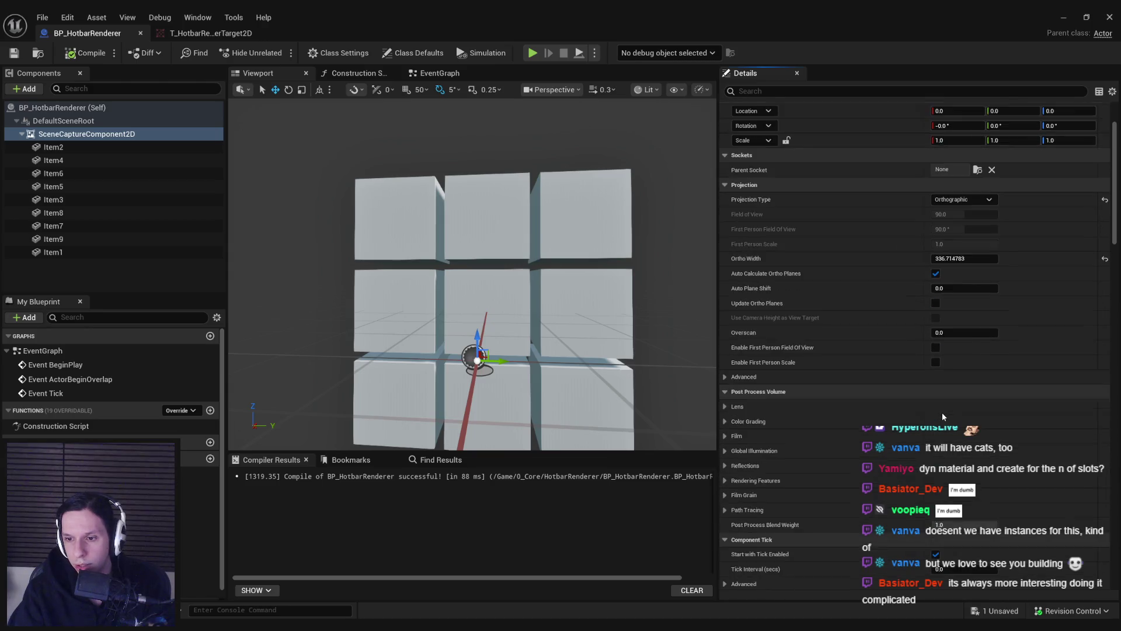
{"action": "scroll", "coordinate": [938, 447], "scroll_direction": "down", "scroll_amount": 1}
{"action": "left_click", "coordinate": [960, 532]}
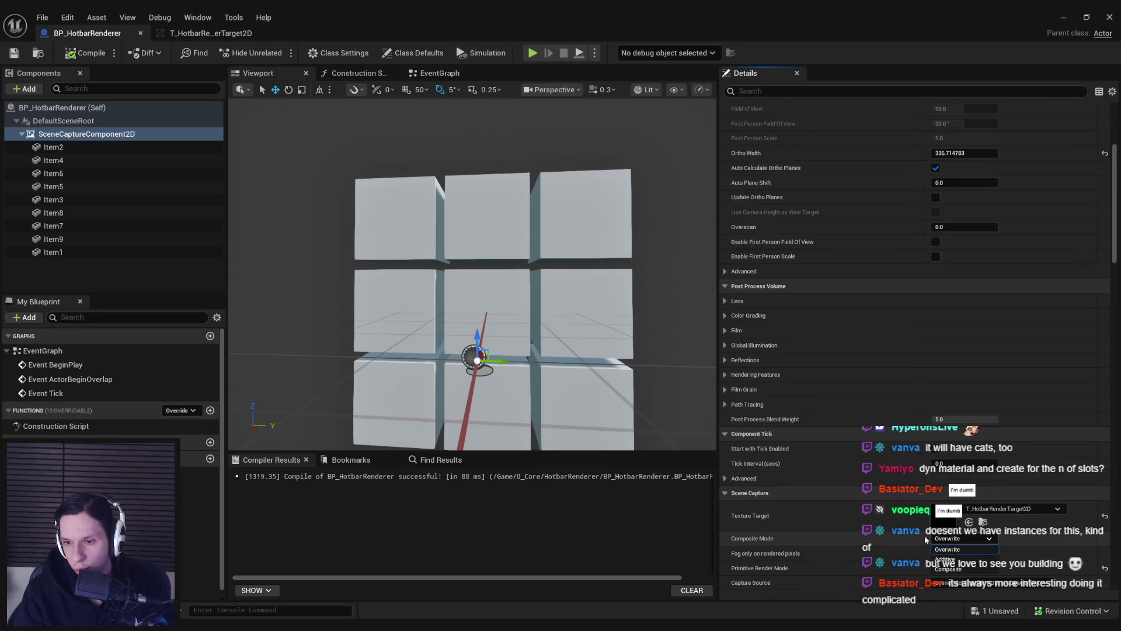
{"action": "scroll", "coordinate": [877, 521], "scroll_direction": "down", "scroll_amount": 2}
{"action": "left_click", "coordinate": [948, 499]}
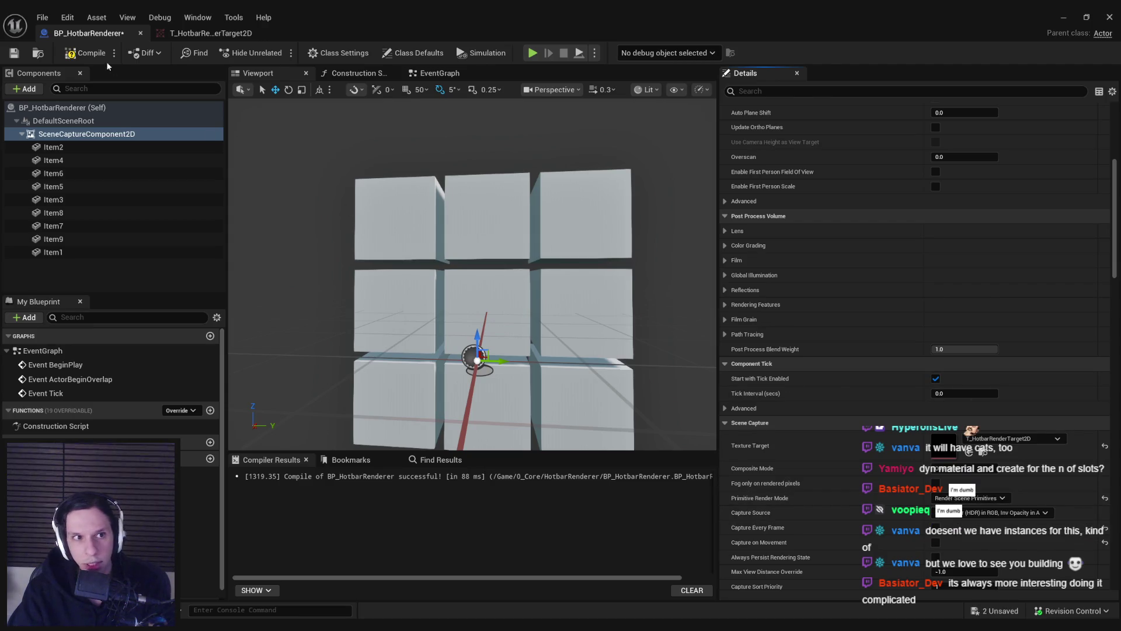
{"action": "left_click", "coordinate": [14, 54]}
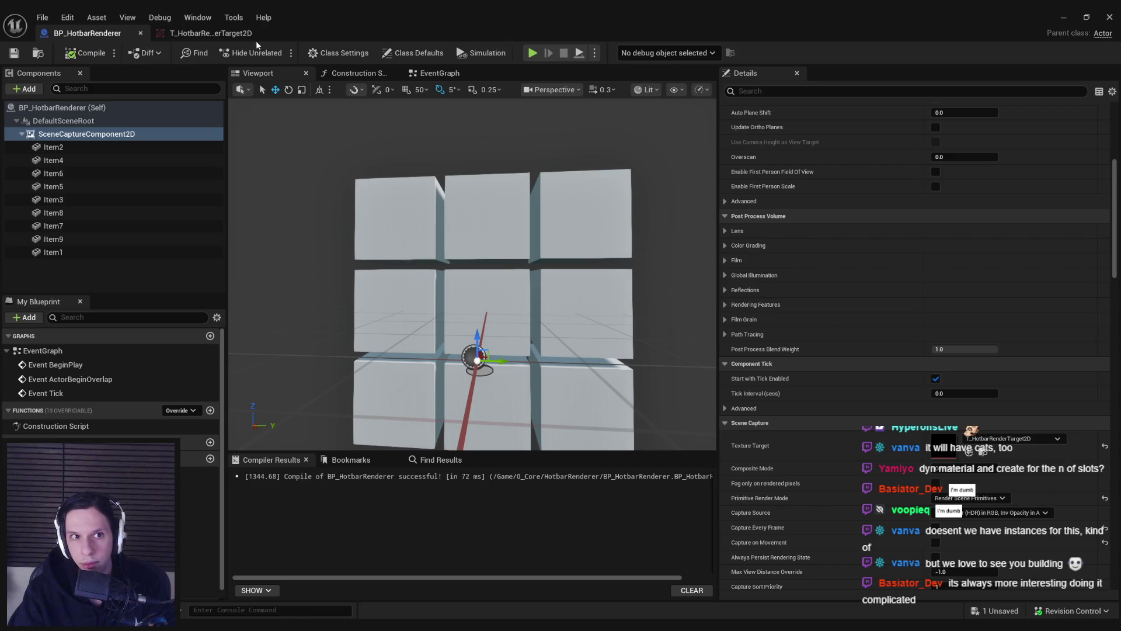
Step: Check that T_HotbarRenderTarget2D is still black, then open the M_BaseHotbarSlot material
{"action": "left_click", "coordinate": [235, 36]}
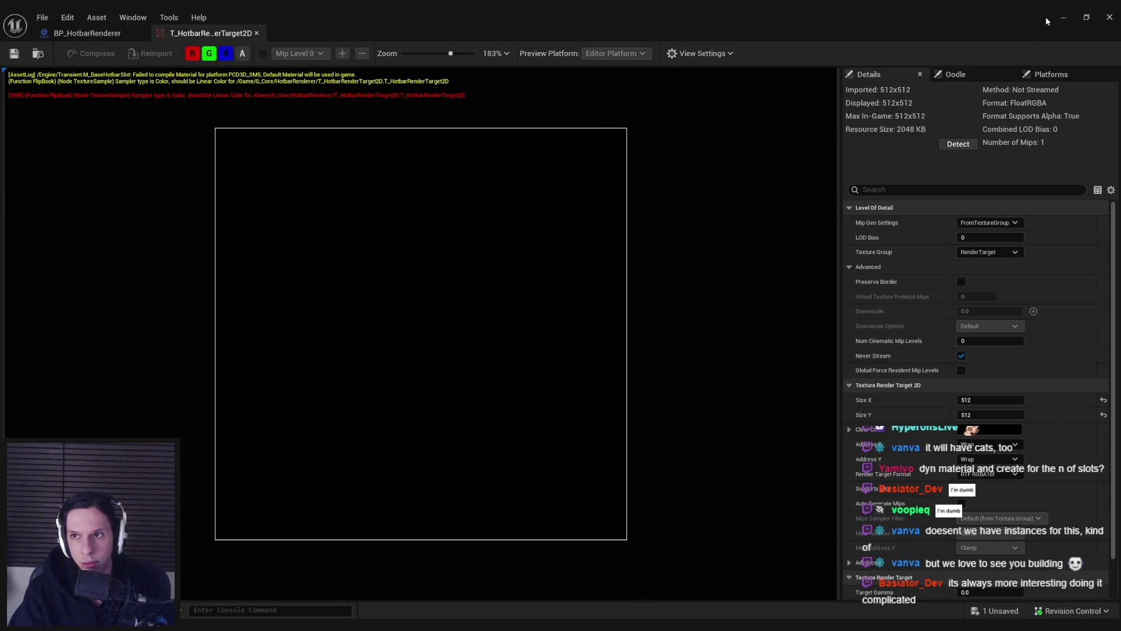
{"action": "key", "text": "alt+Tab"}
{"action": "double_click", "coordinate": [355, 456]}
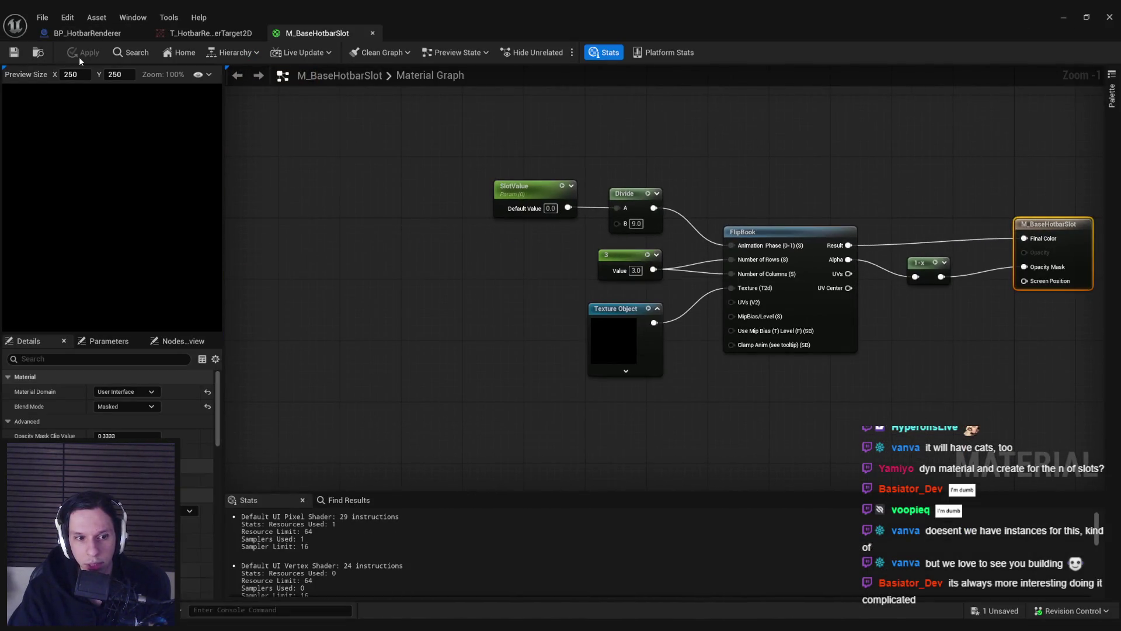
Step: Check that M_BaseHotbarSlot's Texture Object node samples as Linear Color, then return to BP_HotbarRenderer
{"action": "left_click", "coordinate": [190, 35]}
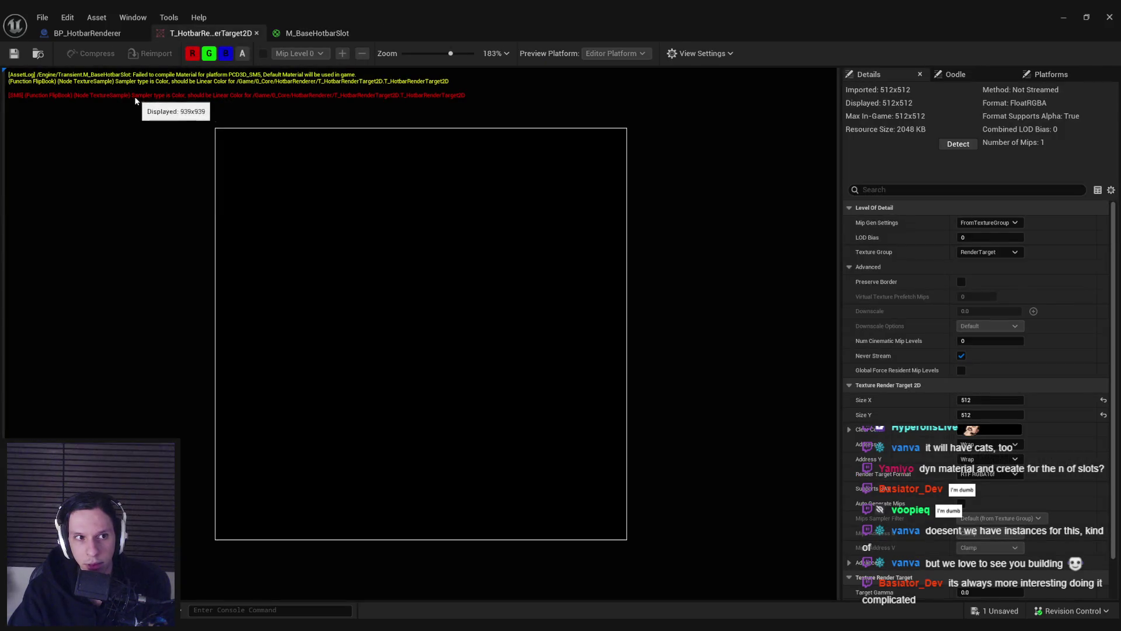
{"action": "left_click", "coordinate": [303, 35]}
{"action": "left_click", "coordinate": [591, 333]}
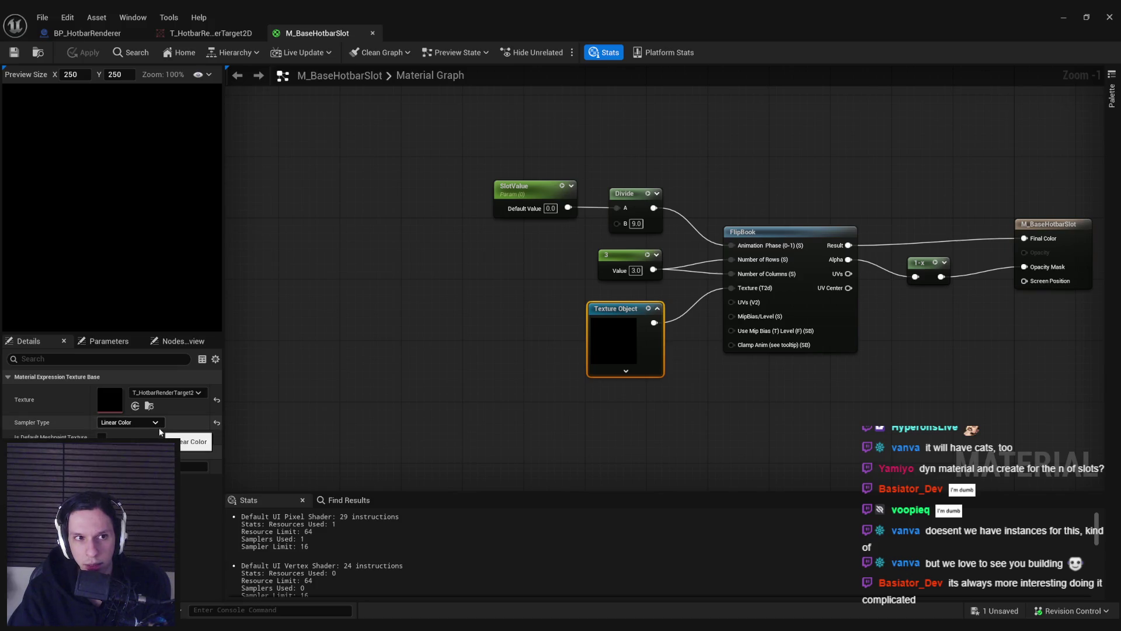
{"action": "left_click", "coordinate": [210, 33]}
{"action": "left_click", "coordinate": [87, 33]}
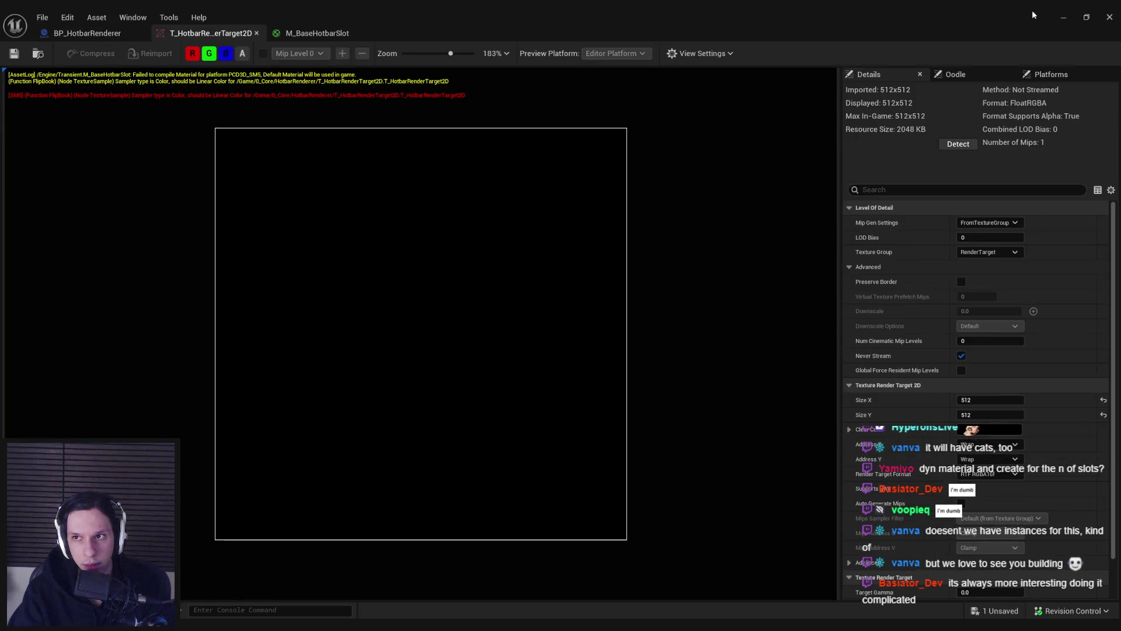
Step: Add a Spot Light component to BP_HotbarRenderer and shift it about 80 units sideways
{"action": "left_click", "coordinate": [1064, 17]}
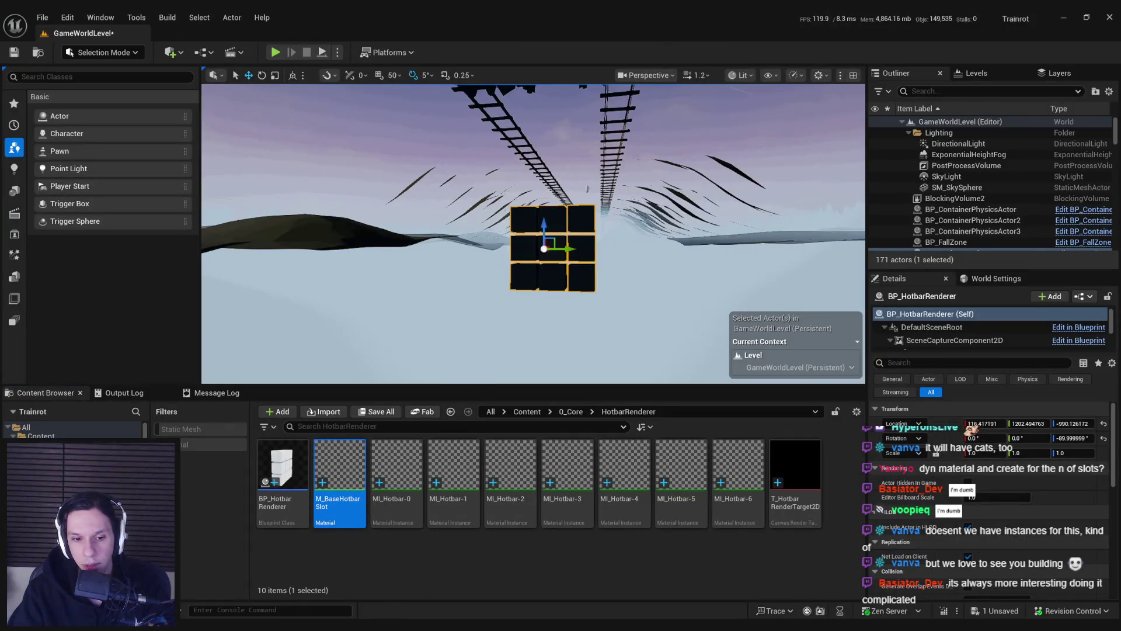
{"action": "key", "text": "ctrl+e"}
{"action": "left_click", "coordinate": [86, 33]}
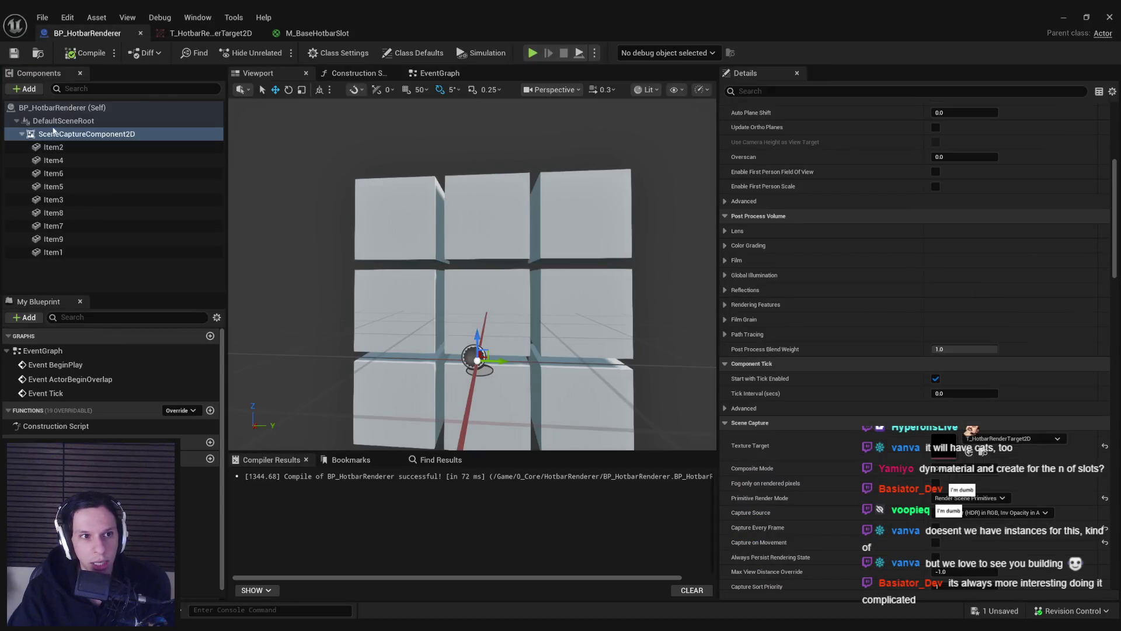
{"action": "left_click", "coordinate": [25, 89]}
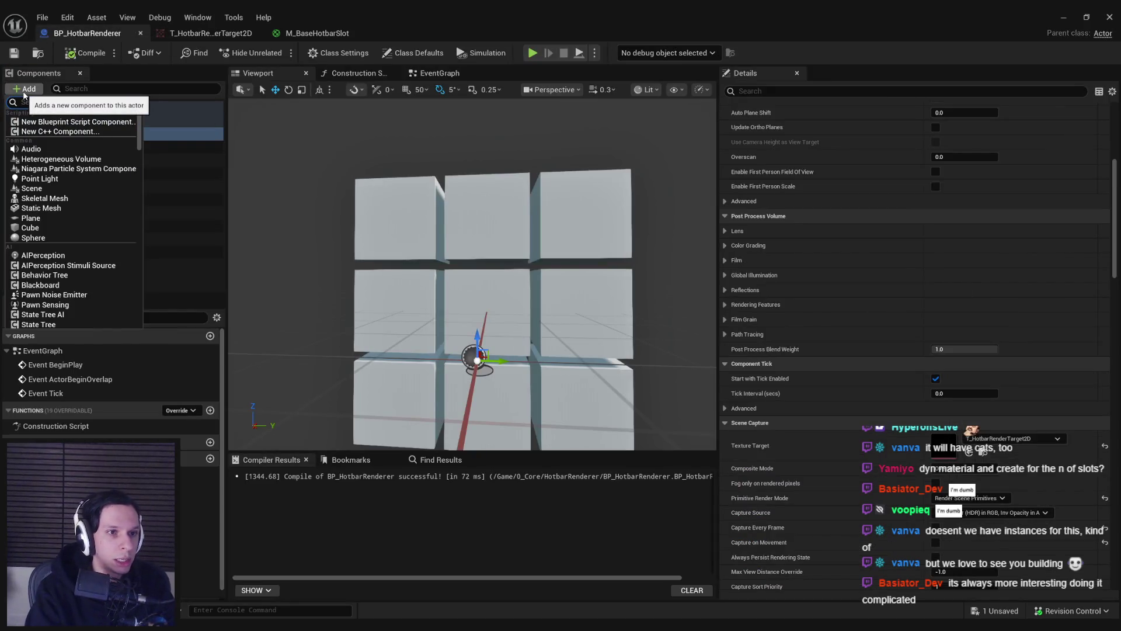
{"action": "type", "text": "copc"}
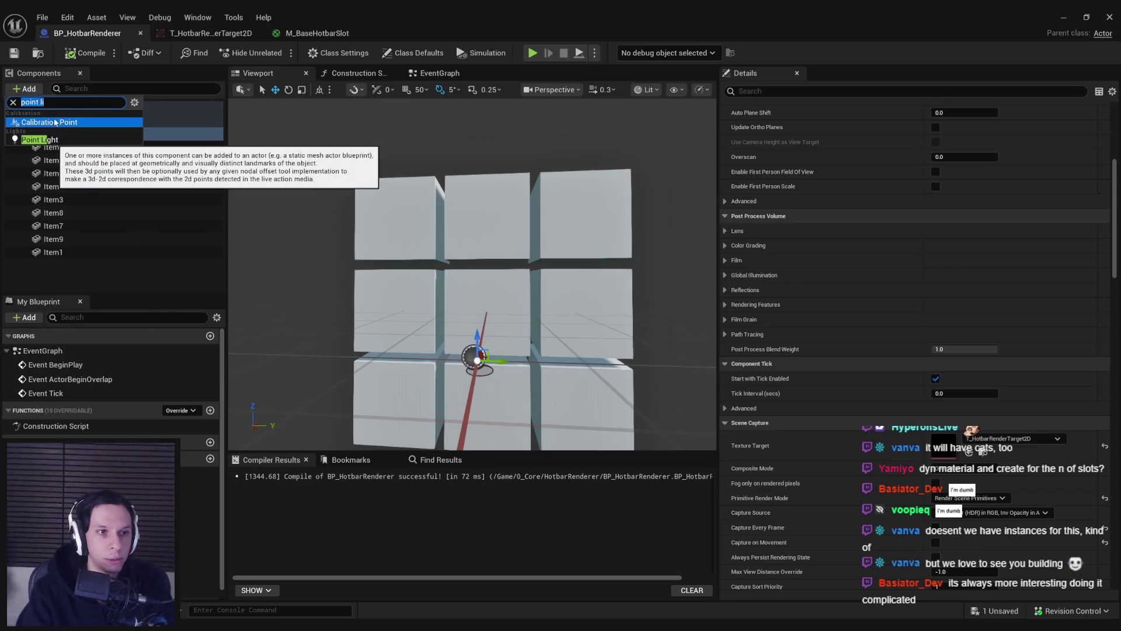
{"action": "key", "text": "BackSpace"}
{"action": "key", "text": "BackSpace"}
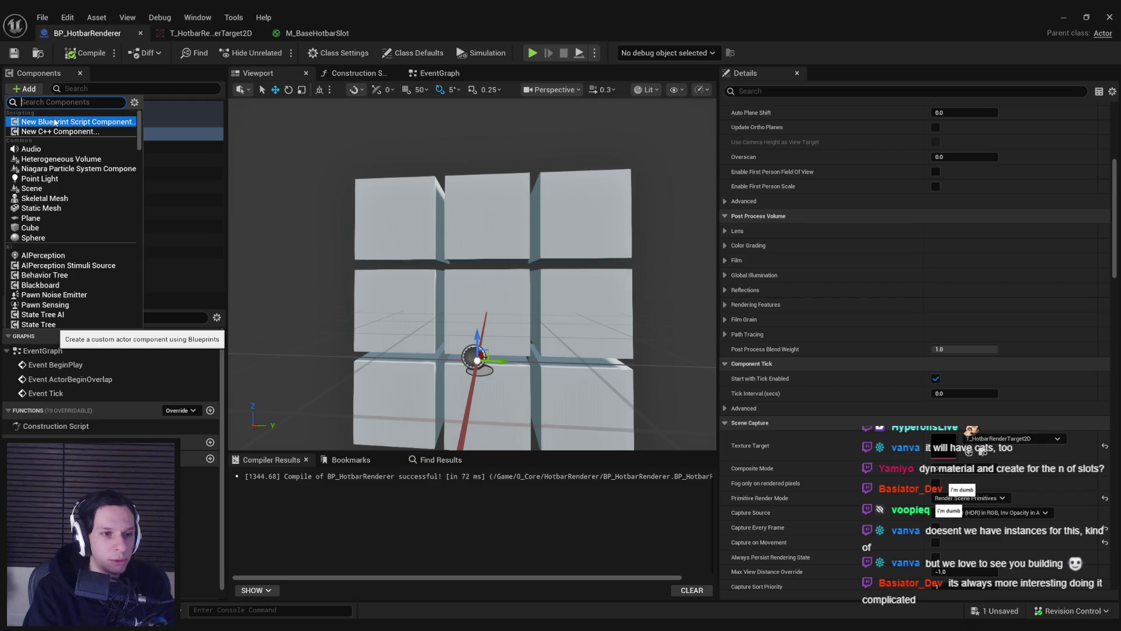
{"action": "type", "text": "spot"}
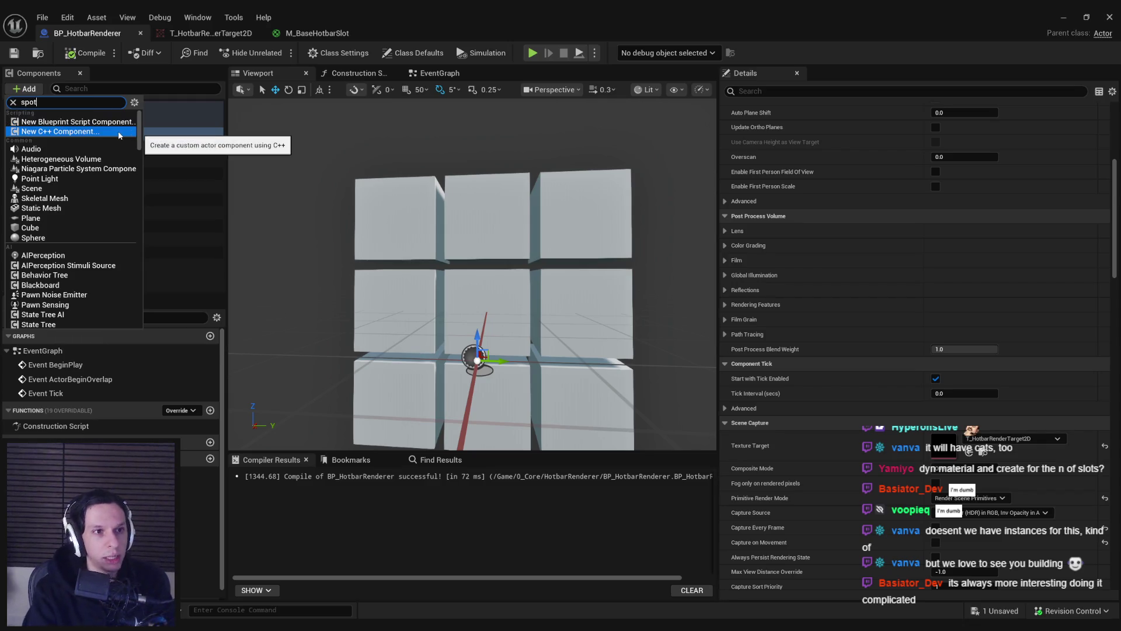
{"action": "left_click", "coordinate": [120, 132]}
{"action": "mouse_move", "coordinate": [665, 358]}
{"action": "left_mouse_down"}
{"action": "mouse_move", "coordinate": [456, 313]}
{"action": "mouse_move", "coordinate": [354, 334]}
{"action": "mouse_move", "coordinate": [457, 340]}
{"action": "left_mouse_up"}
{"action": "mouse_move", "coordinate": [551, 19]}
{"action": "left_mouse_down"}
{"action": "mouse_move", "coordinate": [493, 303]}
{"action": "mouse_move", "coordinate": [493, 380]}
{"action": "mouse_move", "coordinate": [513, 209]}
{"action": "mouse_move", "coordinate": [0, 231]}
{"action": "left_mouse_up"}
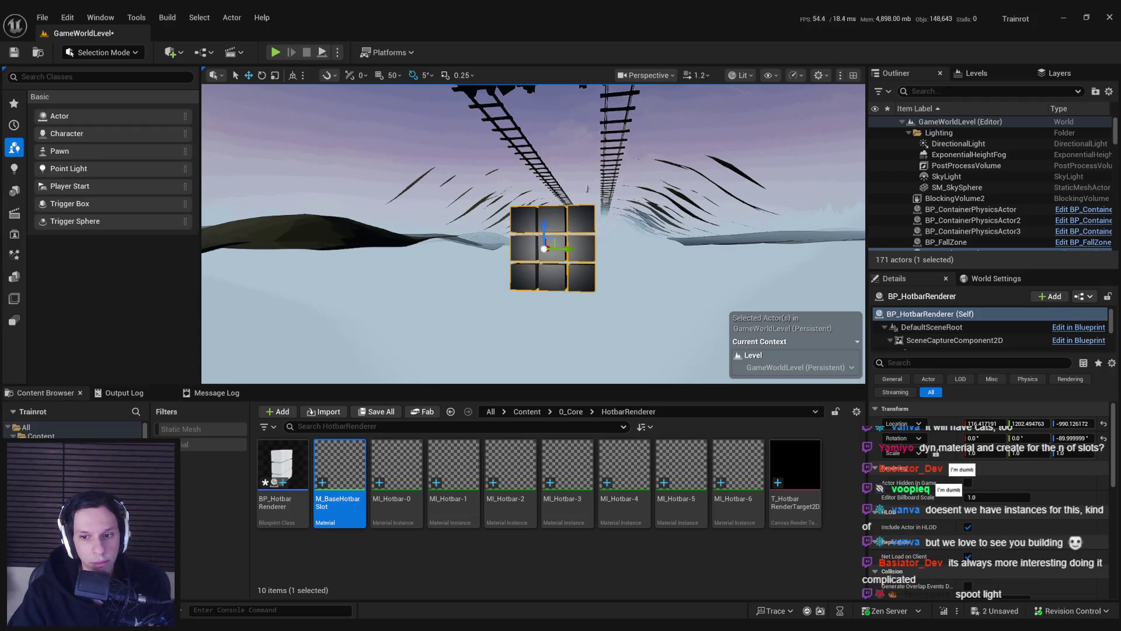
Step: Save all unsaved level changes with Ctrl+Shift+S and inspect the cube grid
{"action": "left_click", "coordinate": [795, 467]}
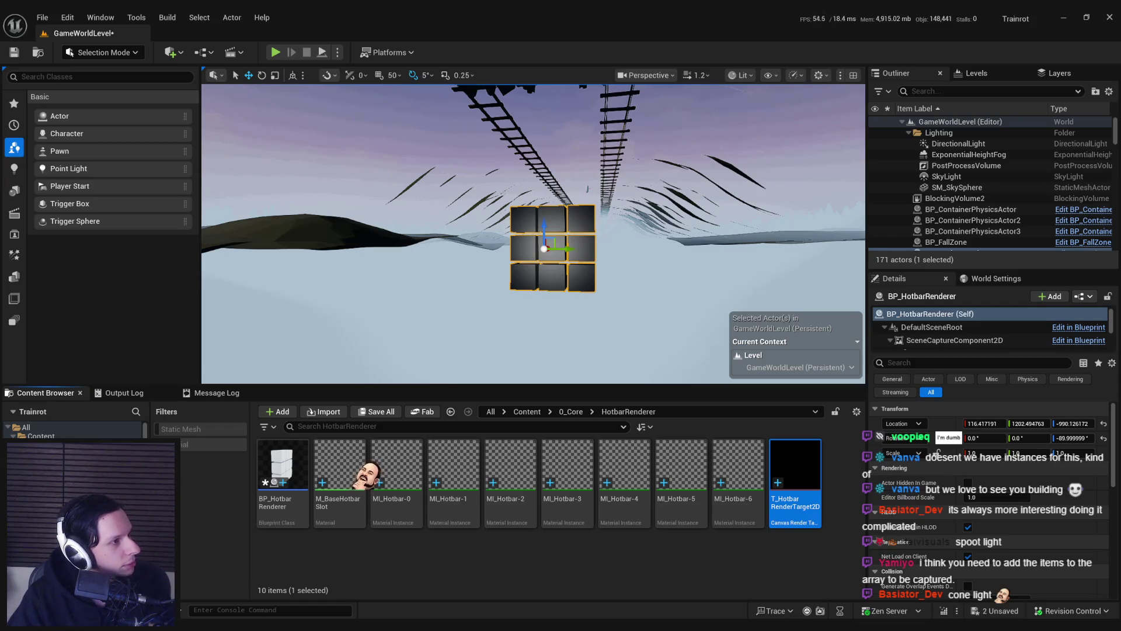
{"action": "key", "text": "ctrl+shift+s"}
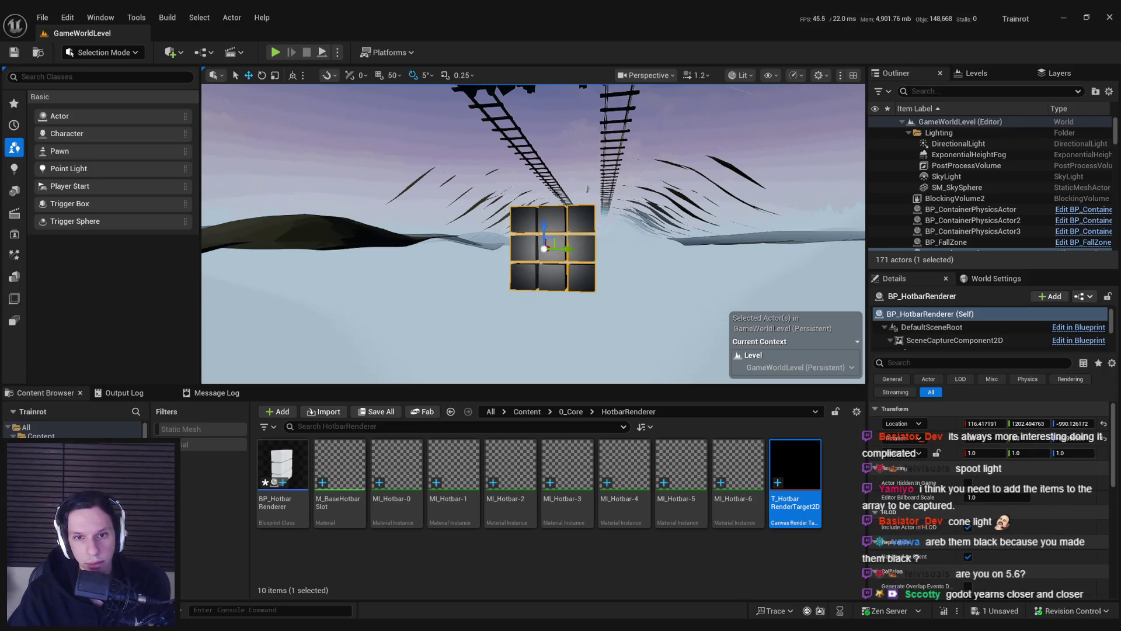
{"action": "key", "text": "ctrl+shift+s"}
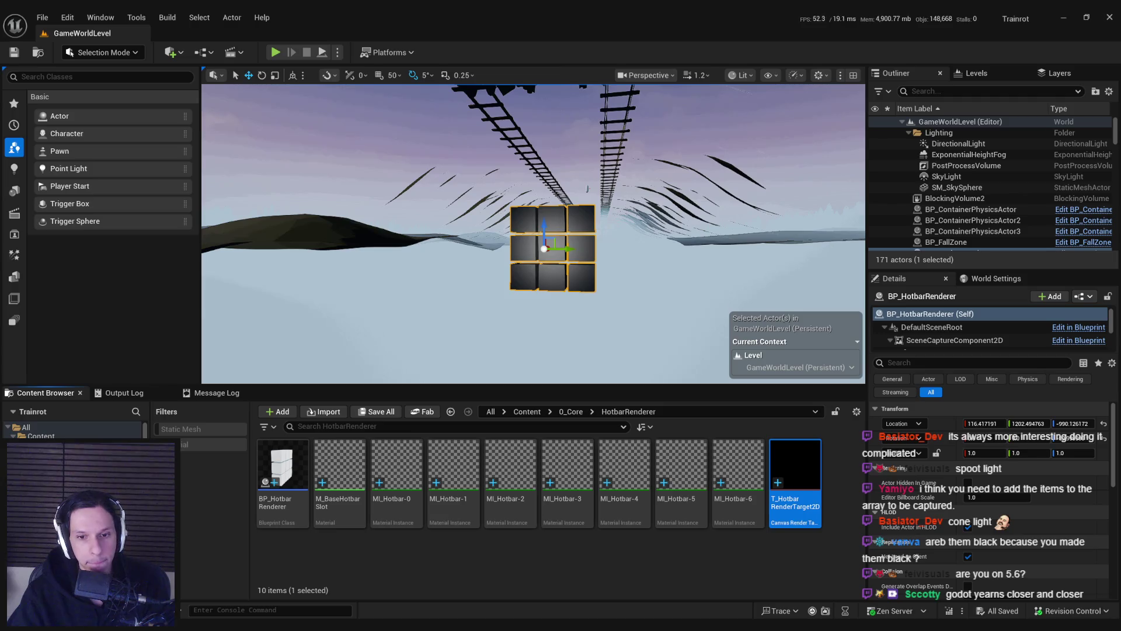
{"action": "left_click_drag", "start_coordinate": [409, 270], "coordinate": [467, 263]}
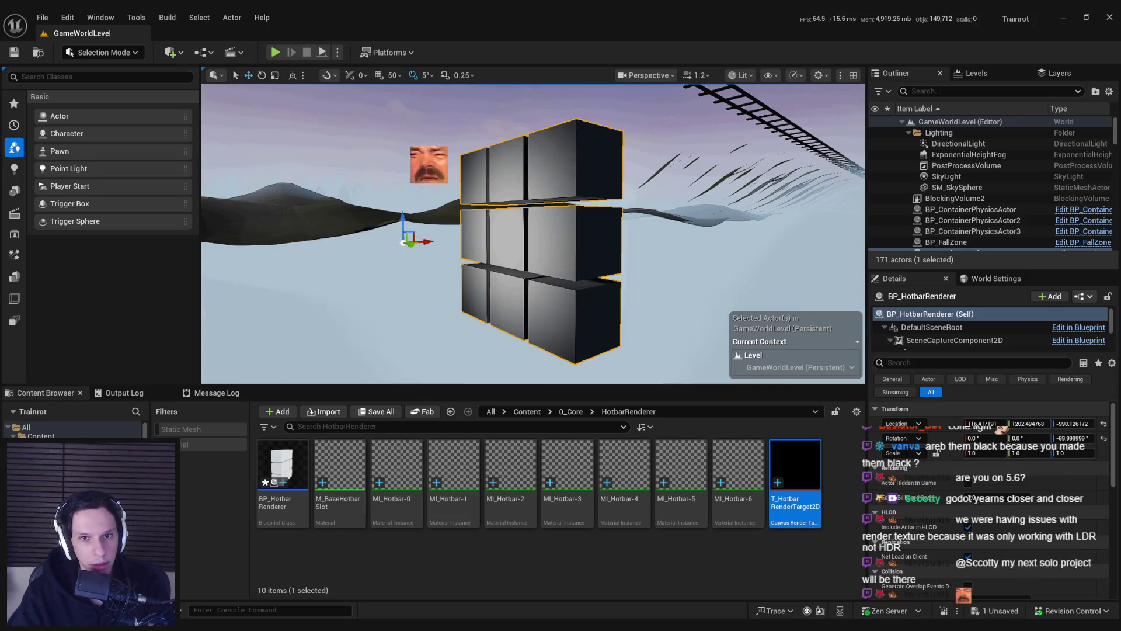
Step: Fly in to face the grey-lit hotbar cube grid head-on and save the level
{"action": "key", "text": "w"}
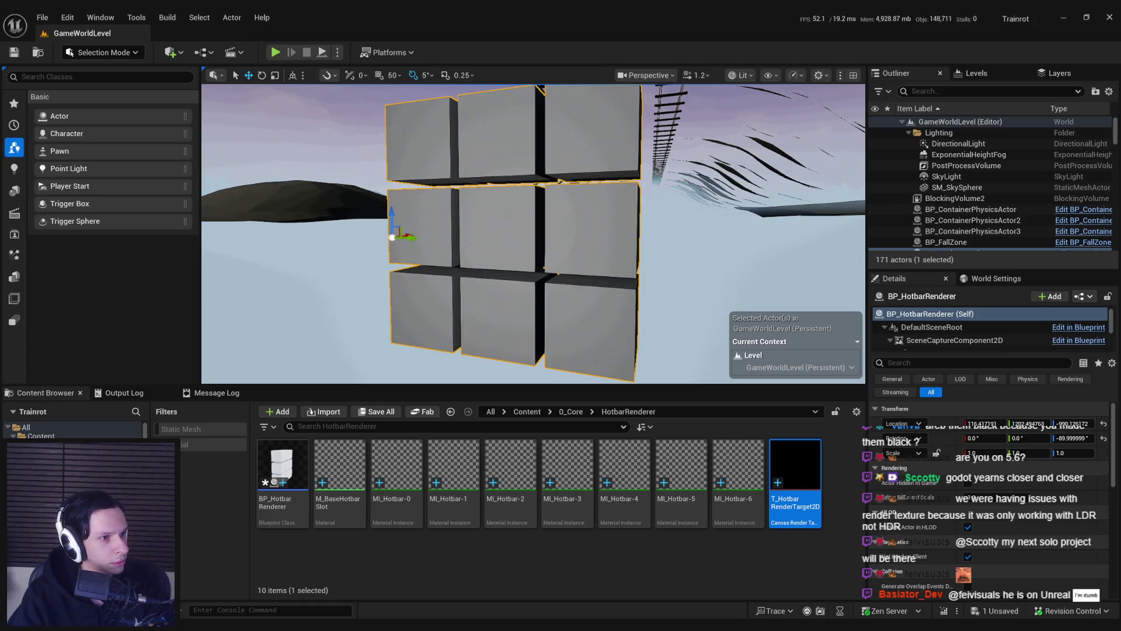
{"action": "key", "text": "ctrl+s"}
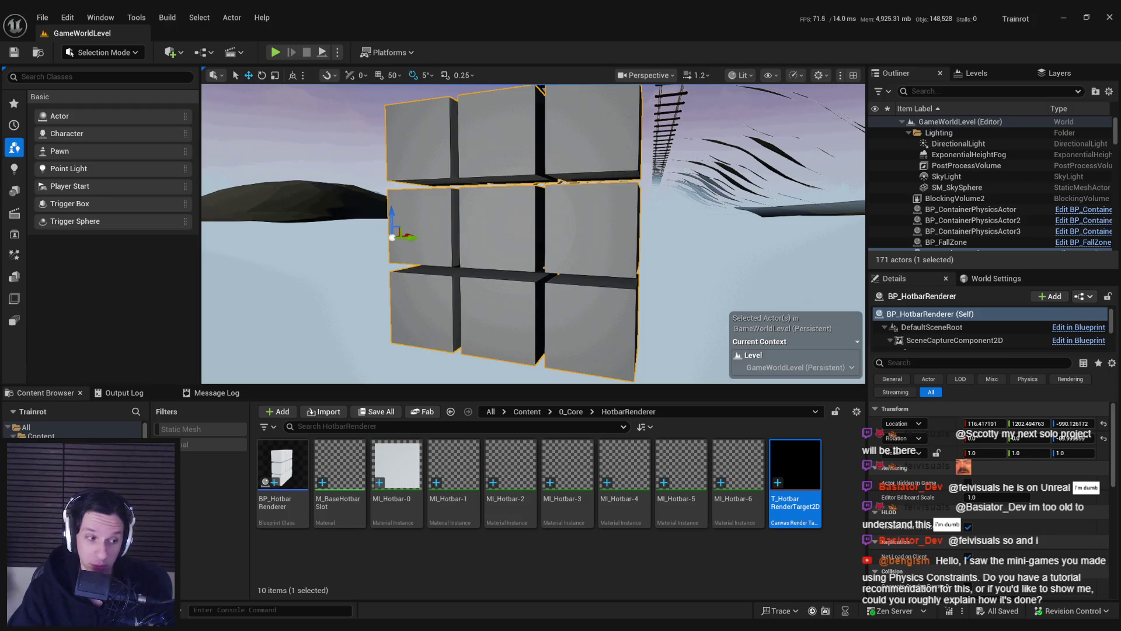
{"action": "double_click", "coordinate": [684, 226]}
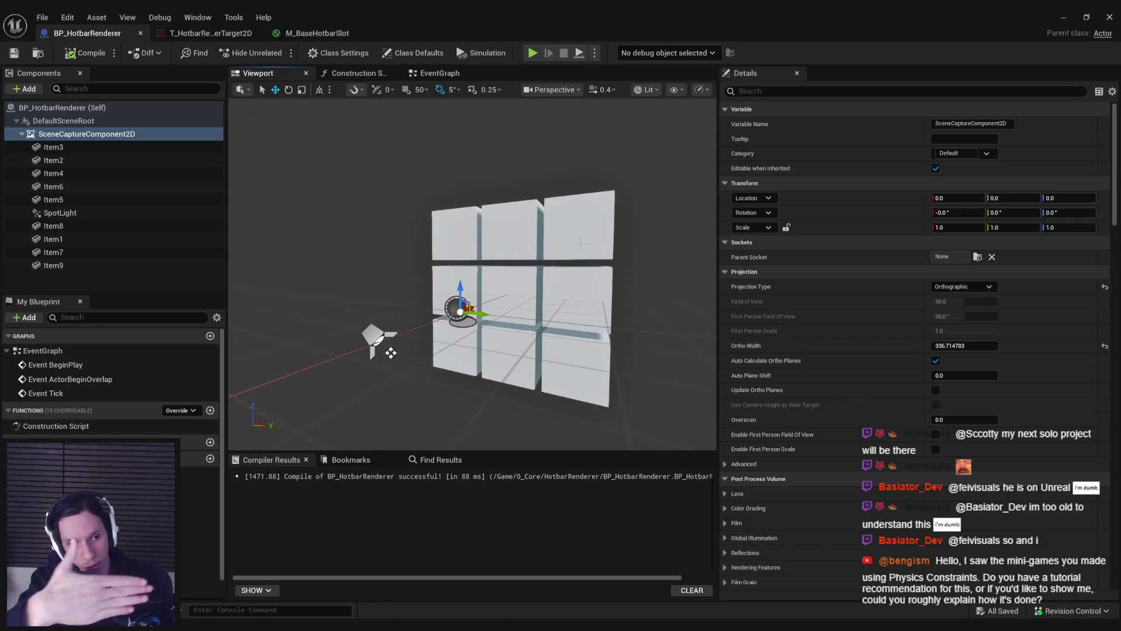
Step: Orbit closer to the cube preview and check the scene capture's advanced Projection options (ortho width 336.71)
{"action": "left_click_drag", "start_coordinate": [473, 269], "coordinate": [450, 263]}
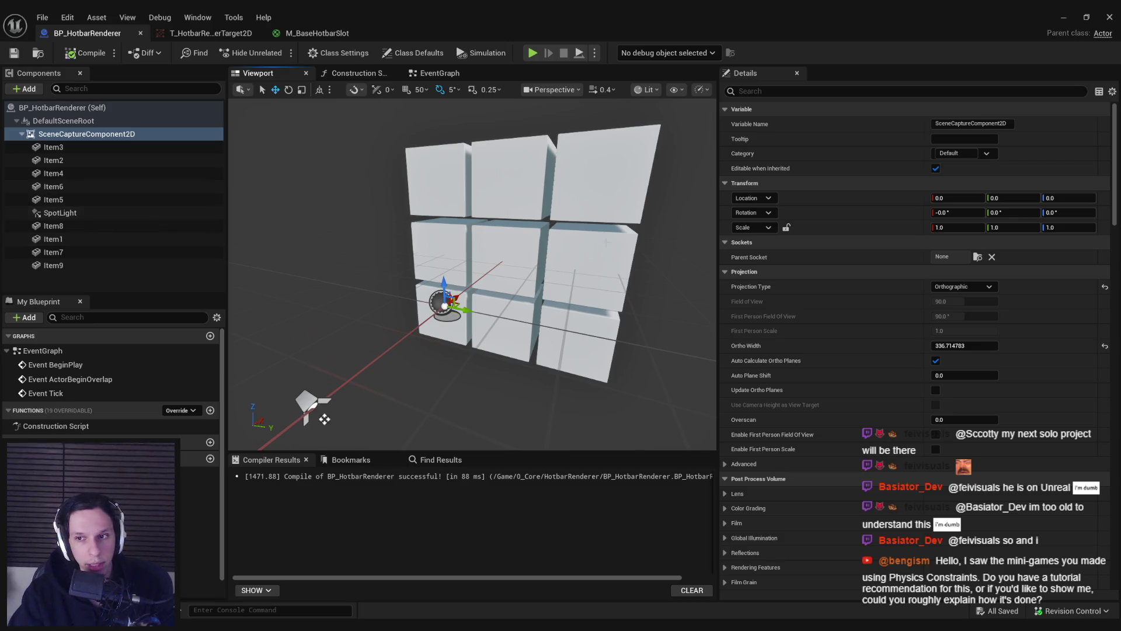
{"action": "scroll", "coordinate": [840, 302], "scroll_direction": "down", "scroll_amount": 3}
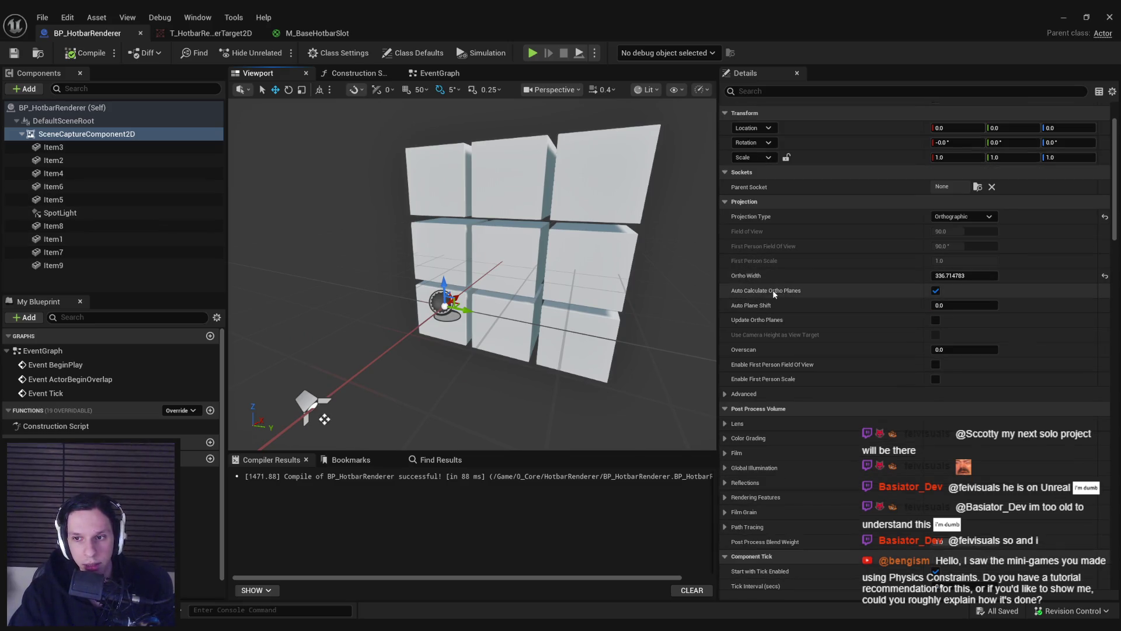
{"action": "scroll", "coordinate": [774, 295], "scroll_direction": "down", "scroll_amount": 5}
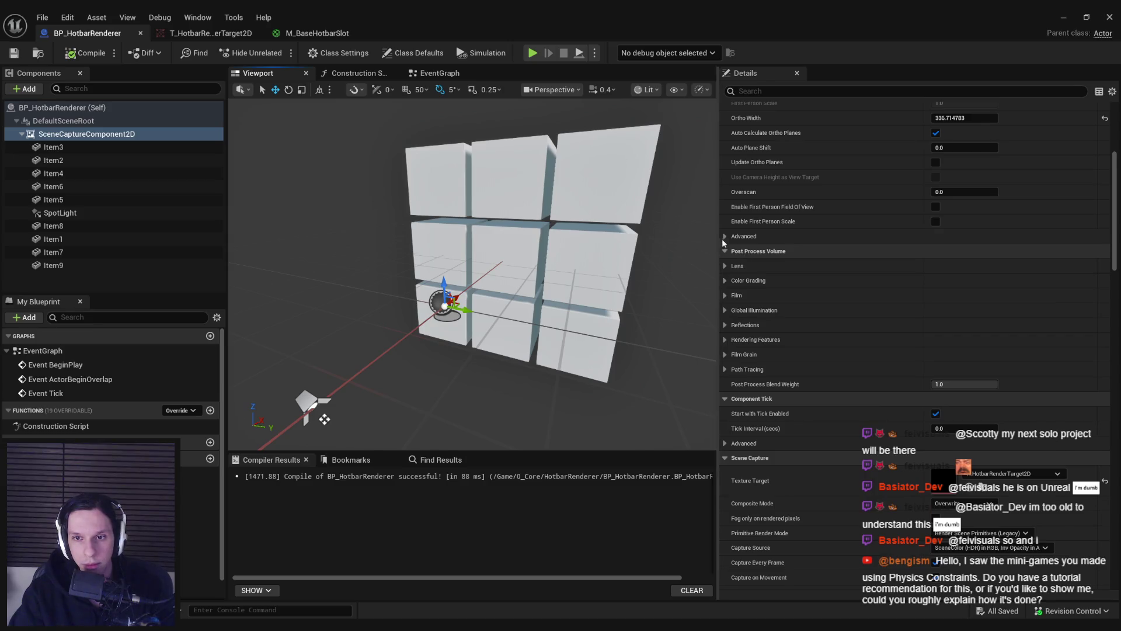
{"action": "left_click", "coordinate": [724, 237]}
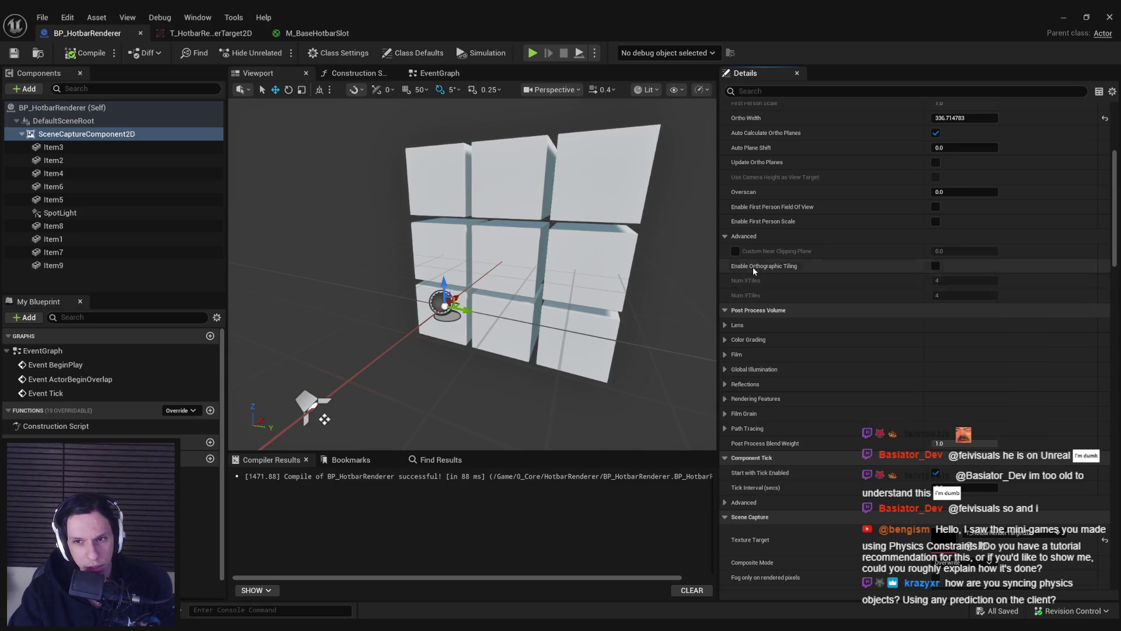
{"action": "left_click", "coordinate": [727, 236]}
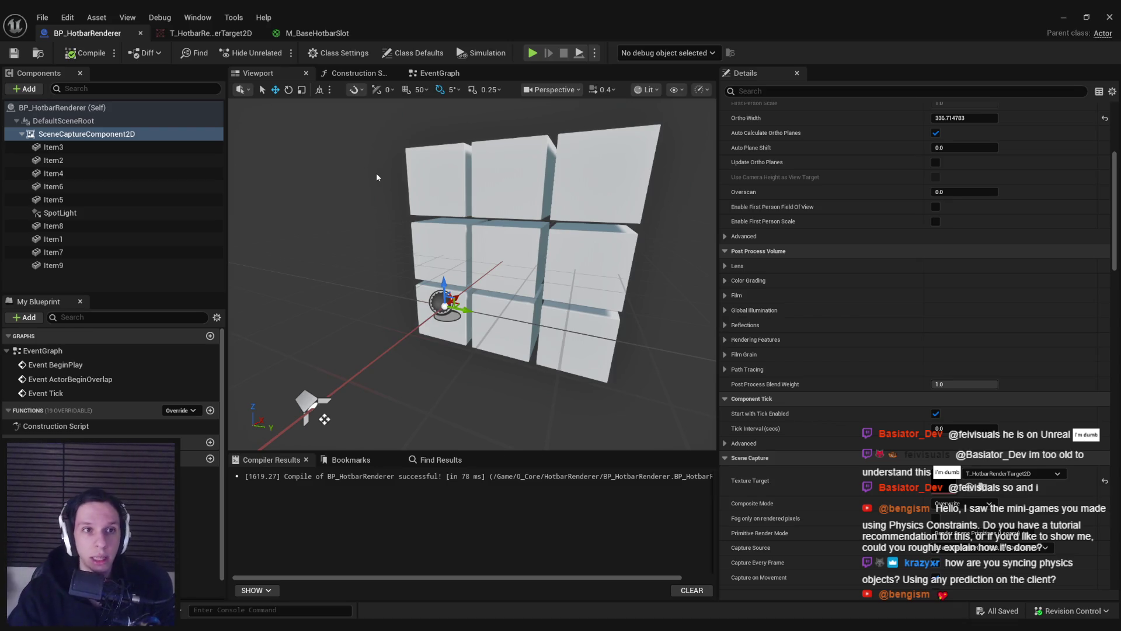
Step: Glance over T_HotbarRenderTarget2D and the M_BaseHotbarSlot material, then return to the level editor
{"action": "left_click", "coordinate": [210, 33]}
{"action": "left_click", "coordinate": [327, 33]}
{"action": "left_click", "coordinate": [210, 33]}
{"action": "left_click", "coordinate": [315, 34]}
{"action": "left_click", "coordinate": [101, 34]}
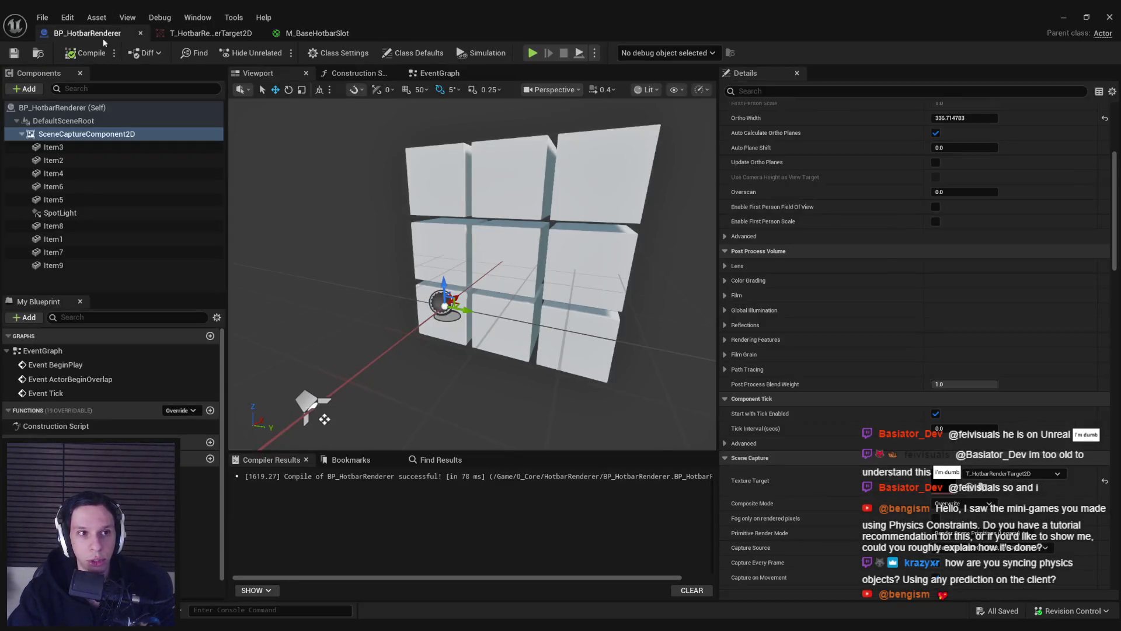
{"action": "left_click", "coordinate": [1063, 17]}
Step: Open the WBP_PlayerHUD widget blueprint from the UserInterfaces folder
{"action": "scroll", "coordinate": [579, 250], "scroll_direction": "down", "scroll_amount": 2}
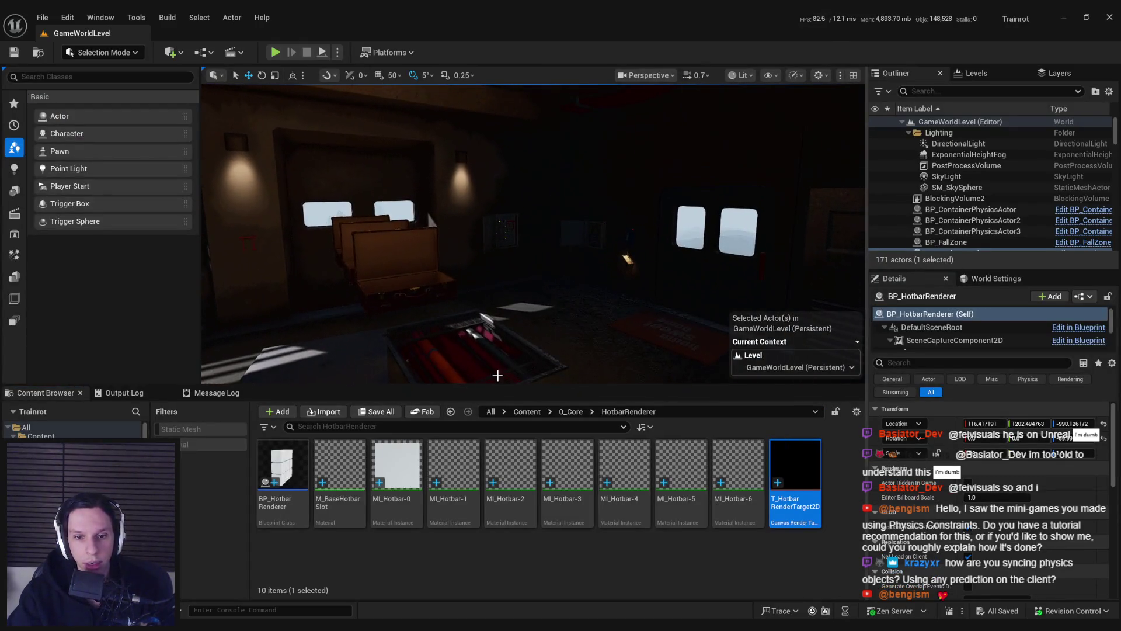
{"action": "left_click", "coordinate": [571, 411]}
{"action": "scroll", "coordinate": [511, 483], "scroll_direction": "down", "scroll_amount": 1}
{"action": "double_click", "coordinate": [283, 540]}
{"action": "left_click", "coordinate": [352, 505]}
{"action": "double_click", "coordinate": [353, 505]}
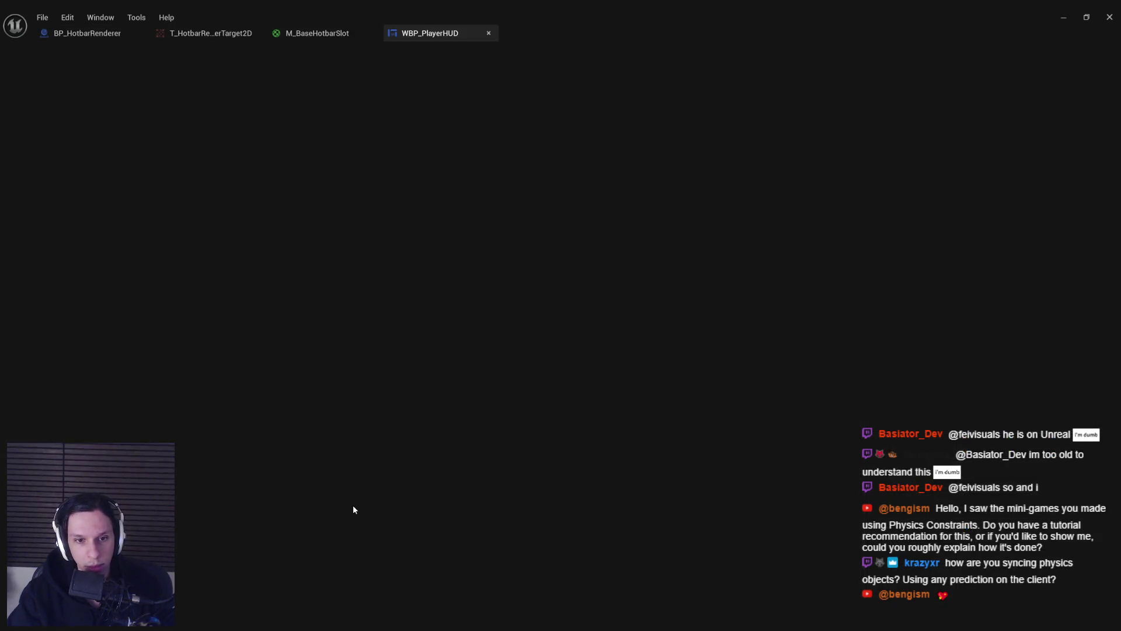
Step: Open WBP_HotbarSlot from one of the HUD's hotbar slots
{"action": "scroll", "coordinate": [400, 292], "scroll_direction": "up", "scroll_amount": 3}
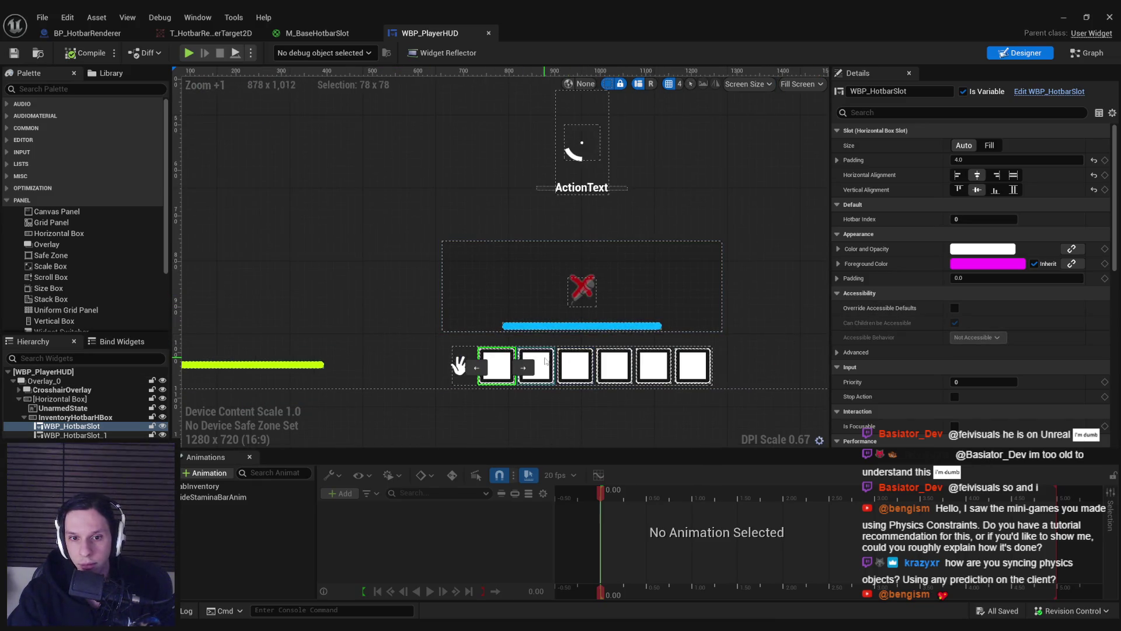
{"action": "left_click", "coordinate": [585, 373]}
{"action": "key", "text": "Right"}
{"action": "key", "text": "Right"}
{"action": "key", "text": "Right"}
{"action": "double_click", "coordinate": [533, 375]}
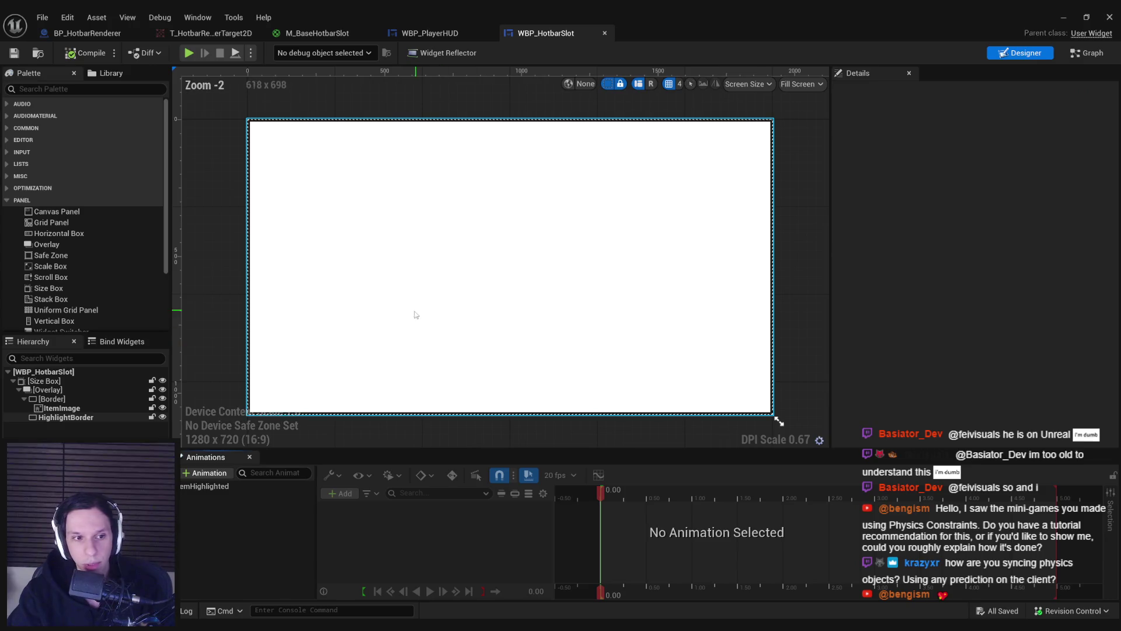
Step: Select the slot's ItemImage element and bring up its variable options in the Graph
{"action": "scroll", "coordinate": [415, 313], "scroll_direction": "down", "scroll_amount": 1}
{"action": "left_click", "coordinate": [400, 303]}
{"action": "scroll", "coordinate": [402, 304], "scroll_direction": "down", "scroll_amount": 3}
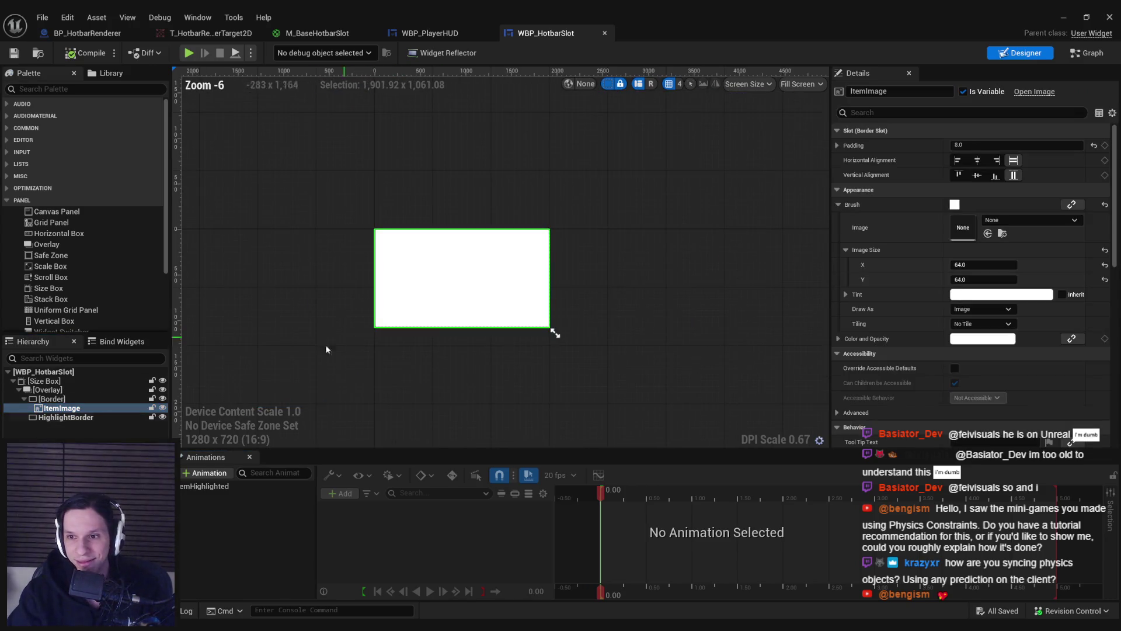
{"action": "scroll", "coordinate": [335, 341], "scroll_direction": "up", "scroll_amount": 2}
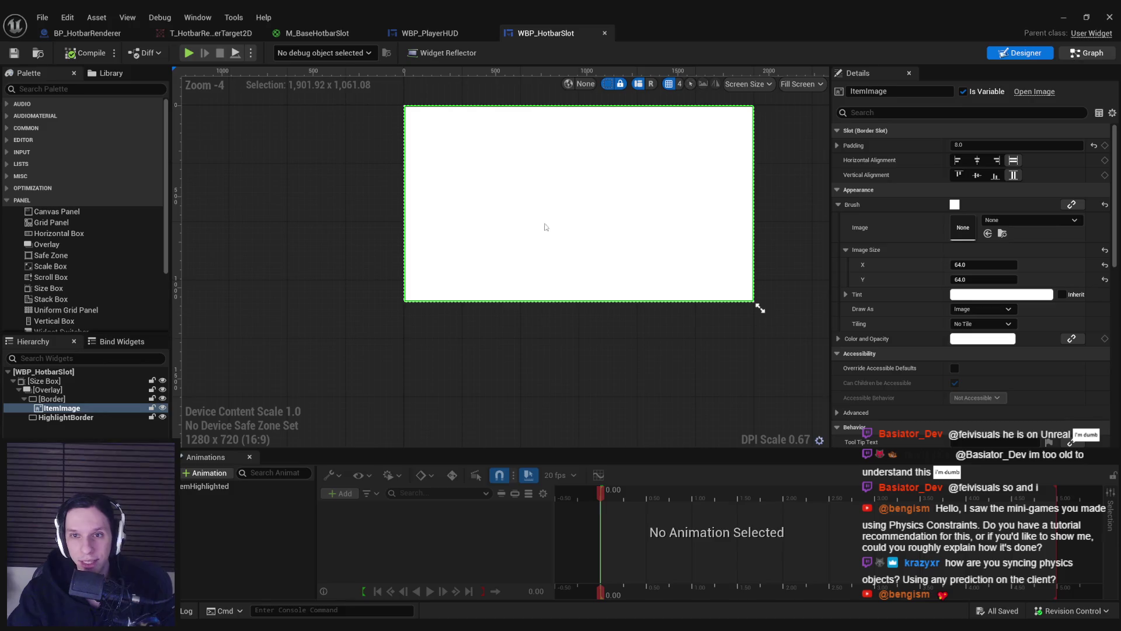
{"action": "left_click", "coordinate": [1087, 53]}
{"action": "right_click", "coordinate": [54, 219]}
Step: Find ItemImage references by name and pan to its async load and Is Valid chain
{"action": "mouse_move", "coordinate": [96, 258]}
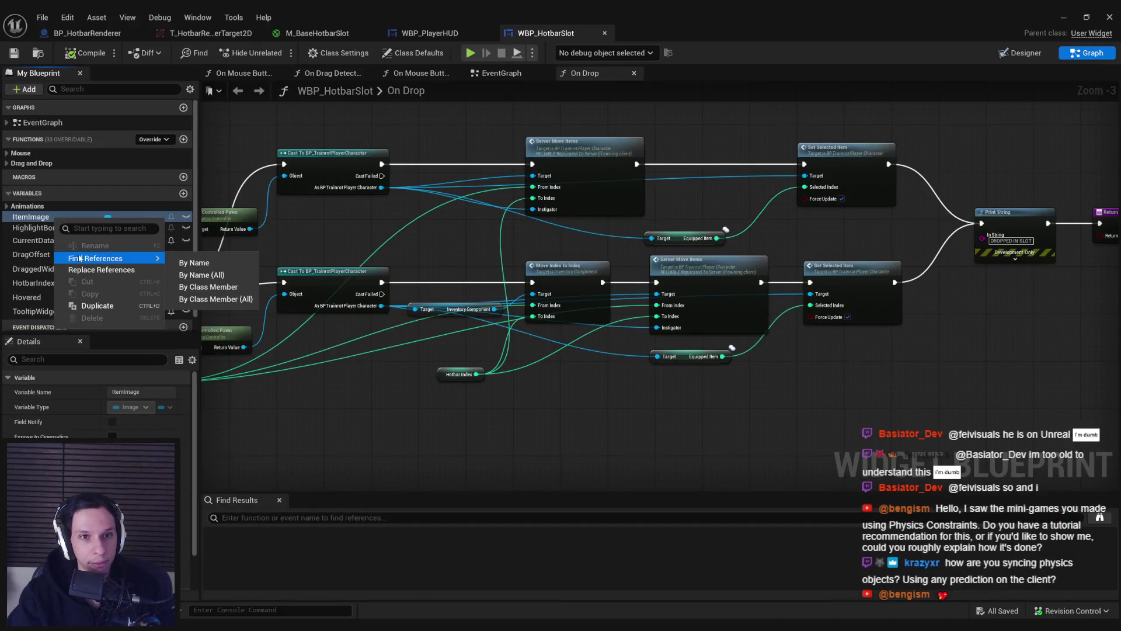
{"action": "left_click", "coordinate": [187, 263]}
{"action": "double_click", "coordinate": [257, 547]}
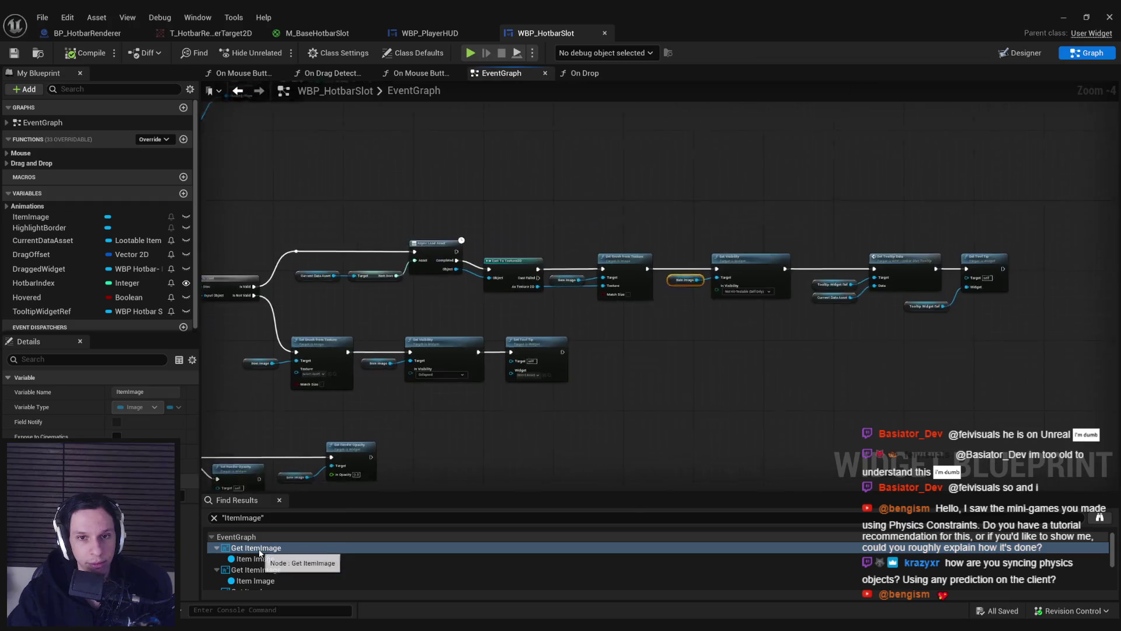
{"action": "scroll", "coordinate": [414, 354], "scroll_direction": "down", "scroll_amount": 1}
{"action": "scroll", "coordinate": [414, 354], "scroll_direction": "down", "scroll_amount": 1}
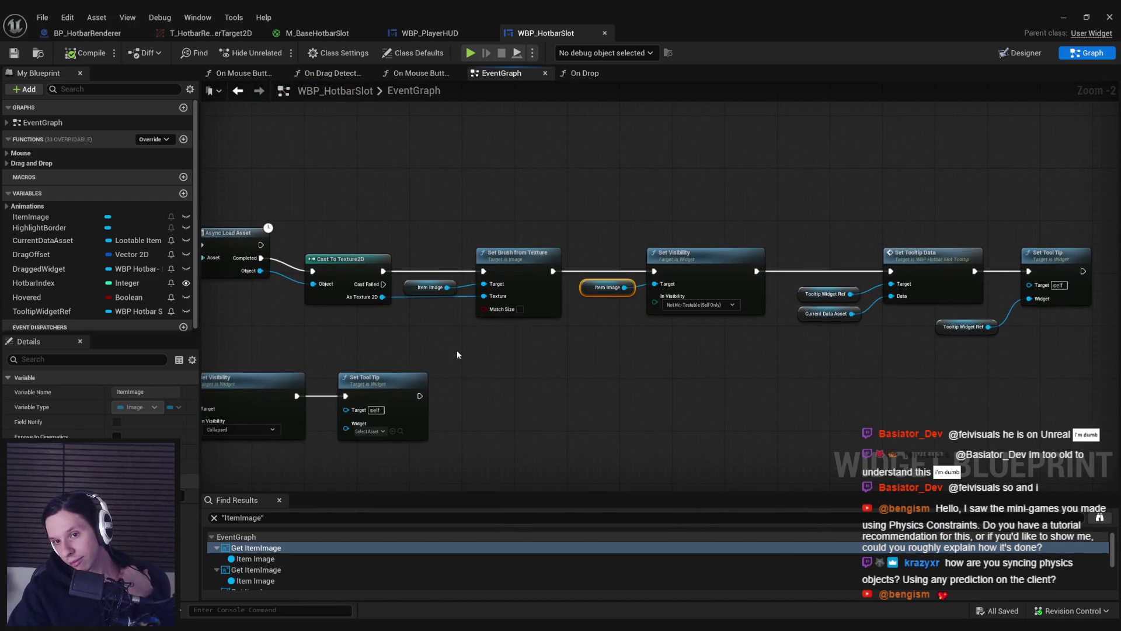
{"action": "left_click_drag", "start_coordinate": [456, 349], "coordinate": [718, 345]}
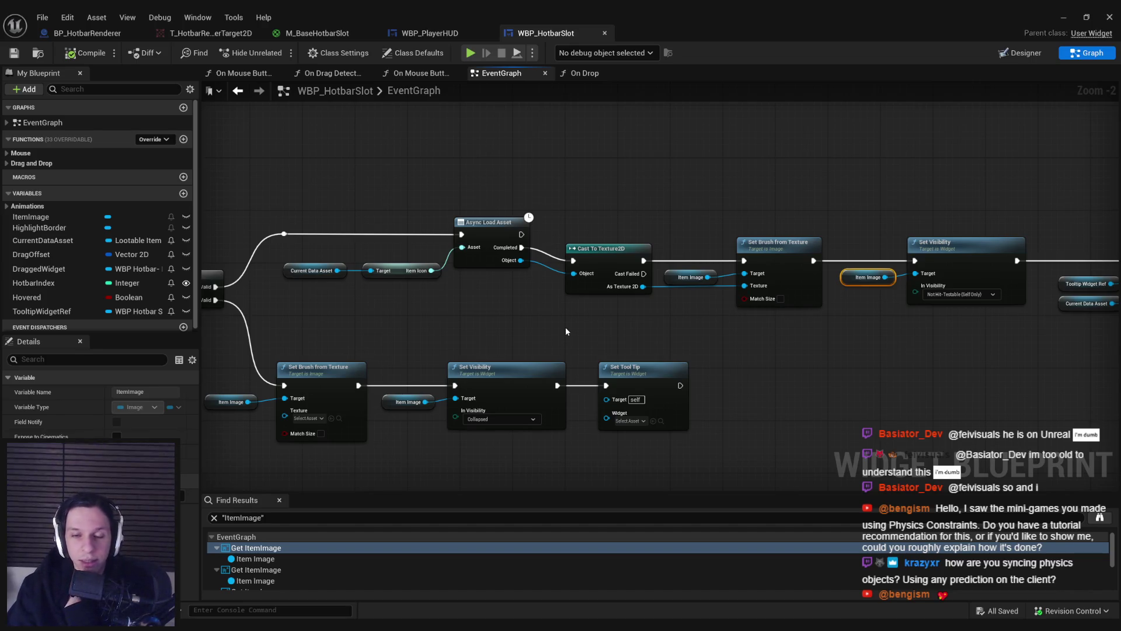
{"action": "mouse_move", "coordinate": [565, 331]}
{"action": "left_mouse_down"}
{"action": "mouse_move", "coordinate": [936, 306]}
{"action": "mouse_move", "coordinate": [887, 186]}
{"action": "mouse_move", "coordinate": [620, 176]}
{"action": "left_mouse_up"}
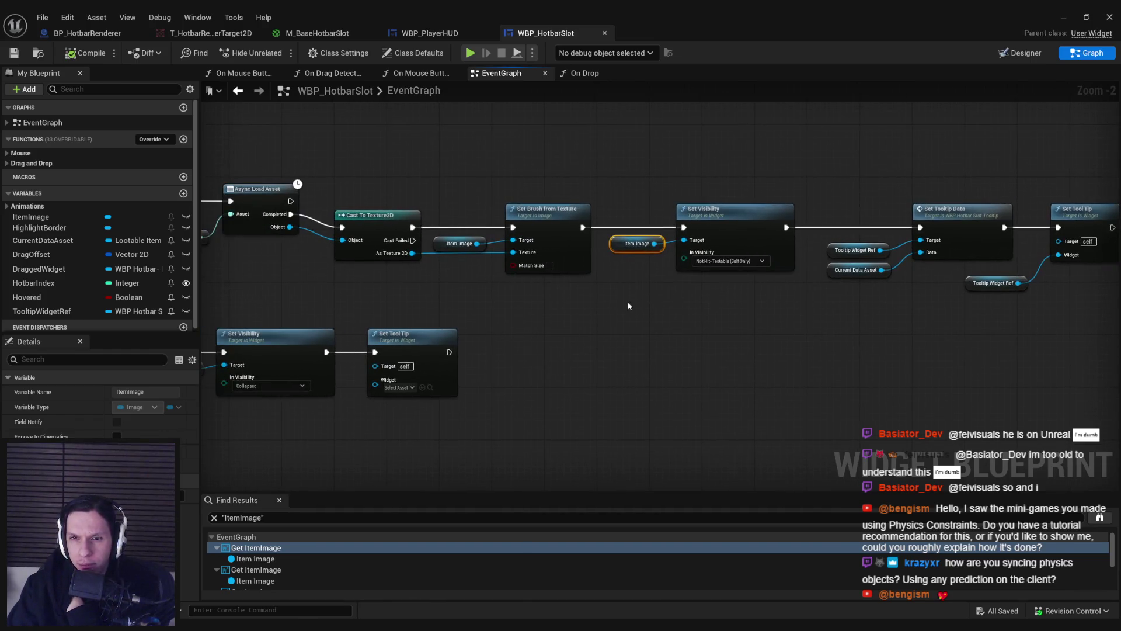
{"action": "left_click_drag", "start_coordinate": [628, 300], "coordinate": [860, 286]}
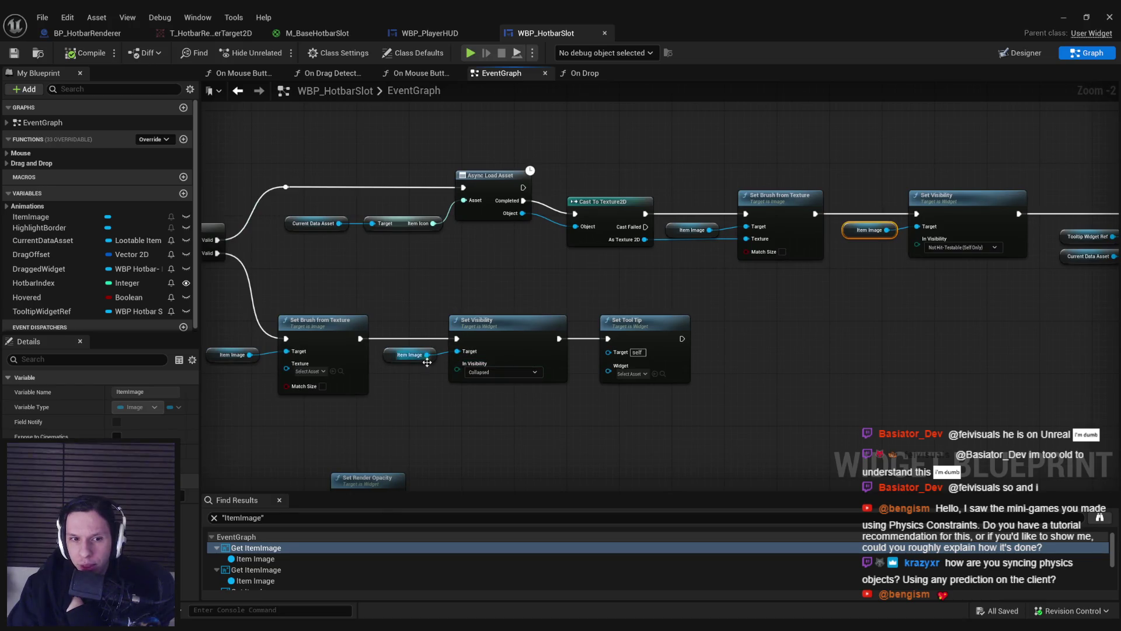
{"action": "left_click_drag", "start_coordinate": [430, 397], "coordinate": [598, 395]}
Step: Delete the Async Load, Cast and Set Brush from Texture node chain
{"action": "left_click", "coordinate": [598, 395]}
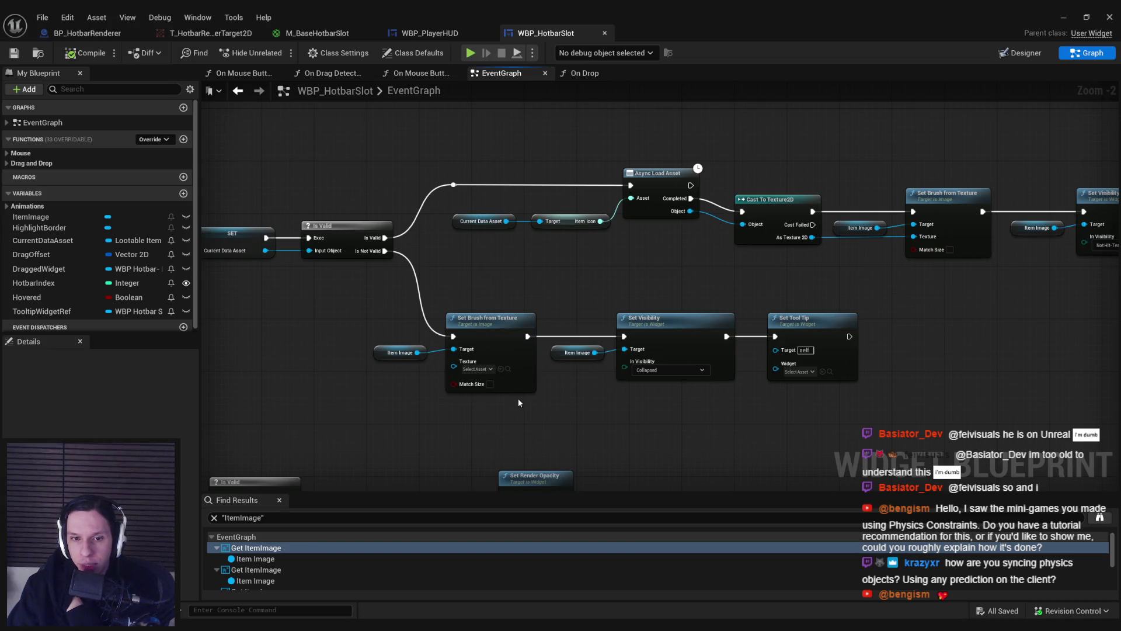
{"action": "mouse_move", "coordinate": [370, 312]}
{"action": "left_mouse_down"}
{"action": "mouse_move", "coordinate": [538, 415]}
{"action": "mouse_move", "coordinate": [410, 413]}
{"action": "left_mouse_up"}
{"action": "left_click", "coordinate": [536, 409]}
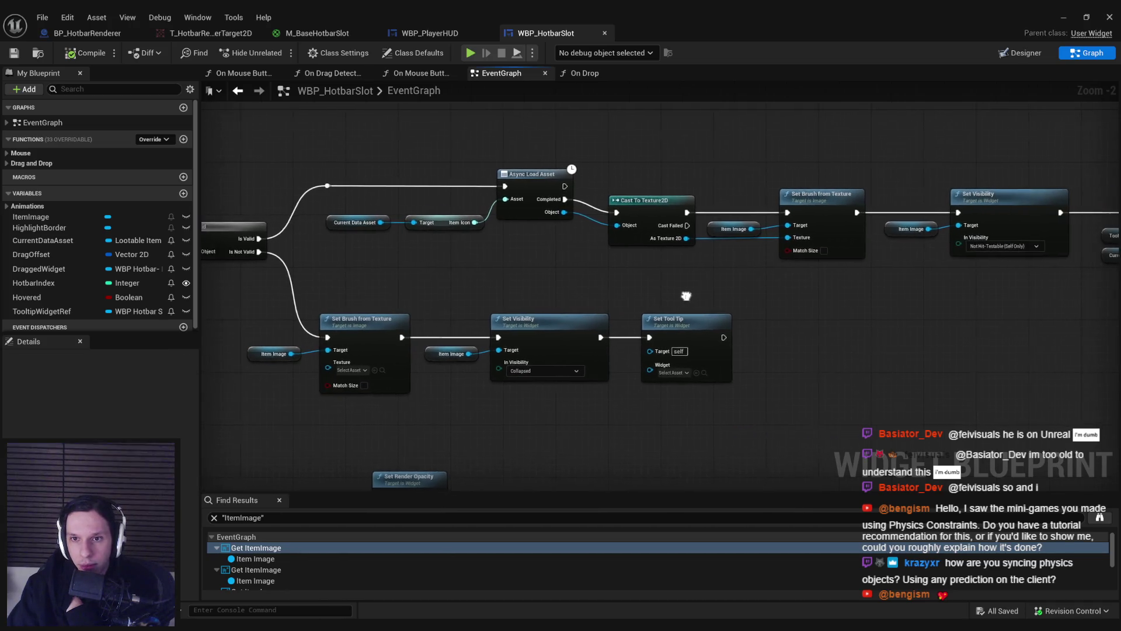
{"action": "mouse_move", "coordinate": [848, 275]}
{"action": "left_mouse_down"}
{"action": "mouse_move", "coordinate": [350, 154]}
{"action": "mouse_move", "coordinate": [408, 181]}
{"action": "mouse_move", "coordinate": [396, 164]}
{"action": "mouse_move", "coordinate": [327, 175]}
{"action": "mouse_move", "coordinate": [339, 159]}
{"action": "left_mouse_up"}
{"action": "left_click", "coordinate": [339, 159]}
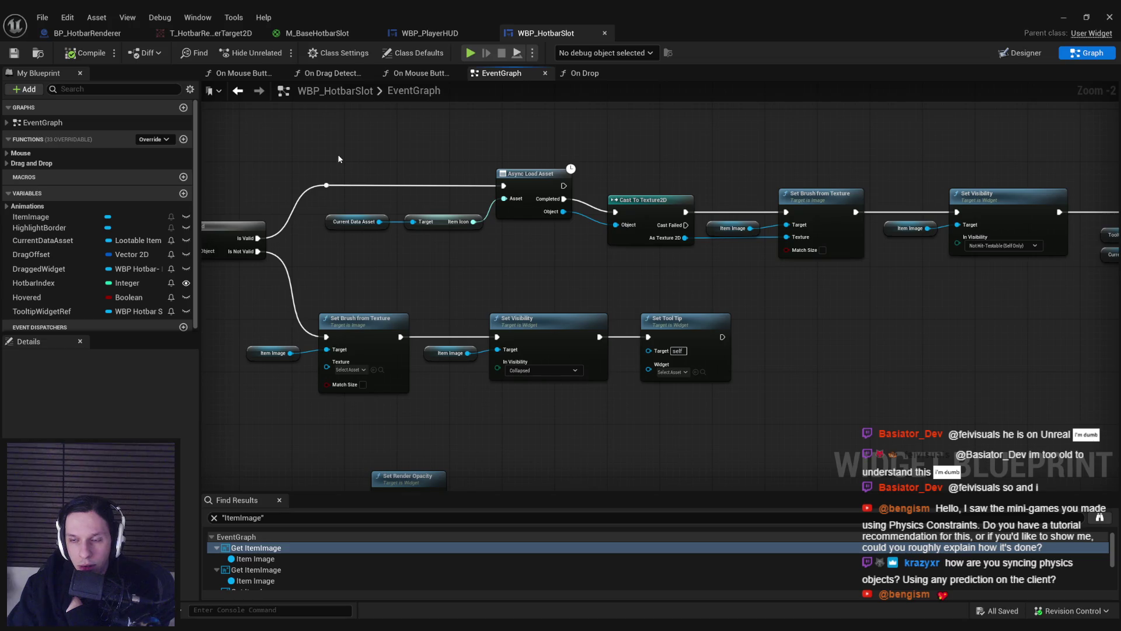
{"action": "mouse_move", "coordinate": [373, 258]}
{"action": "left_mouse_down"}
{"action": "mouse_move", "coordinate": [642, 253]}
{"action": "mouse_move", "coordinate": [509, 250]}
{"action": "left_mouse_up"}
{"action": "left_click_drag", "start_coordinate": [903, 252], "coordinate": [461, 124]}
{"action": "left_click_drag", "start_coordinate": [407, 296], "coordinate": [488, 395]}
{"action": "left_click_drag", "start_coordinate": [527, 283], "coordinate": [480, 294]}
{"action": "left_click_drag", "start_coordinate": [455, 178], "coordinate": [856, 267]}
{"action": "key", "text": "Delete"}
Step: Wire Is Valid directly to Set Visibility and delete the lower Set Brush from Texture nodes
{"action": "left_click_drag", "start_coordinate": [415, 190], "coordinate": [1042, 217]}
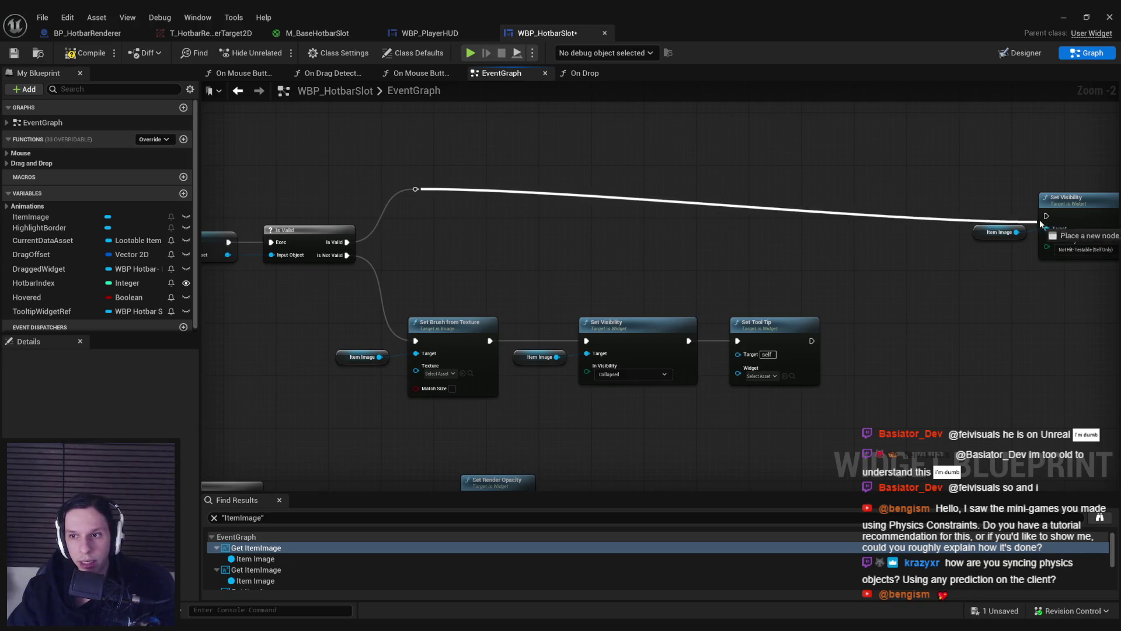
{"action": "scroll", "coordinate": [1042, 217], "scroll_direction": "down", "scroll_amount": 2}
{"action": "left_click_drag", "start_coordinate": [883, 257], "coordinate": [518, 235]}
{"action": "left_click_drag", "start_coordinate": [390, 318], "coordinate": [424, 348]}
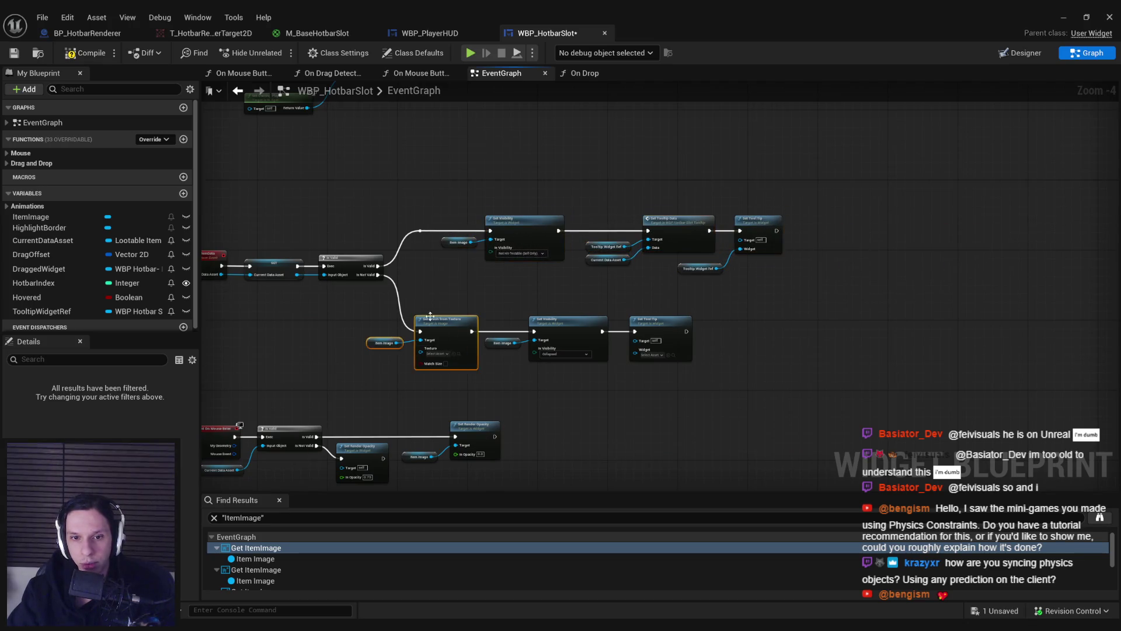
{"action": "key", "text": "Delete"}
{"action": "scroll", "coordinate": [426, 305], "scroll_direction": "up", "scroll_amount": 1}
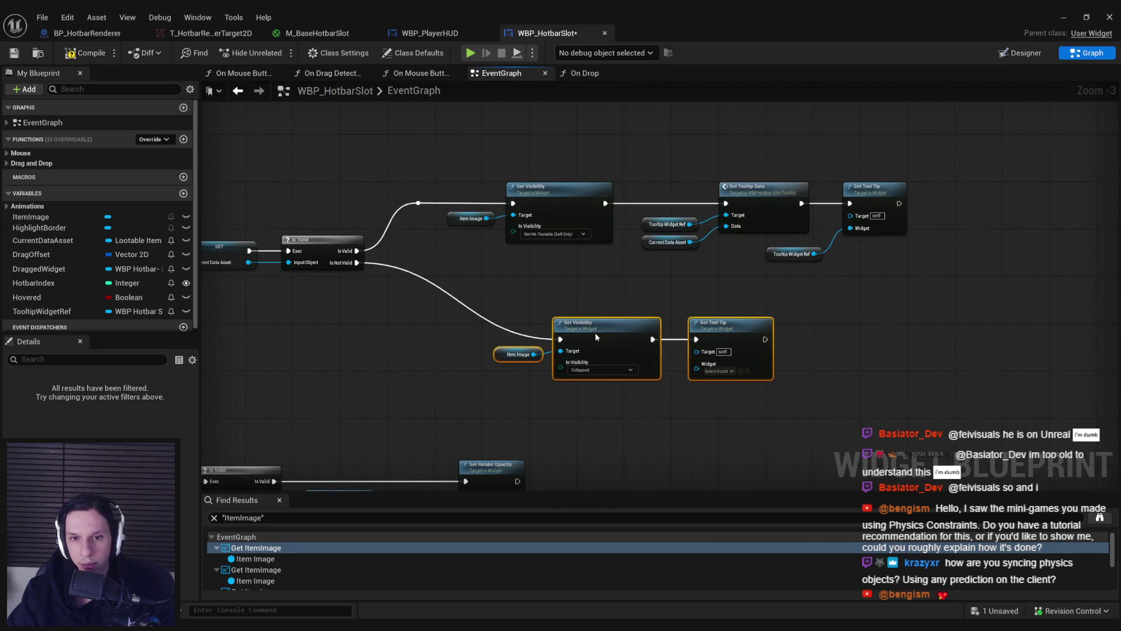